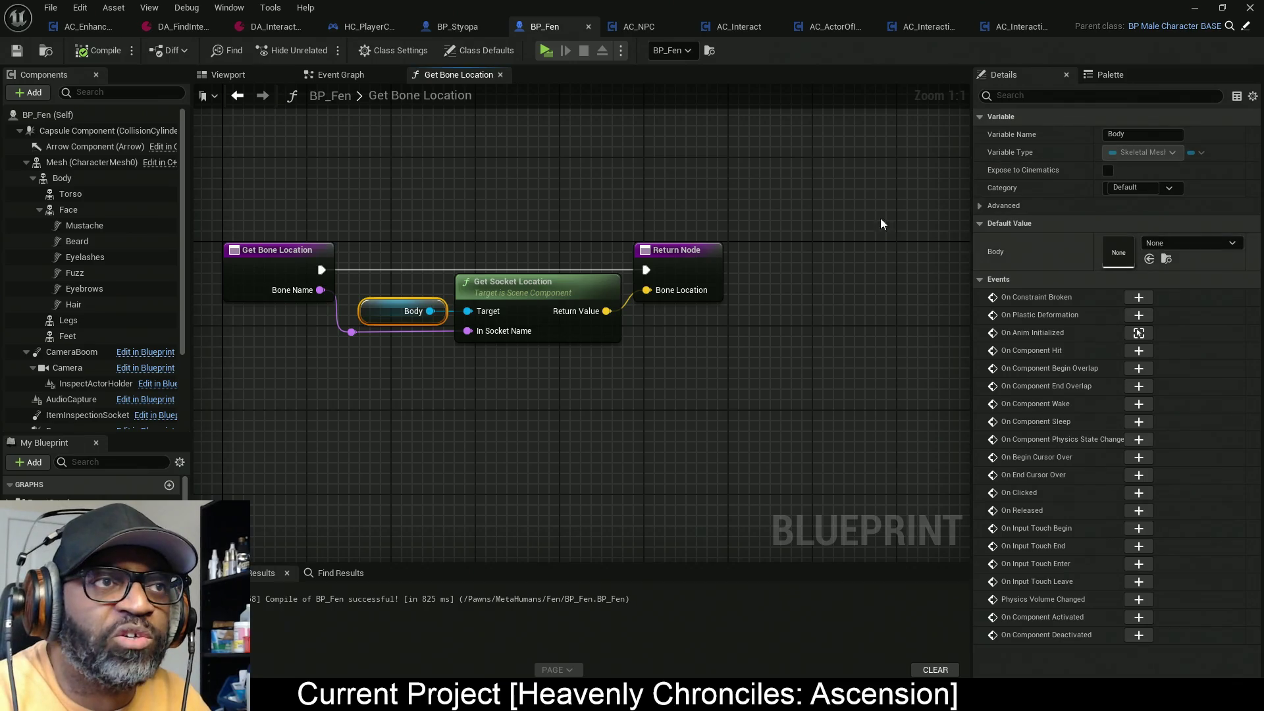
Step: Select BP_Fen's Body component to reach its m_med_nrw_body skeletal mesh
left_click(91, 180)
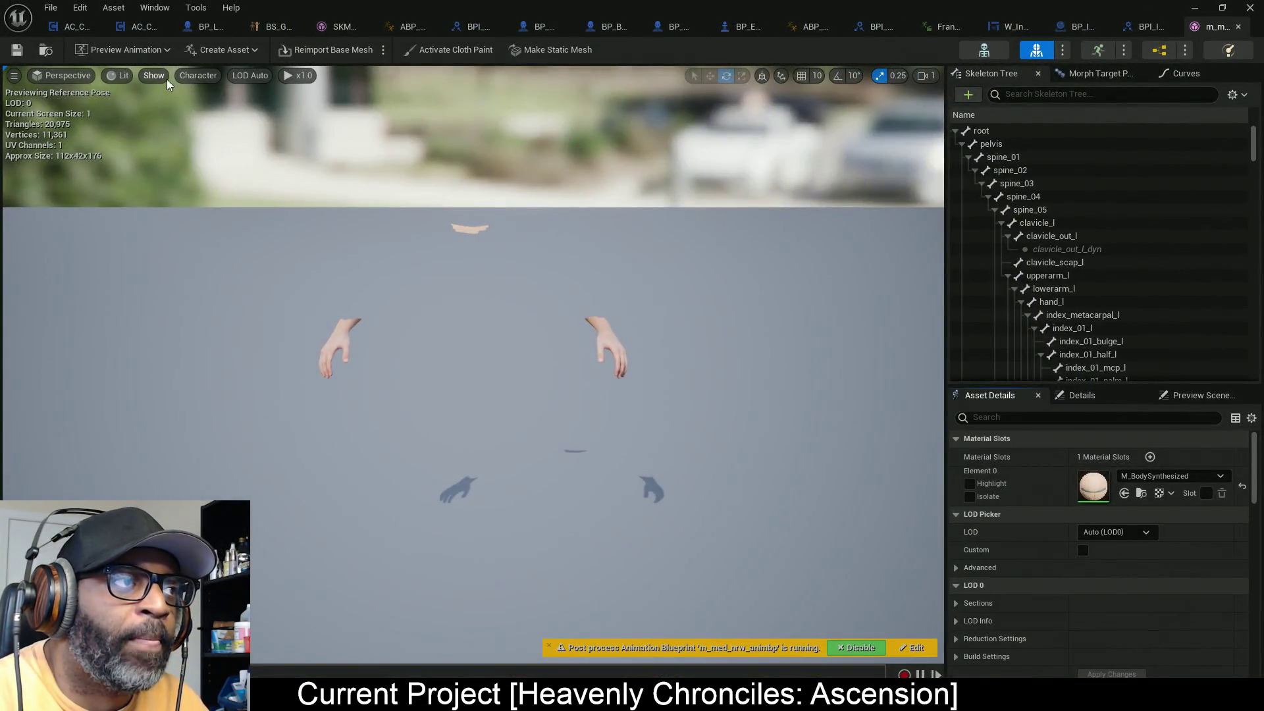
Step: Show every bone via Character > Bones > All Hierarchy and tilt the view onto the skeleton
left_click(166, 78)
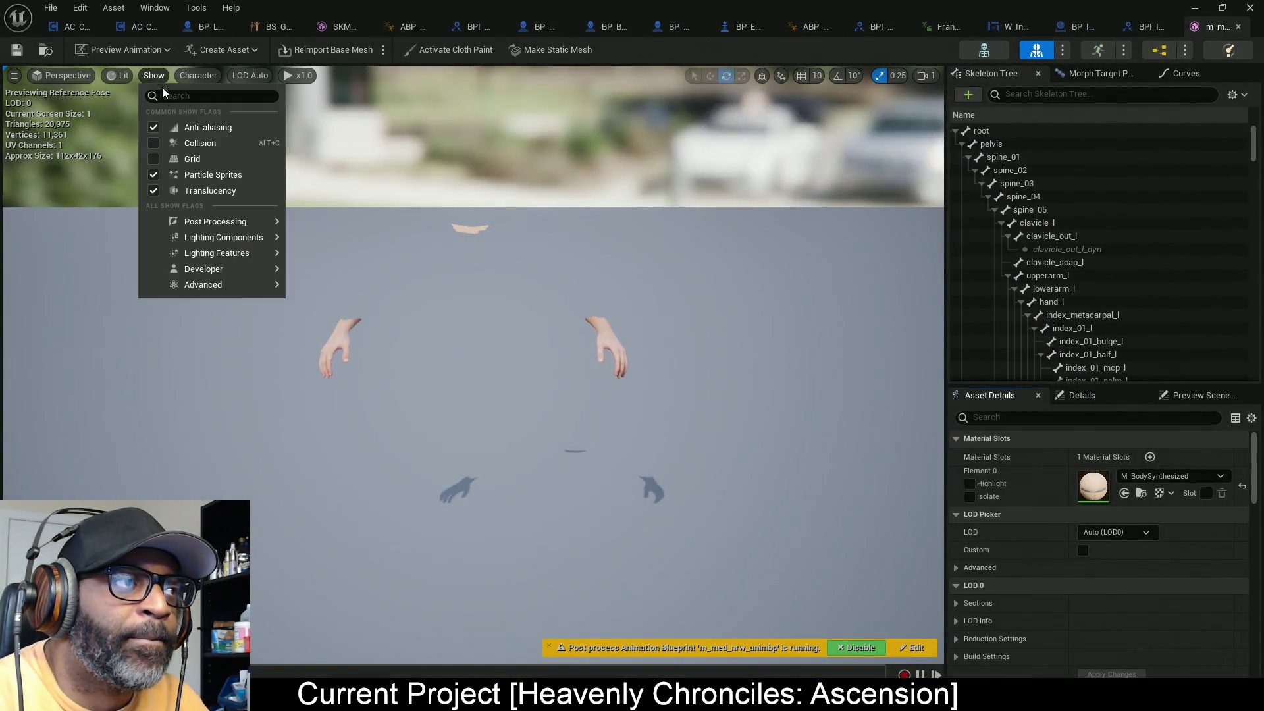
mouse_move(231, 266)
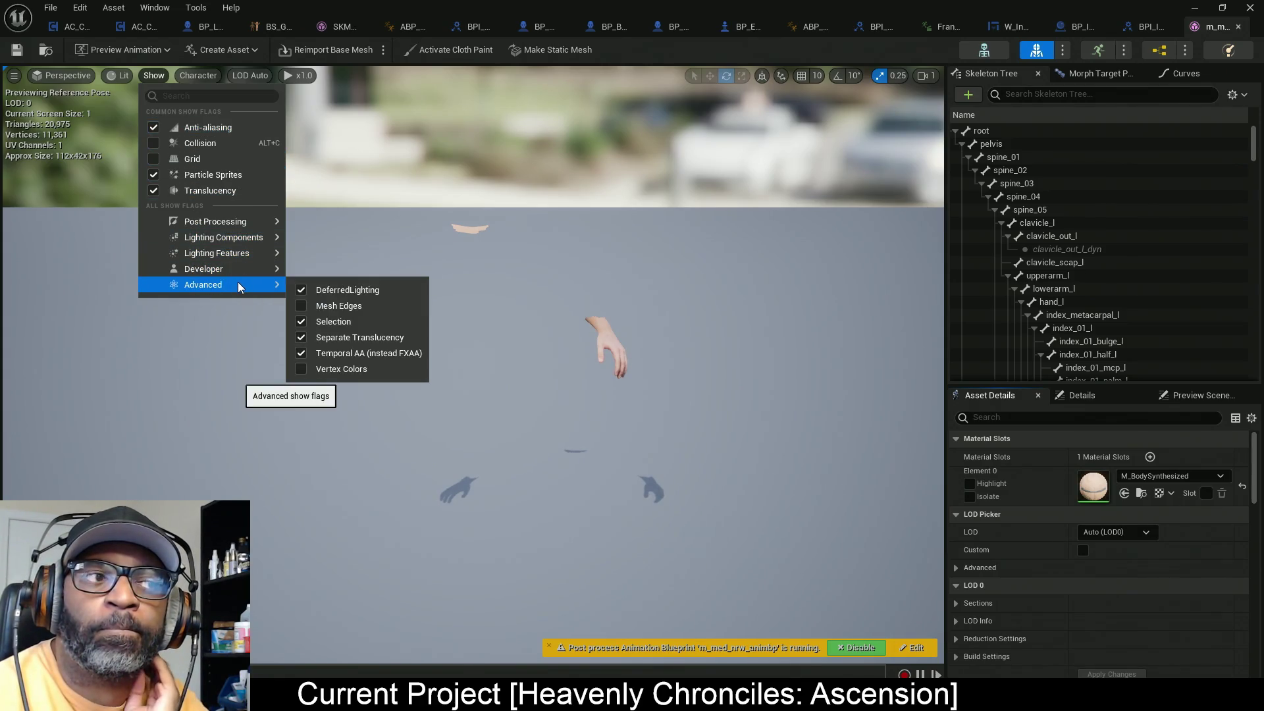
left_click(197, 75)
mouse_move(211, 141)
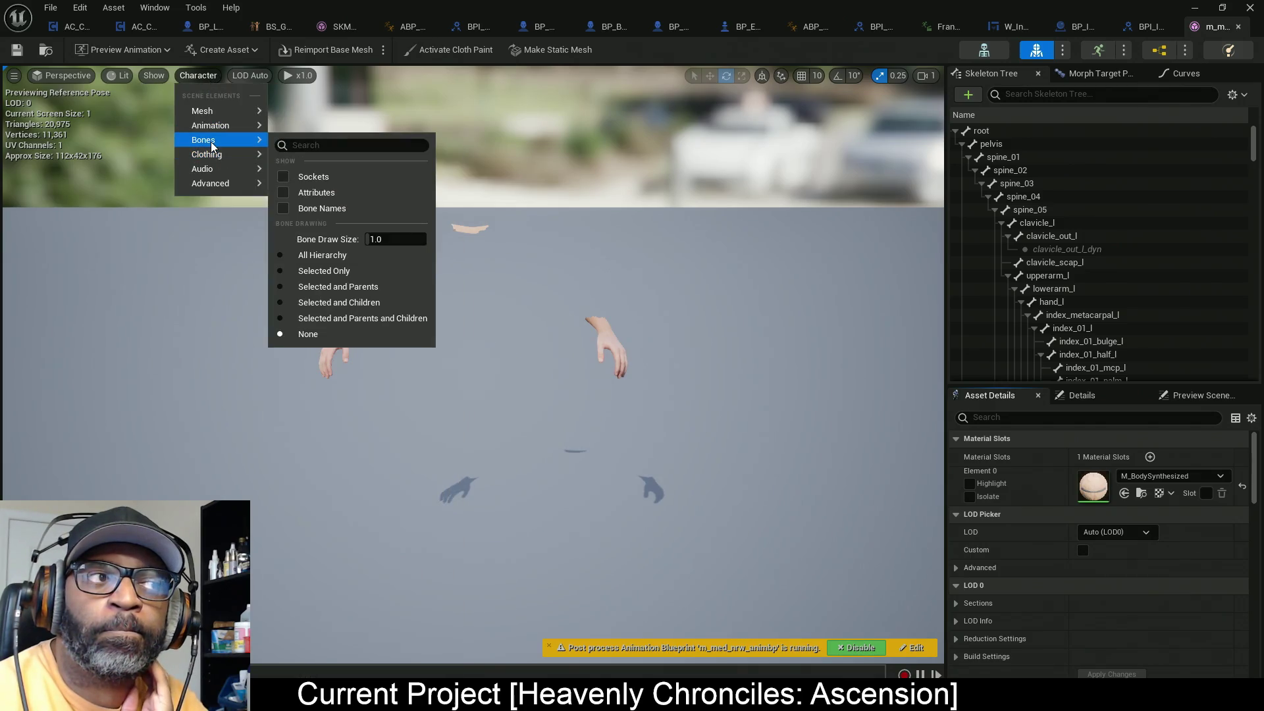
left_click(280, 256)
mouse_move(672, 245)
left_mouse_down()
mouse_move(655, 260)
mouse_move(644, 329)
mouse_move(625, 243)
mouse_move(645, 104)
left_mouse_up()
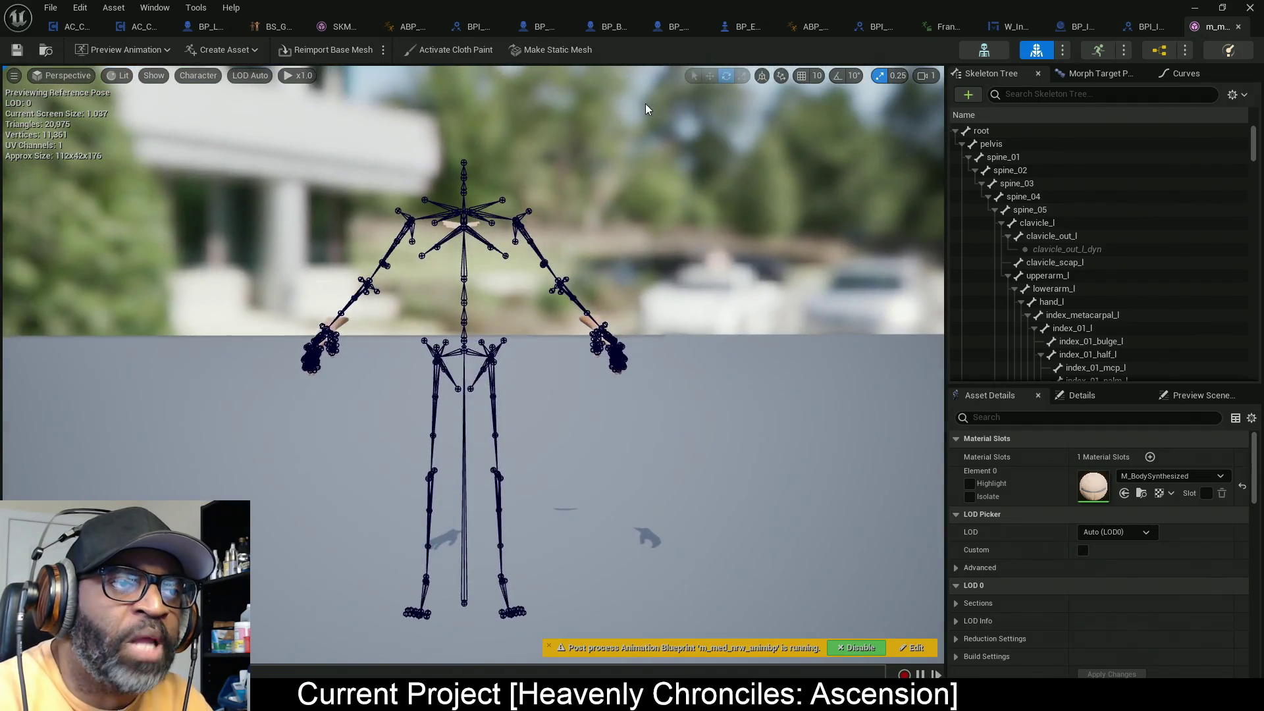
Step: Select the clavicle_out_l bone, dismiss its actions menu, and return to the BP_Fen graph
left_click(494, 204)
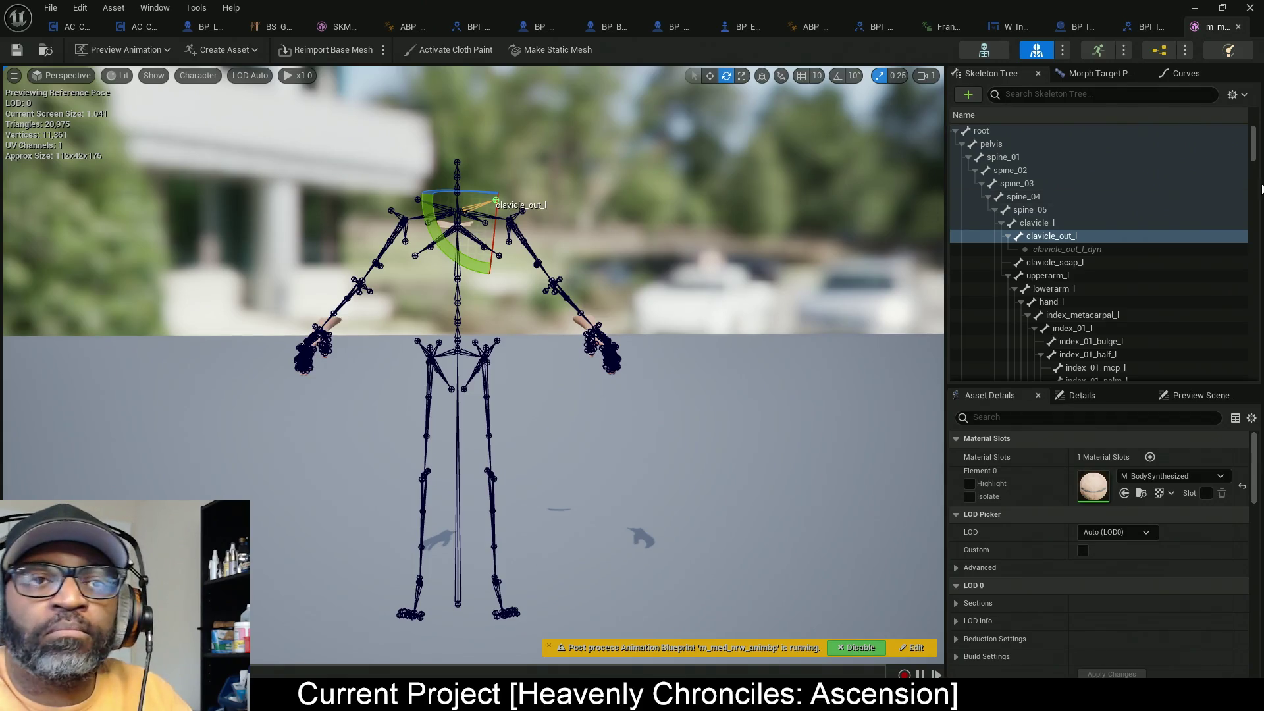
right_click(1073, 240)
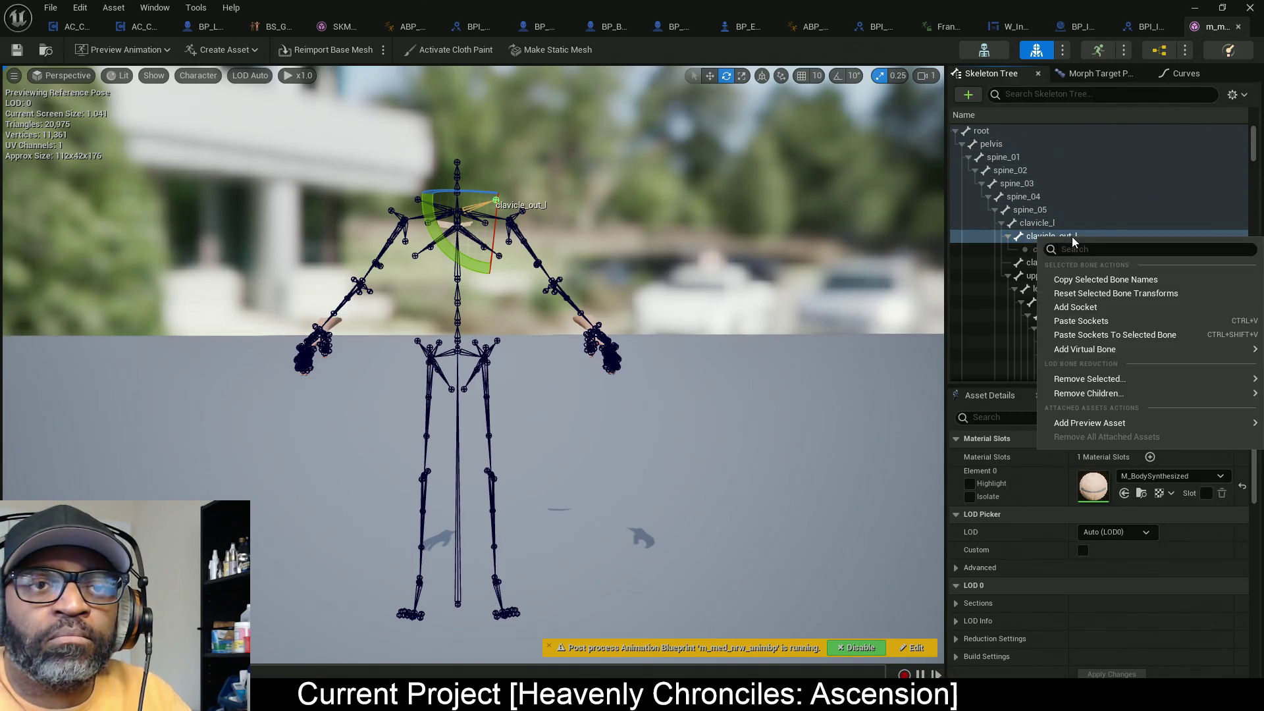
key("Down")
key("Down")
key("Down")
key("Right")
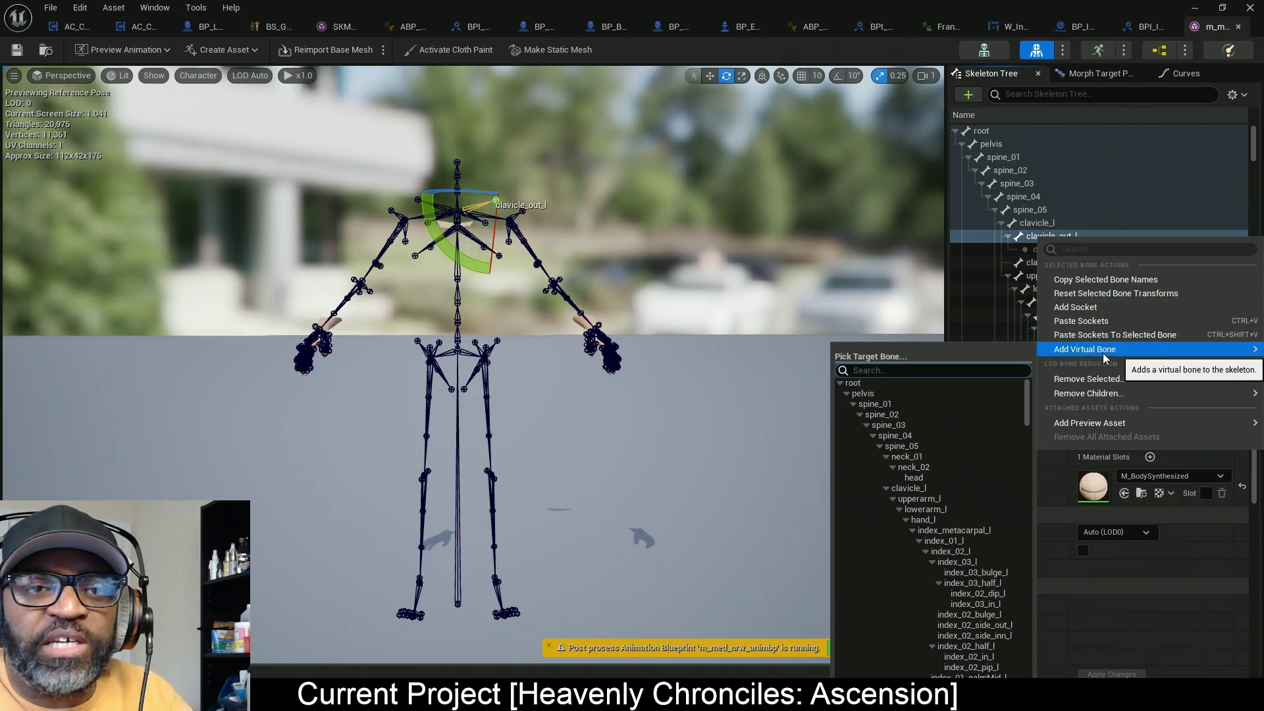
left_click(1096, 279)
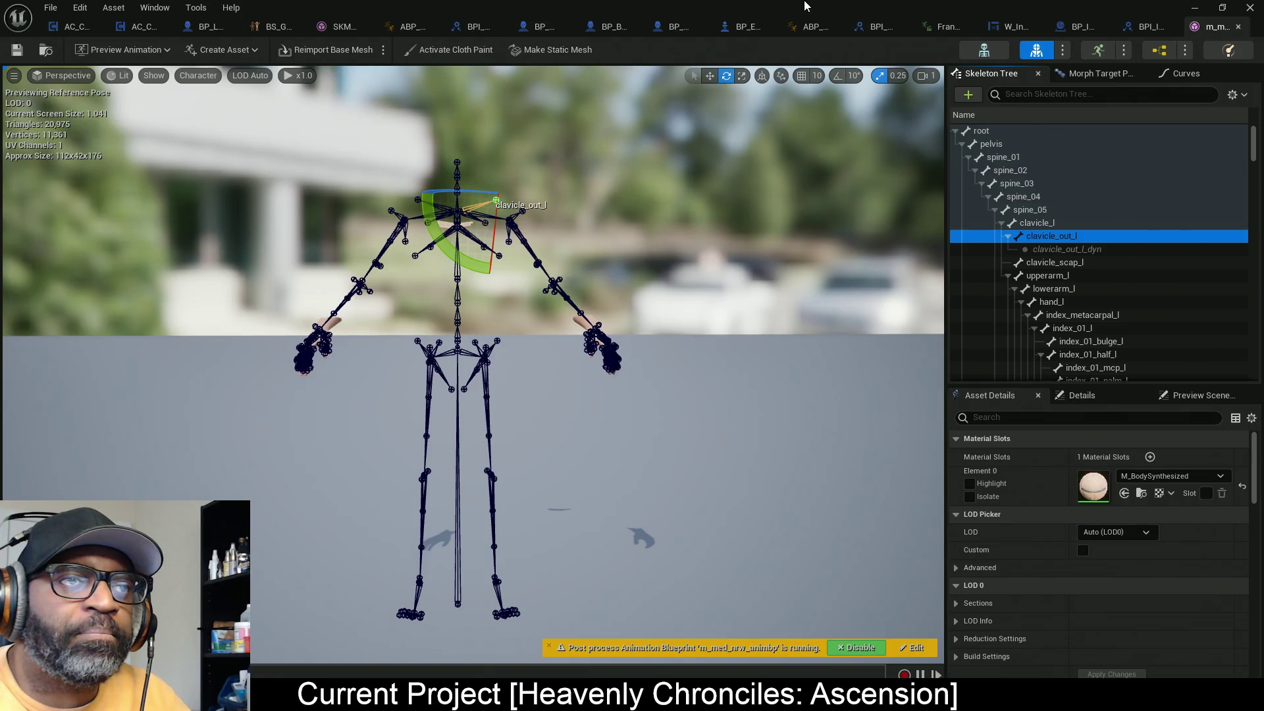
left_click(544, 26)
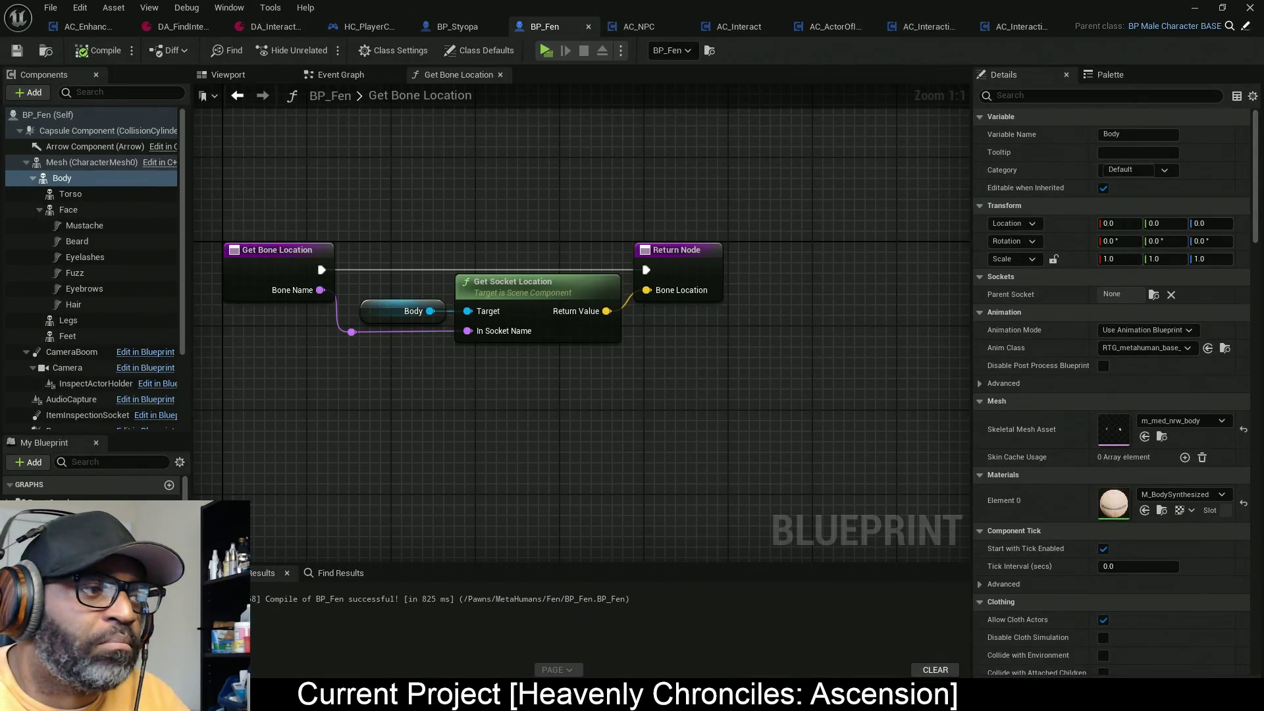
Step: Set AC_NPC's BoneName default to clavicle_out_l and compile with F7
left_click(660, 26)
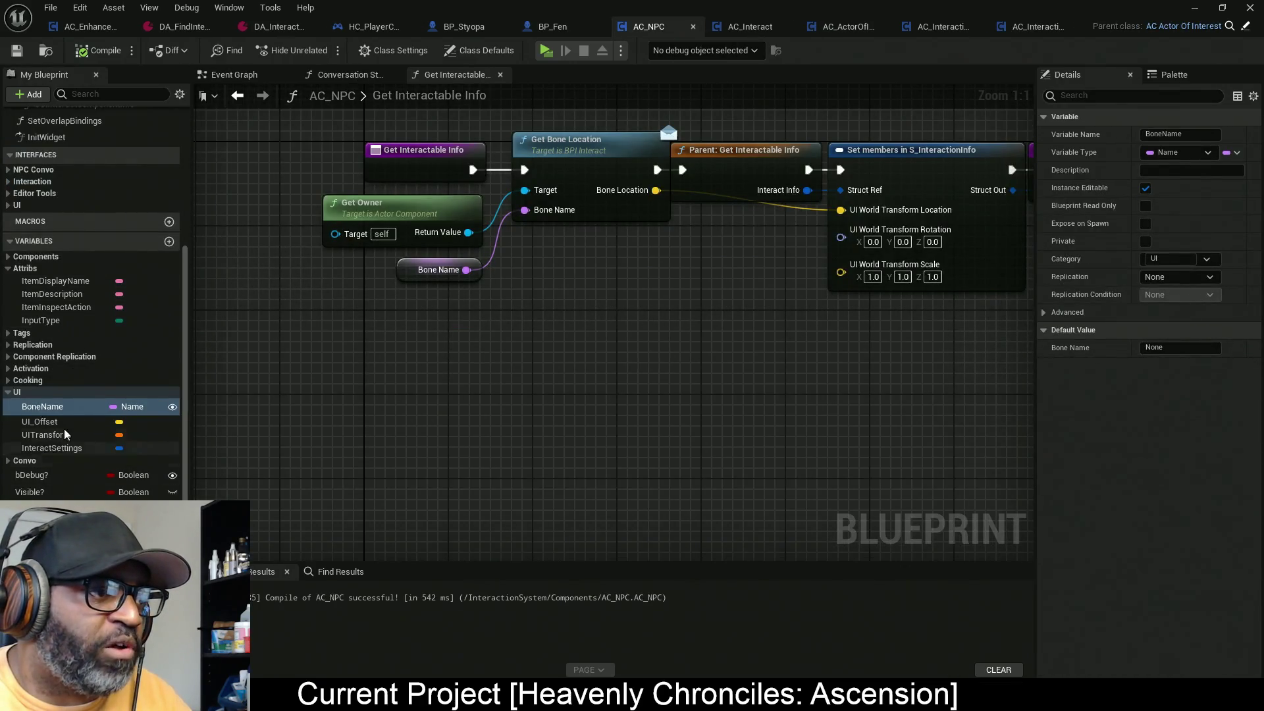
left_click(72, 406)
left_click(1180, 347)
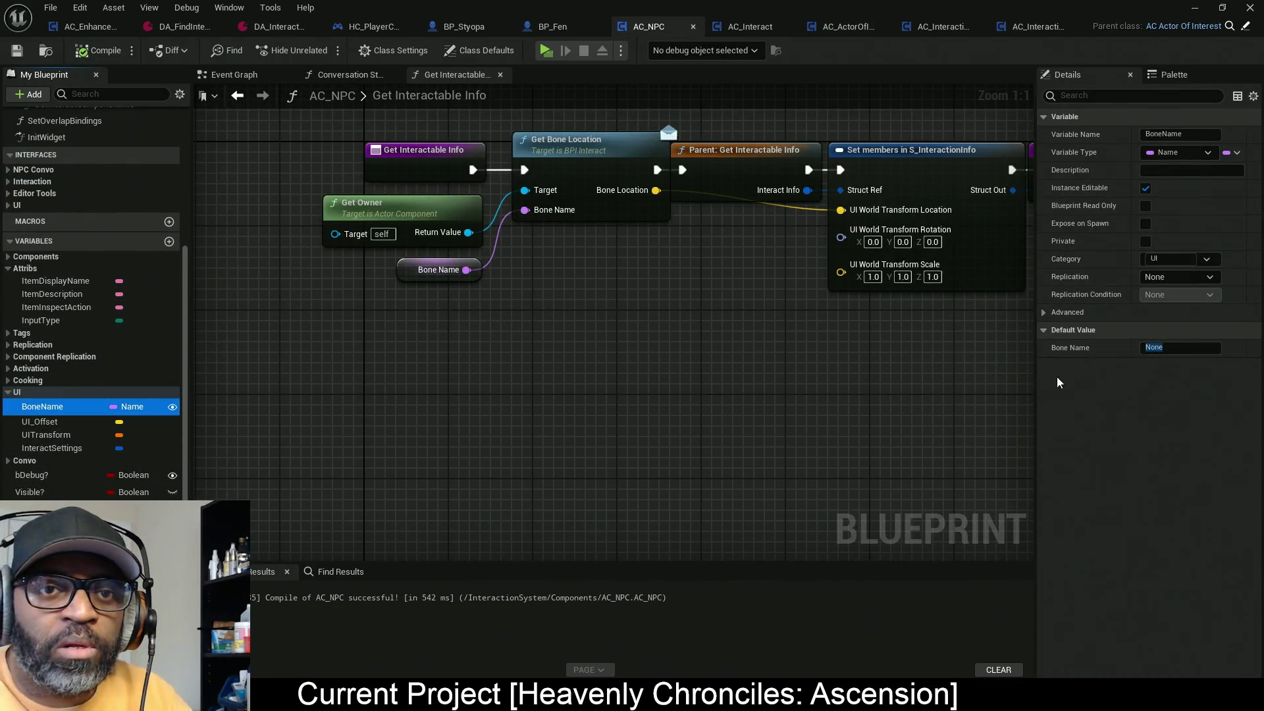
key("End")
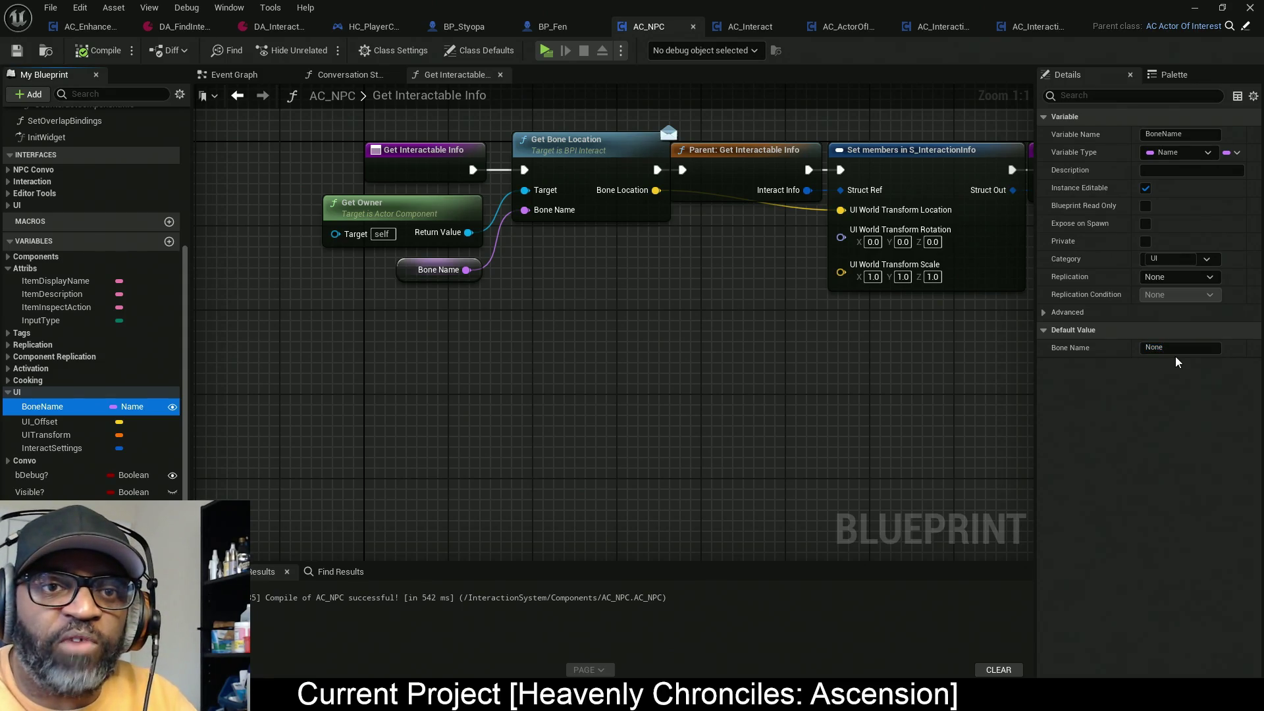
key("ctrl+v")
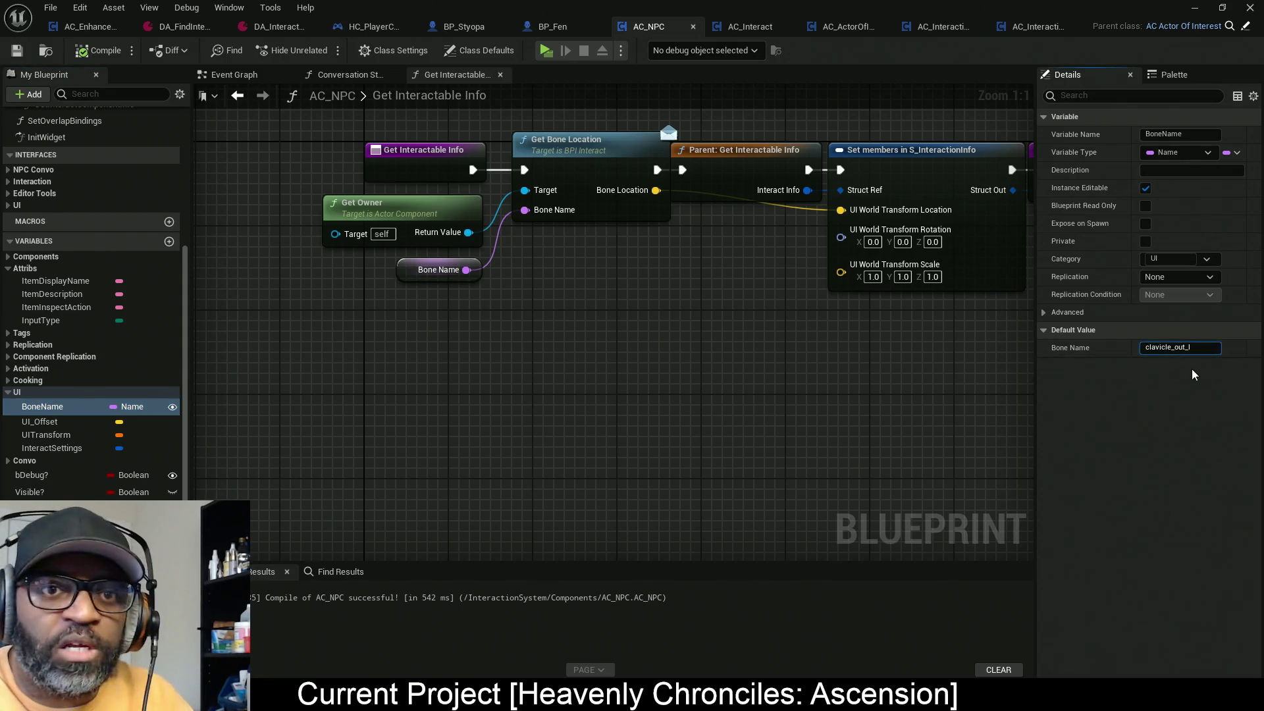
key("Return")
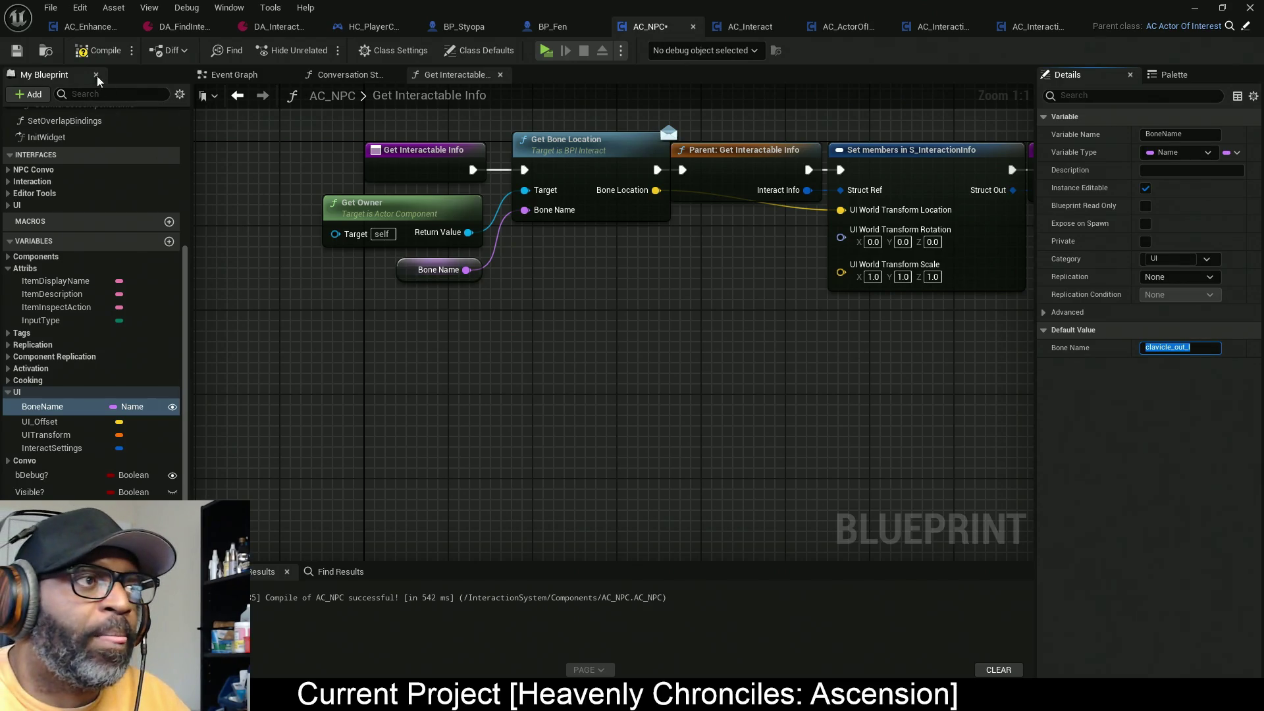
left_click(211, 177)
key("F7")
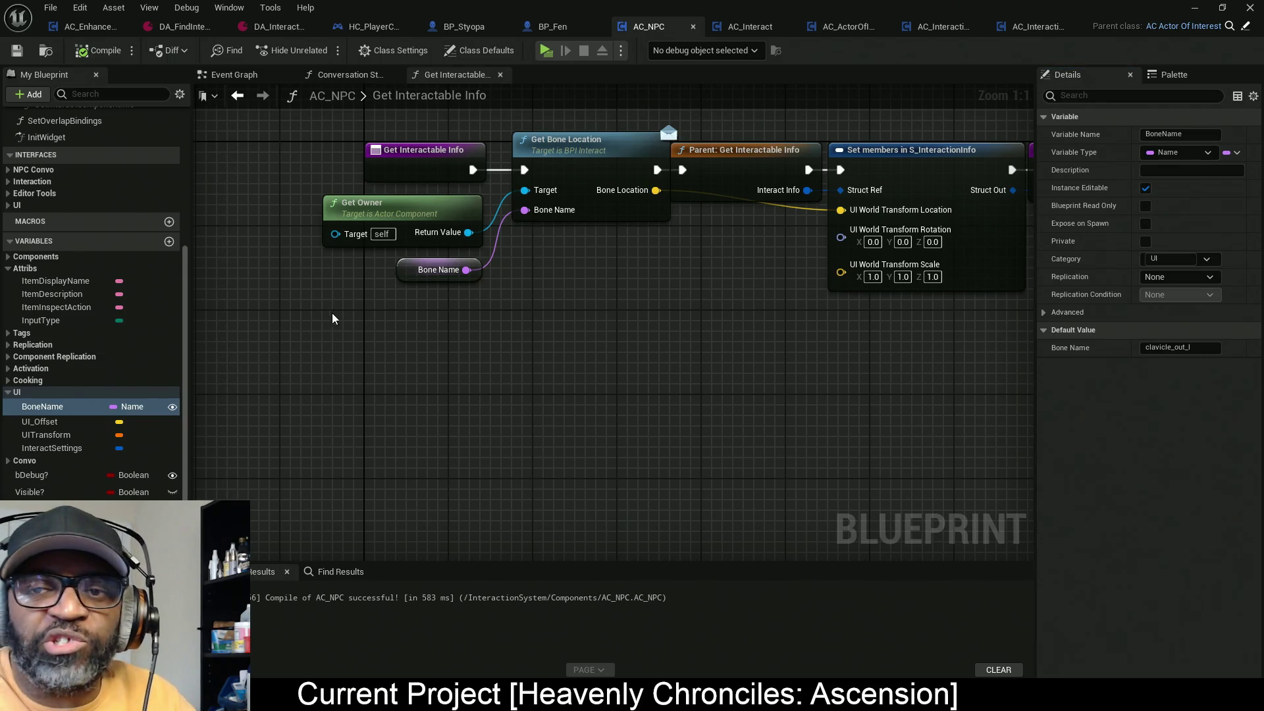
left_click_drag(763, 308, 579, 318)
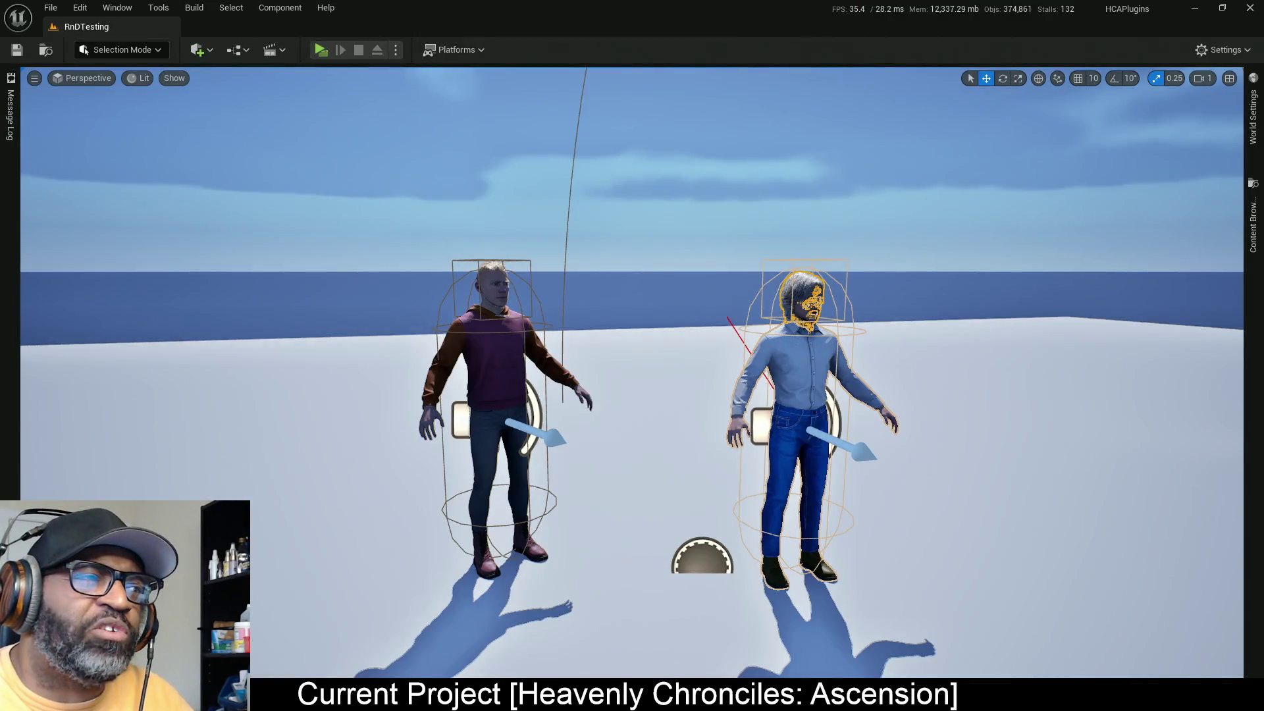
Step: Play the level standalone, walk up to Fen, and switch back to the editor's Outliner
left_click(319, 49)
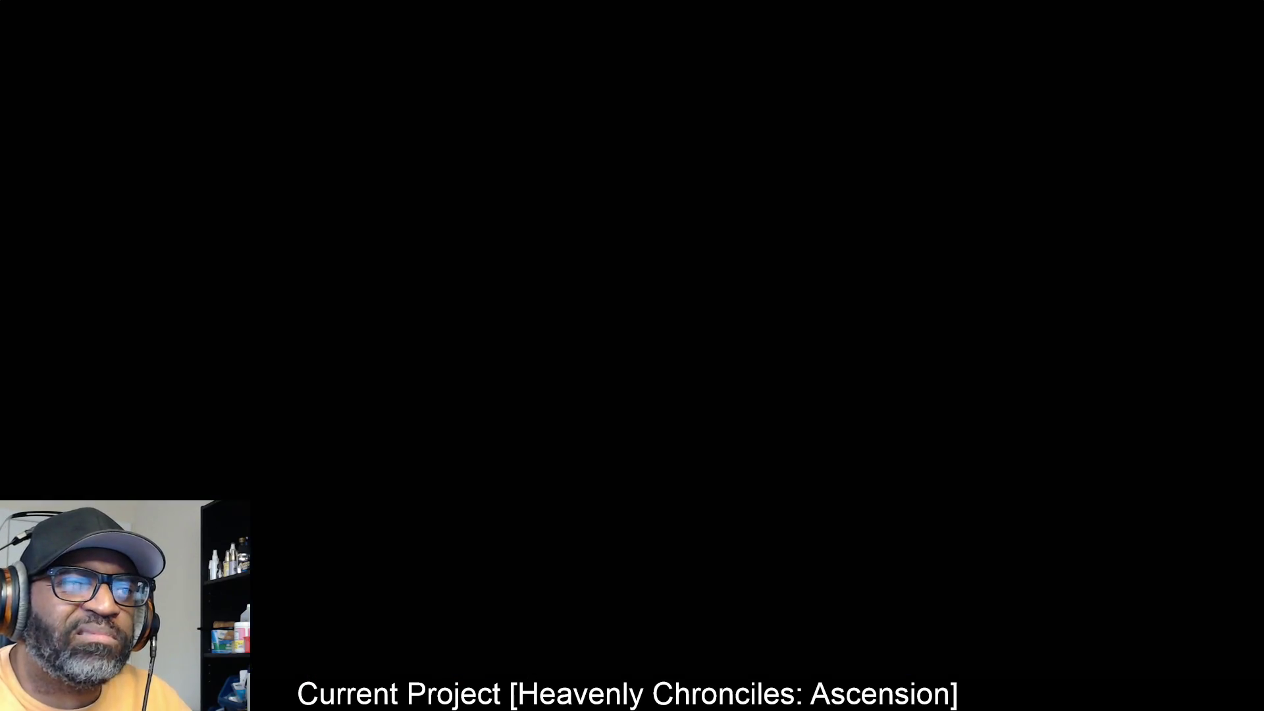
key("w")
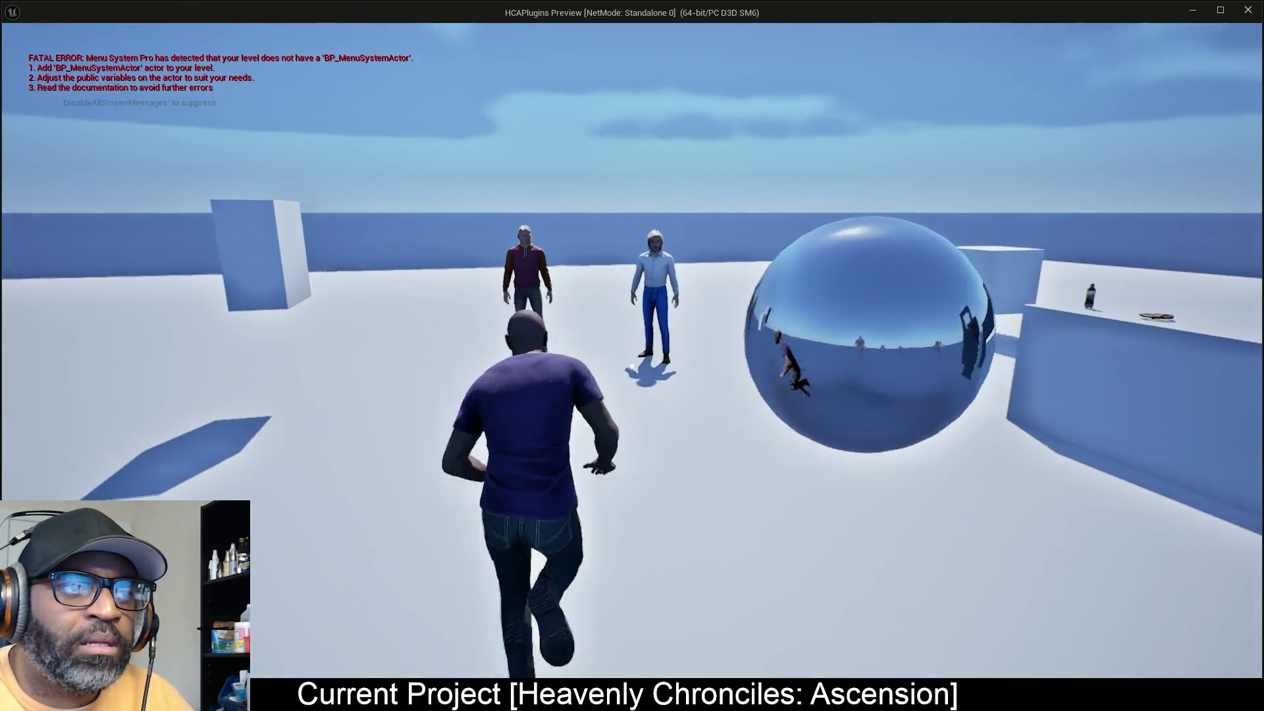
key("w")
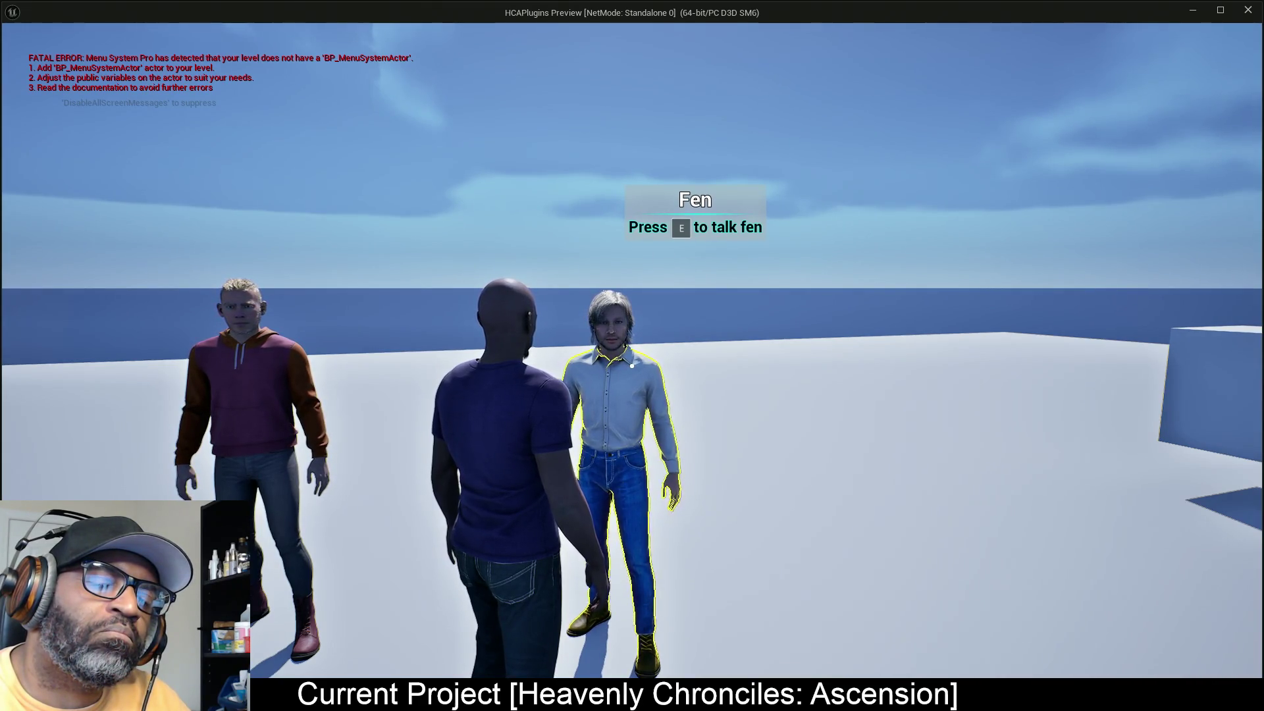
key("alt+Tab")
key("alt+Tab")
key("alt+Tab")
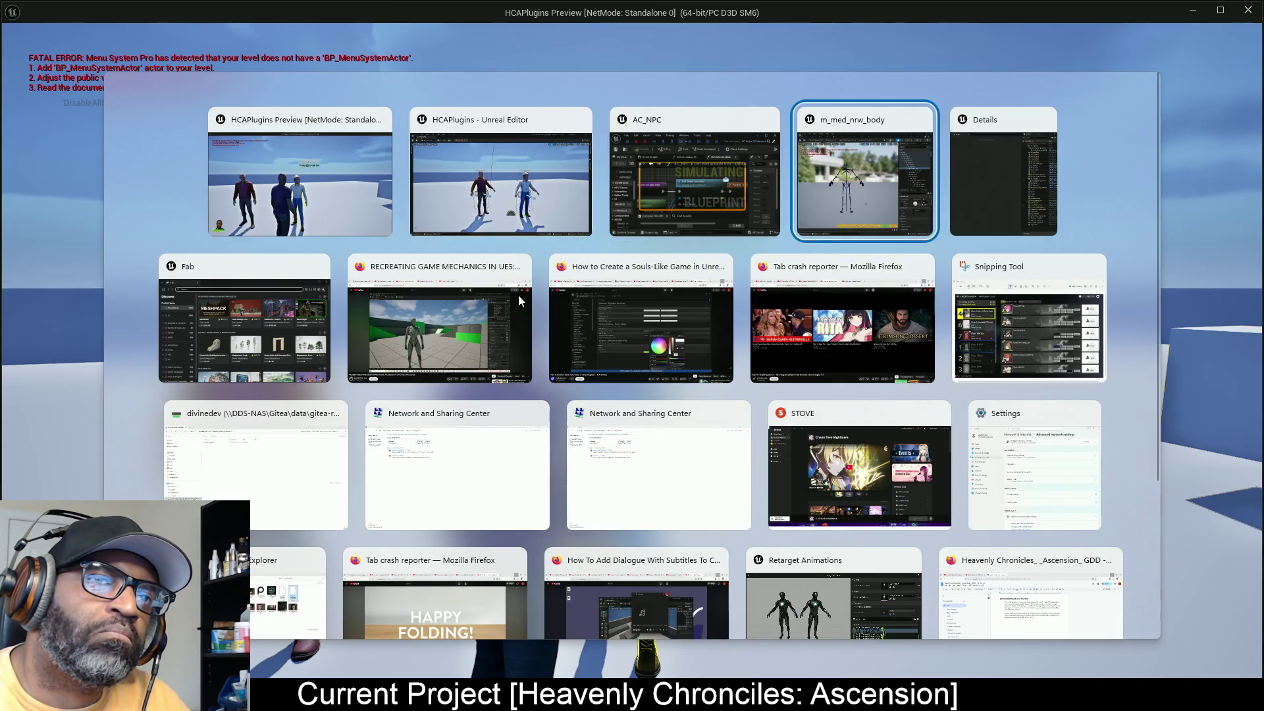
left_click(519, 294)
key("alt+Tab")
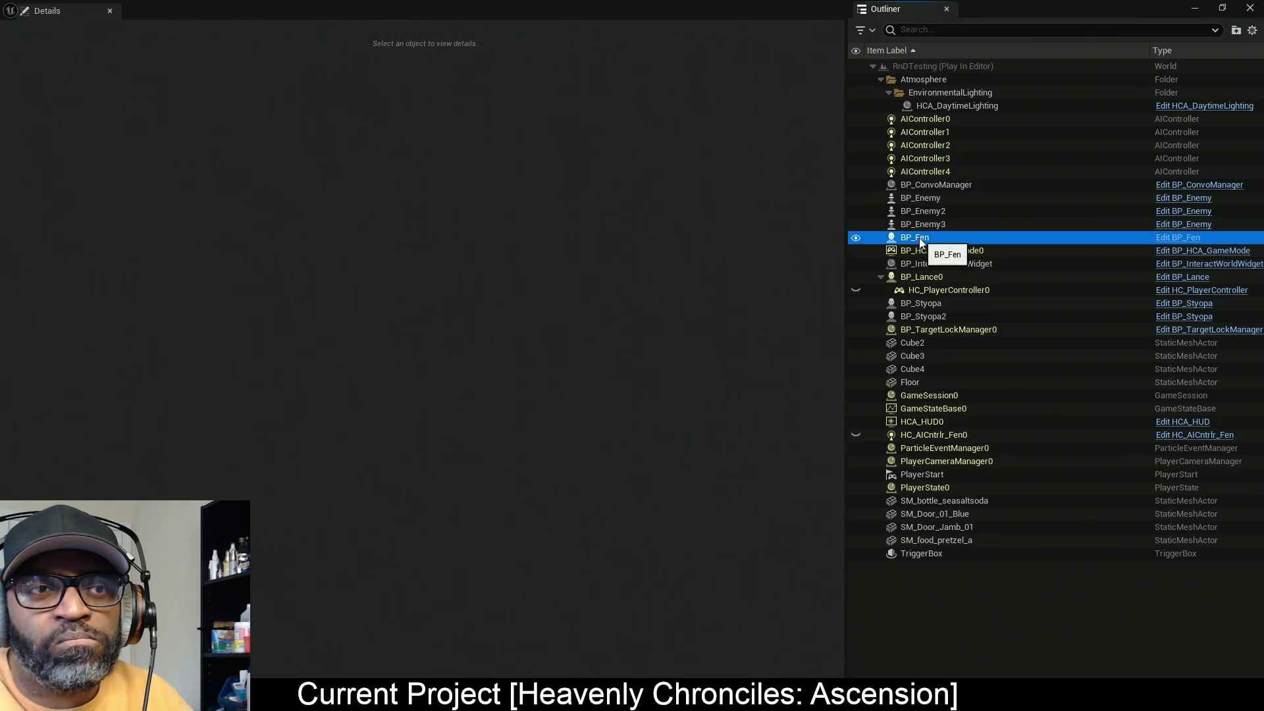
Step: Set UI Offset X to 0 on BP_Fen's AC_NPC component, then close the floating window
left_click(915, 237)
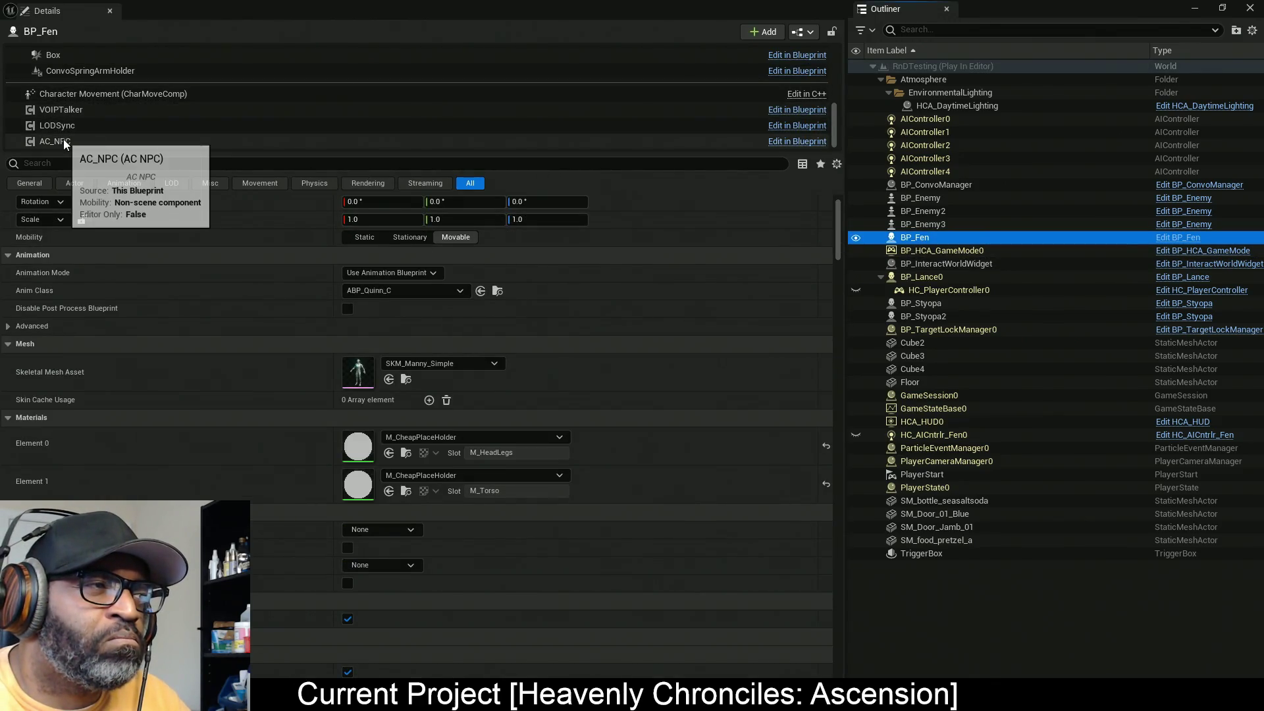
left_click(64, 140)
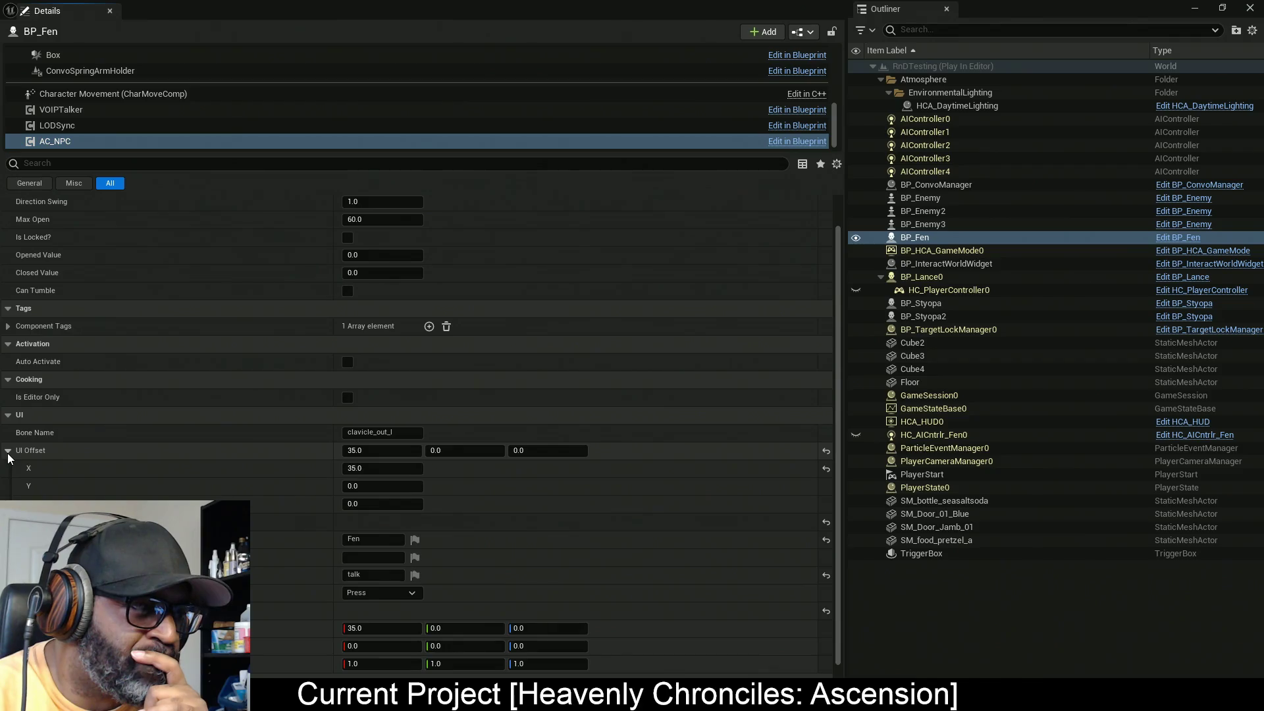
left_click(403, 450)
type("0")
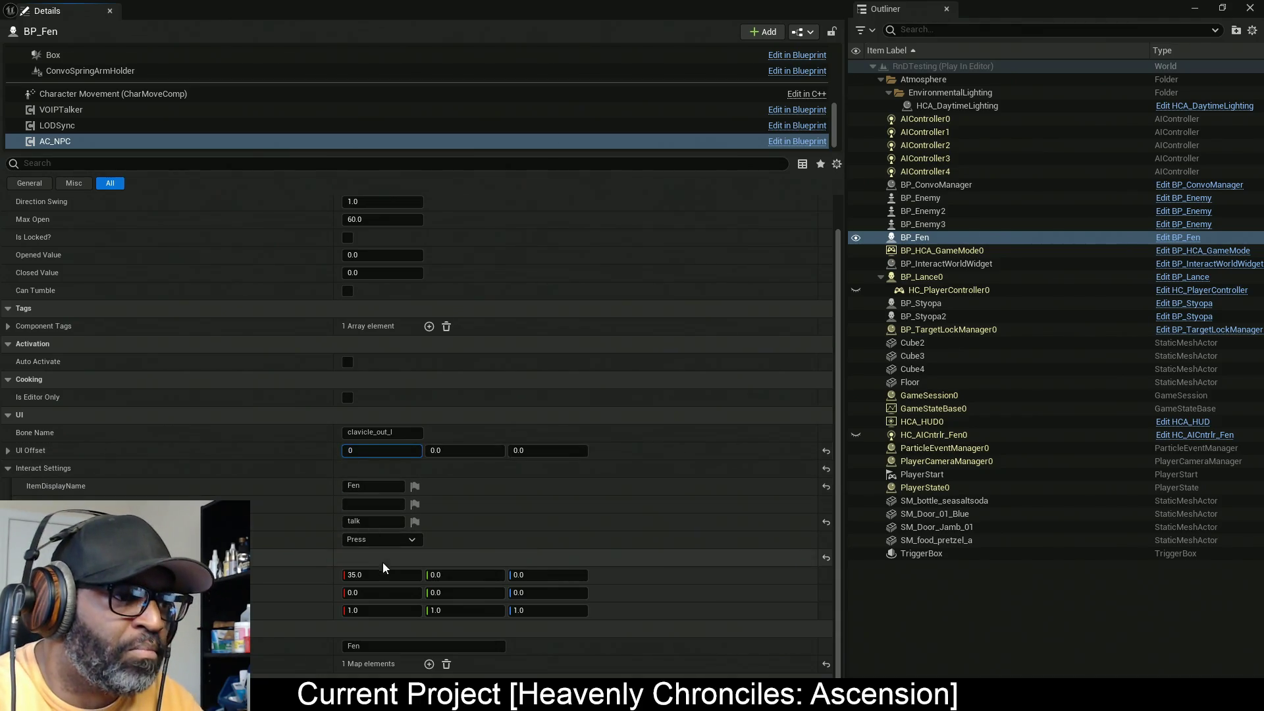
left_click_drag(408, 575, 384, 575)
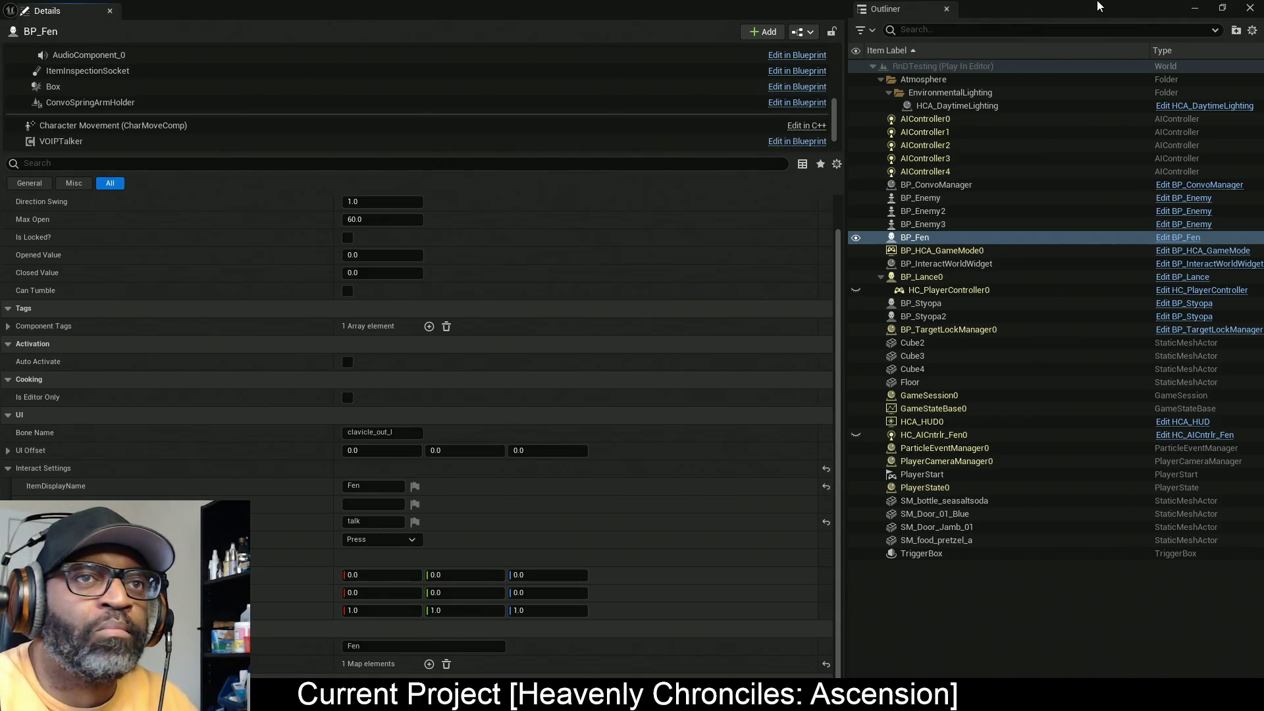
left_click(1194, 8)
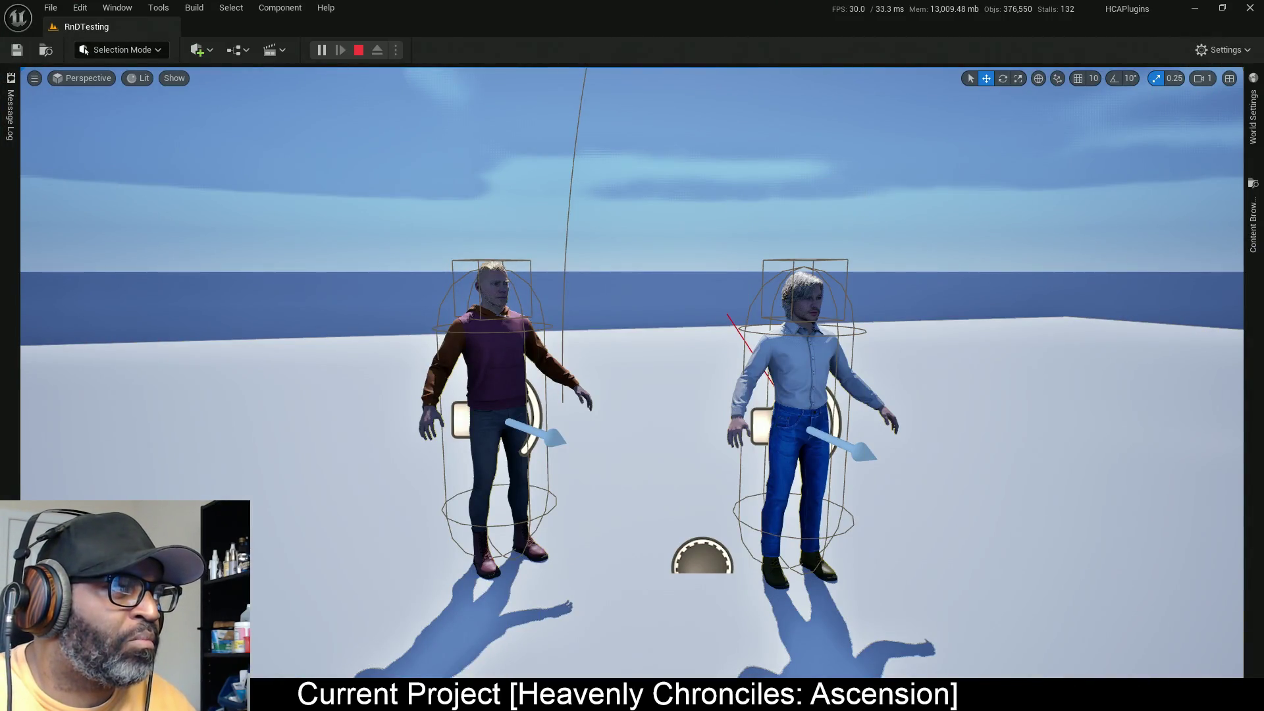
Step: Switch between the game and editor windows and inspect BP_InteractWorldWidget's properties
key("alt+Tab")
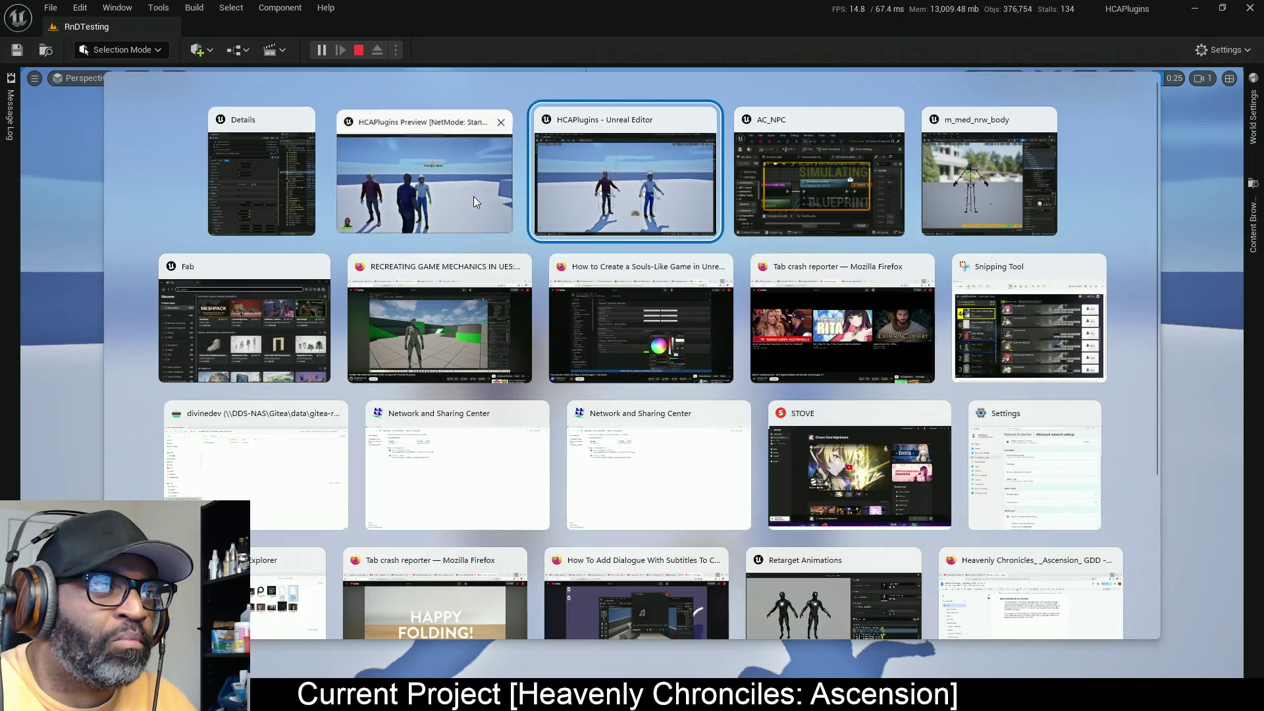
left_click(472, 196)
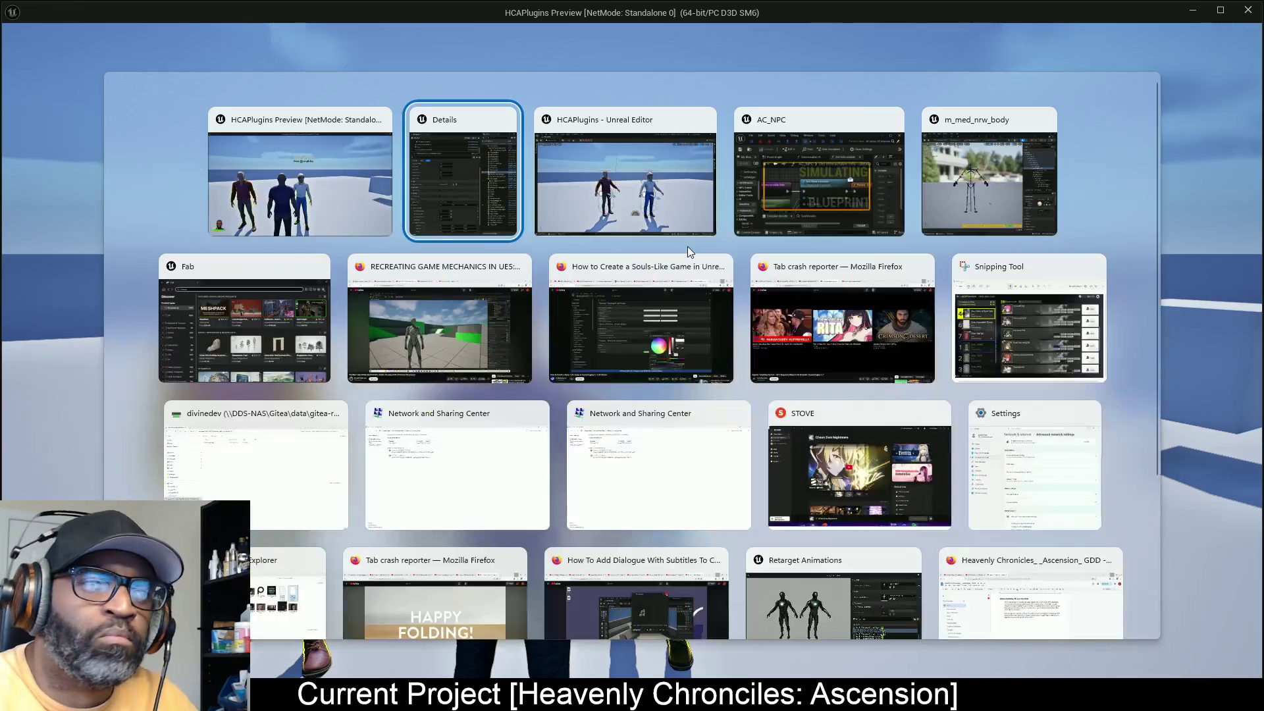
key("alt+Tab")
left_click(685, 227)
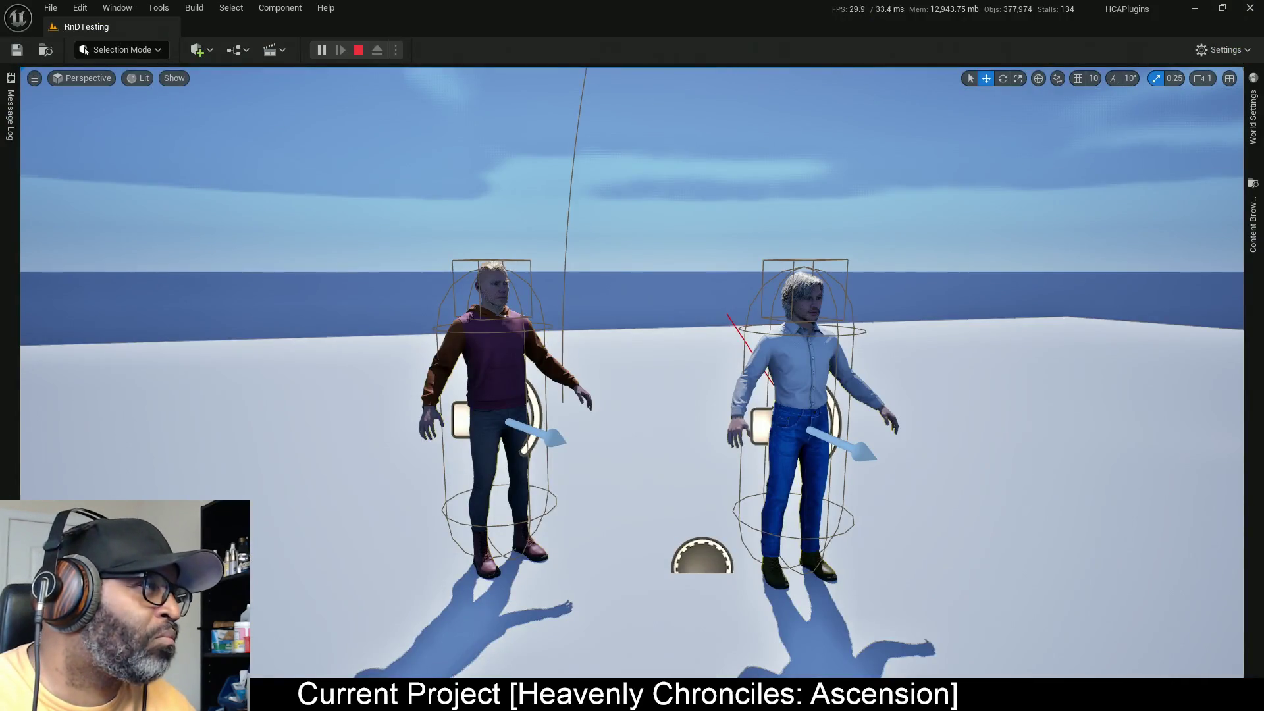
key("alt+Tab")
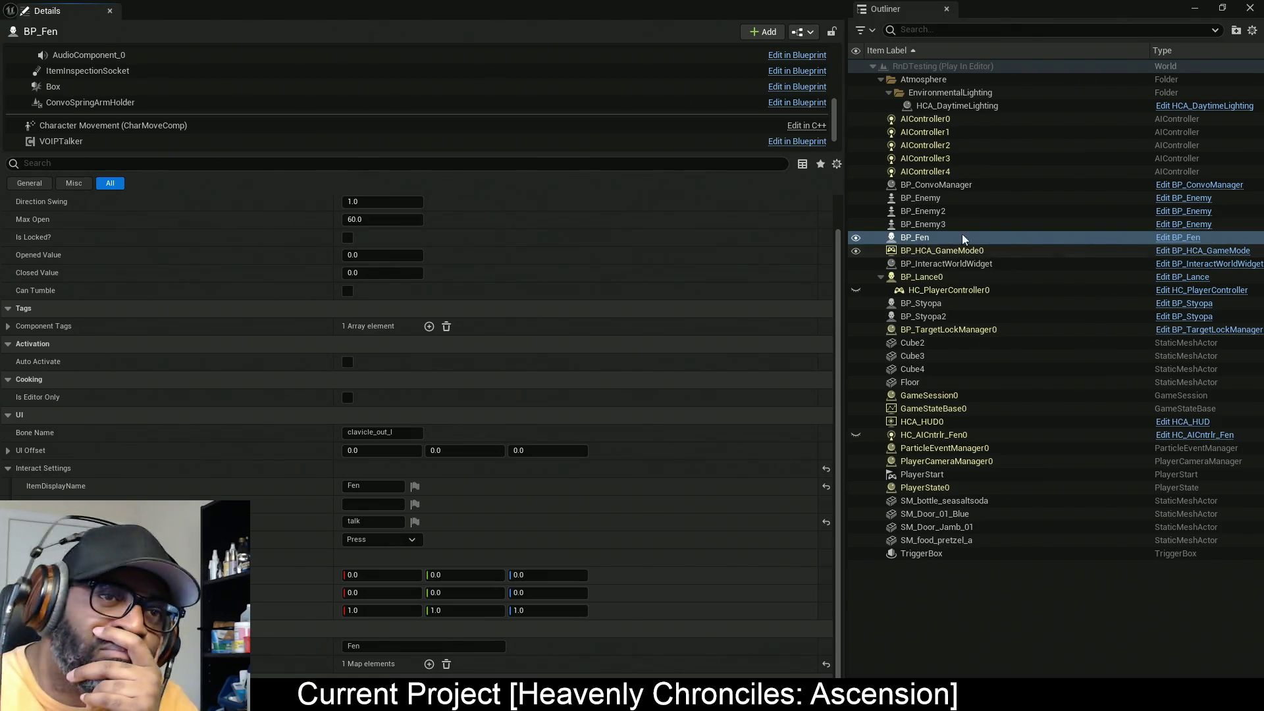
left_click(962, 264)
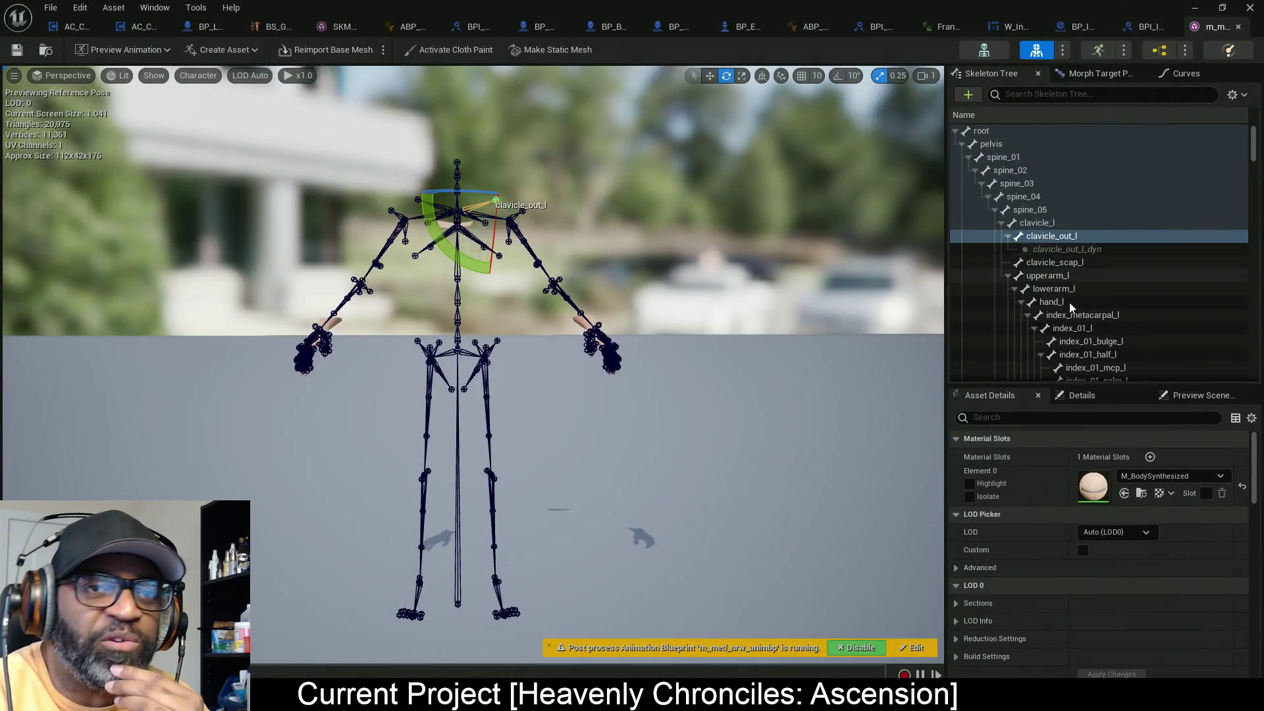
Step: Show clavicle_out_l's transform with the translate gizmo, switching Location to world space
left_click(1152, 393)
left_click_drag(1166, 385, 1165, 362)
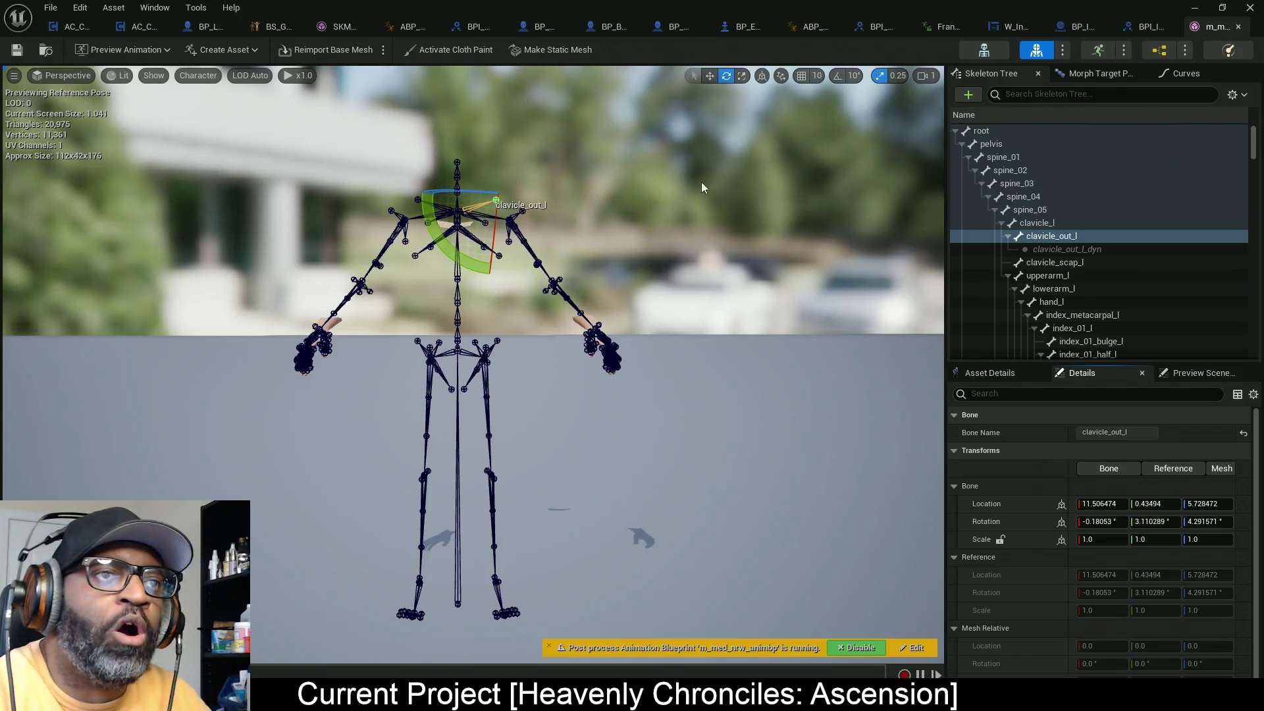
left_click(710, 75)
mouse_move(505, 422)
left_mouse_down()
mouse_move(491, 474)
mouse_move(490, 408)
left_mouse_up()
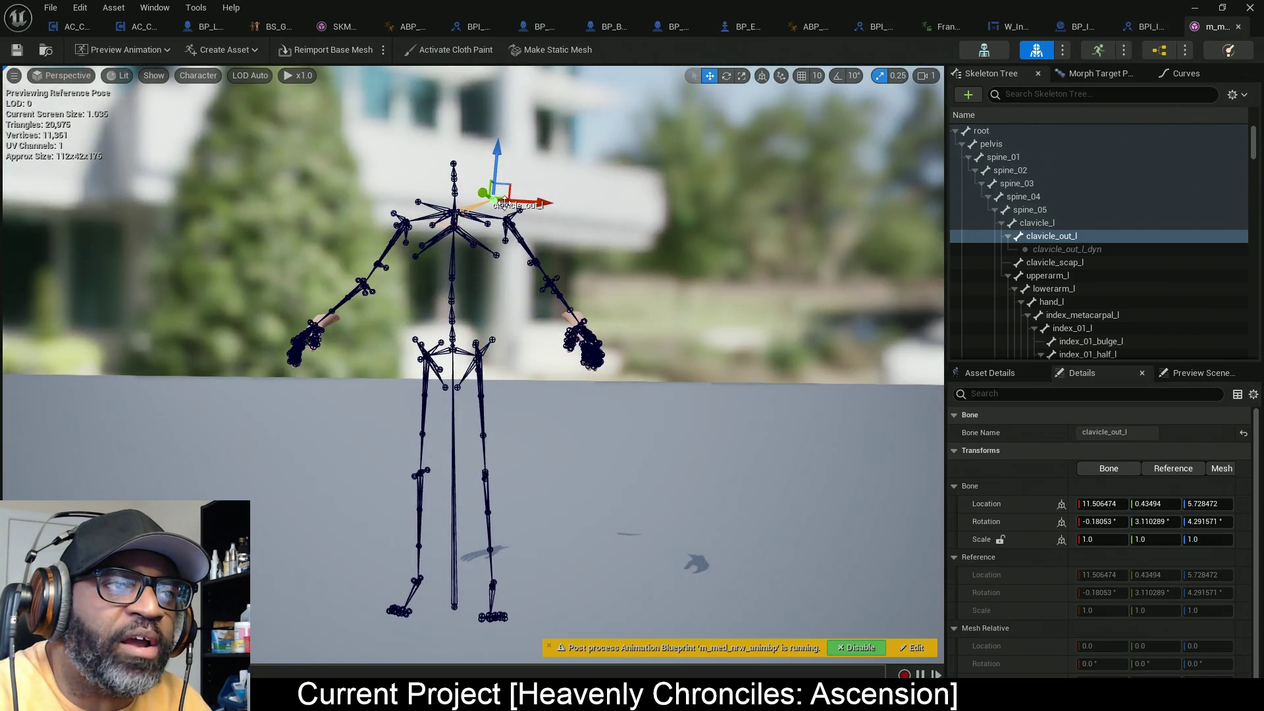
mouse_move(521, 272)
left_mouse_down()
mouse_move(494, 274)
mouse_move(523, 274)
left_mouse_up()
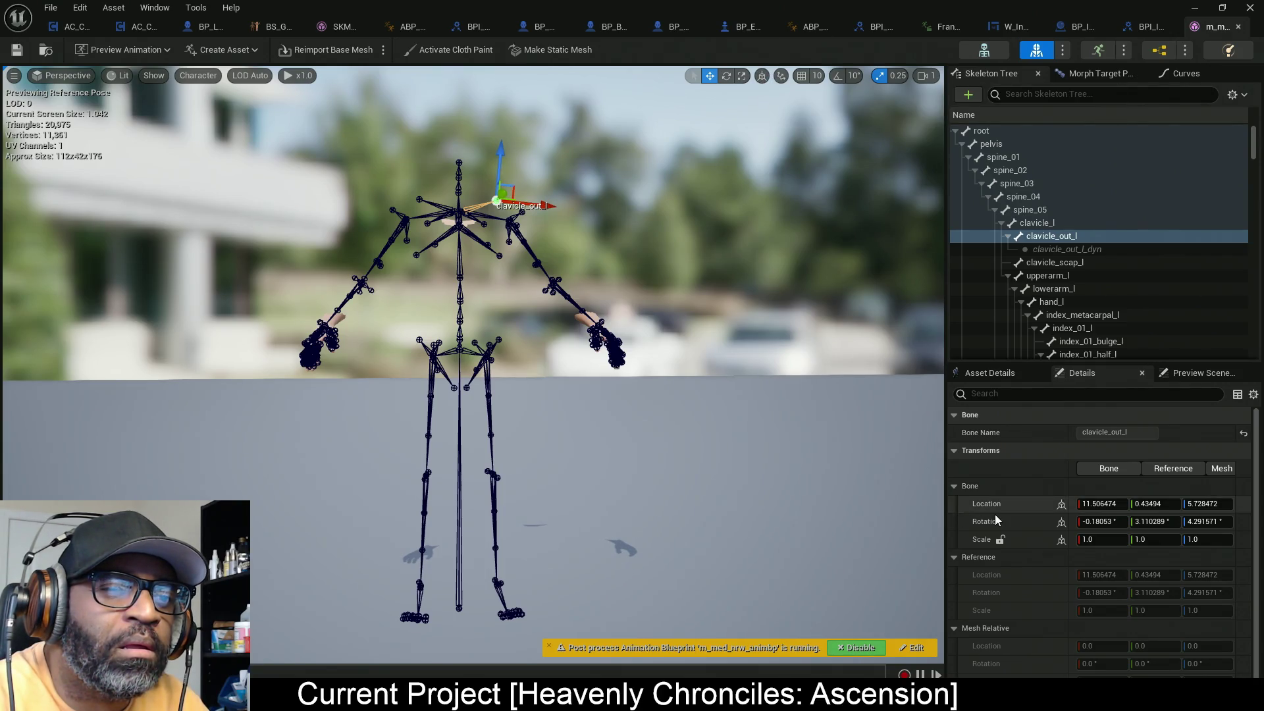
left_click(1061, 505)
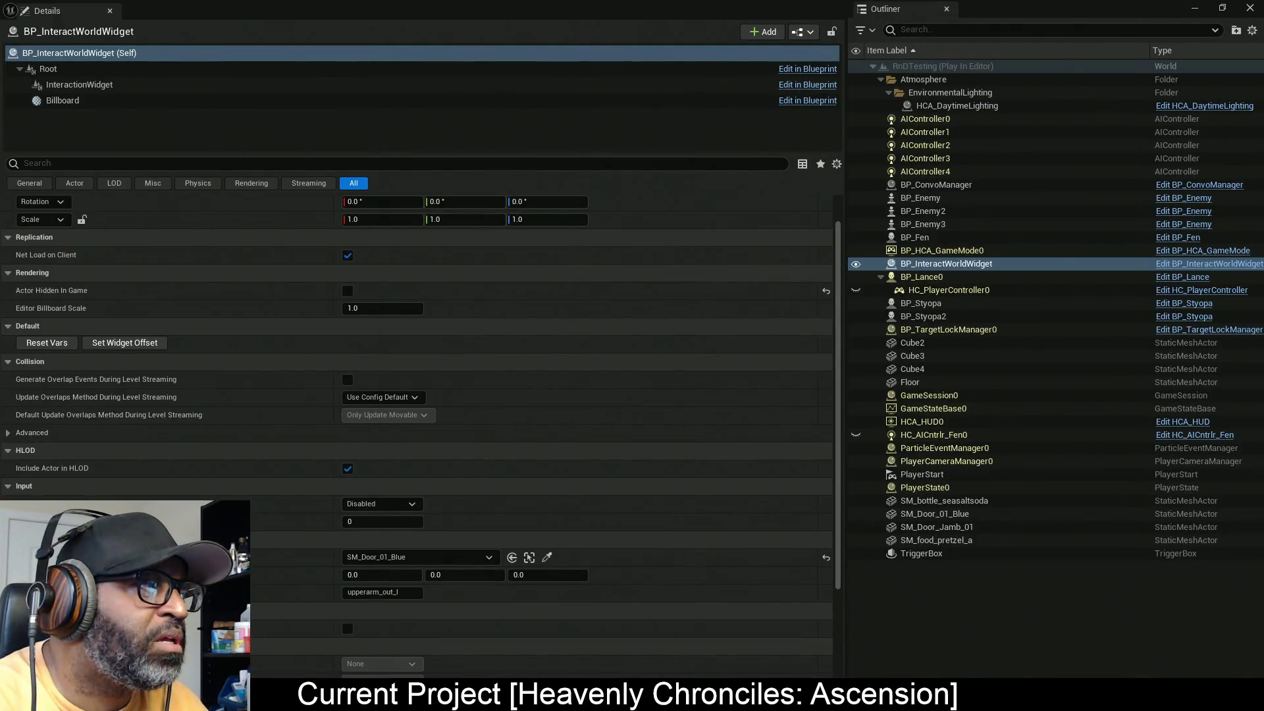
Step: Return to BP_Fen's Get Bone Location graph, center the nodes, and right-click the Return Node
key("alt+Tab")
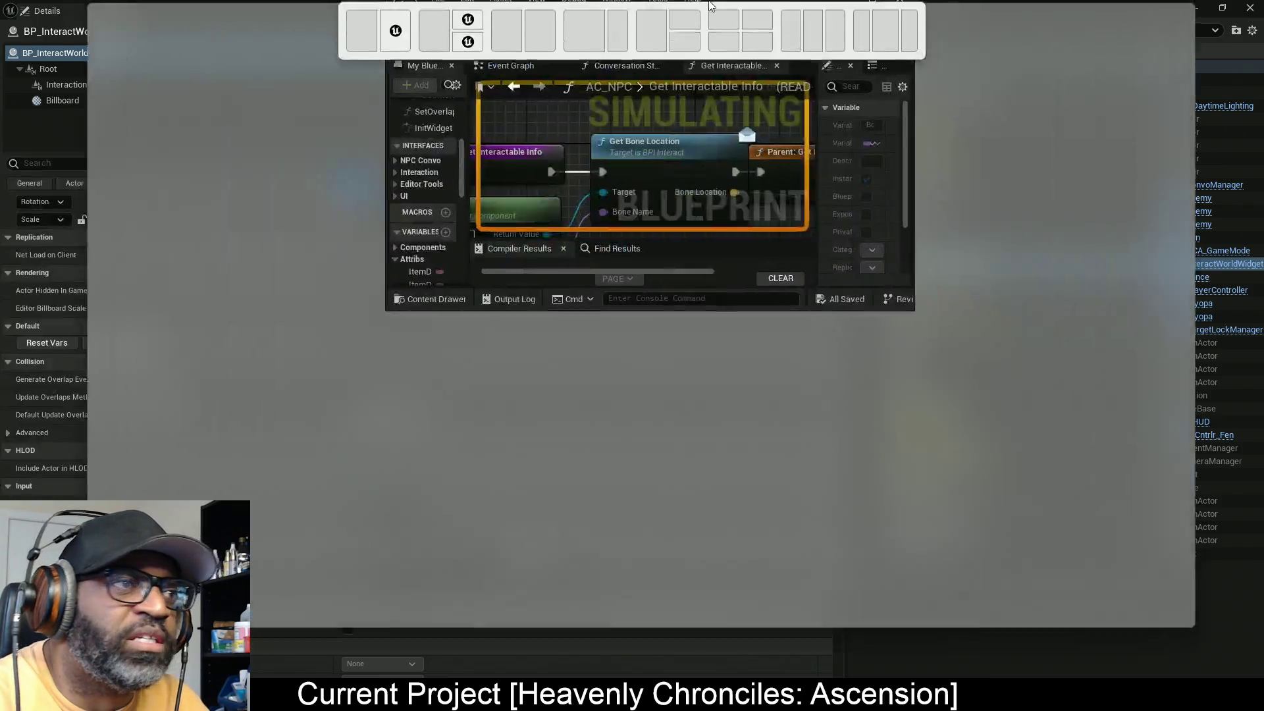
left_click(545, 28)
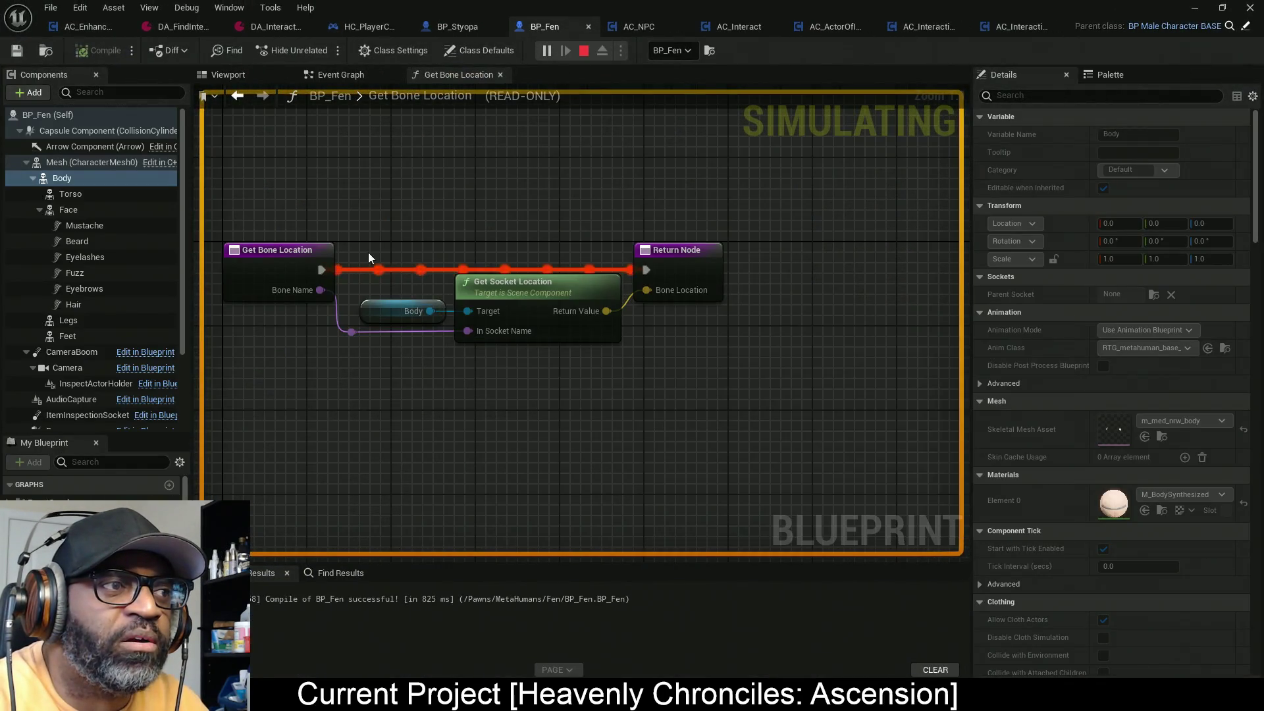
mouse_move(598, 313)
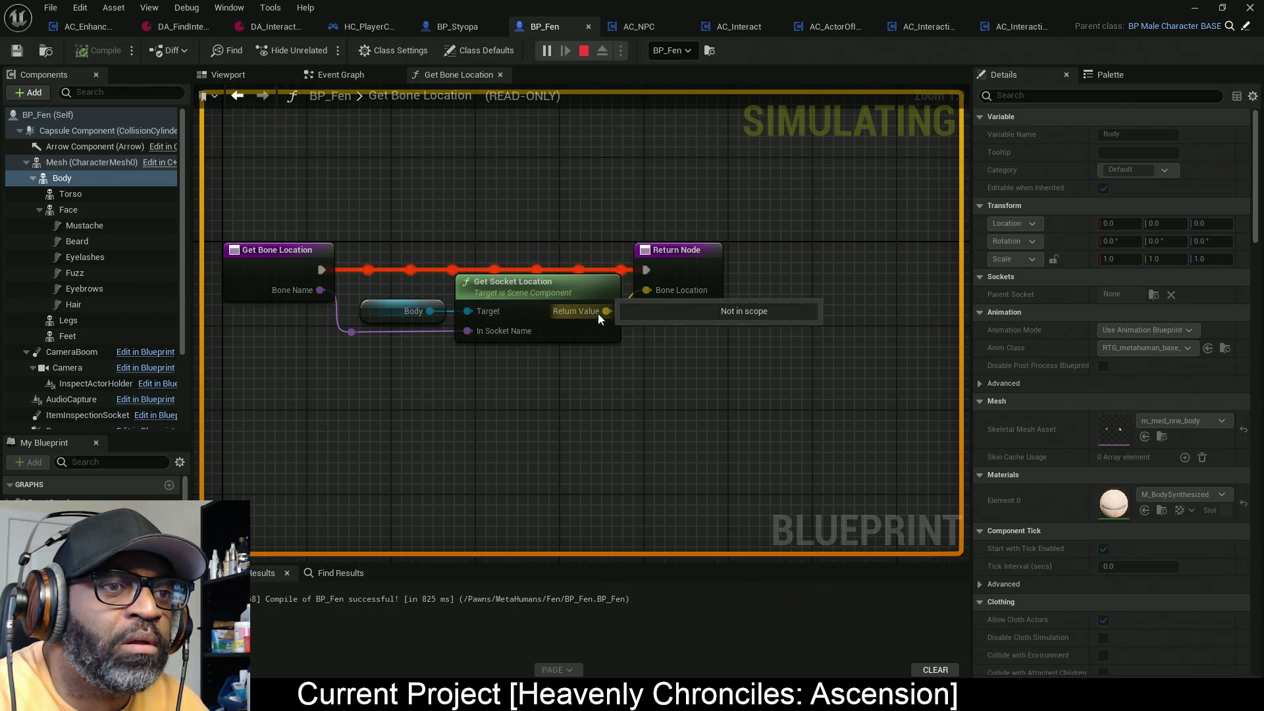
left_click_drag(453, 262, 595, 253)
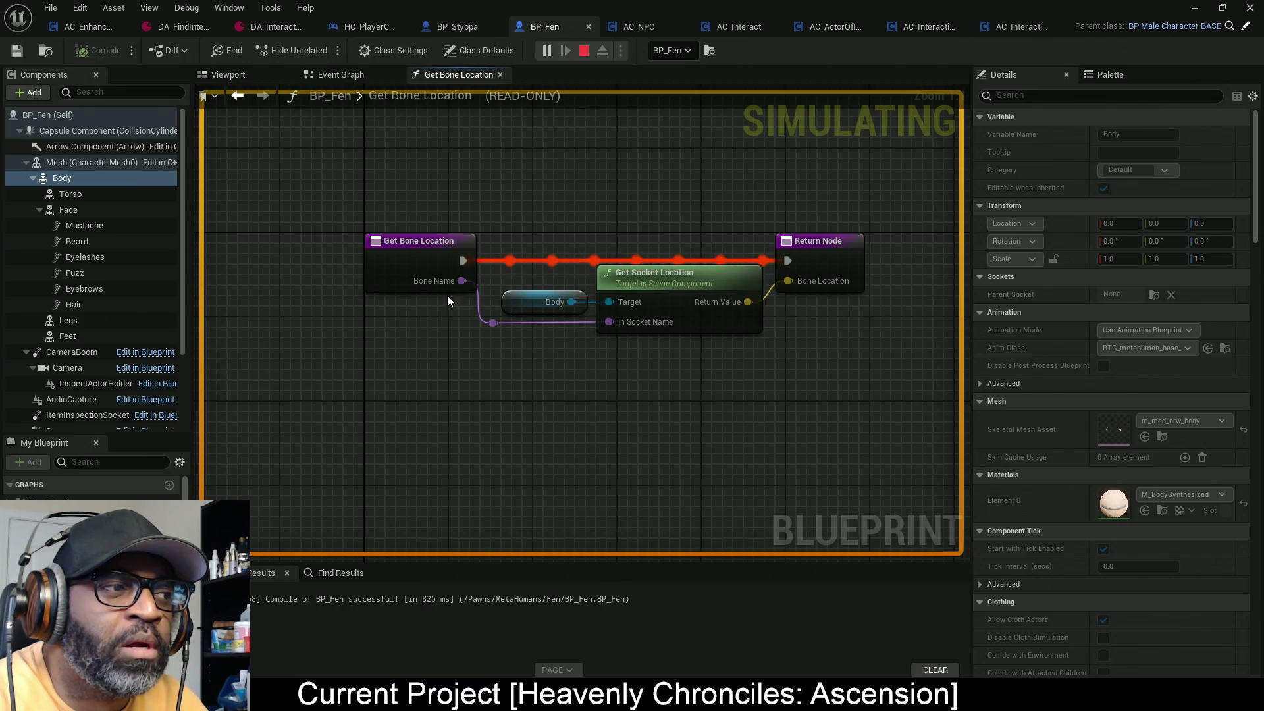
mouse_move(480, 285)
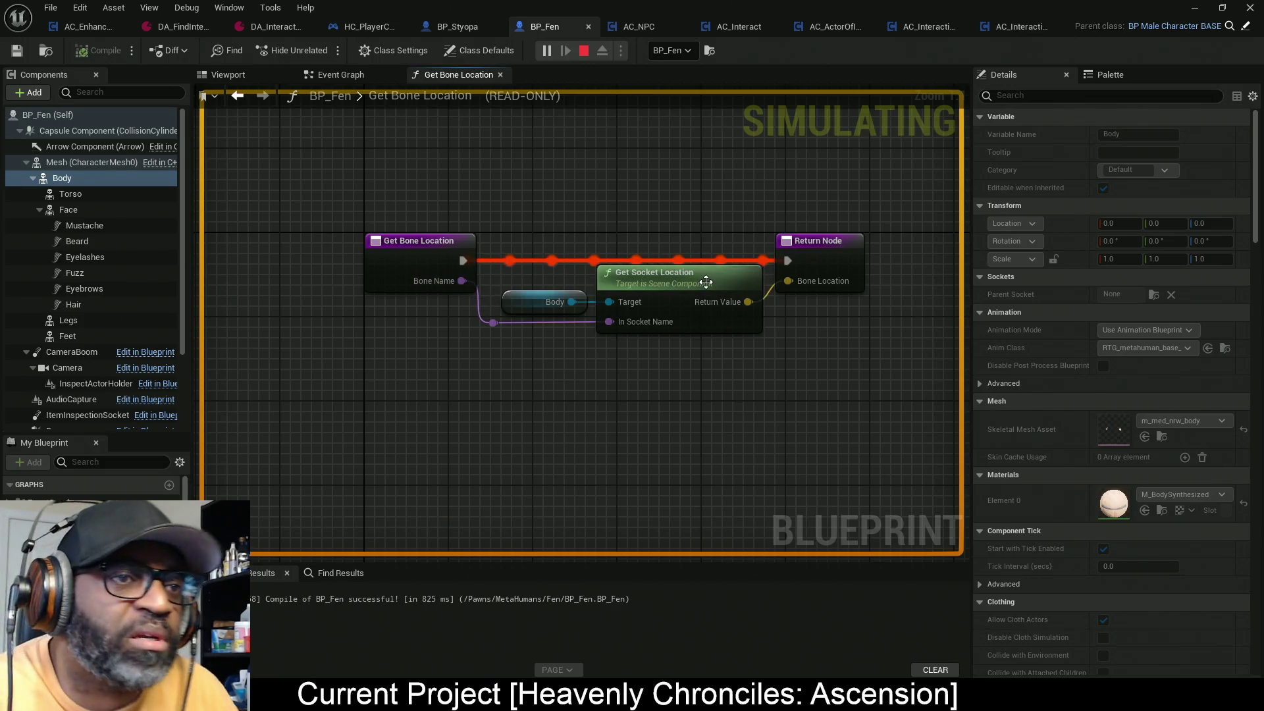
right_click(811, 254)
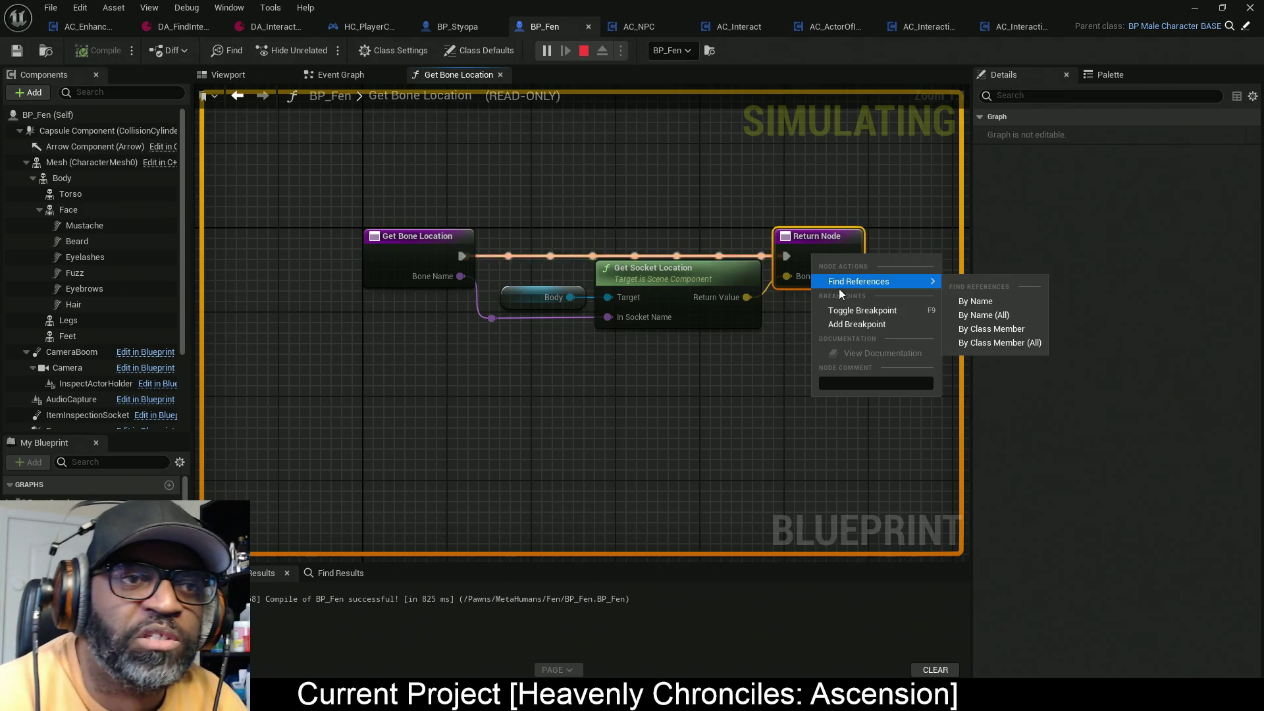
Step: Add a breakpoint on the Return Node, then briefly enlarge and move aside the skeleton editor
left_click(856, 324)
mouse_move(480, 357)
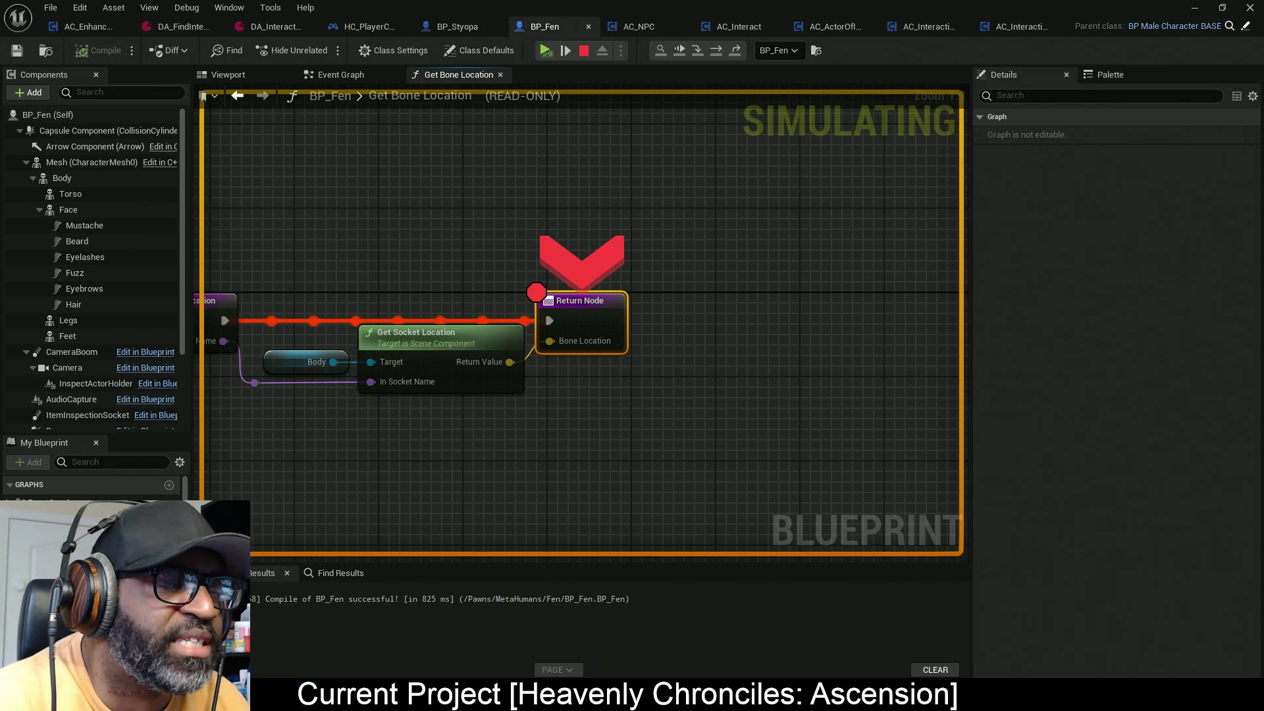
left_click_drag(321, 278, 323, 4)
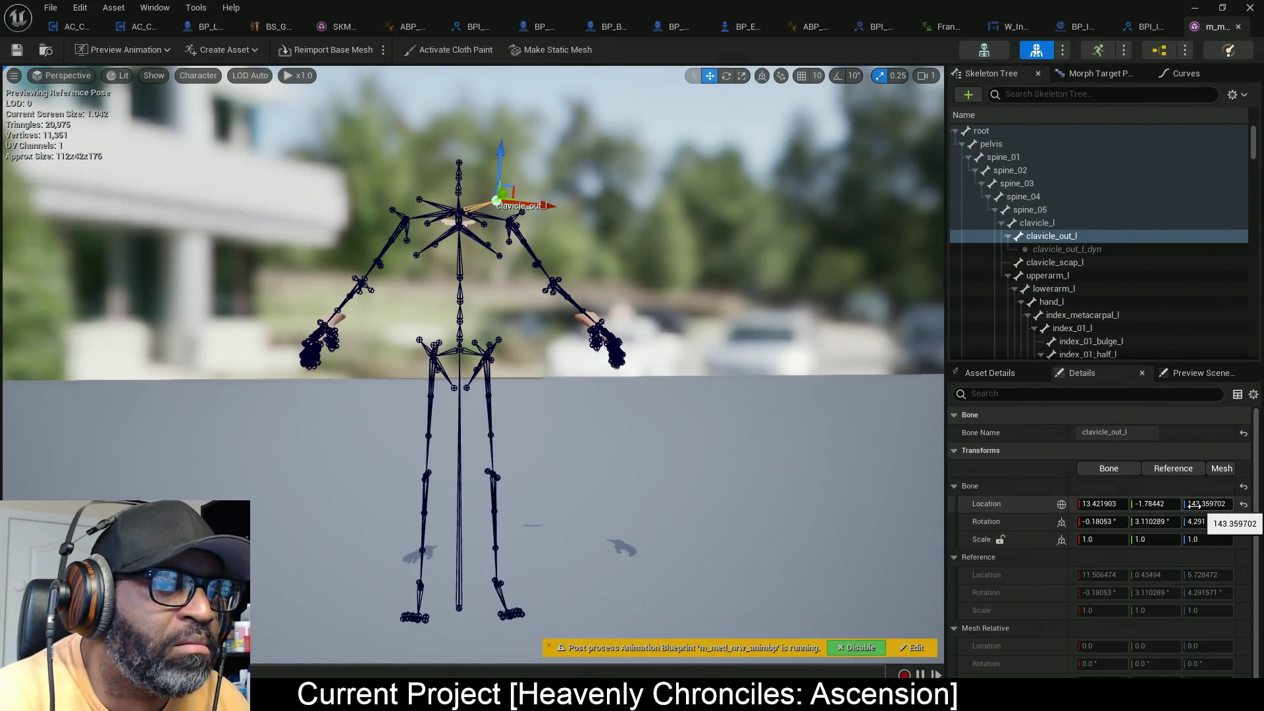
mouse_move(854, 6)
left_mouse_down()
mouse_move(187, 175)
mouse_move(0, 184)
left_mouse_up()
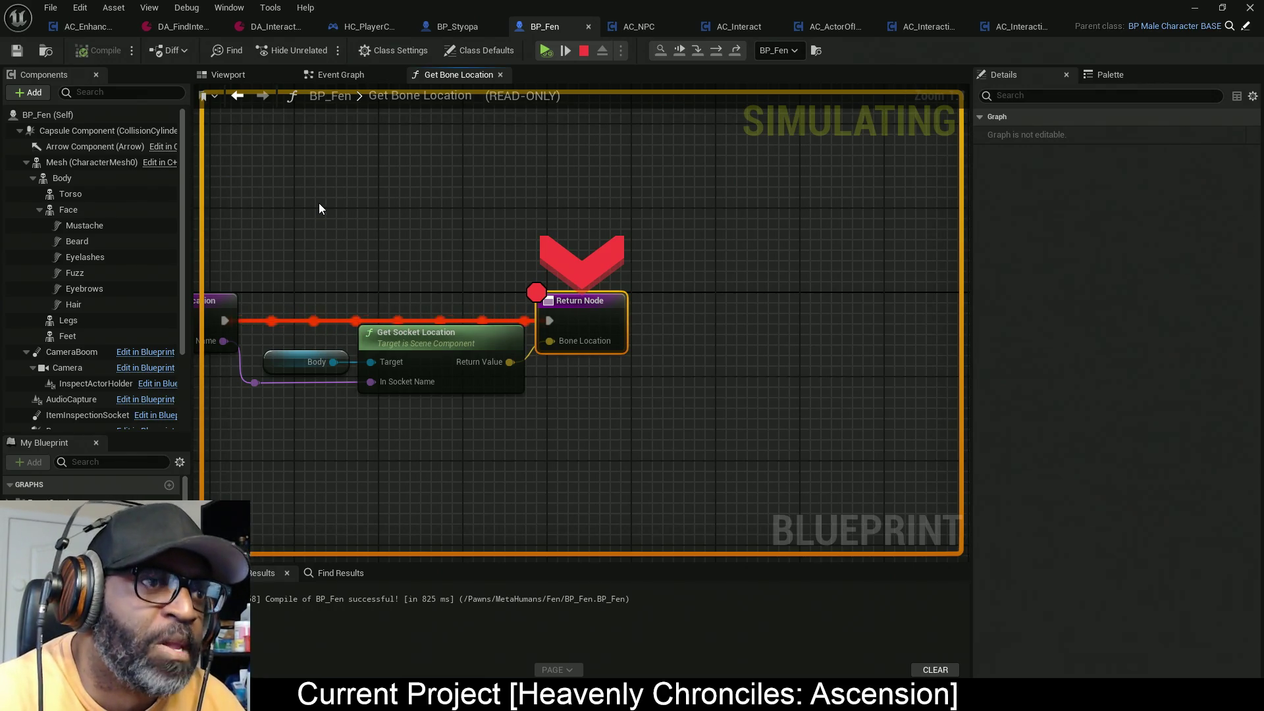
Step: Toggle off the Return Node breakpoint and bring AC_NPC's Get Interactable Info graph into view
right_click(623, 298)
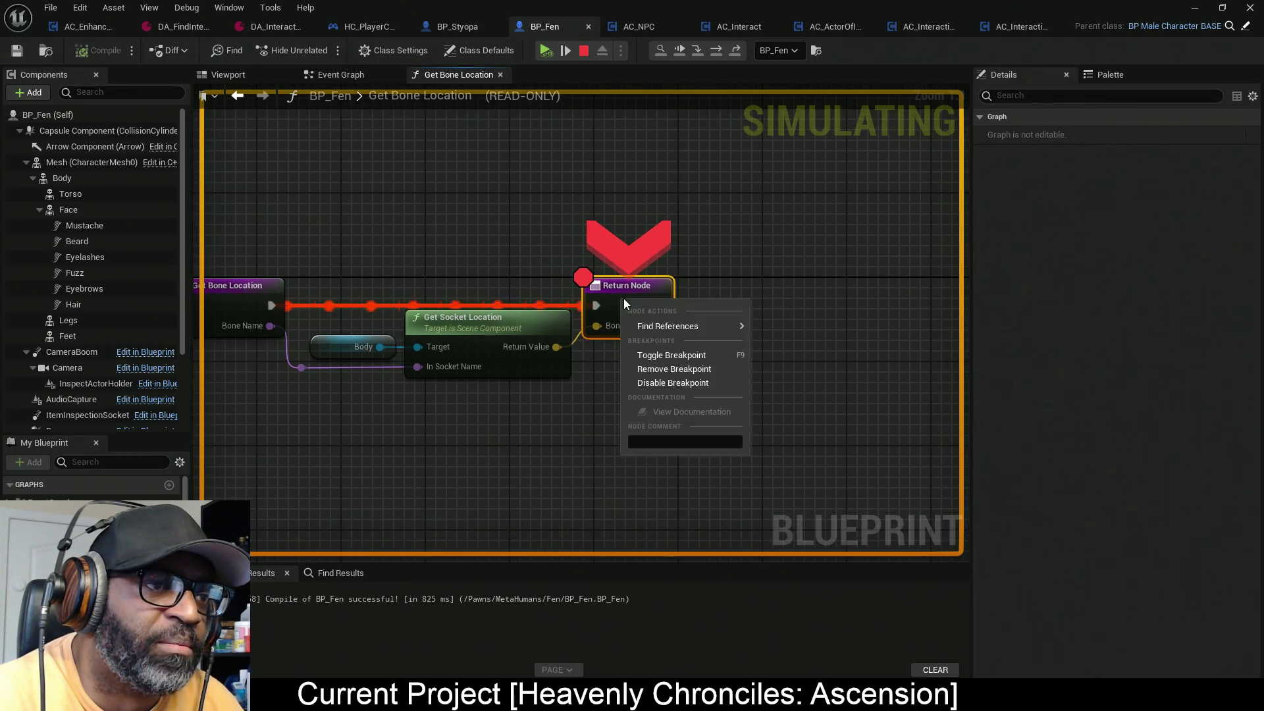
left_click(683, 361)
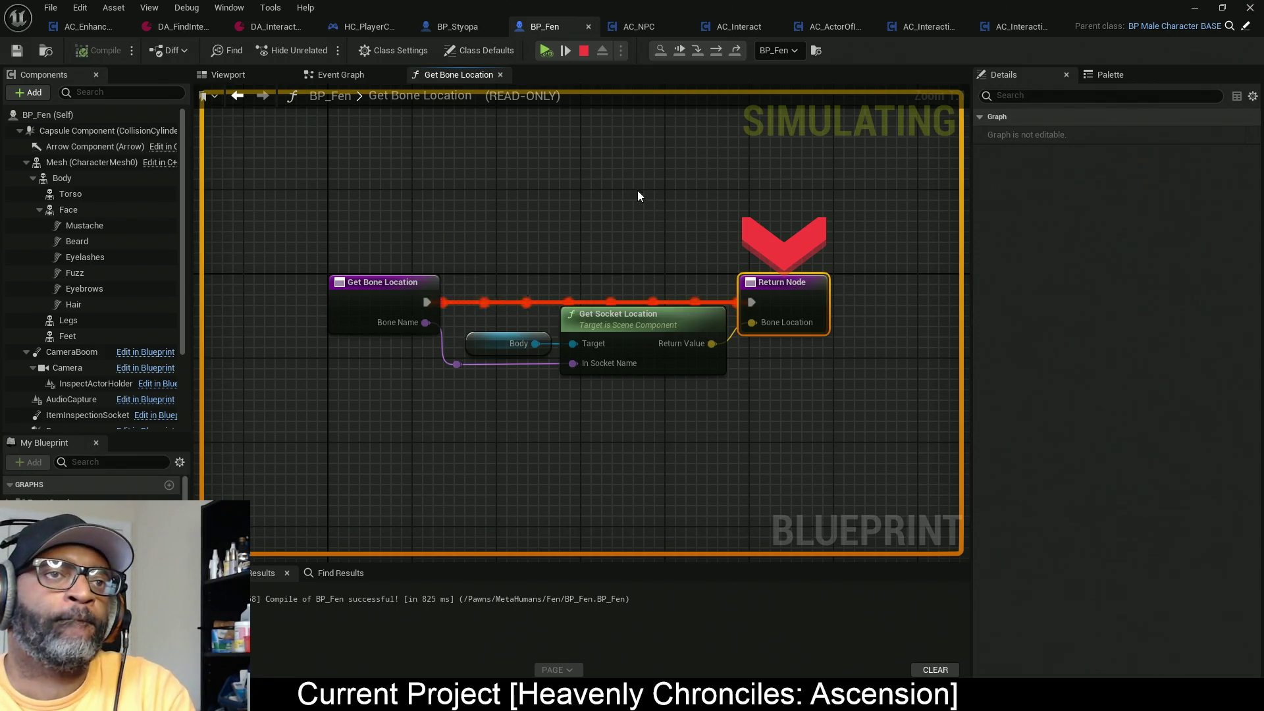
left_click(645, 29)
left_click_drag(487, 319, 562, 415)
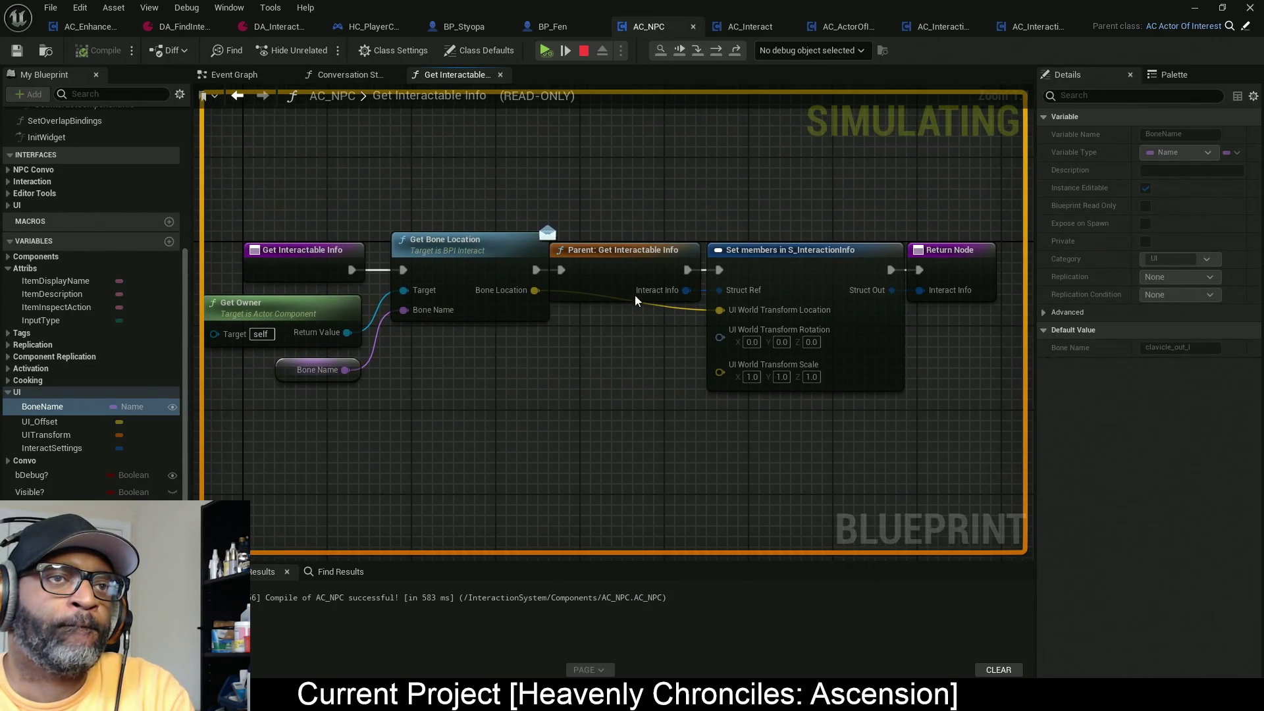
Step: Set the Blueprint debug object to the AC_NPC instance in BP_Fen
left_click(798, 54)
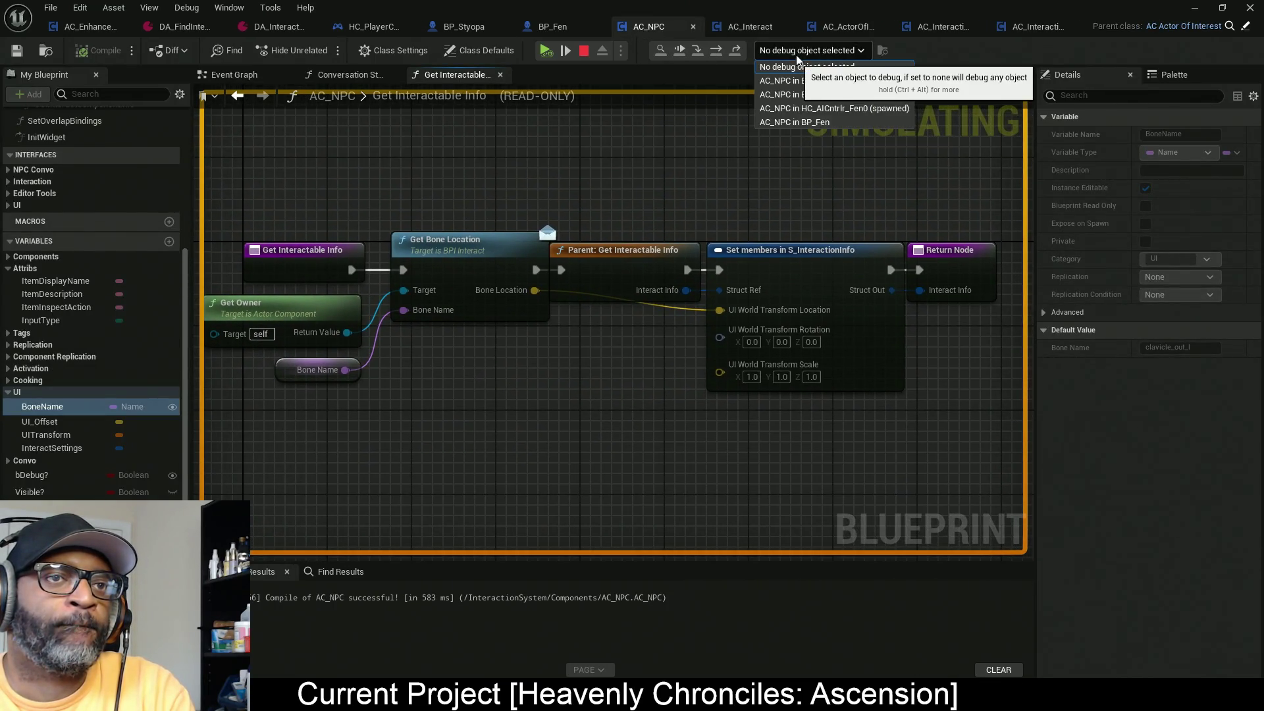
left_click(850, 124)
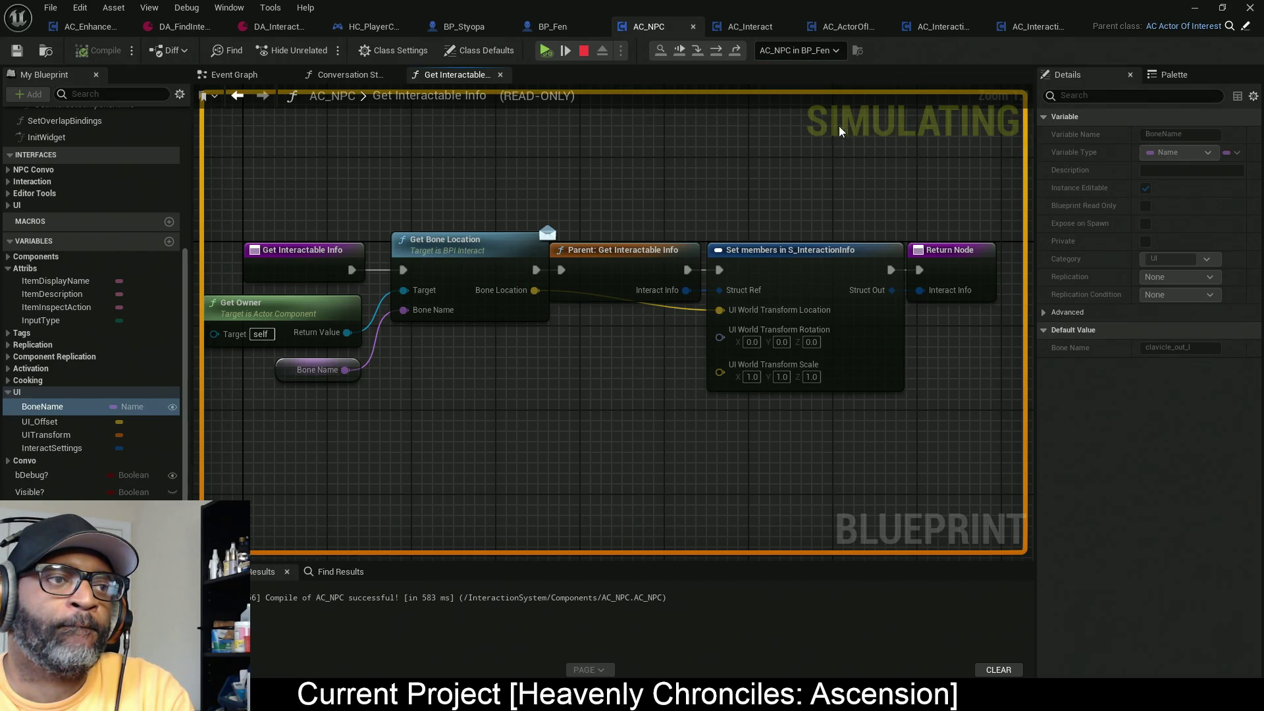
scroll(489, 212, "down", 2)
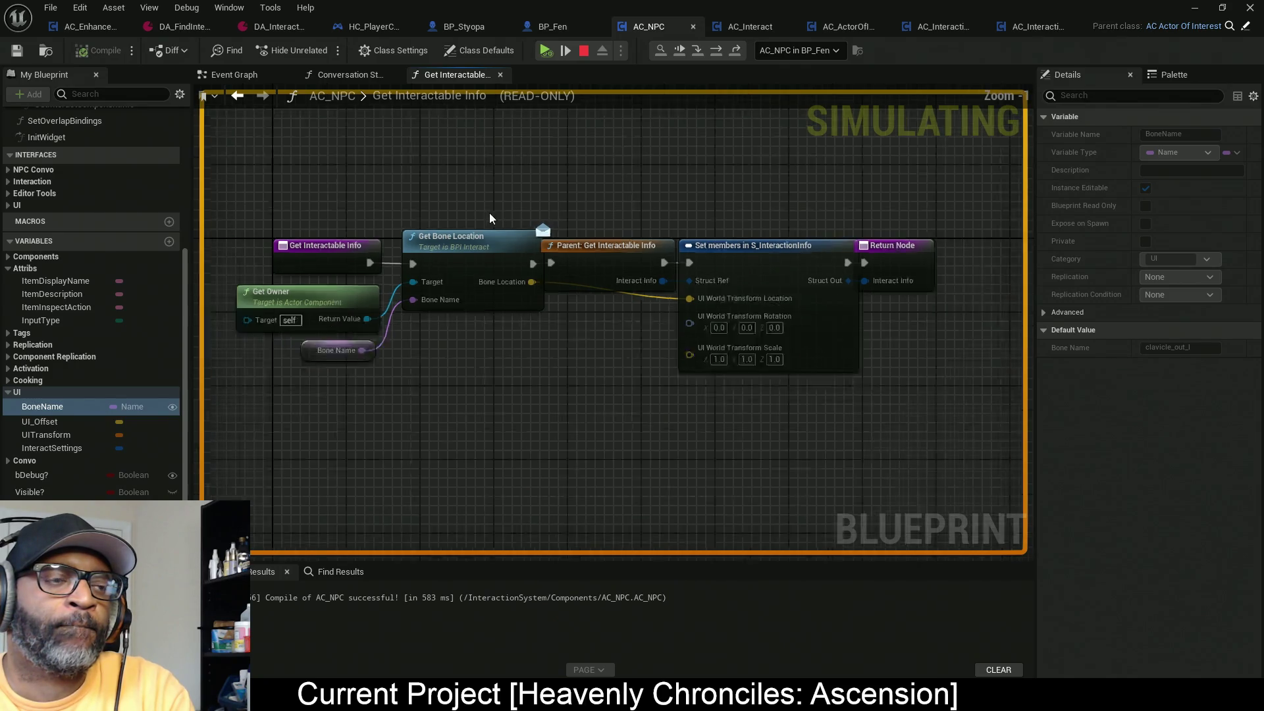
scroll(412, 282, "up", 2)
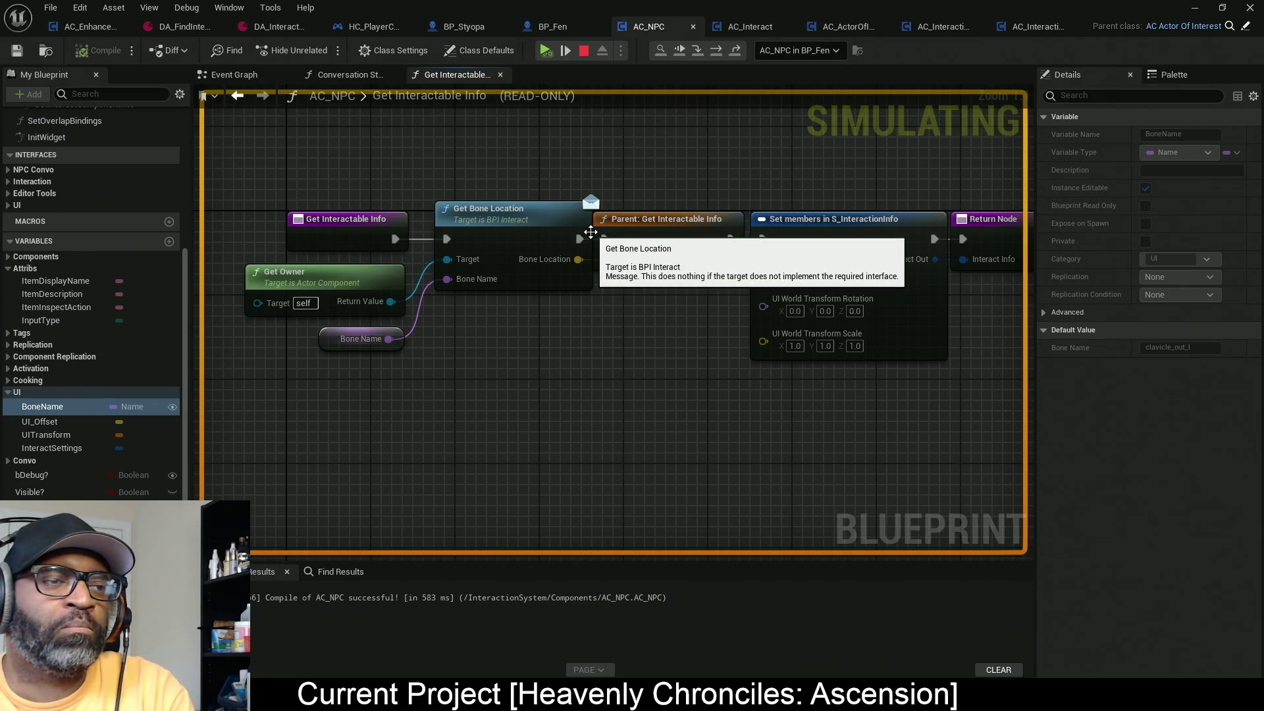
Step: Try debugging AC_NPC in HC_AICntrlr_Fen0, then switch back to BP_Fen's instance
left_click(797, 50)
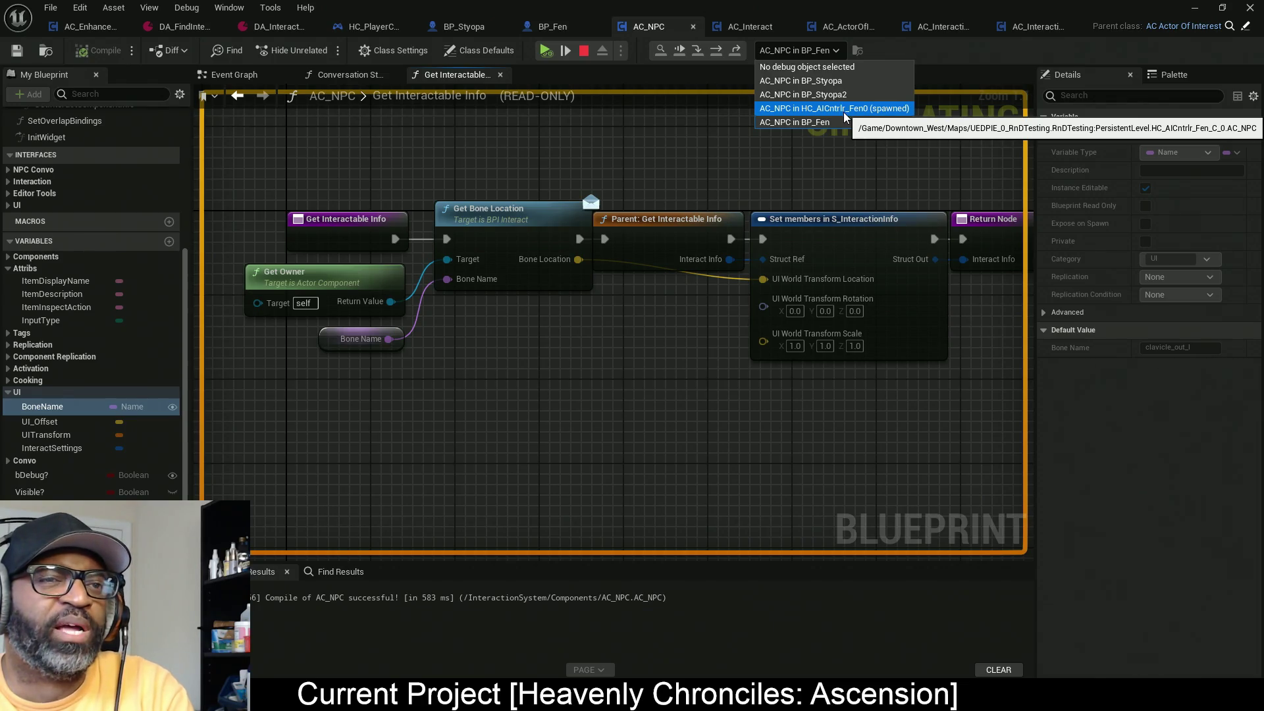
left_click(844, 109)
left_click(835, 50)
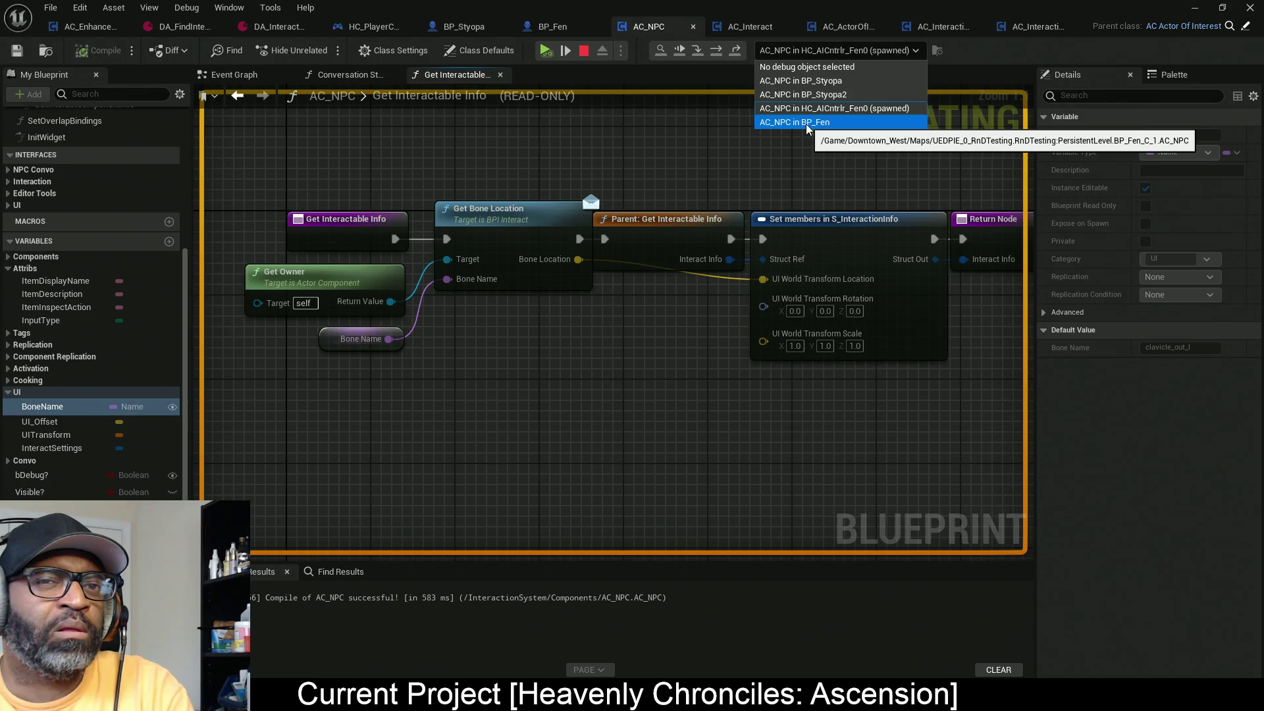
left_click(808, 123)
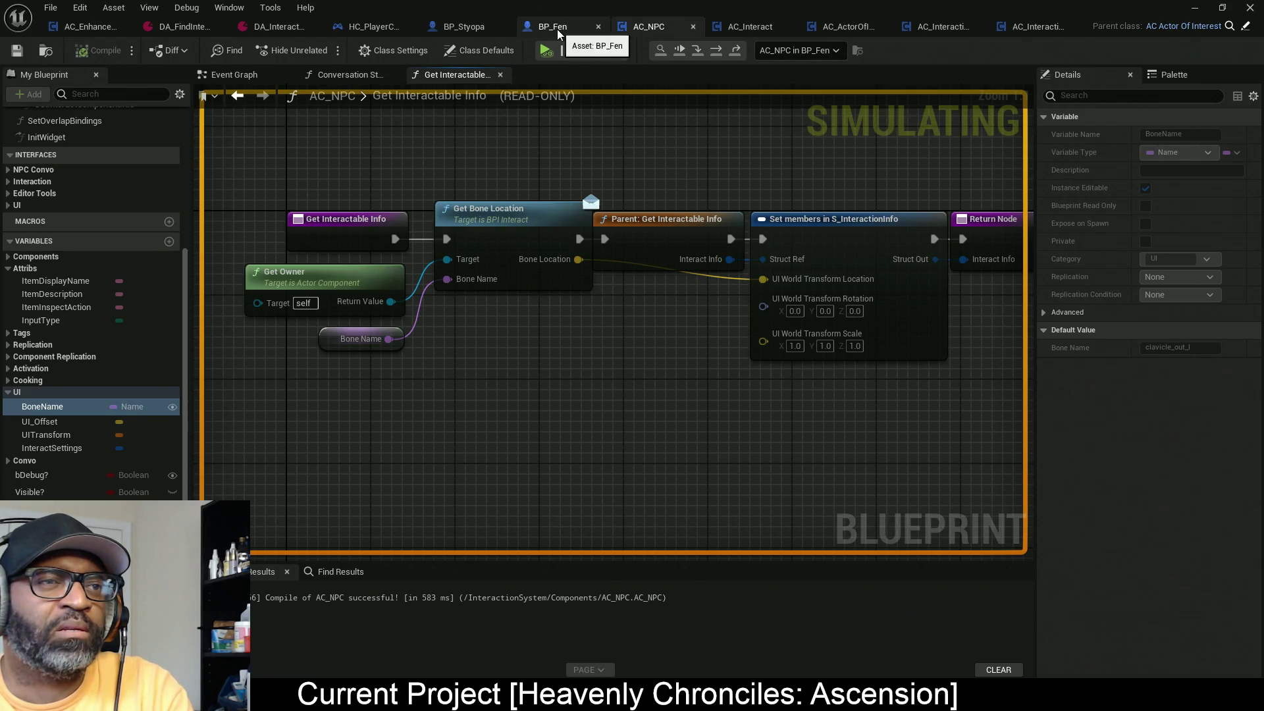
Step: Check BP_Fen's debug-object list, then return to AC_NPC's Event Graph
left_click(803, 50)
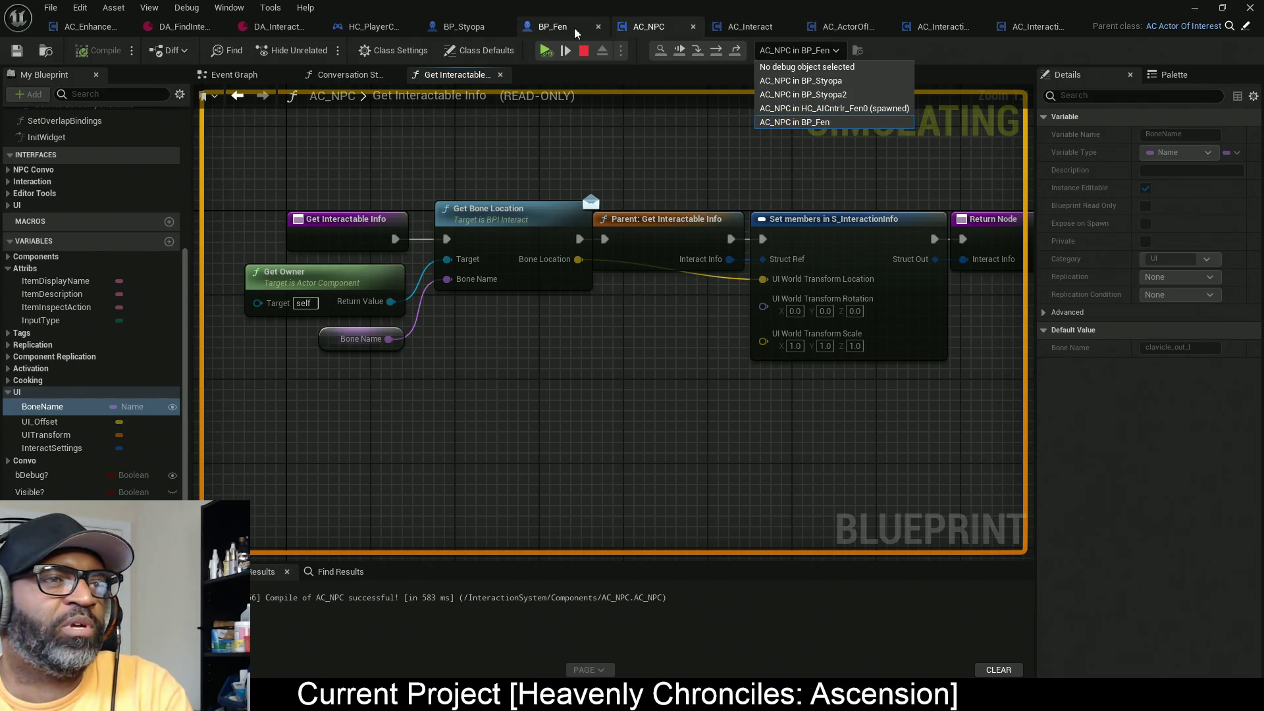
left_click(556, 27)
left_click(784, 54)
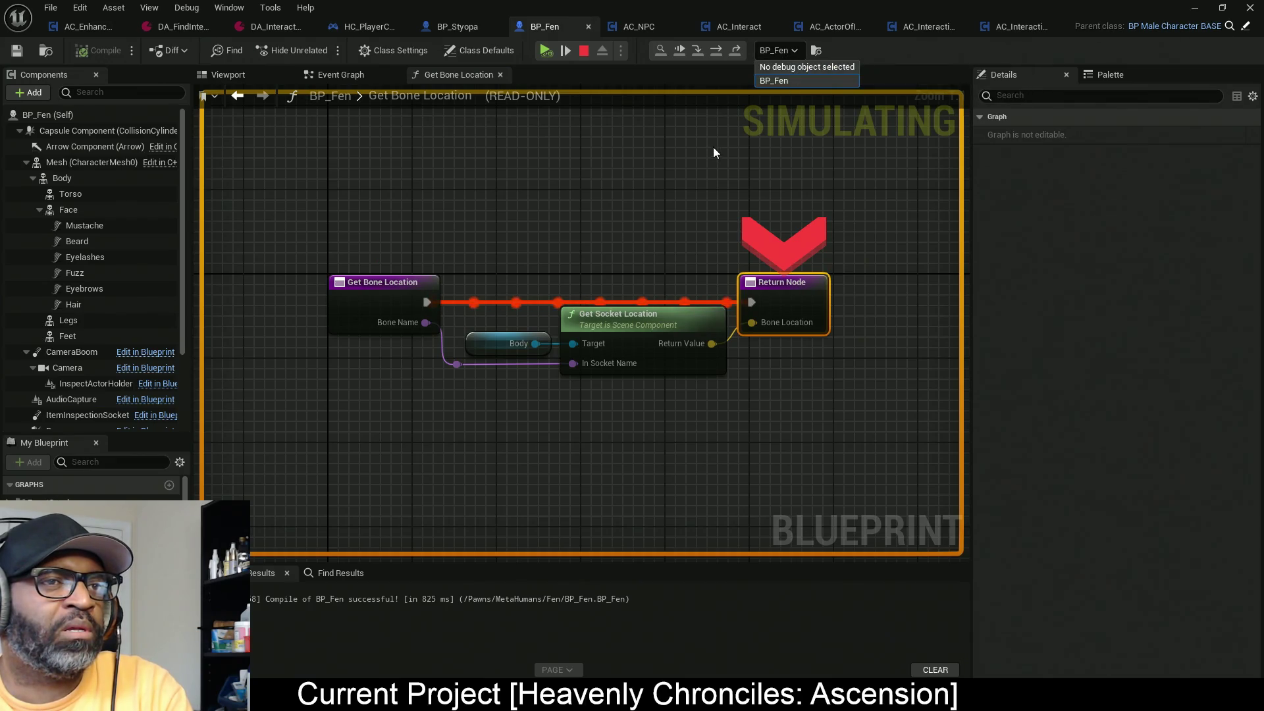
left_click(899, 78)
left_click(649, 26)
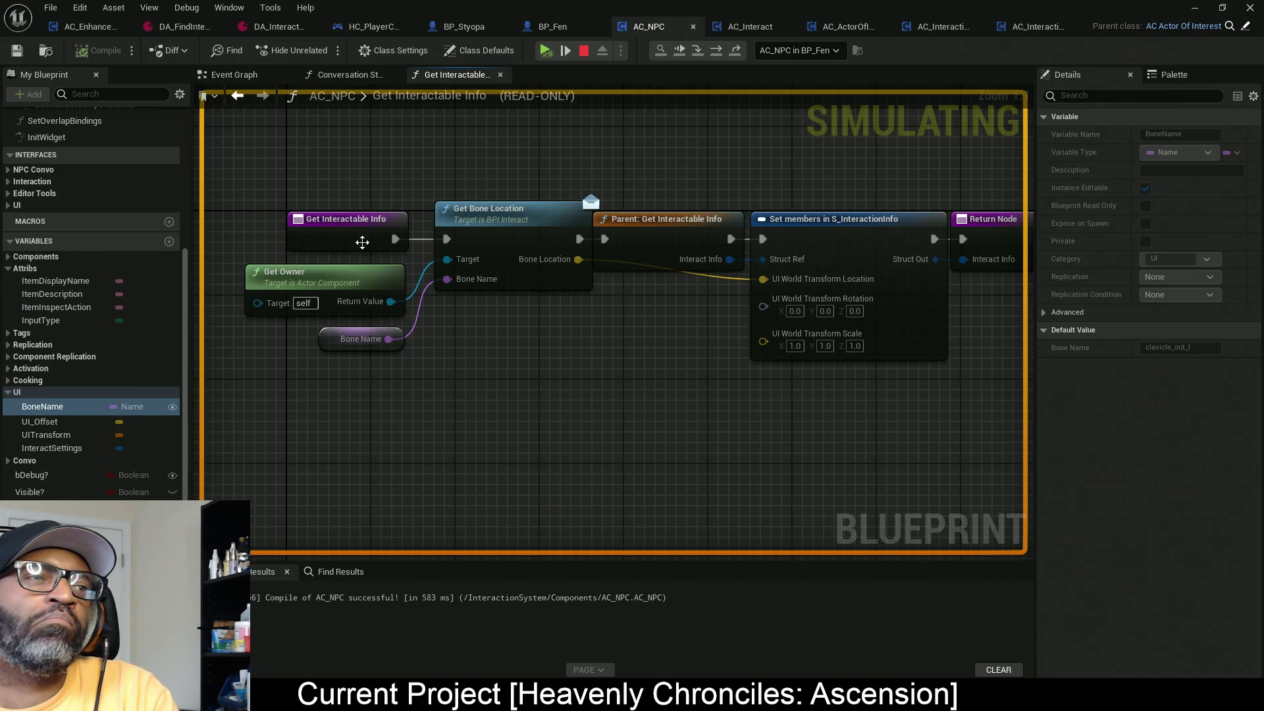
left_click(237, 92)
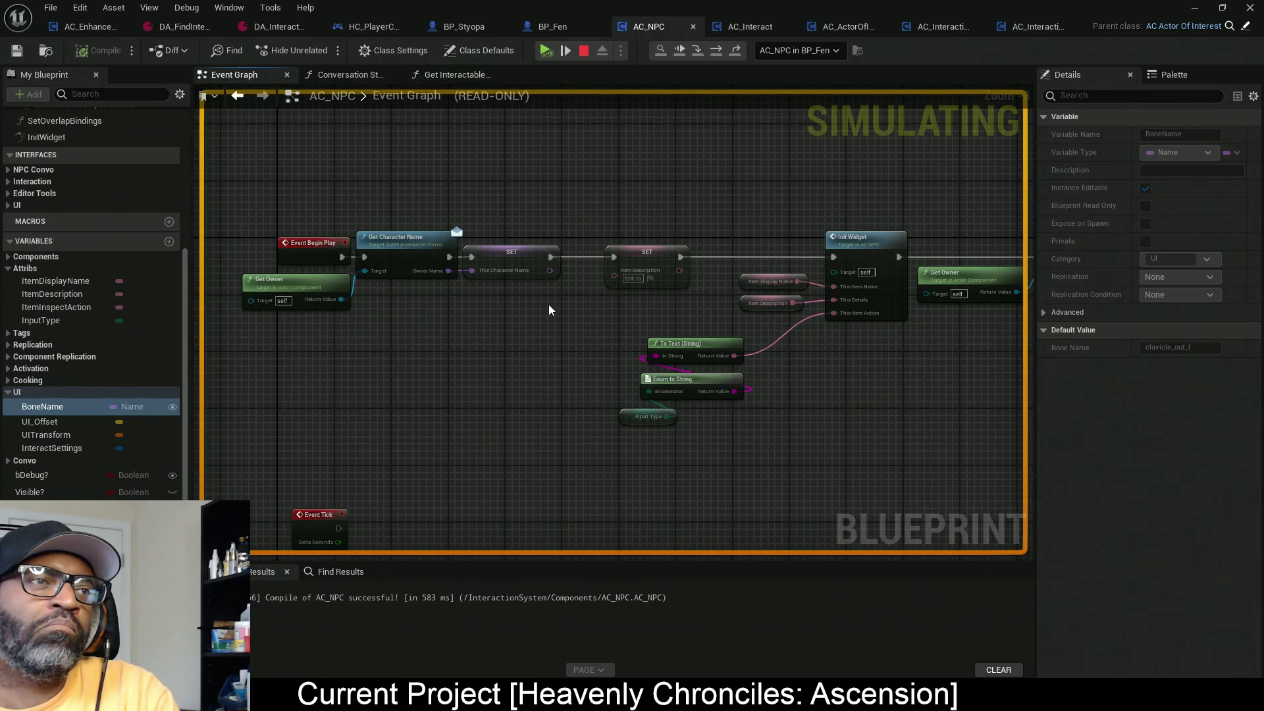
Step: Pan the Event Graph to bring the Set NPC Collision node into view and select it
mouse_move(649, 219)
left_mouse_down()
mouse_move(359, 206)
mouse_move(647, 212)
left_mouse_up()
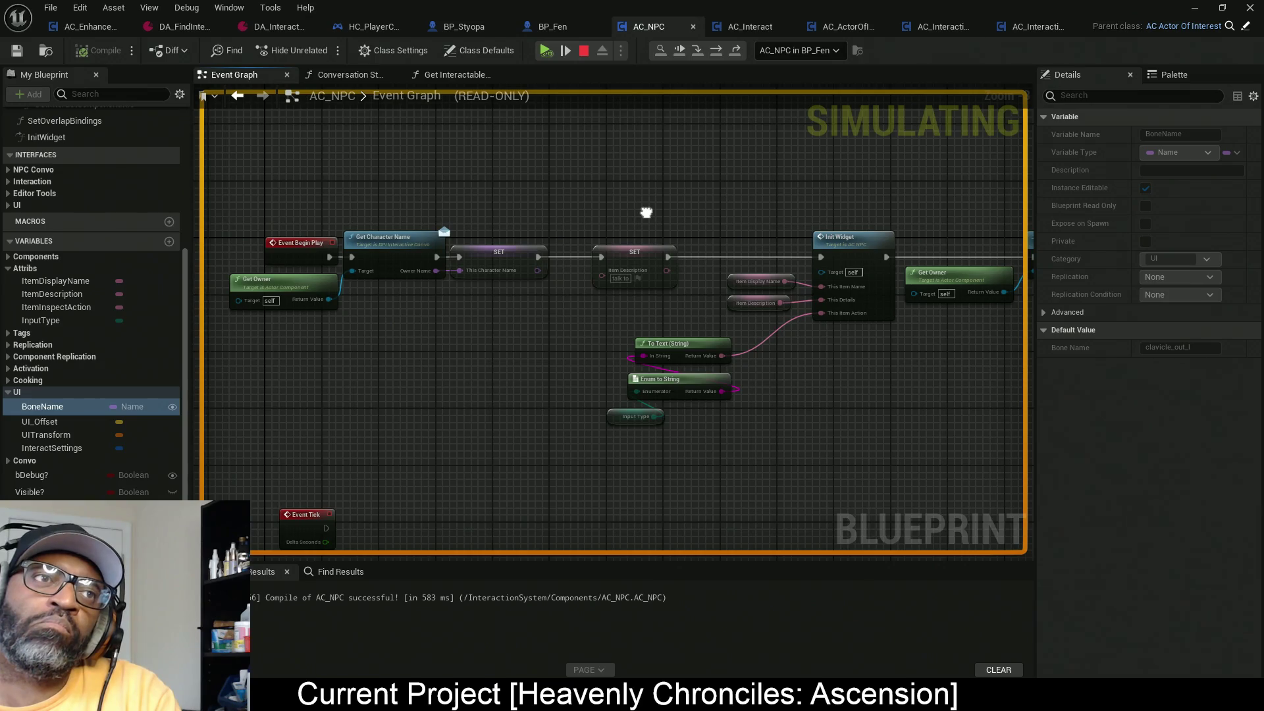
left_click_drag(646, 212, 630, 197)
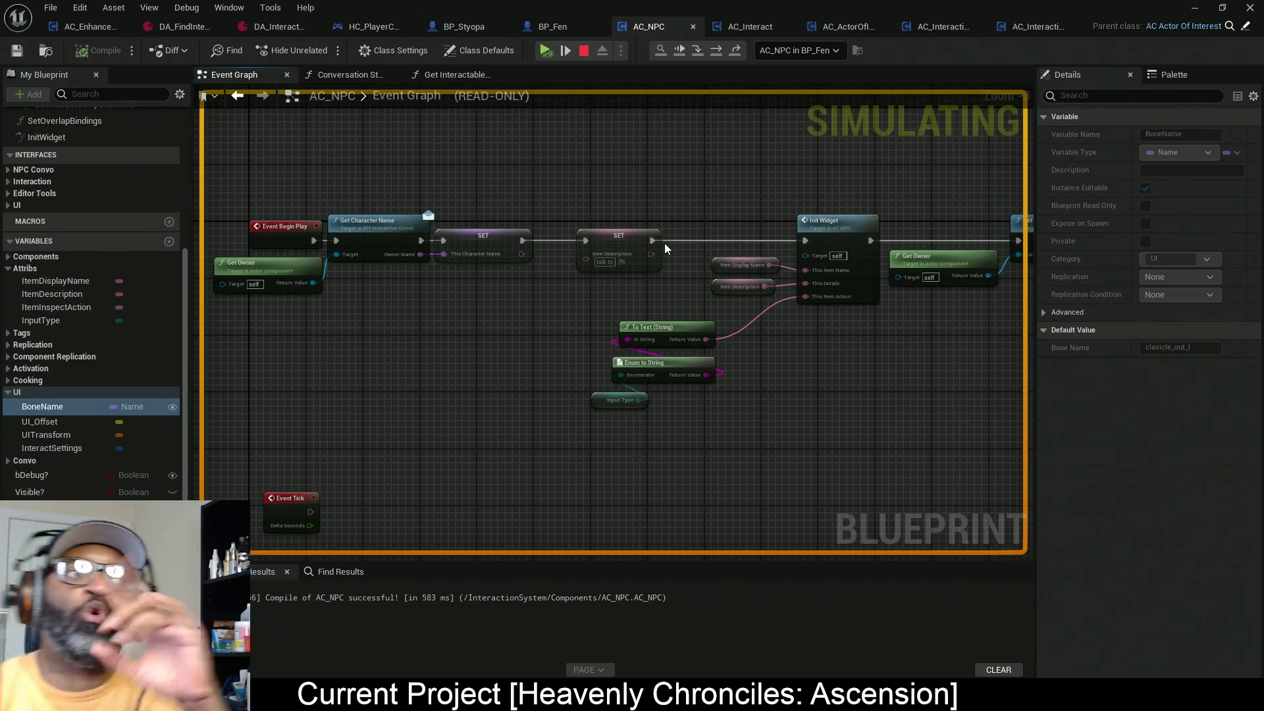
left_click_drag(776, 182, 465, 192)
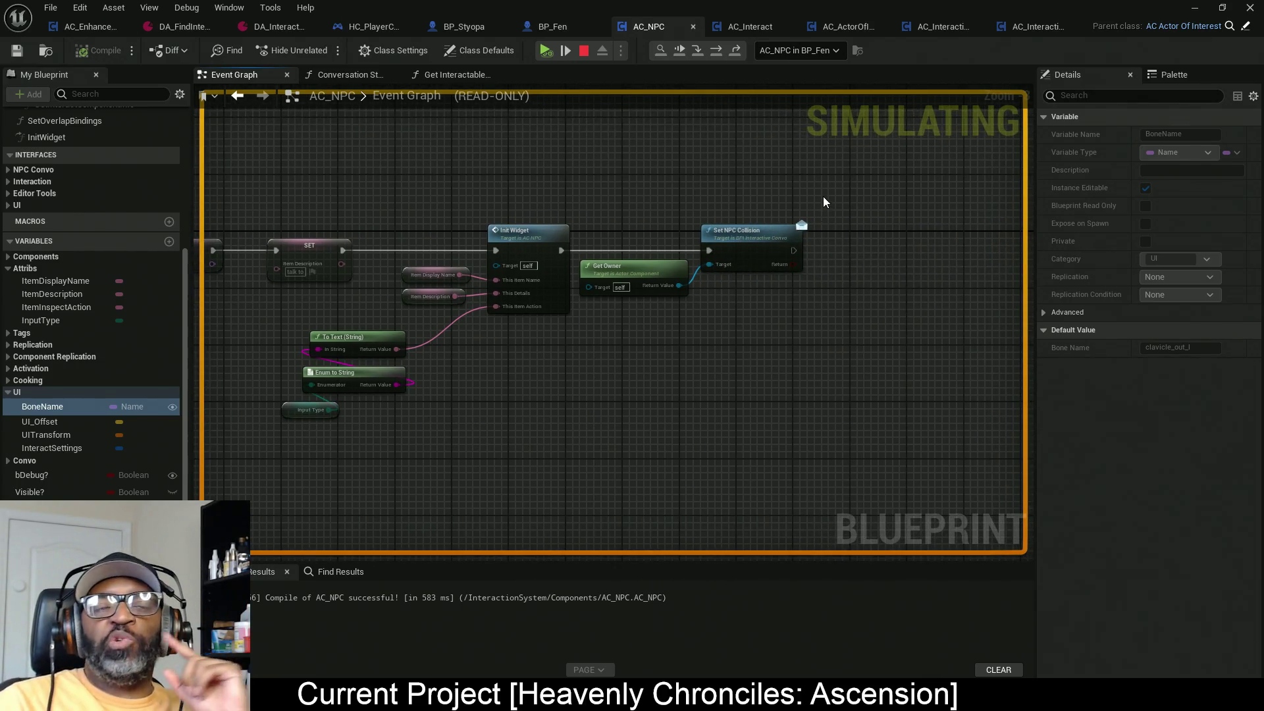
left_click_drag(782, 187, 908, 469)
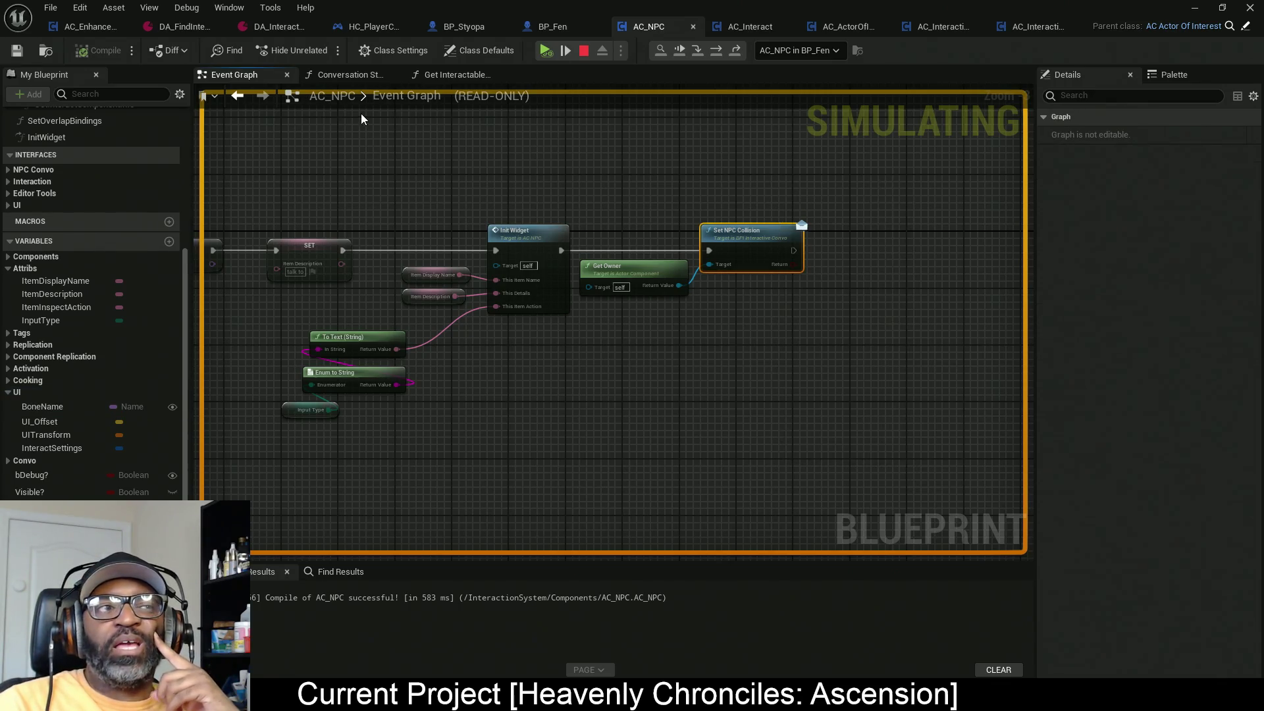
Step: Open the Get Interactable Info graph and select the Get Bone Location node
left_click(457, 76)
mouse_move(370, 139)
left_mouse_down()
mouse_move(551, 362)
mouse_move(856, 370)
mouse_move(725, 382)
mouse_move(866, 390)
mouse_move(448, 409)
left_mouse_up()
mouse_move(504, 411)
left_mouse_down()
mouse_move(669, 401)
mouse_move(467, 425)
mouse_move(511, 444)
left_mouse_up()
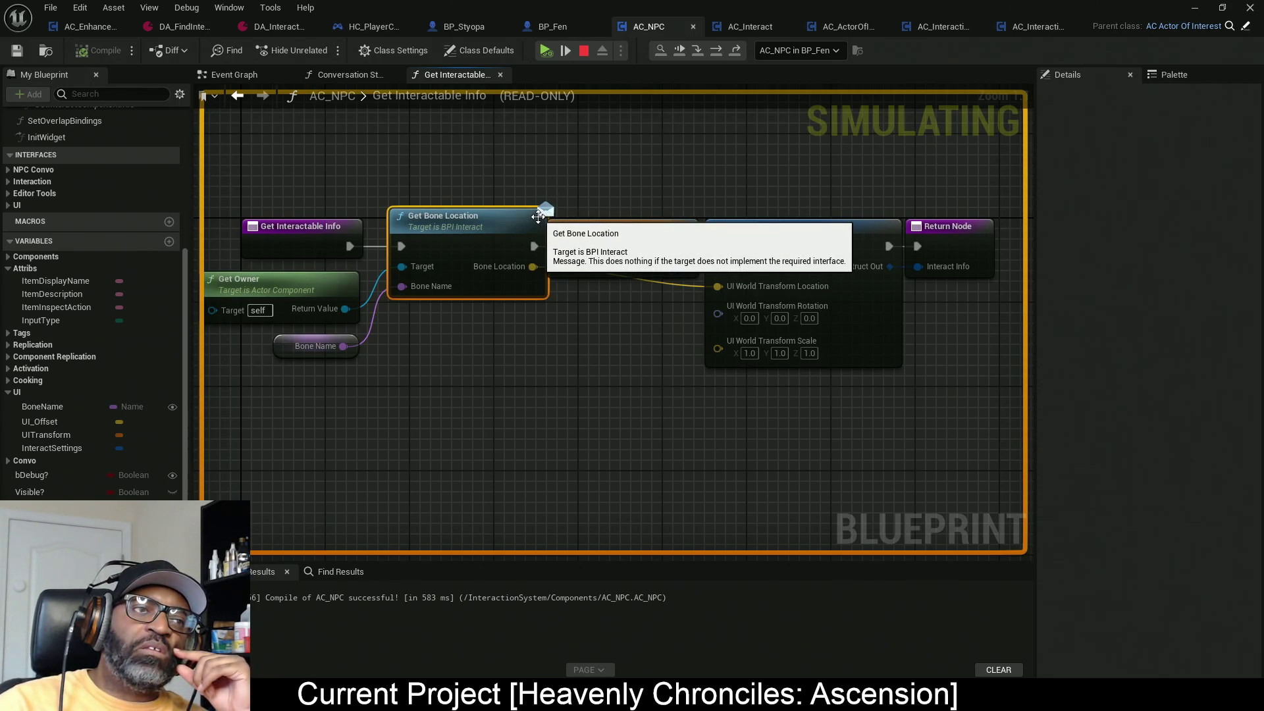
Step: Select Get Bone Location and read its pins' live debug values
left_click_drag(504, 148, 520, 303)
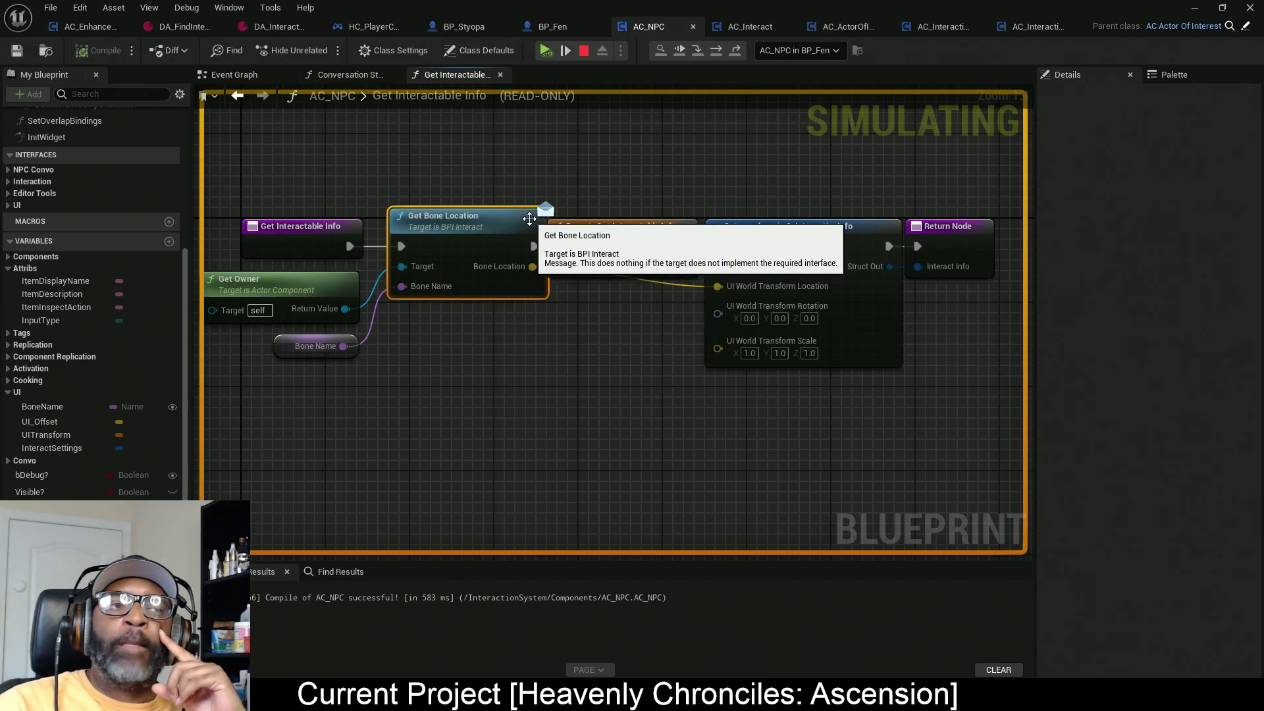
mouse_move(422, 143)
left_mouse_down()
mouse_move(567, 398)
mouse_move(525, 426)
left_mouse_up()
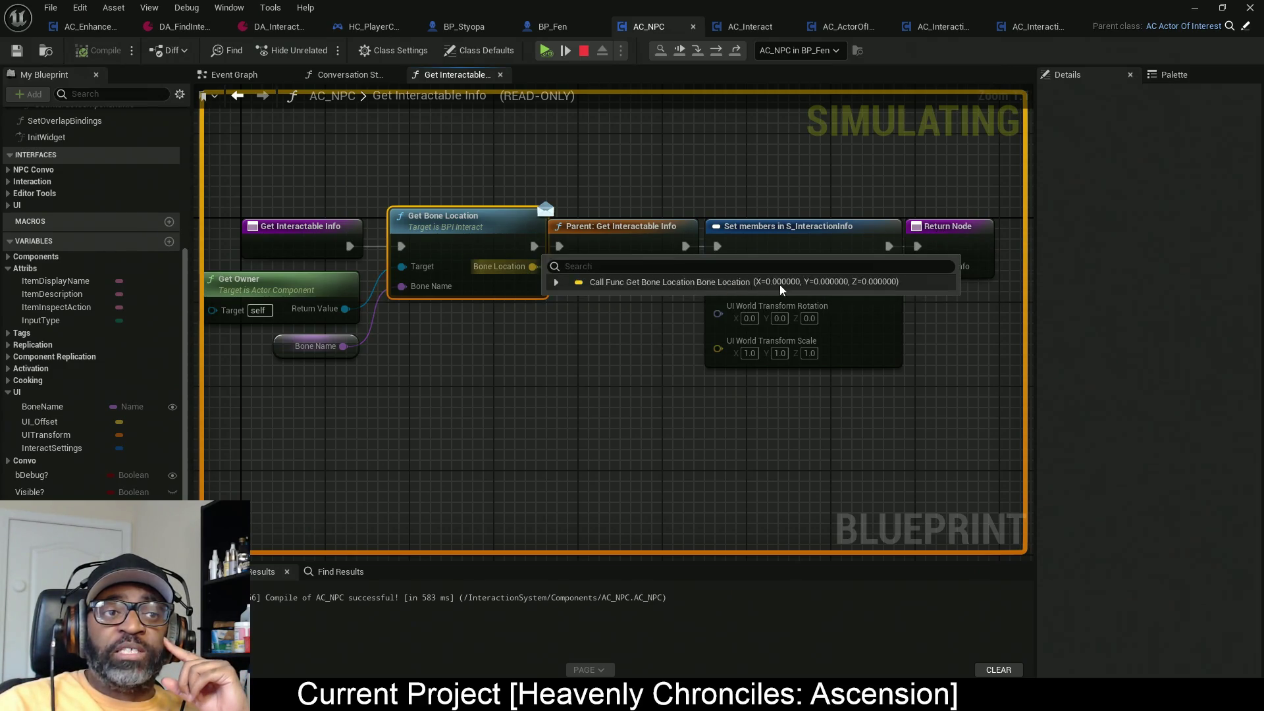
mouse_move(765, 292)
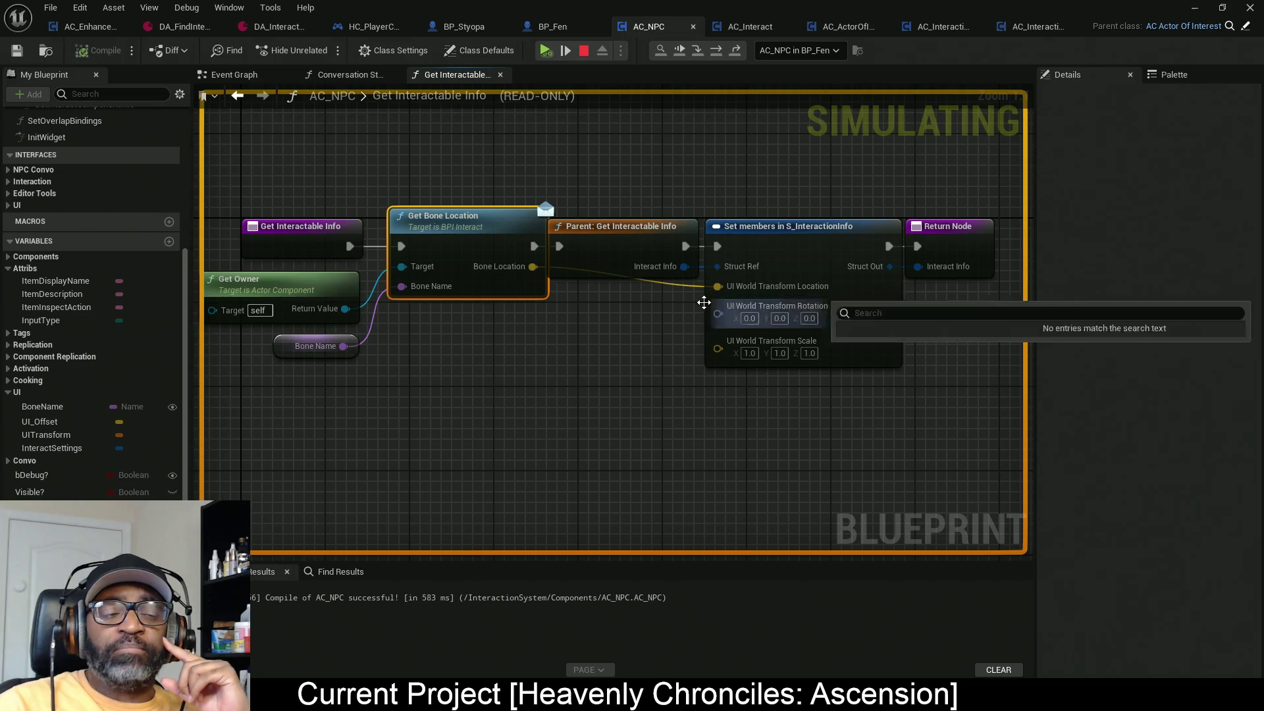
mouse_move(714, 316)
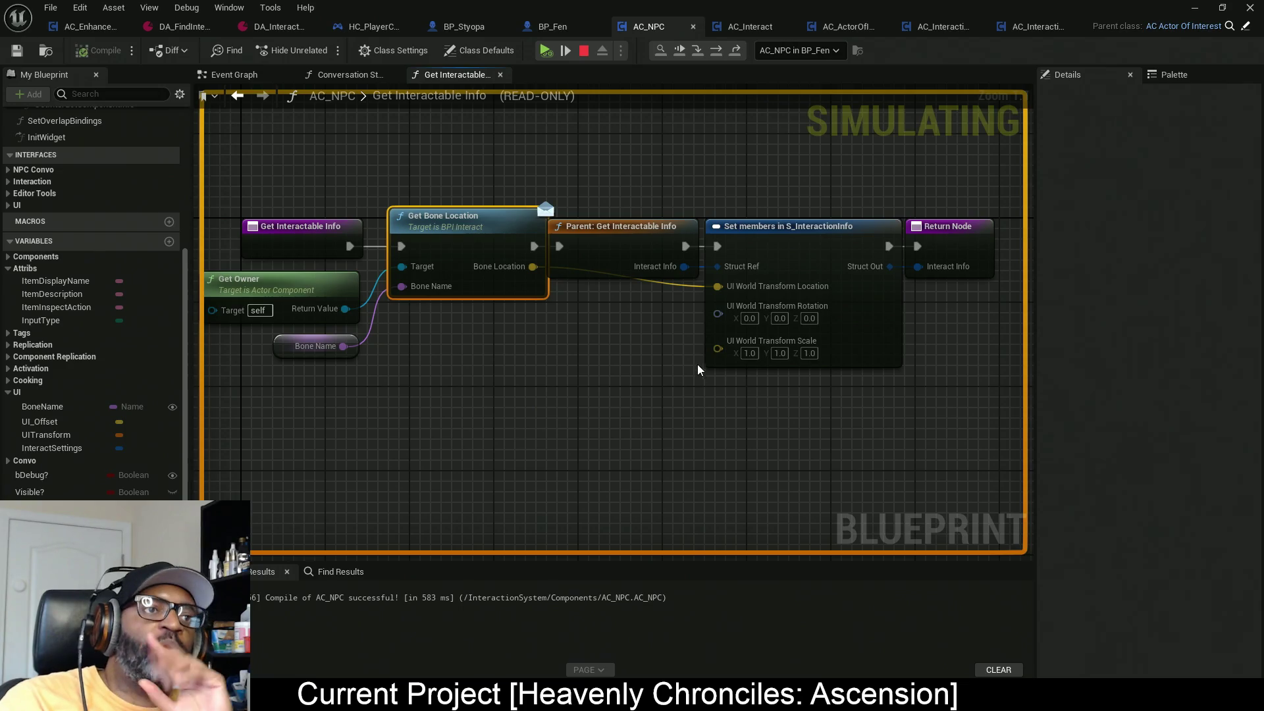
Step: Stop the running simulation with Escape so the graph becomes editable
double_click(465, 92)
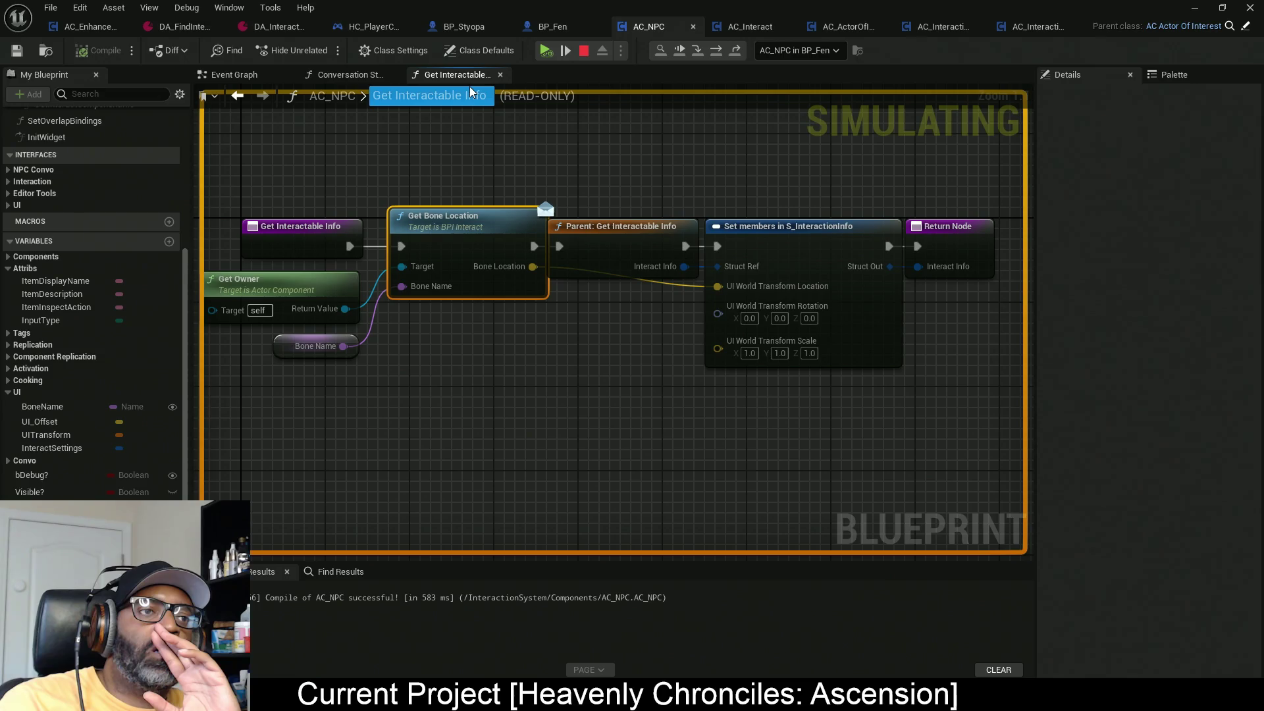
key("Escape")
left_click(545, 50)
key("Escape")
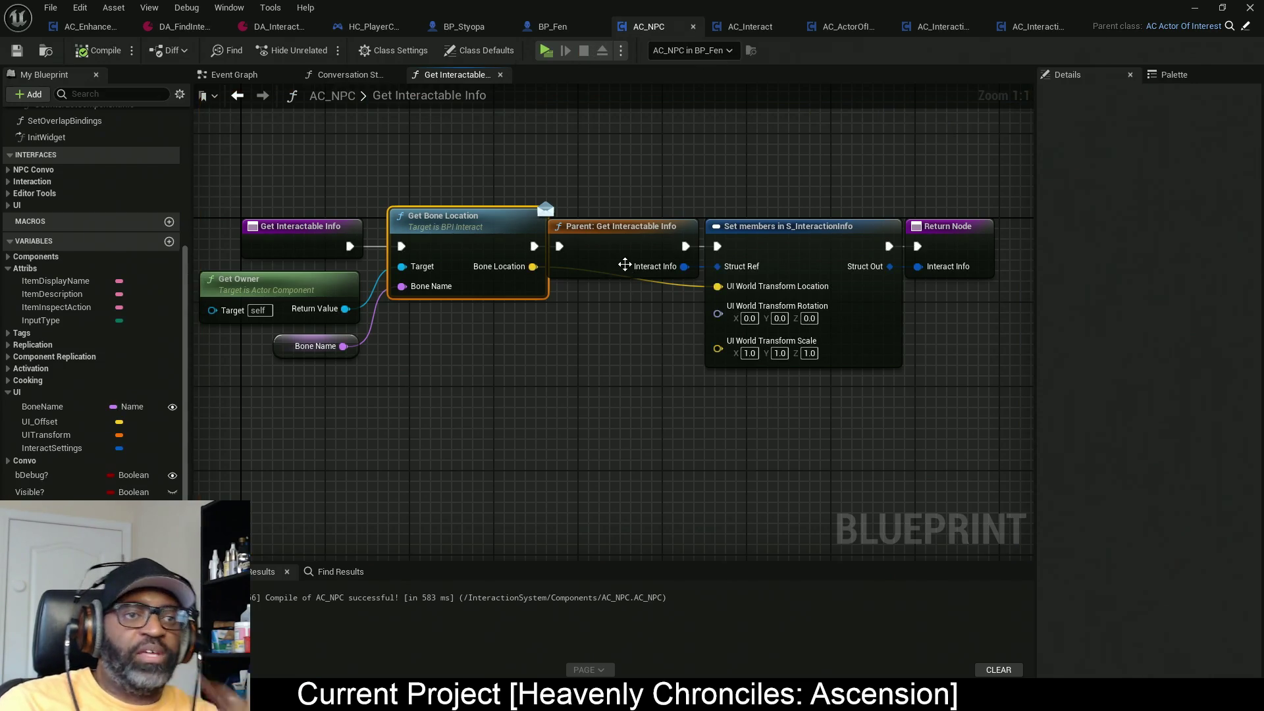
Step: Disconnect the bone-location node chain from the entry node and move it lower
left_click(401, 247, "alt")
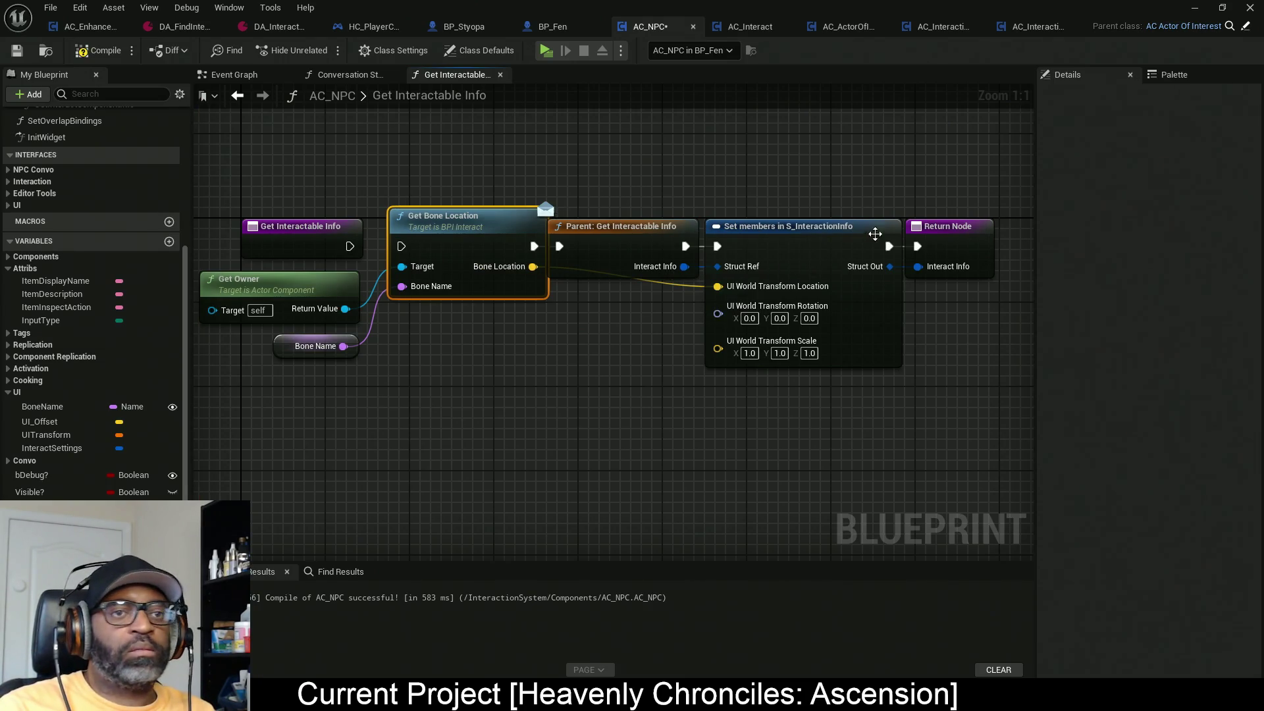
left_click(918, 247, "alt")
left_click_drag(421, 173, 762, 233)
mouse_move(391, 306)
left_mouse_down()
mouse_move(250, 369)
mouse_move(243, 385)
left_mouse_up()
left_click_drag(717, 251, 717, 398)
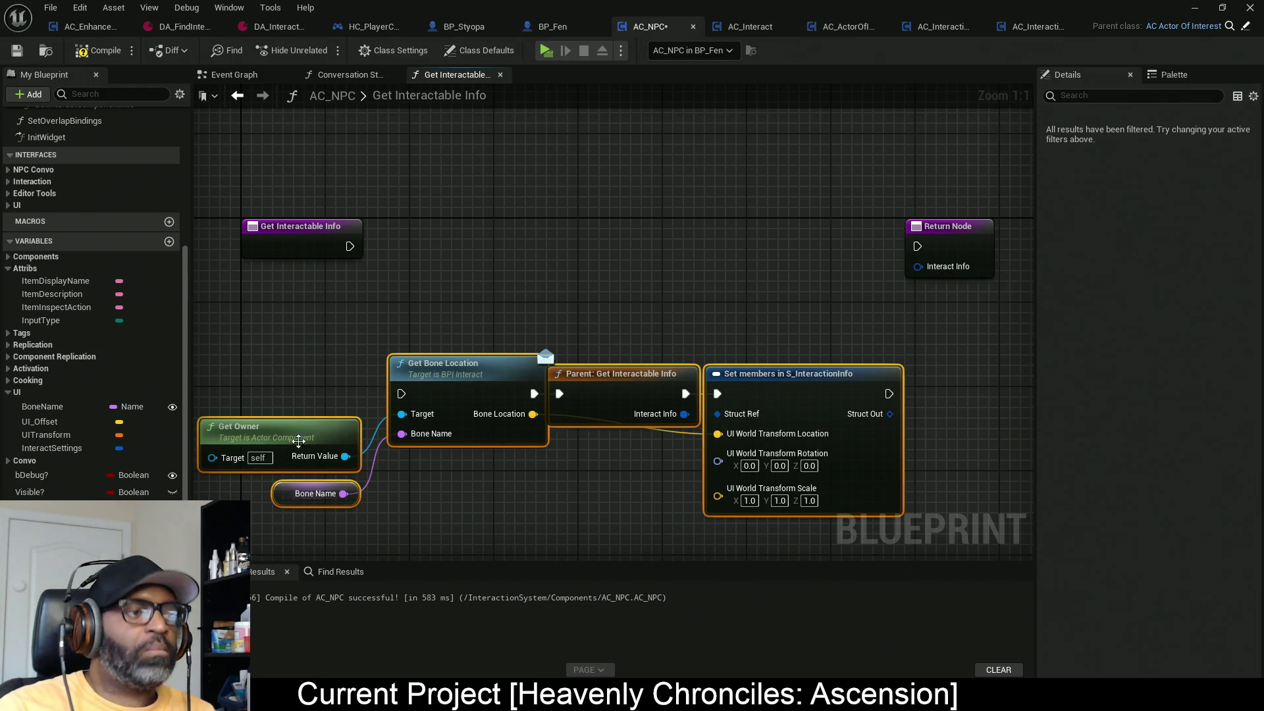
left_click(292, 422)
mouse_move(292, 422)
left_mouse_down()
mouse_move(935, 347)
mouse_move(965, 282)
mouse_move(568, 419)
mouse_move(273, 420)
left_mouse_up()
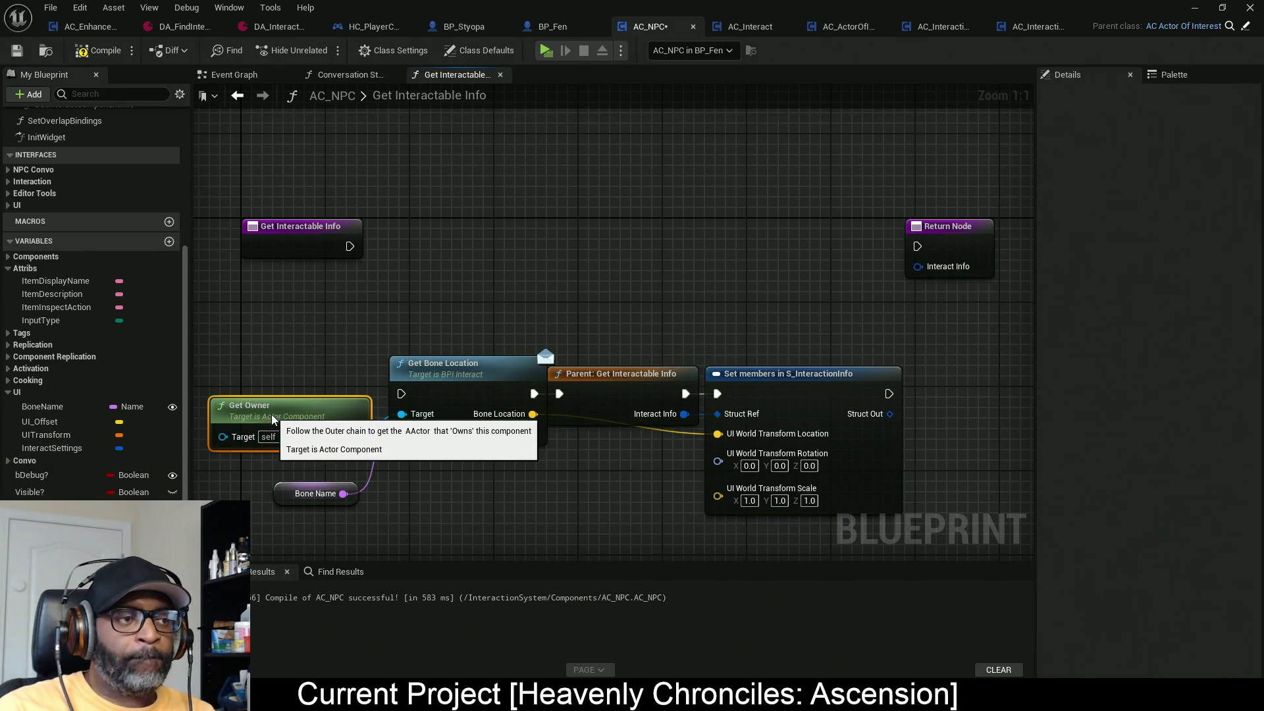
Step: Connect InteractSettings to the Return Node's Interact Info and wire execution straight
mouse_move(52, 447)
left_mouse_down()
mouse_move(960, 266)
mouse_move(388, 256)
mouse_move(377, 244)
left_mouse_up()
left_click(948, 245, "ctrl")
left_click_drag(948, 247, 514, 262)
left_click(295, 226, "ctrl")
key("q")
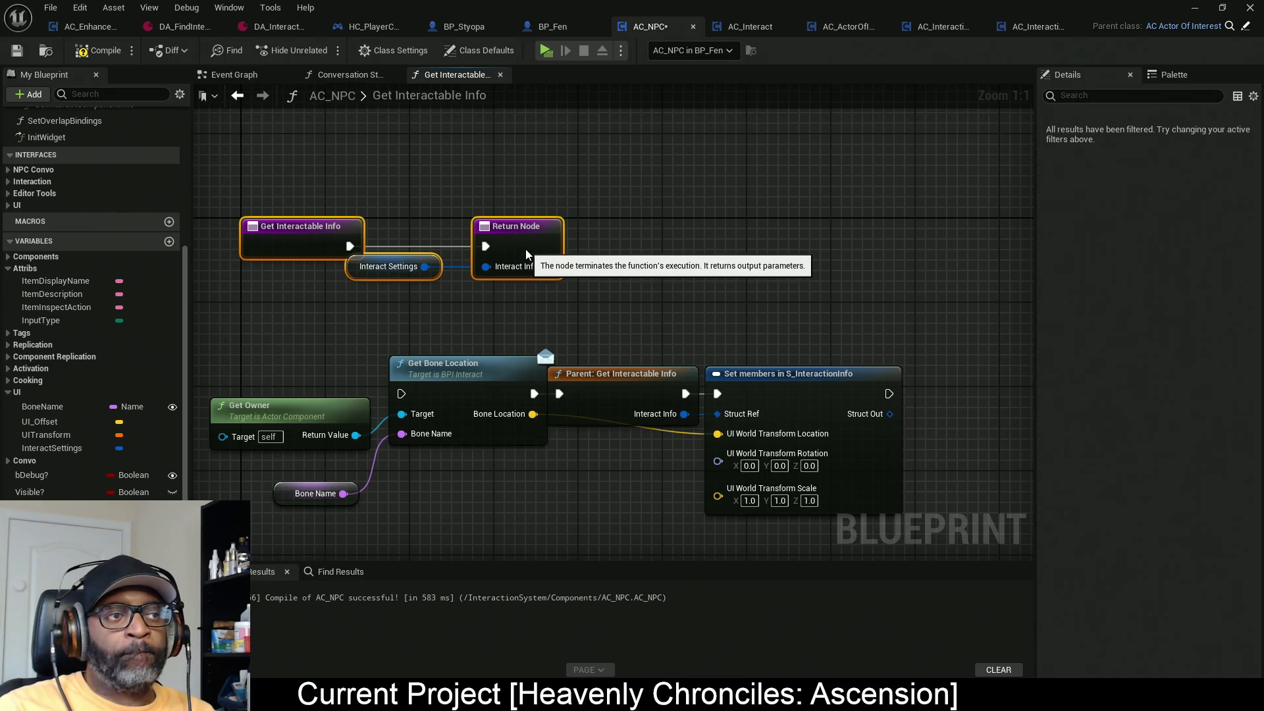
Step: Distribute the entry and Return nodes horizontally, then compile AC_NPC with F7
scroll(739, 465, "down", 10)
scroll(613, 257, "up", 10)
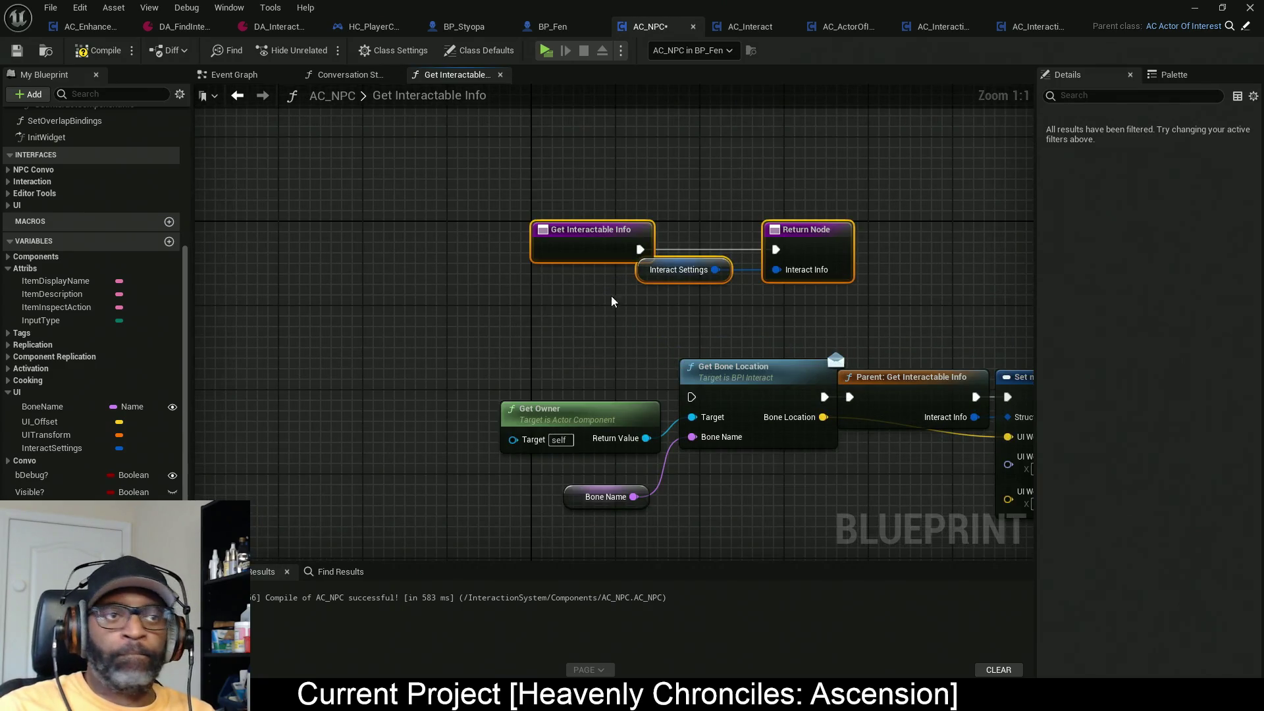
left_click_drag(625, 331, 373, 271)
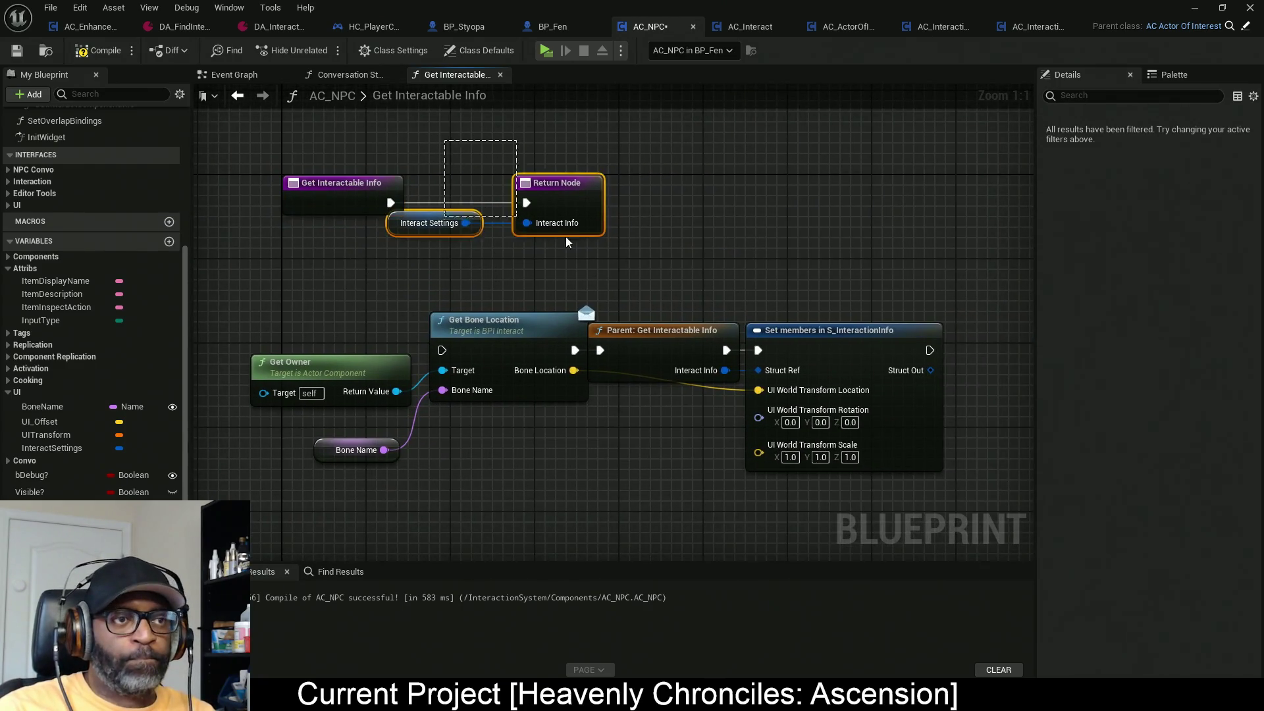
left_click(343, 183, "shift")
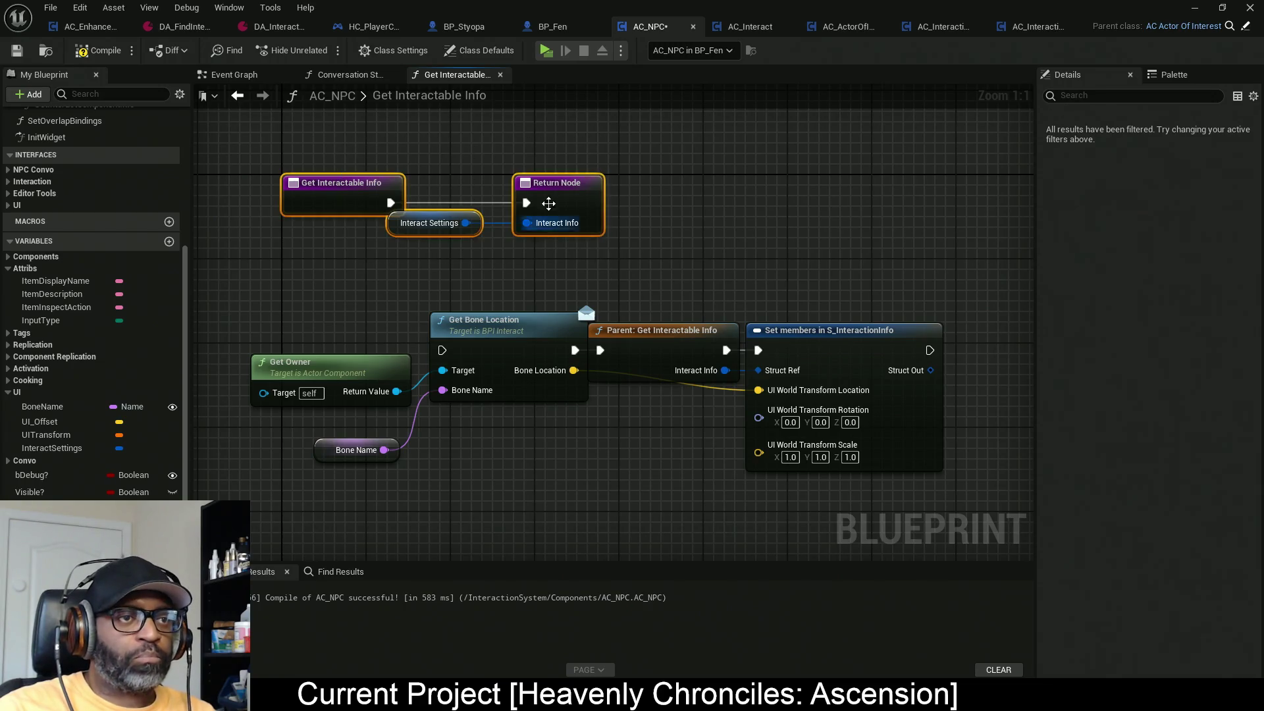
right_click(550, 208)
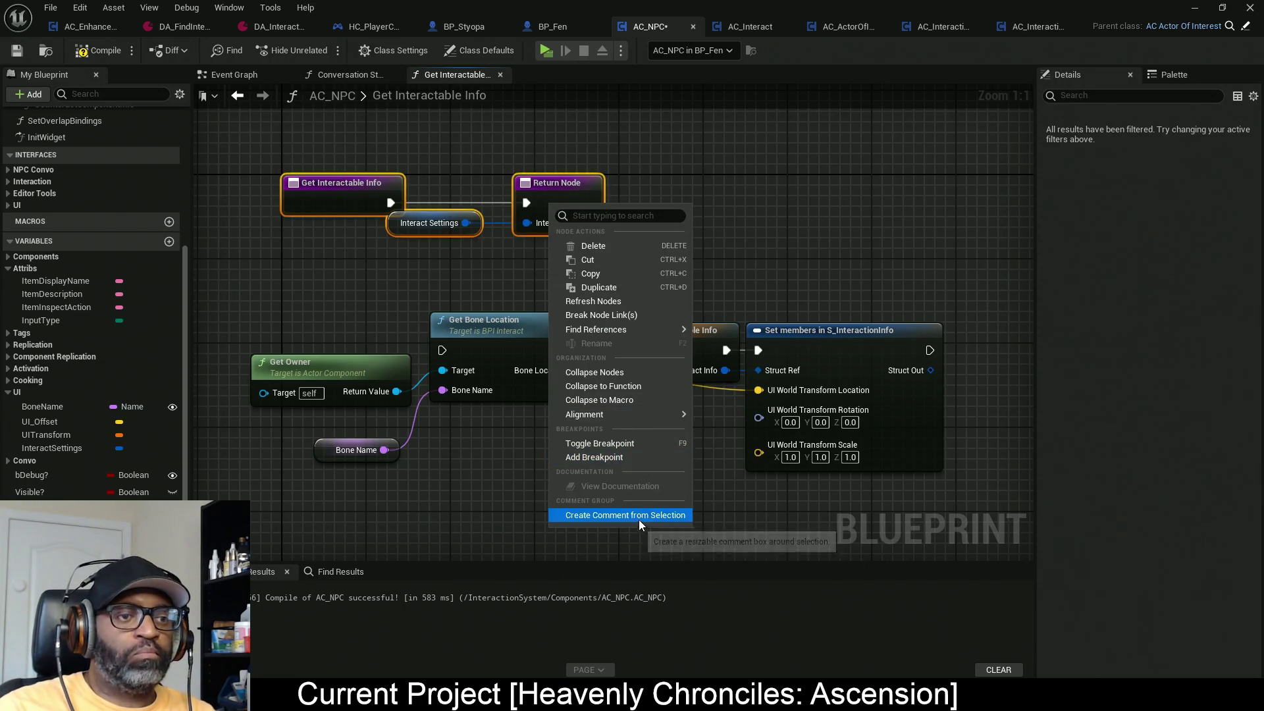
mouse_move(607, 414)
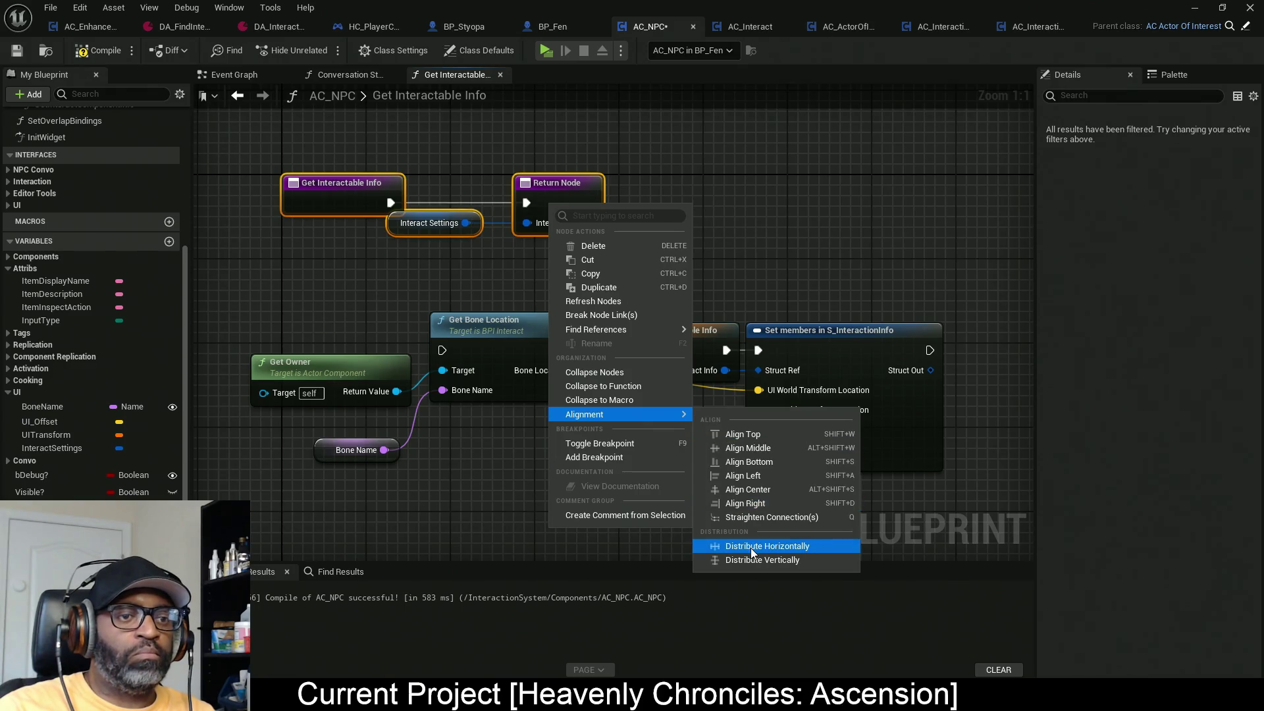
left_click(750, 546)
key("F7")
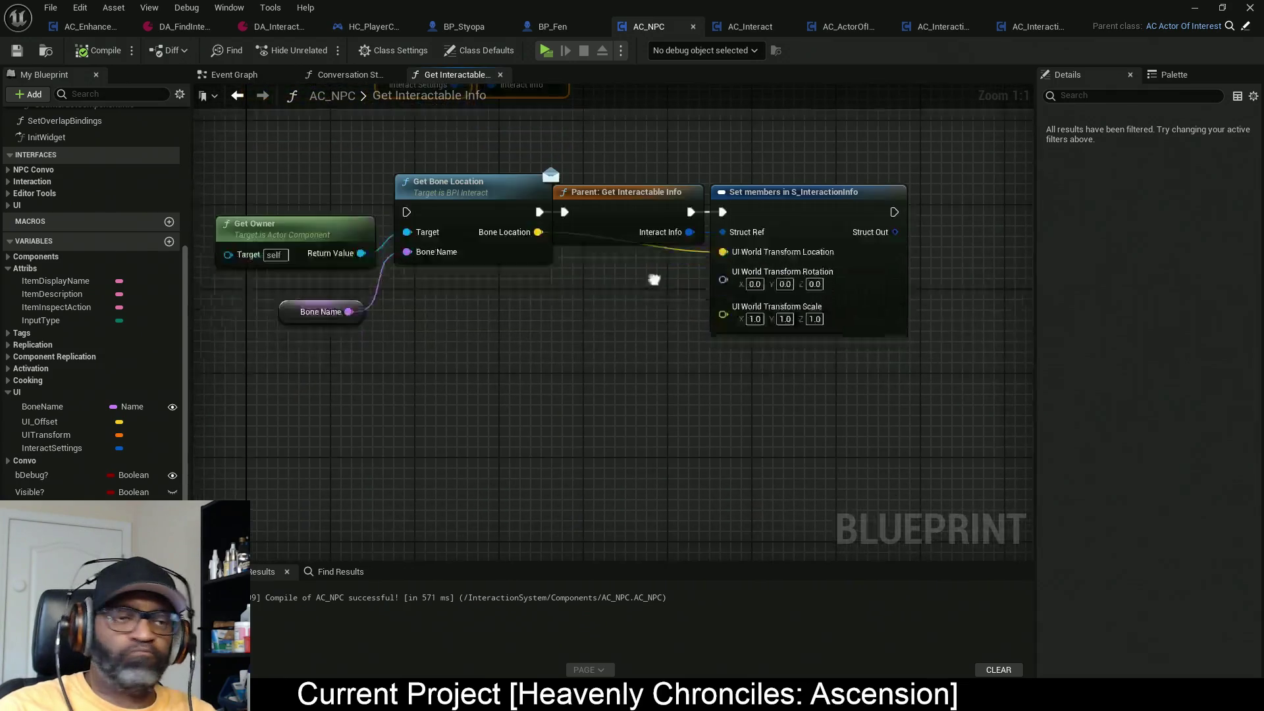
Step: Paste the four bone-location nodes into the Event Graph, minus Parent: Get Interactable Info
left_click_drag(857, 397, 273, 187)
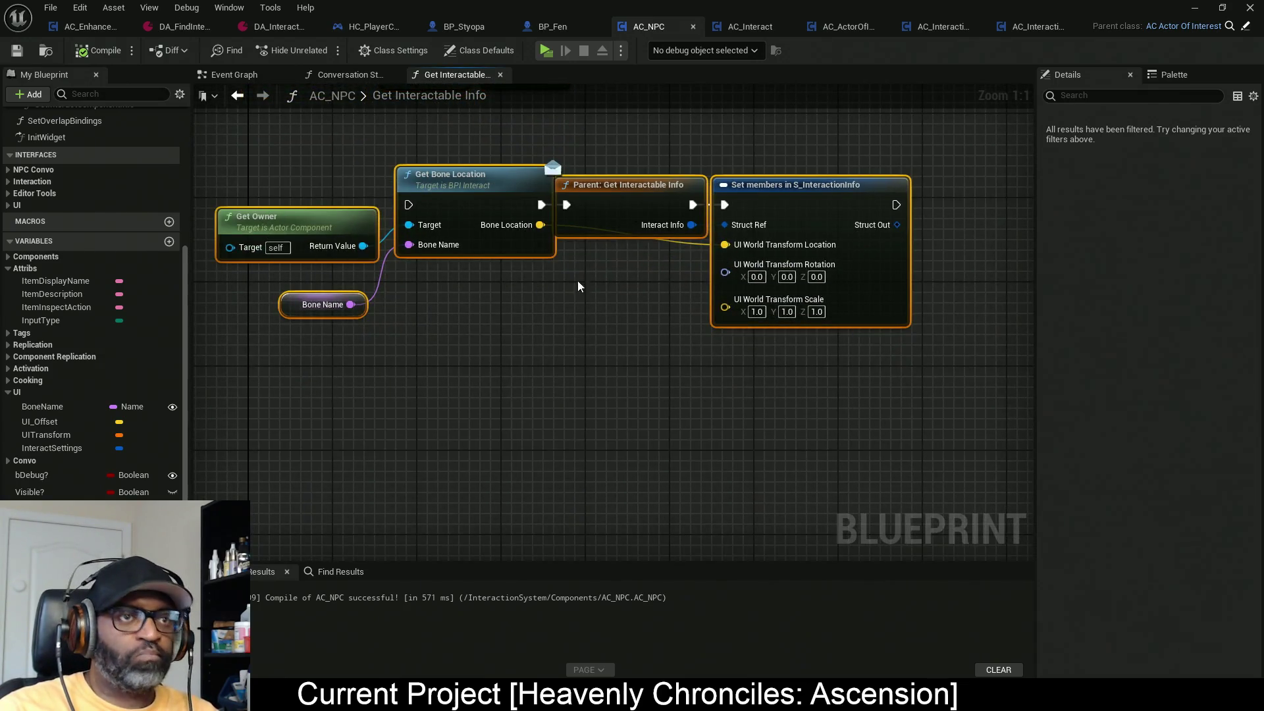
left_click(224, 74)
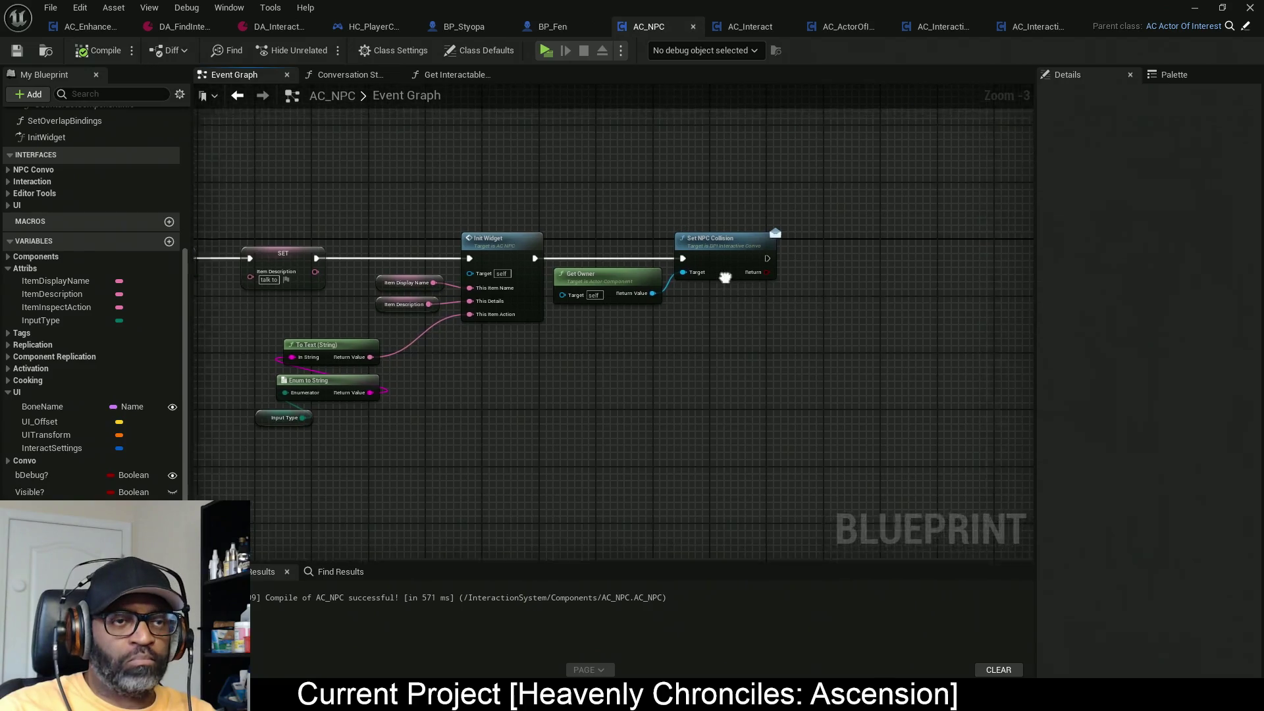
key("ctrl+v")
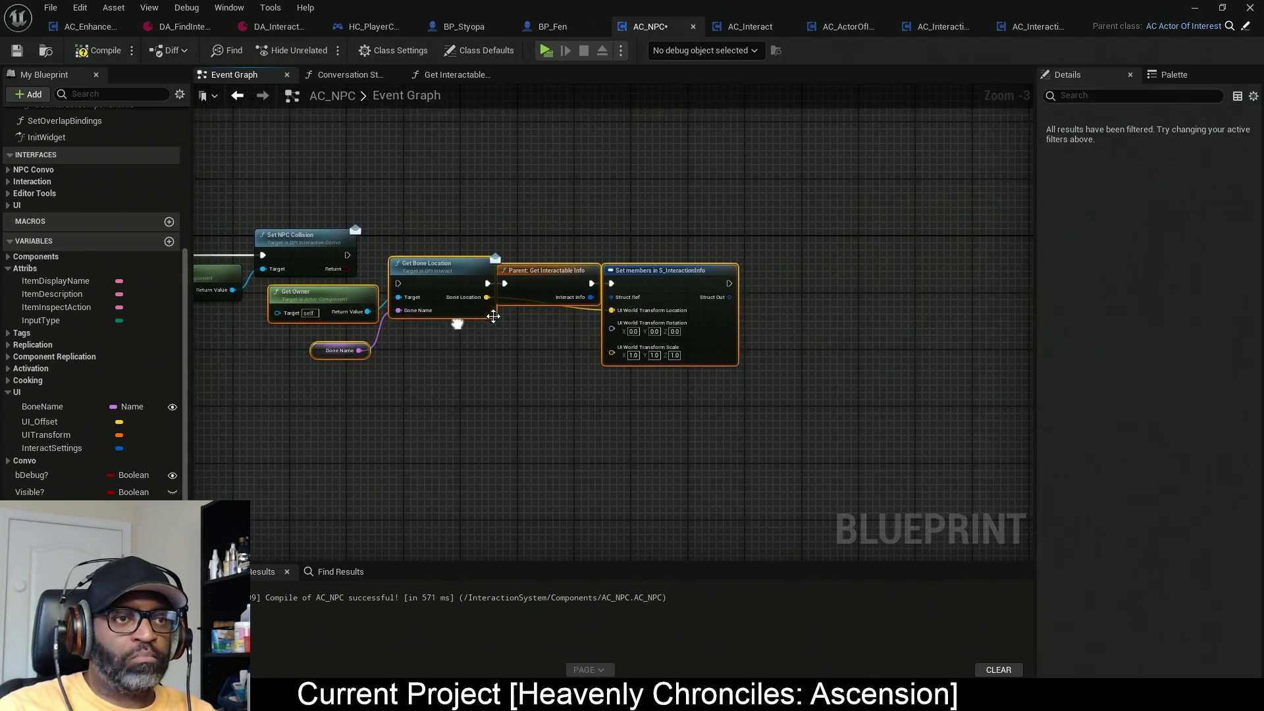
left_click(641, 279)
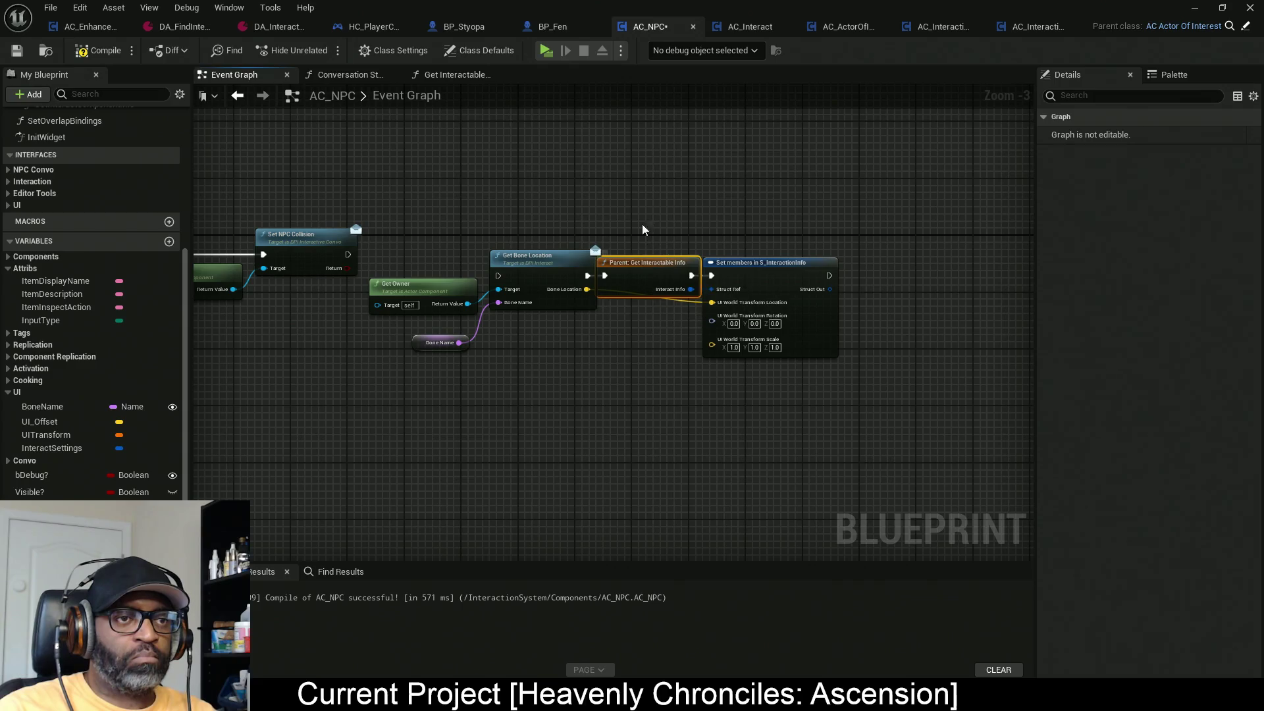
key("Delete")
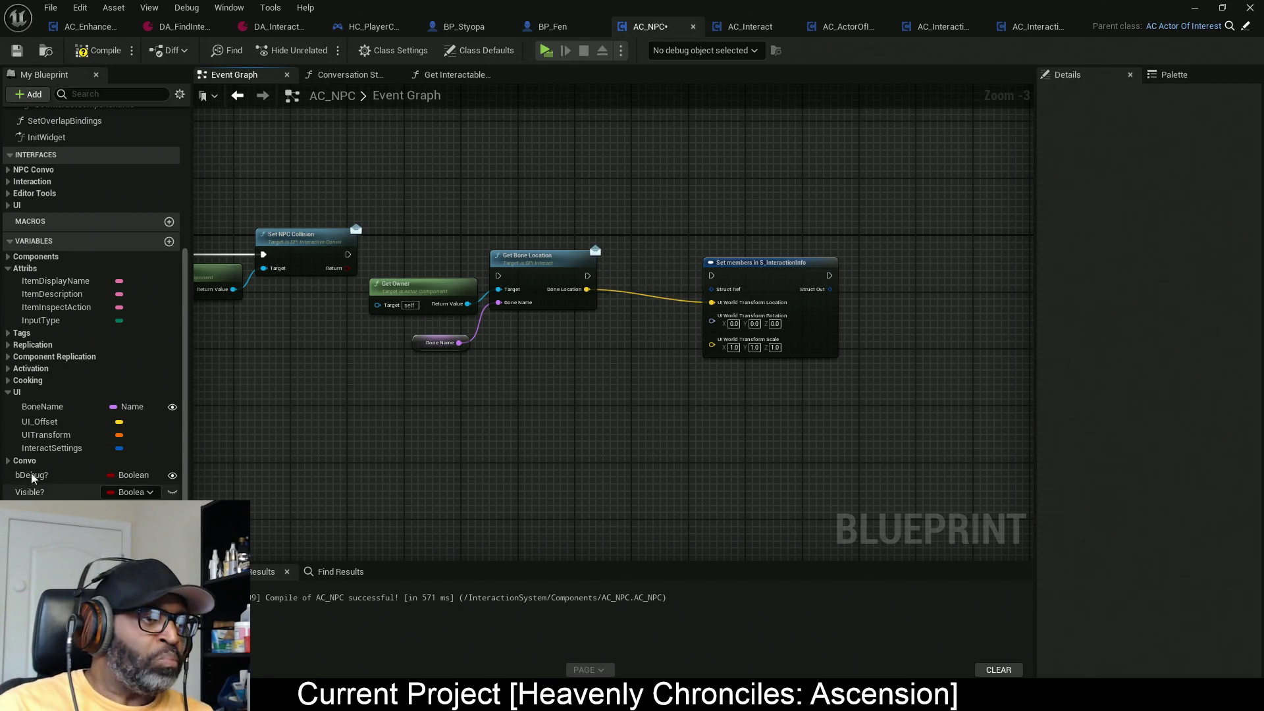
Step: Add a SET UI Offset fed by Bone Location and chain it into Set members
mouse_move(41, 425)
left_mouse_down()
mouse_move(634, 310)
mouse_move(587, 276)
mouse_move(625, 270)
left_mouse_up()
scroll(724, 293, "up", 2)
left_click_drag(724, 291, 798, 292)
left_click_drag(618, 279, 560, 282)
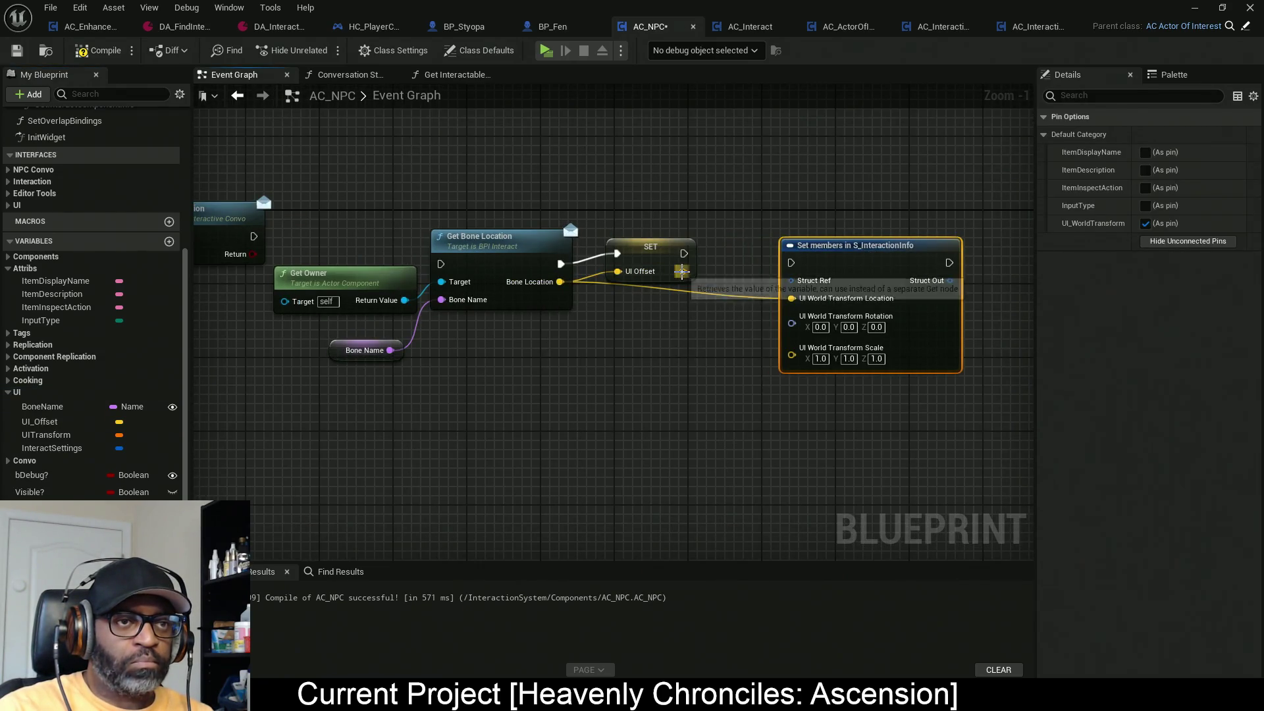
mouse_move(642, 256)
left_mouse_down()
mouse_move(623, 266)
mouse_move(792, 262)
left_mouse_up()
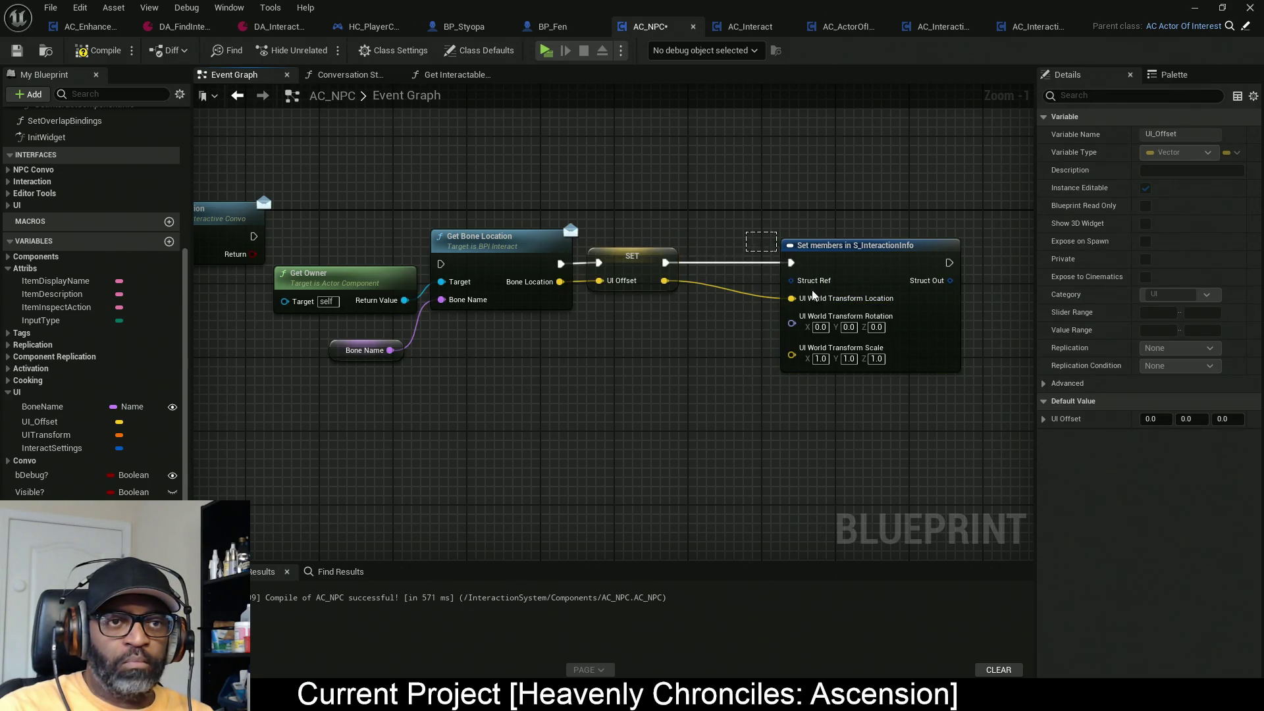
left_click(898, 275)
mouse_move(899, 274)
left_mouse_down()
mouse_move(812, 267)
mouse_move(879, 262)
left_mouse_up()
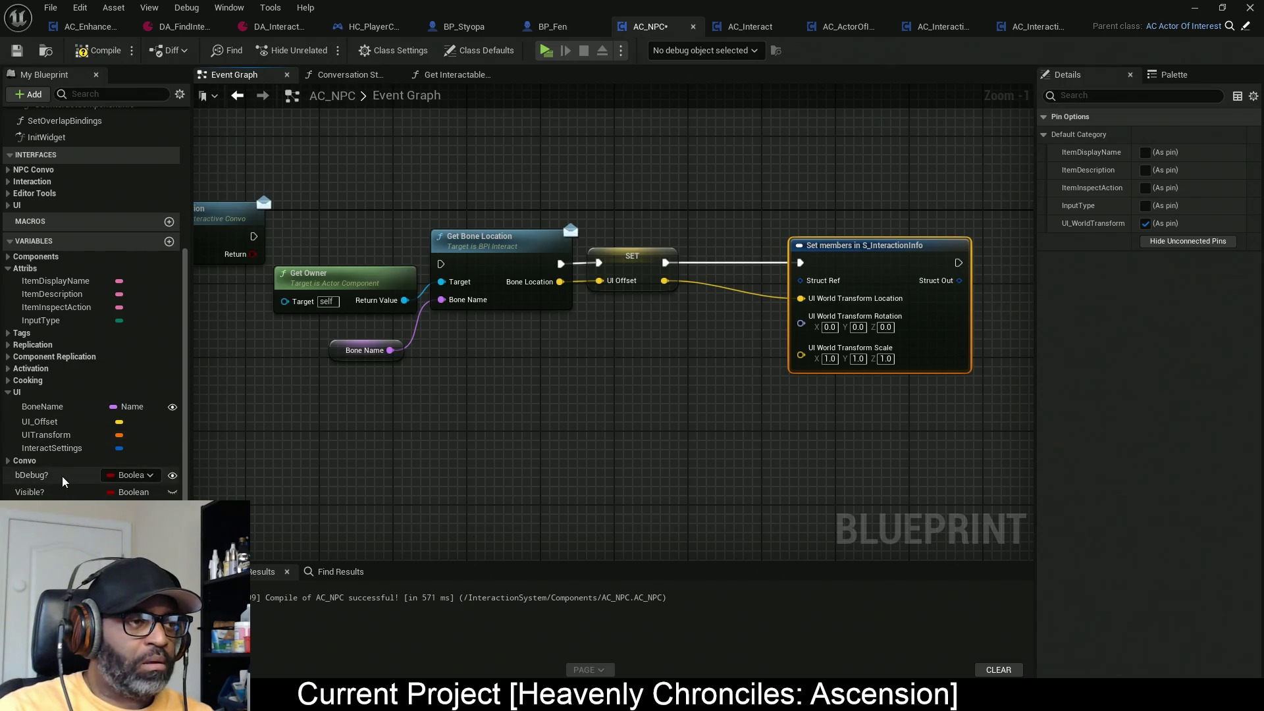
Step: Plug InteractSettings into Set members' Struct Ref and straighten the nodes
left_click(63, 448)
mouse_move(61, 454)
left_mouse_down()
mouse_move(764, 319)
mouse_move(801, 280)
left_mouse_up()
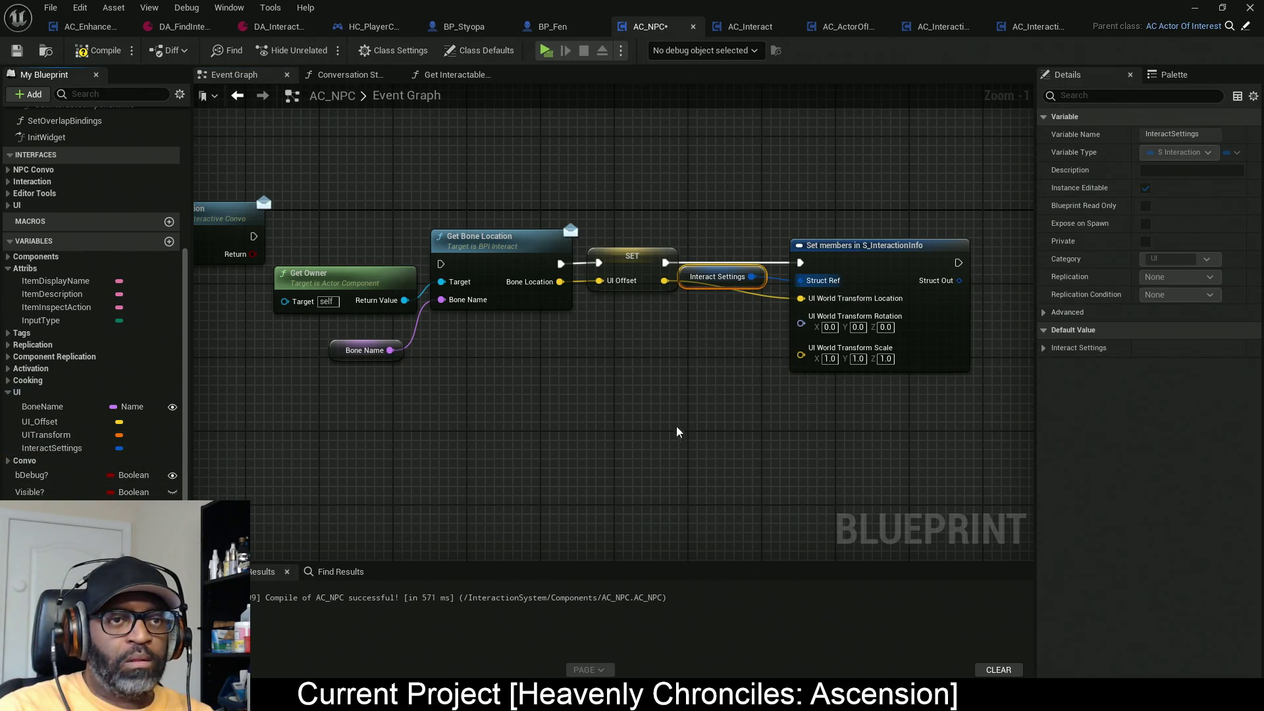
mouse_move(680, 285)
left_mouse_down()
mouse_move(721, 276)
mouse_move(688, 284)
left_mouse_up()
mouse_move(946, 186)
left_mouse_down()
mouse_move(386, 316)
mouse_move(362, 388)
left_mouse_up()
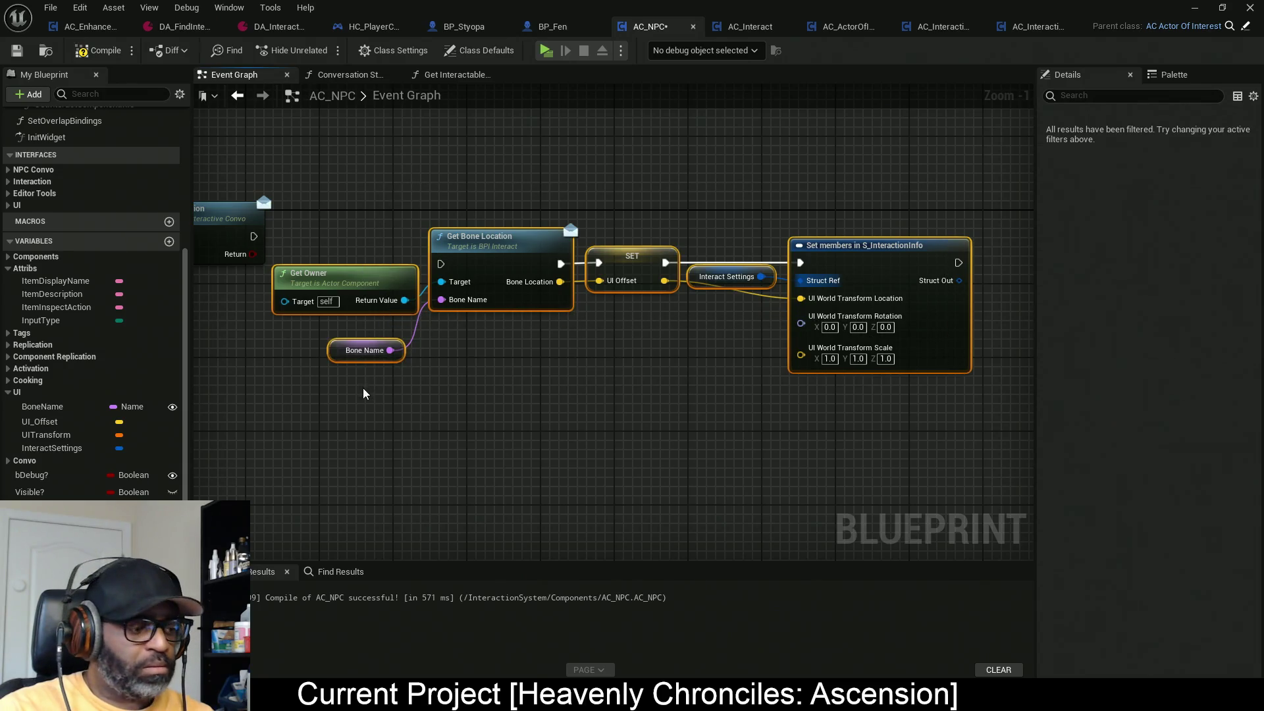
key("q")
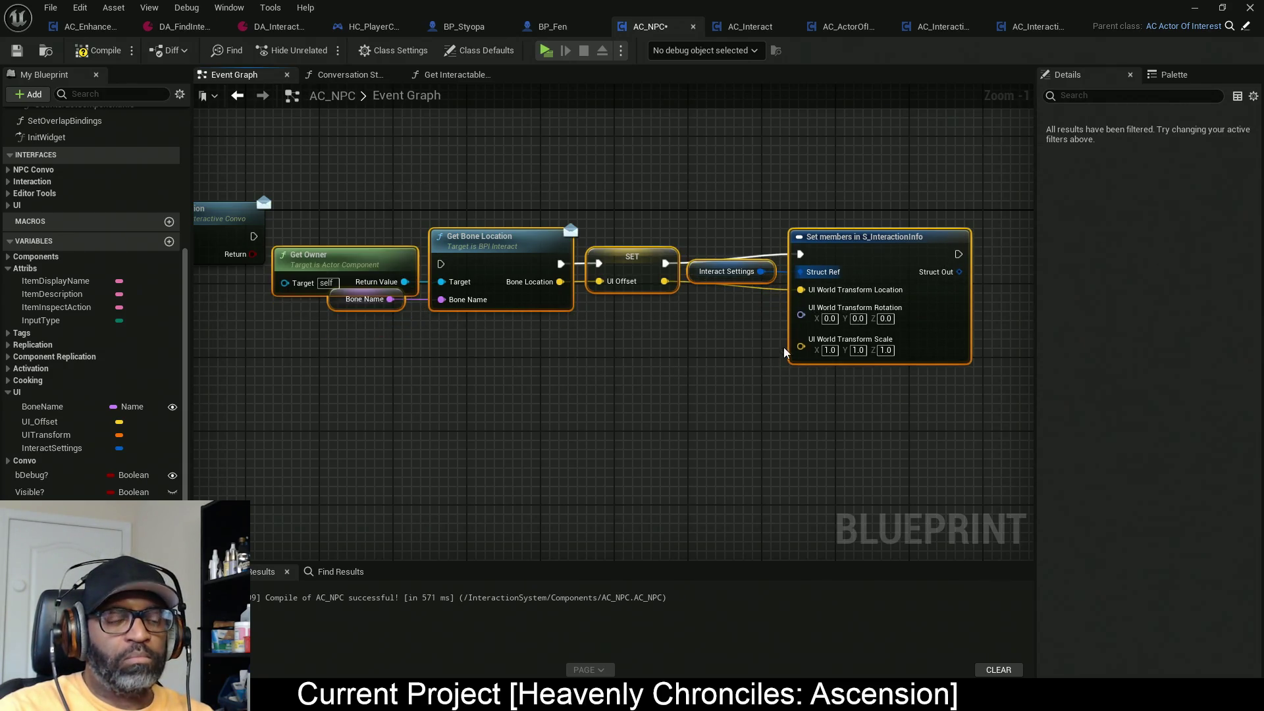
Step: Route UI Offset into the transform Location input through a reroute node
left_click(801, 291, "alt")
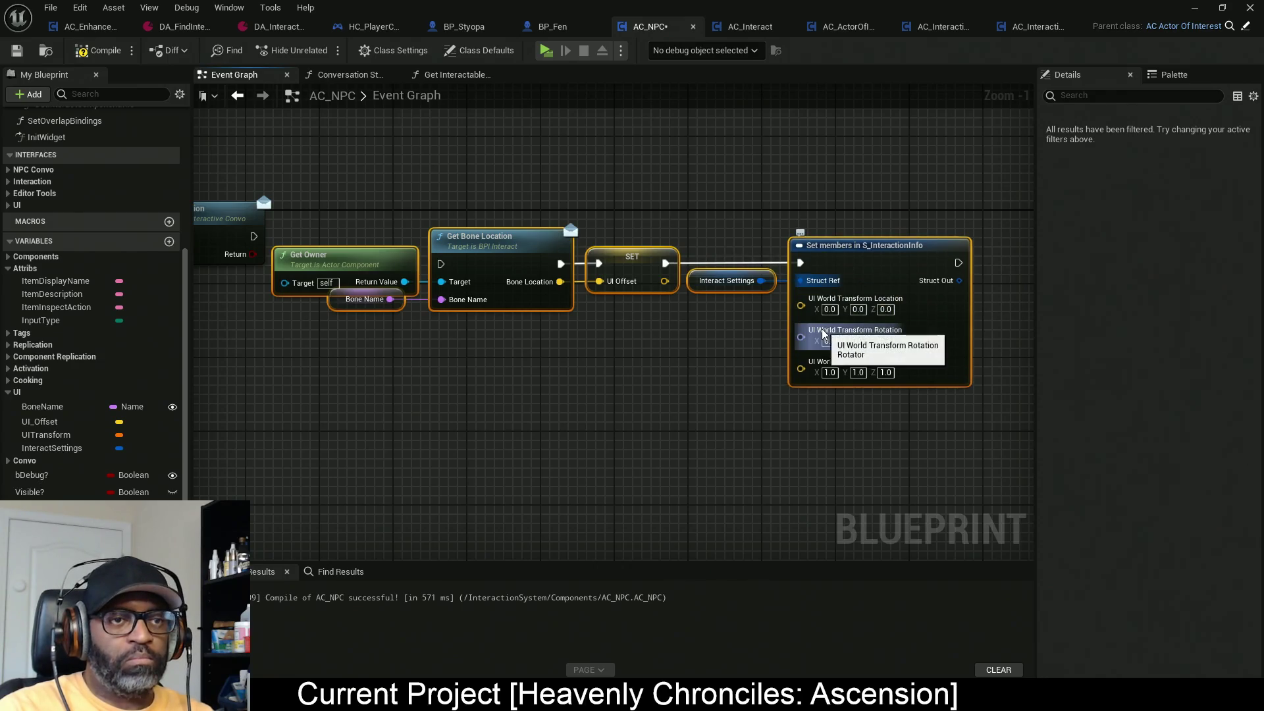
mouse_move(801, 305)
left_mouse_down()
mouse_move(667, 303)
mouse_move(690, 308)
left_mouse_up()
type(".")
left_click(721, 349)
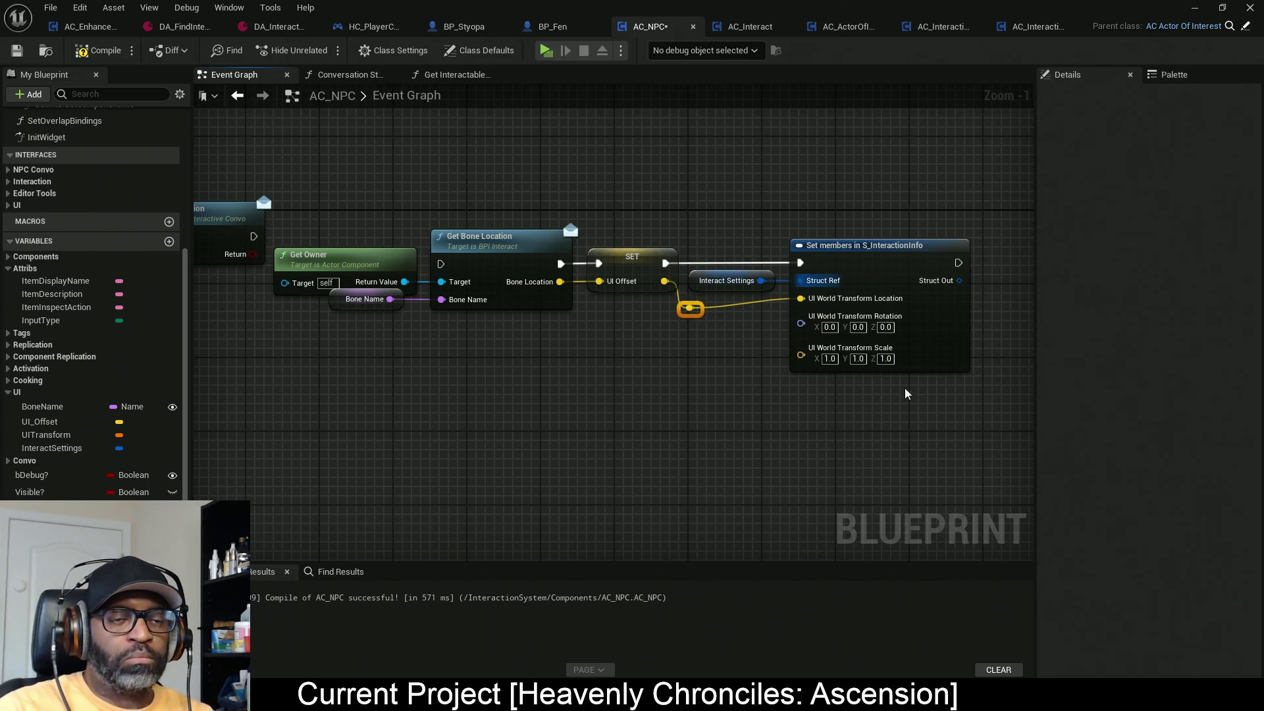
left_click_drag(925, 414, 643, 311)
left_click_drag(849, 270, 849, 279)
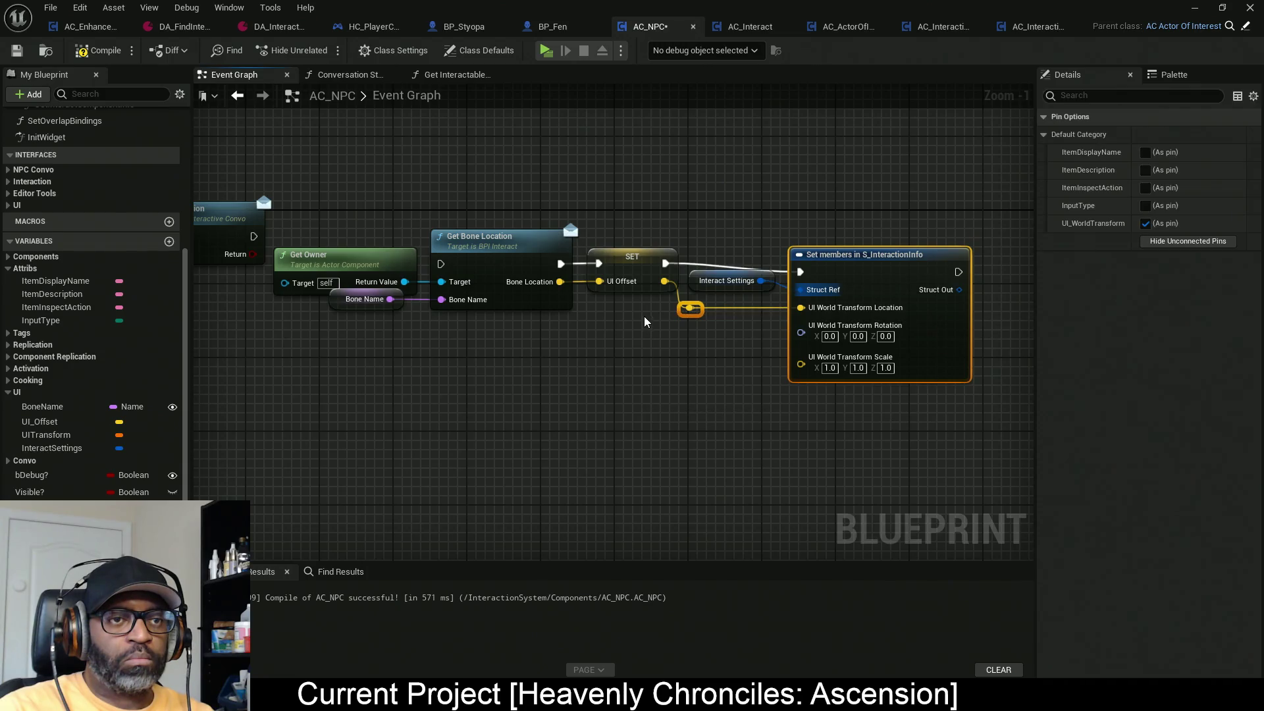
key("ctrl+z")
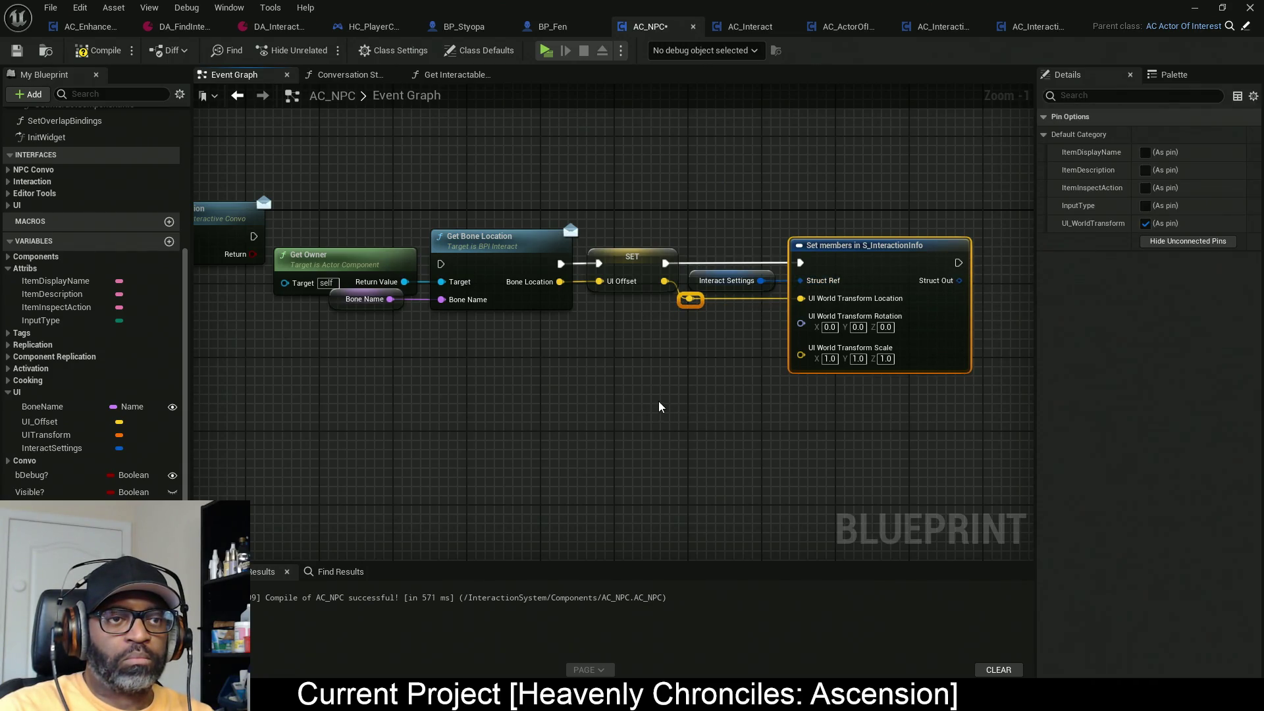
left_click(646, 399)
Step: Run Get Bone Location after Set NPC Collision, tidy the nodes and recompile AC_NPC
left_click_drag(380, 305, 514, 336)
left_click_drag(563, 270, 362, 245)
mouse_move(747, 245)
left_mouse_down()
mouse_move(970, 331)
mouse_move(817, 334)
left_mouse_up()
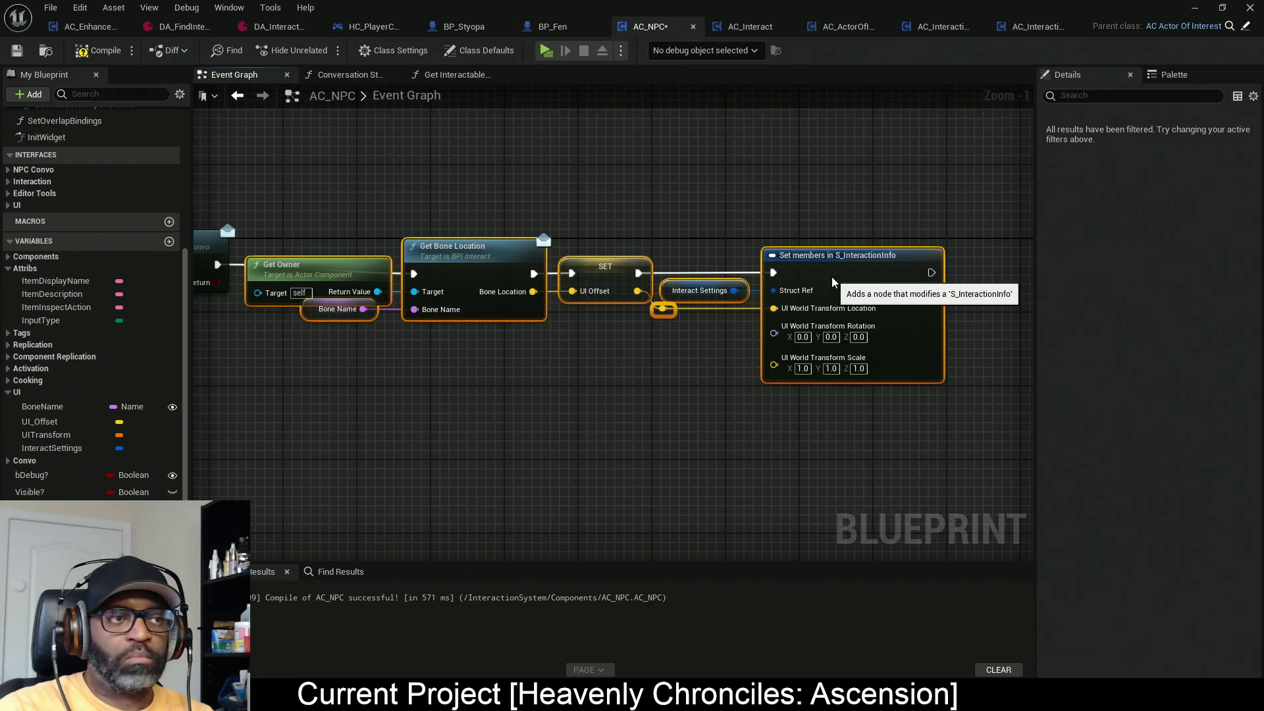
left_click_drag(832, 276, 832, 269)
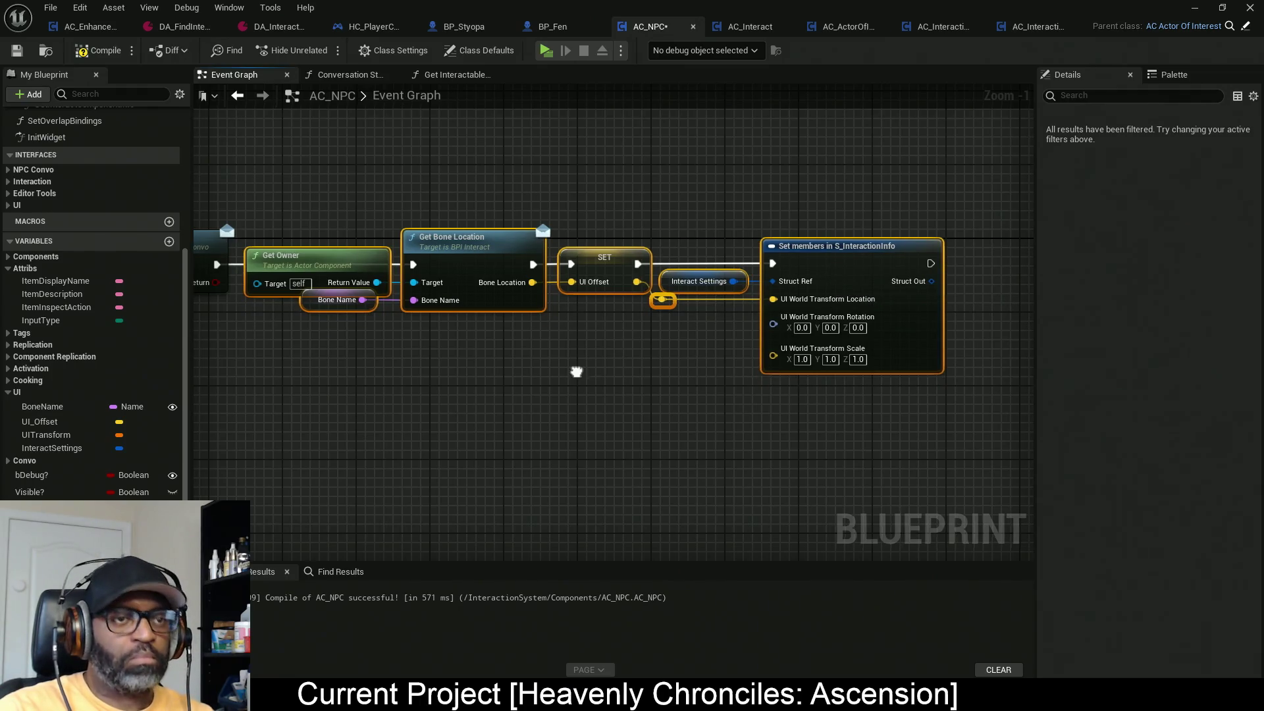
left_click_drag(577, 372, 601, 361)
left_click(602, 362)
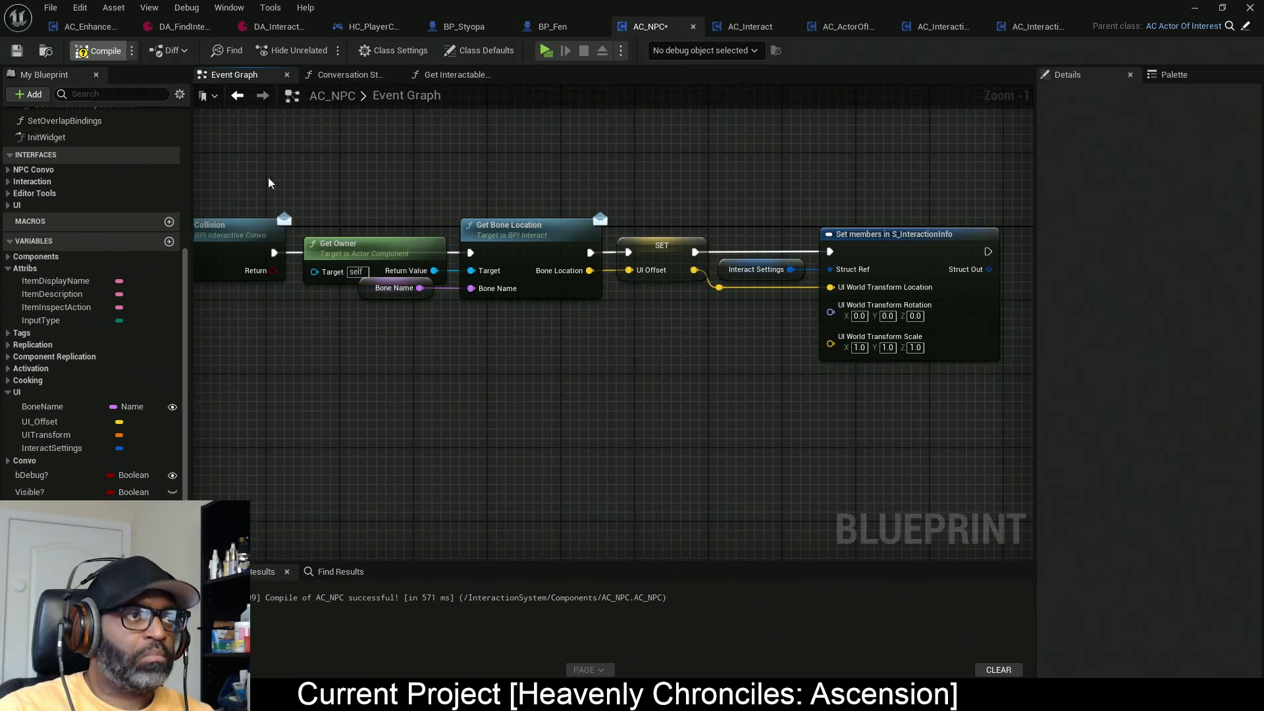
key("ctrl+s")
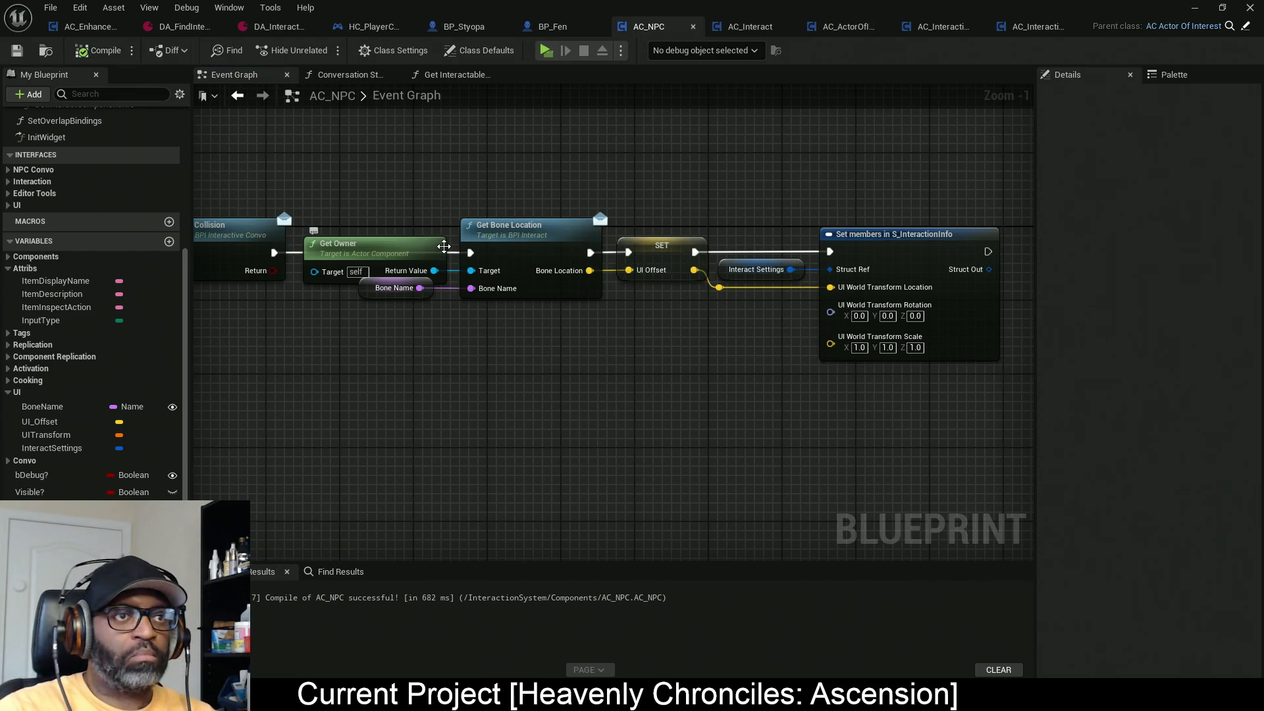
left_click_drag(636, 208, 521, 204)
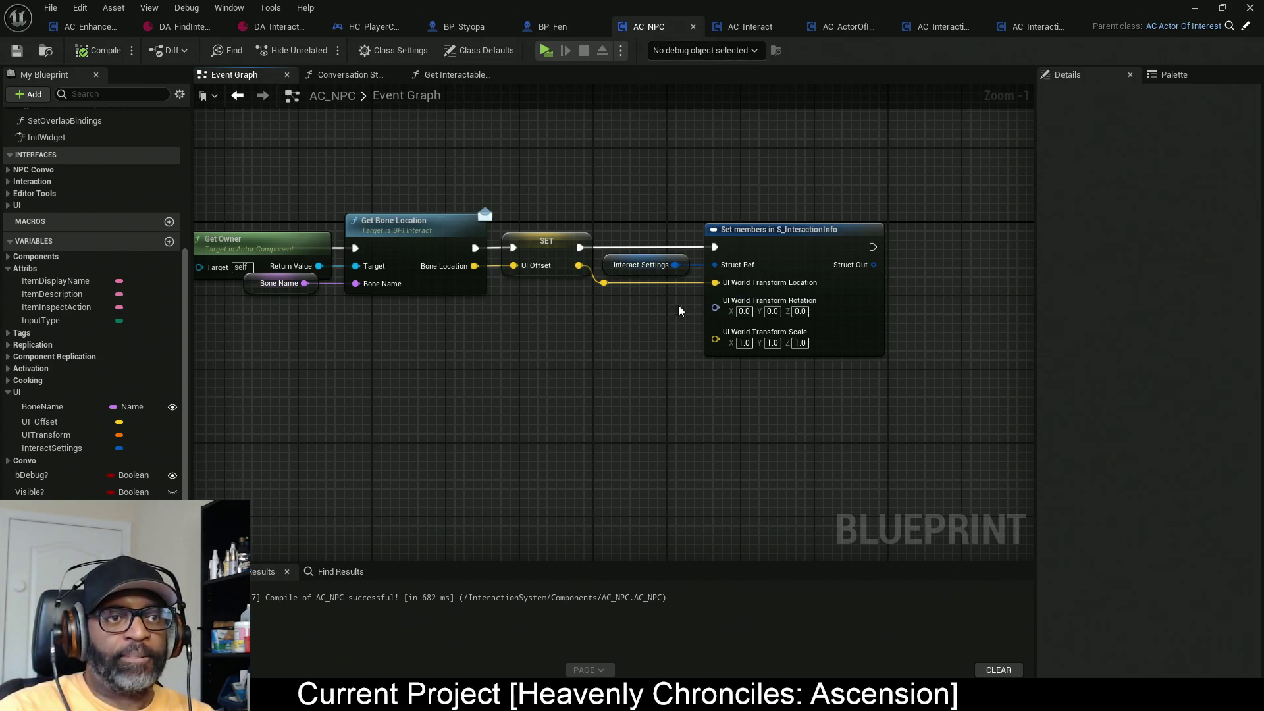
Step: Play the level standalone, walk to Fen for the talk prompt, then reopen the Outliner window
key("alt+Tab")
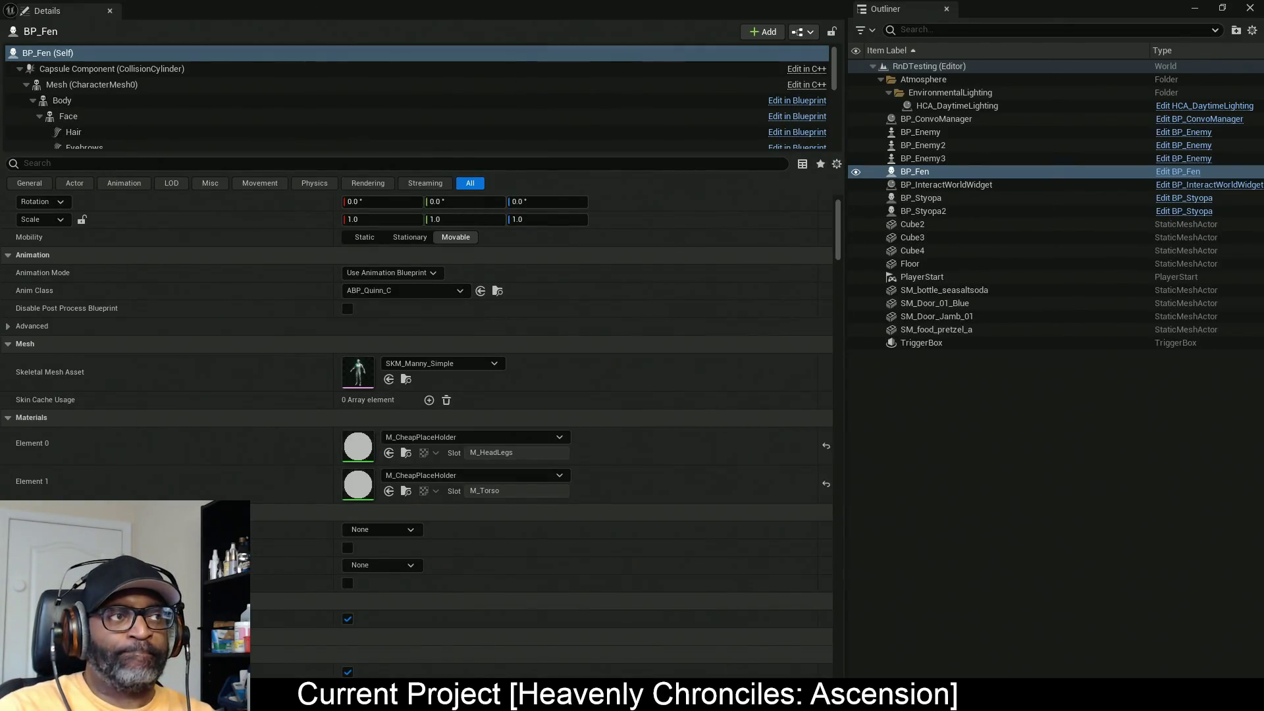
double_click(691, 7)
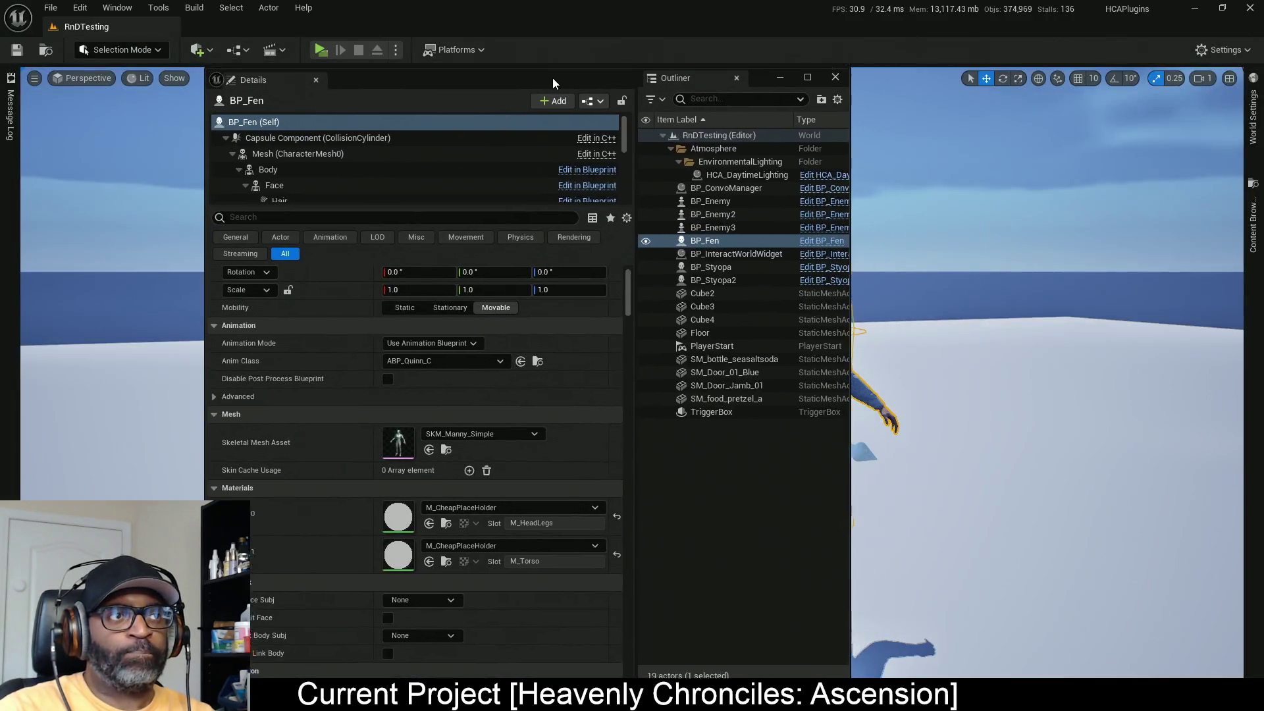
left_click(320, 50)
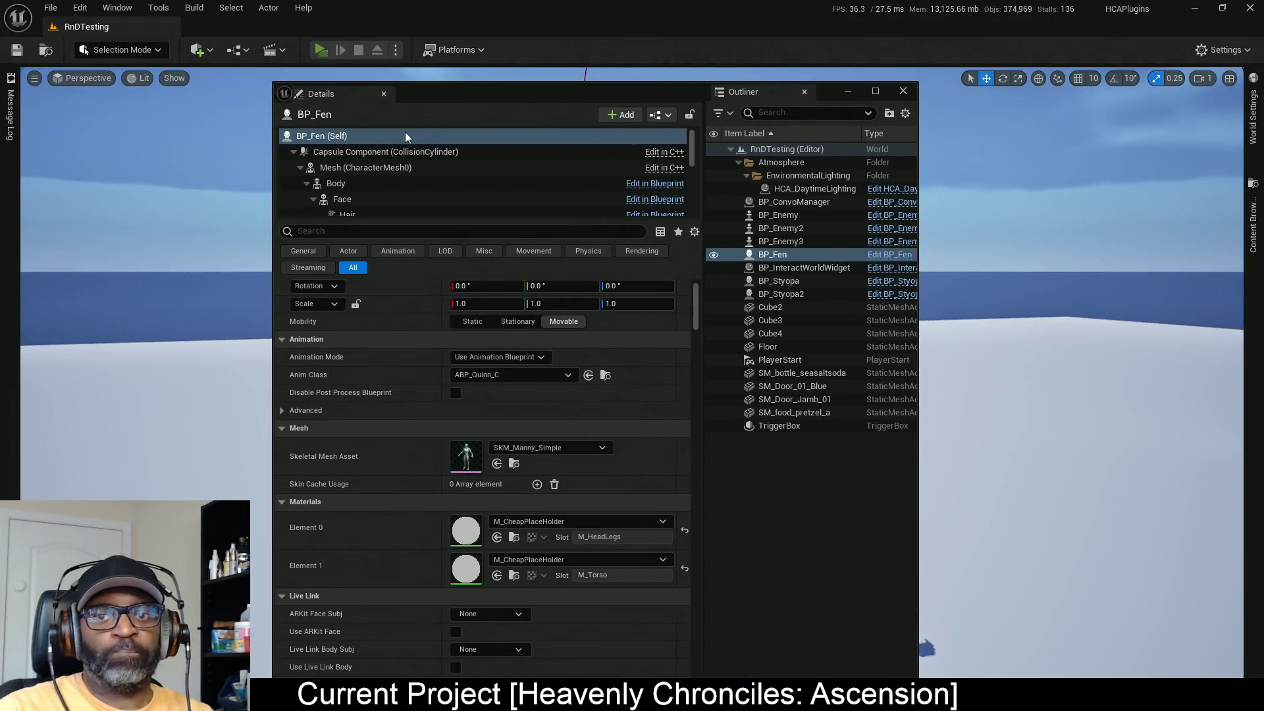
key("w")
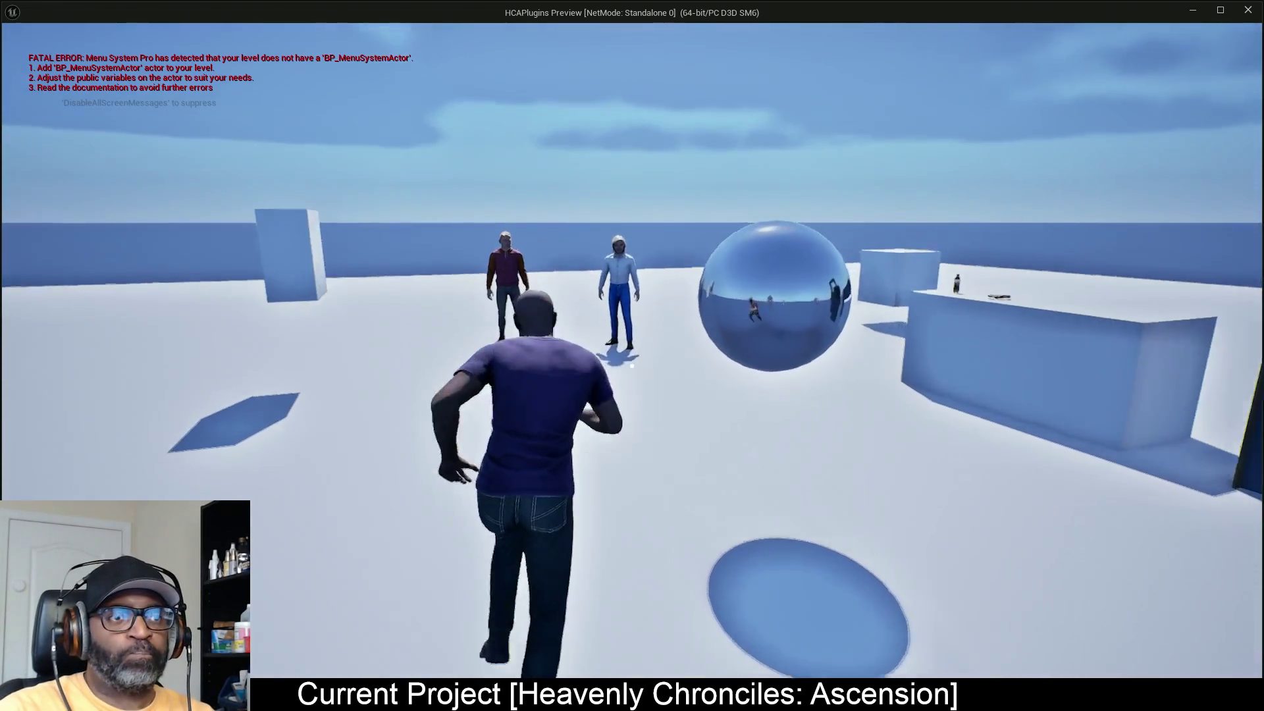
key("w")
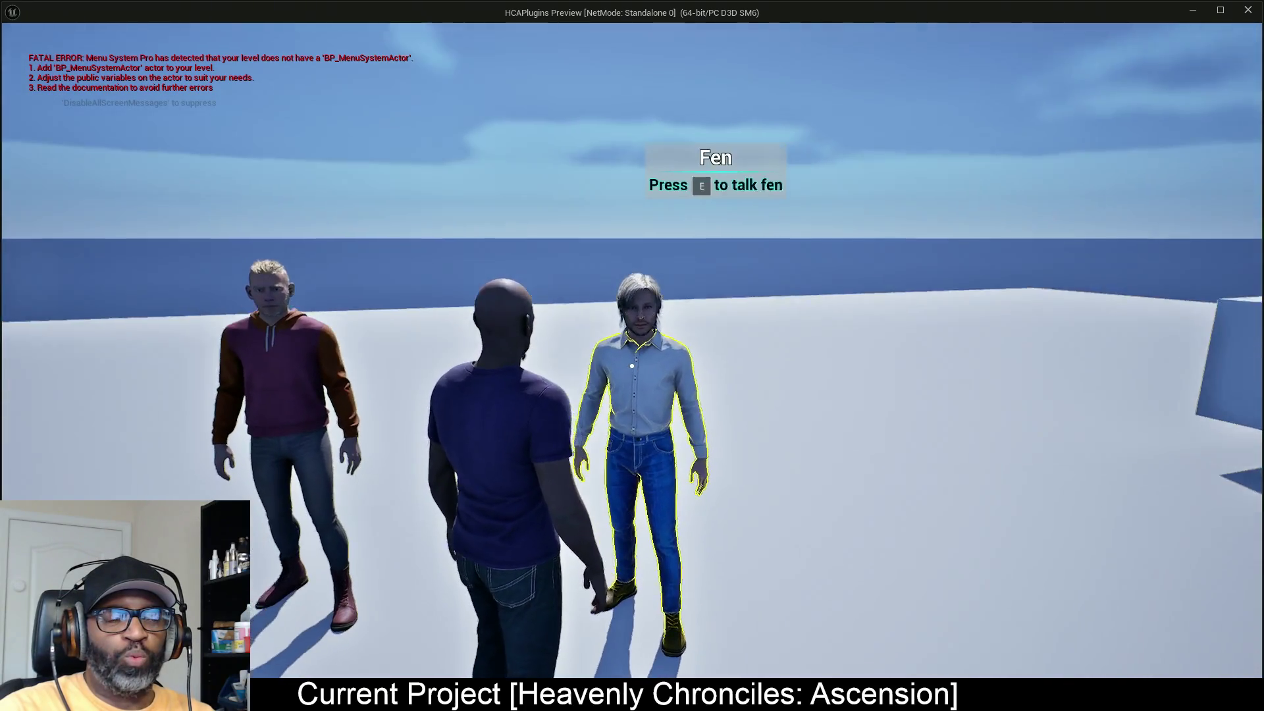
key("alt+Tab")
key("alt+Tab")
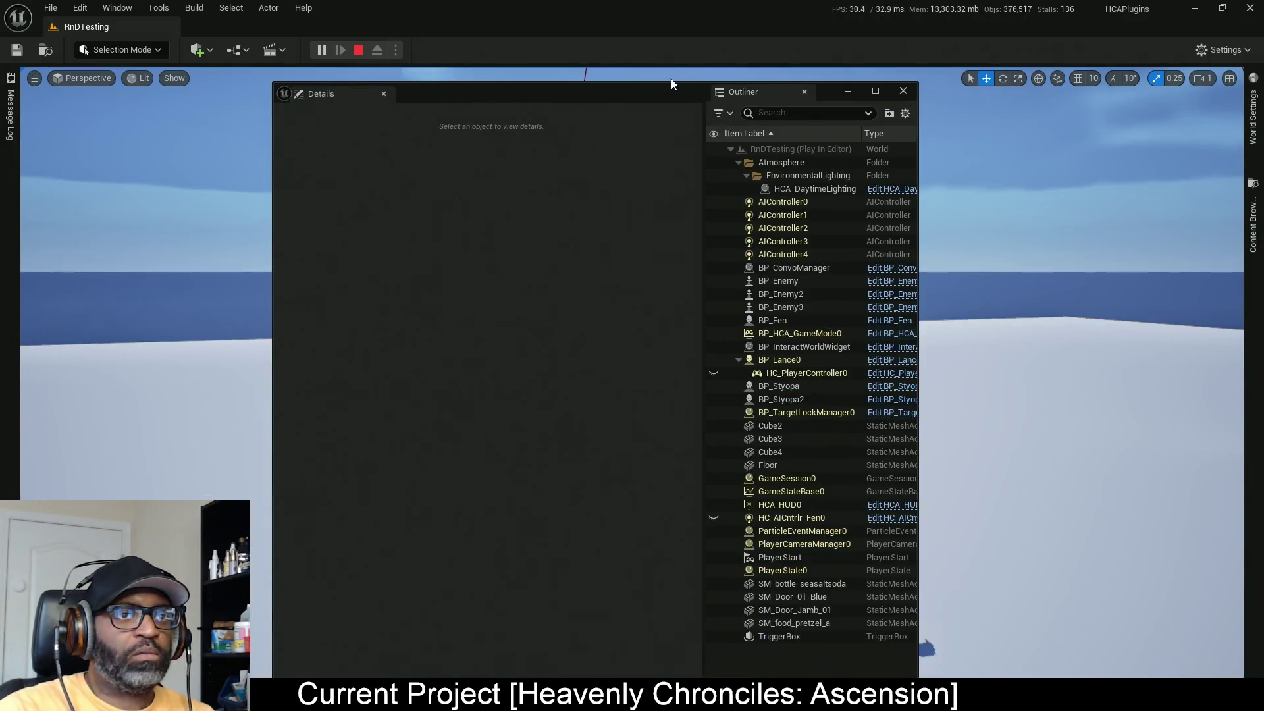
left_click(875, 91)
Step: Inspect BP_Fen's AC_NPC properties, expanding UI Offset and the UI transform
left_click(922, 238)
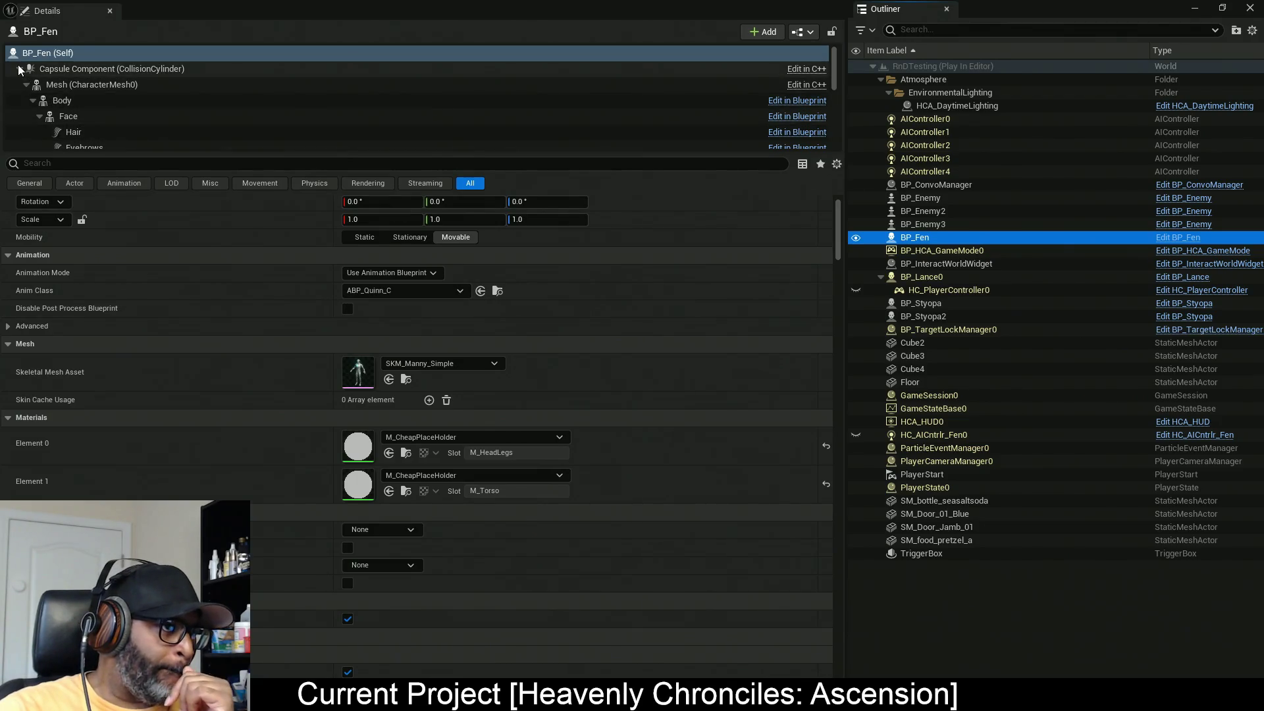
left_click(20, 69)
left_click(82, 139)
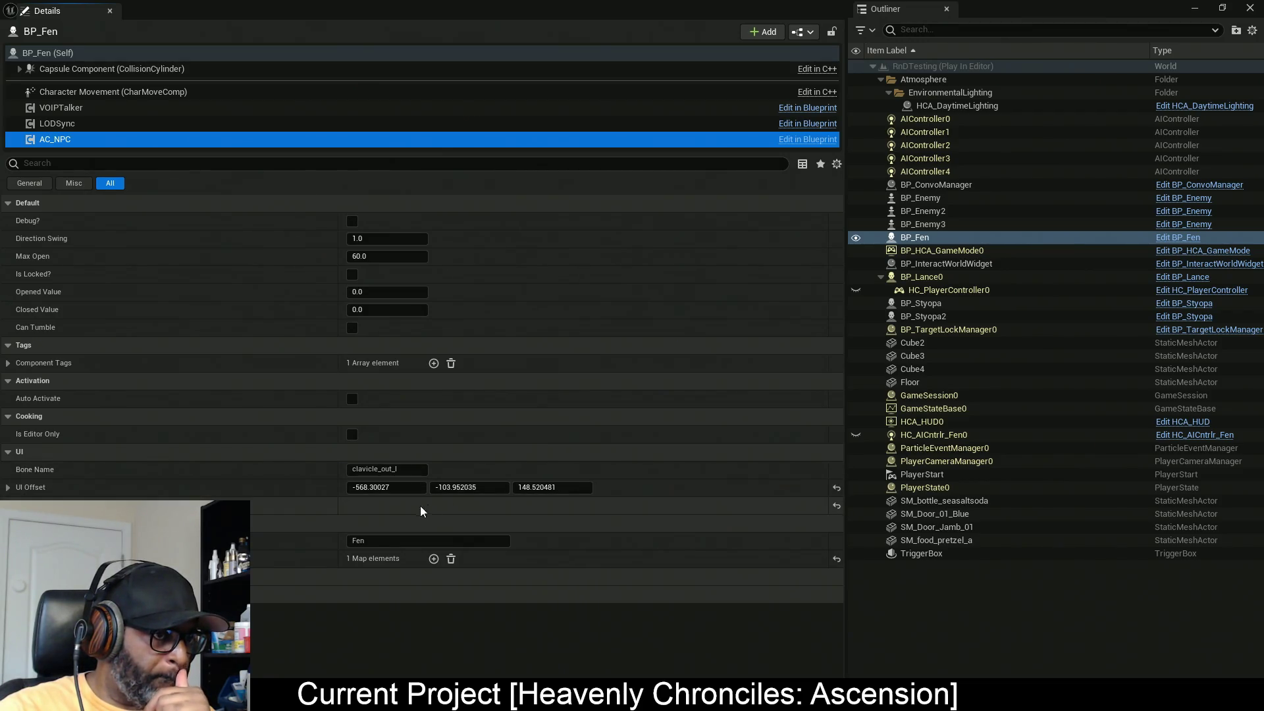
left_click(8, 505)
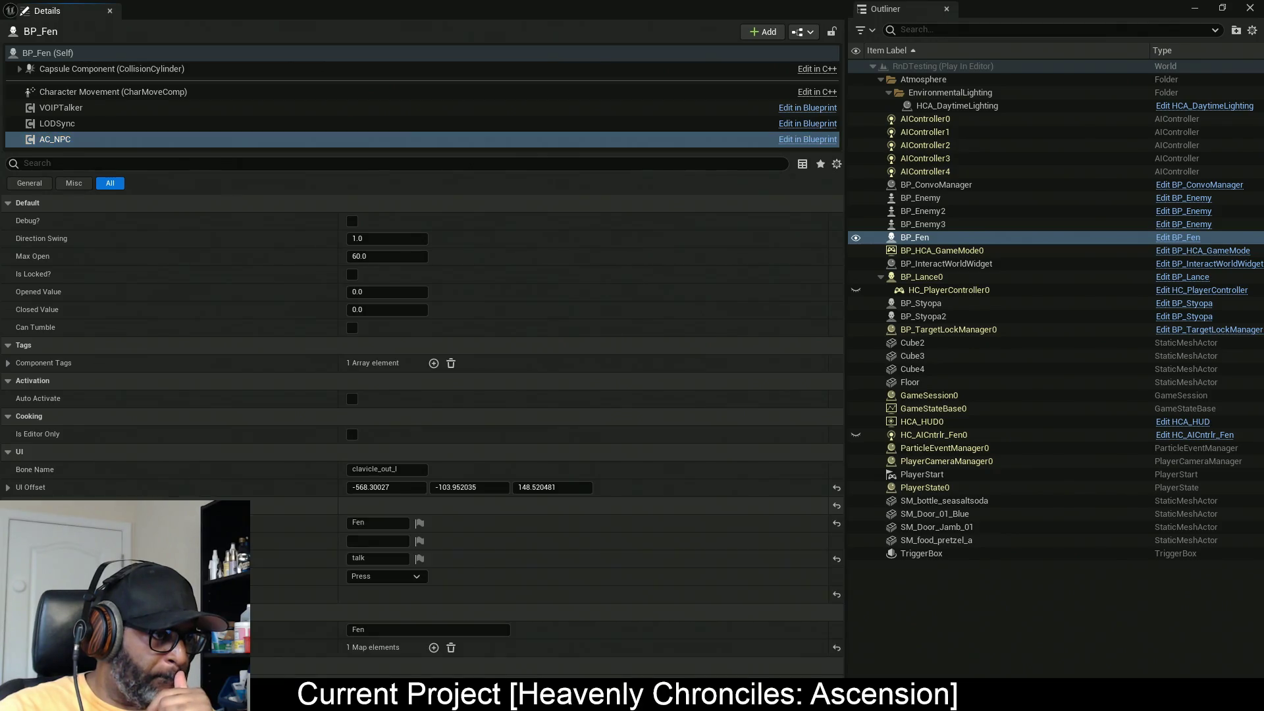
left_click(8, 487)
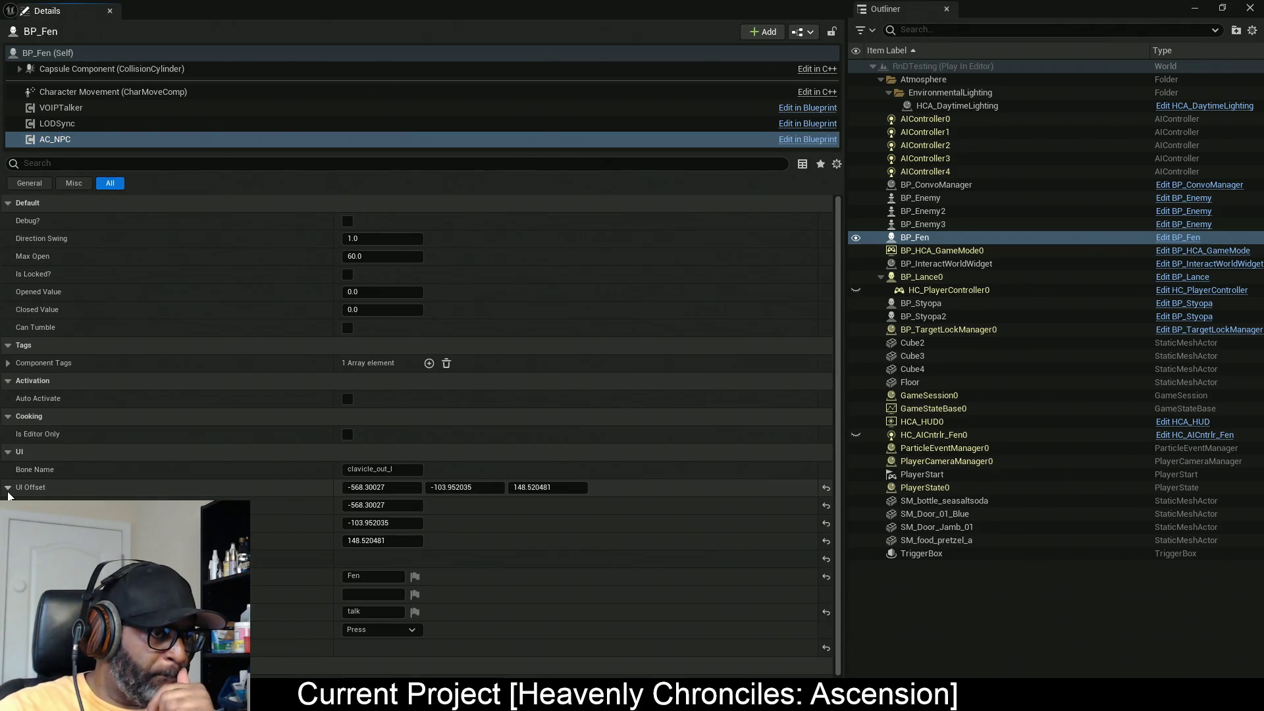
left_click(9, 494)
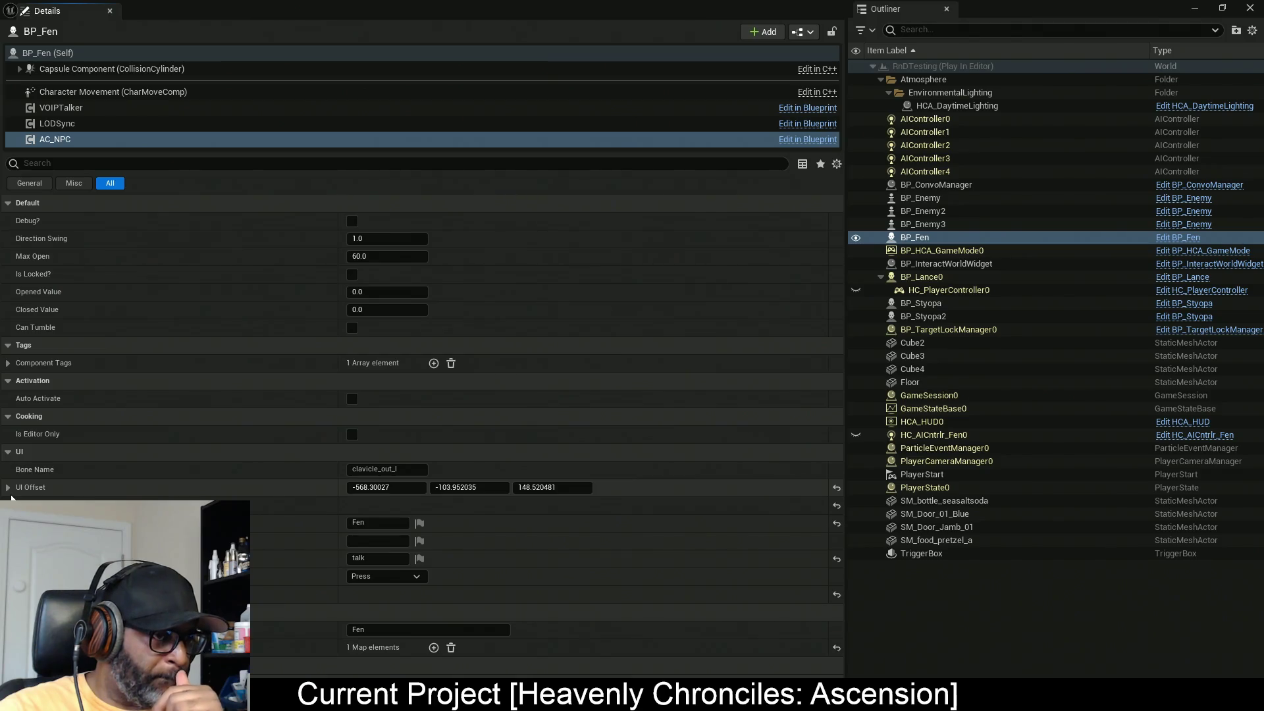
left_click(8, 594)
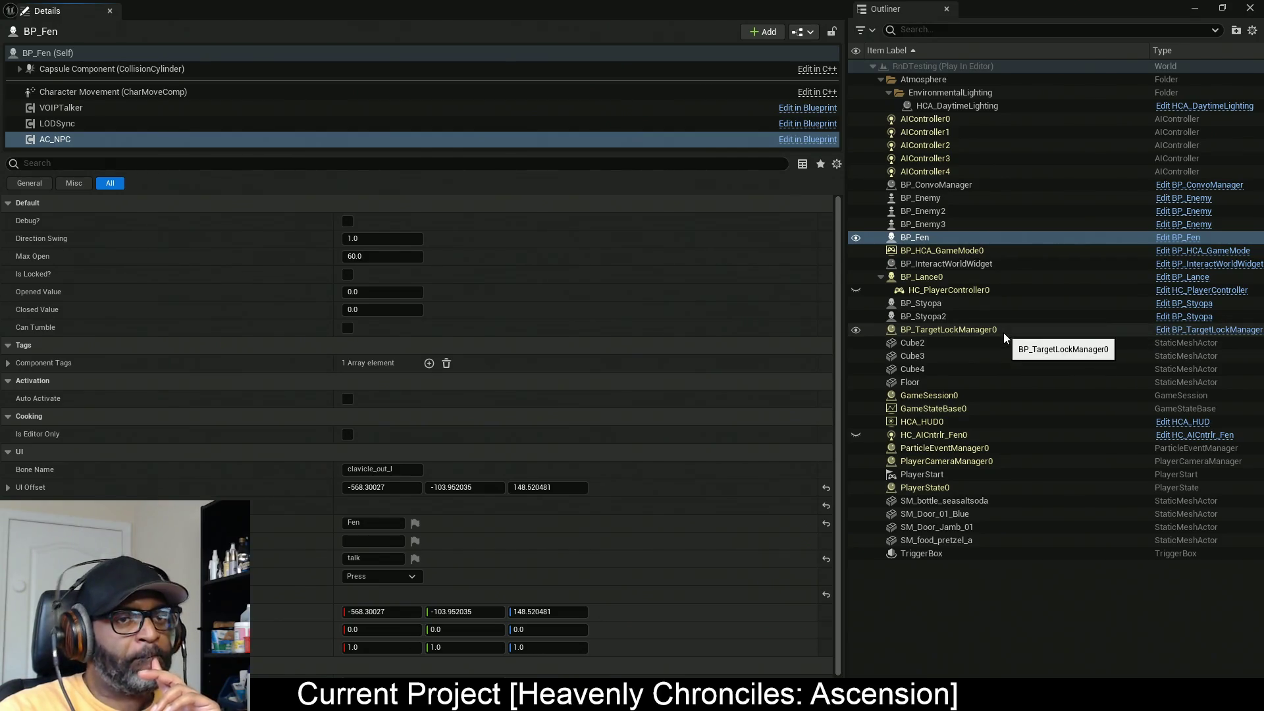
Step: Compare BP_InteractWorldWidget with BP_Fen and show its InteractionWidget component details
left_click(987, 264)
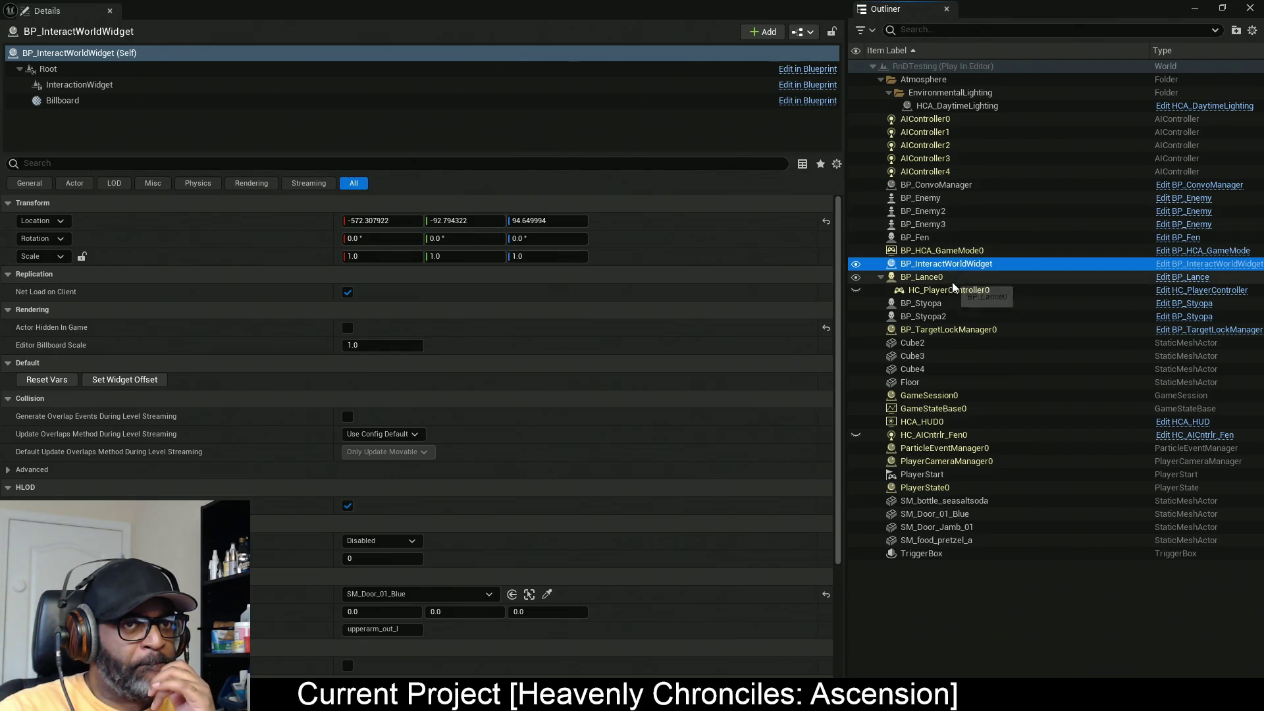
left_click(934, 239)
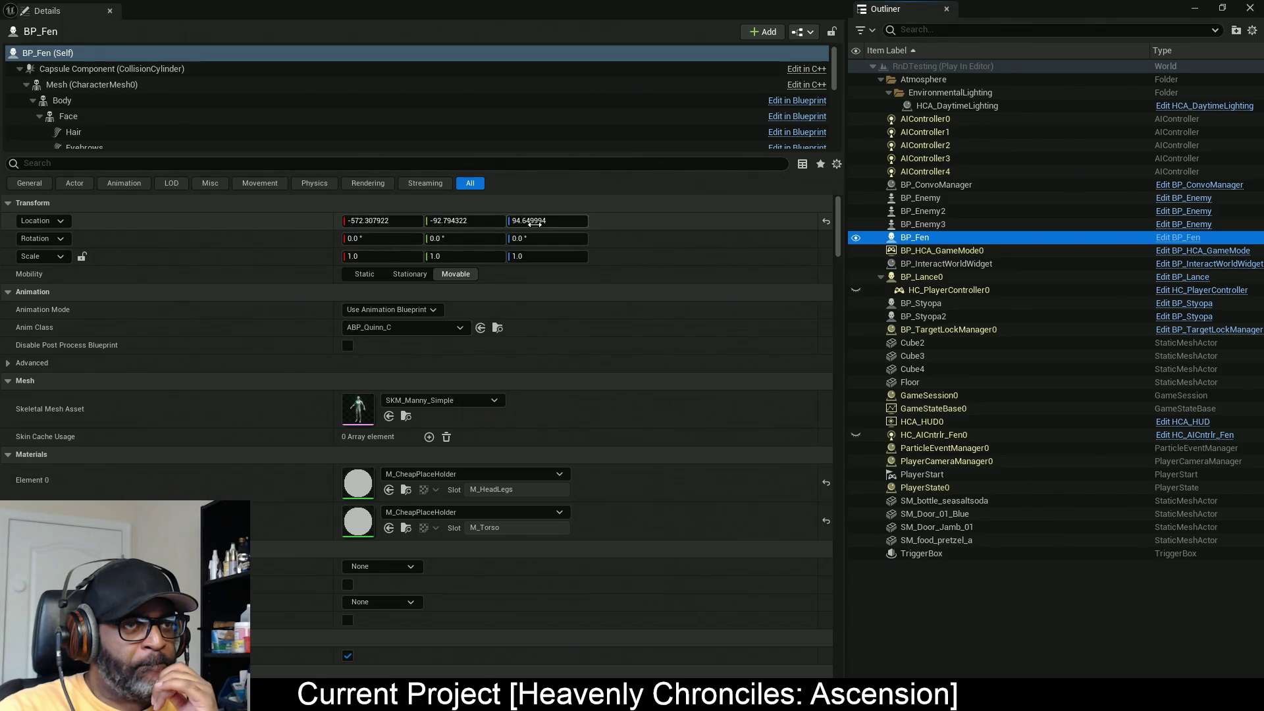
left_click(947, 263)
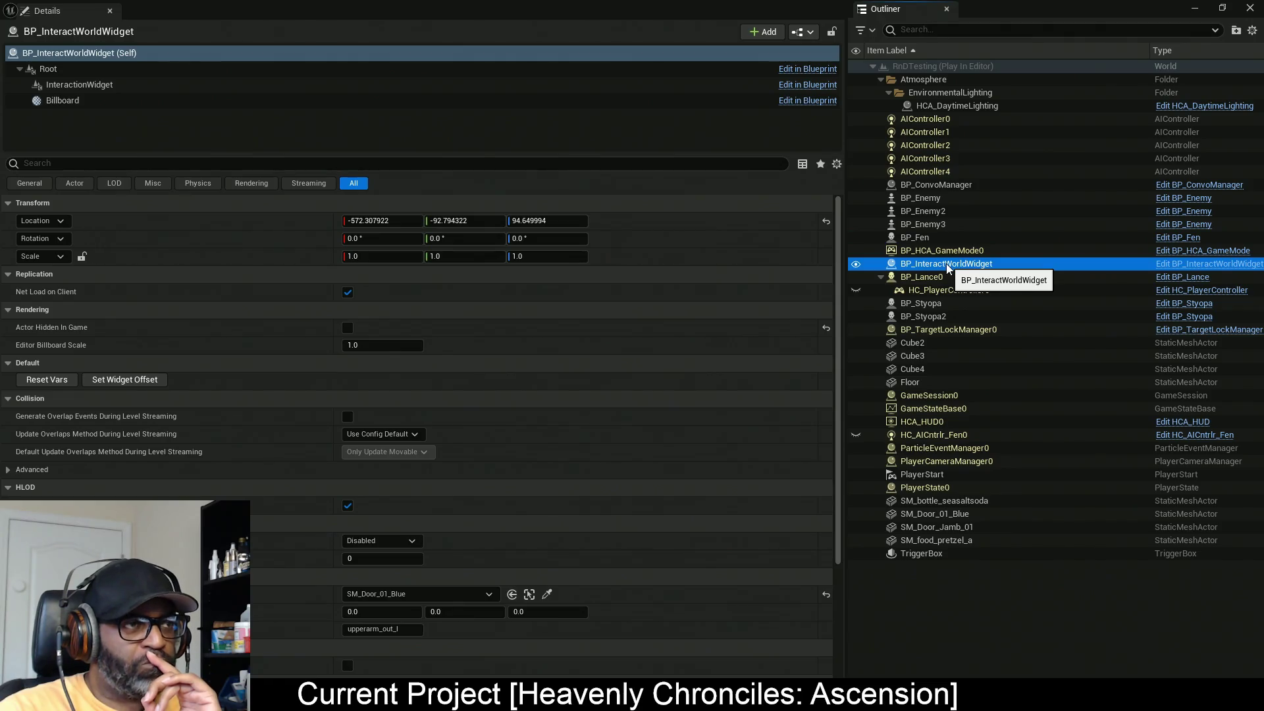
left_click(106, 88)
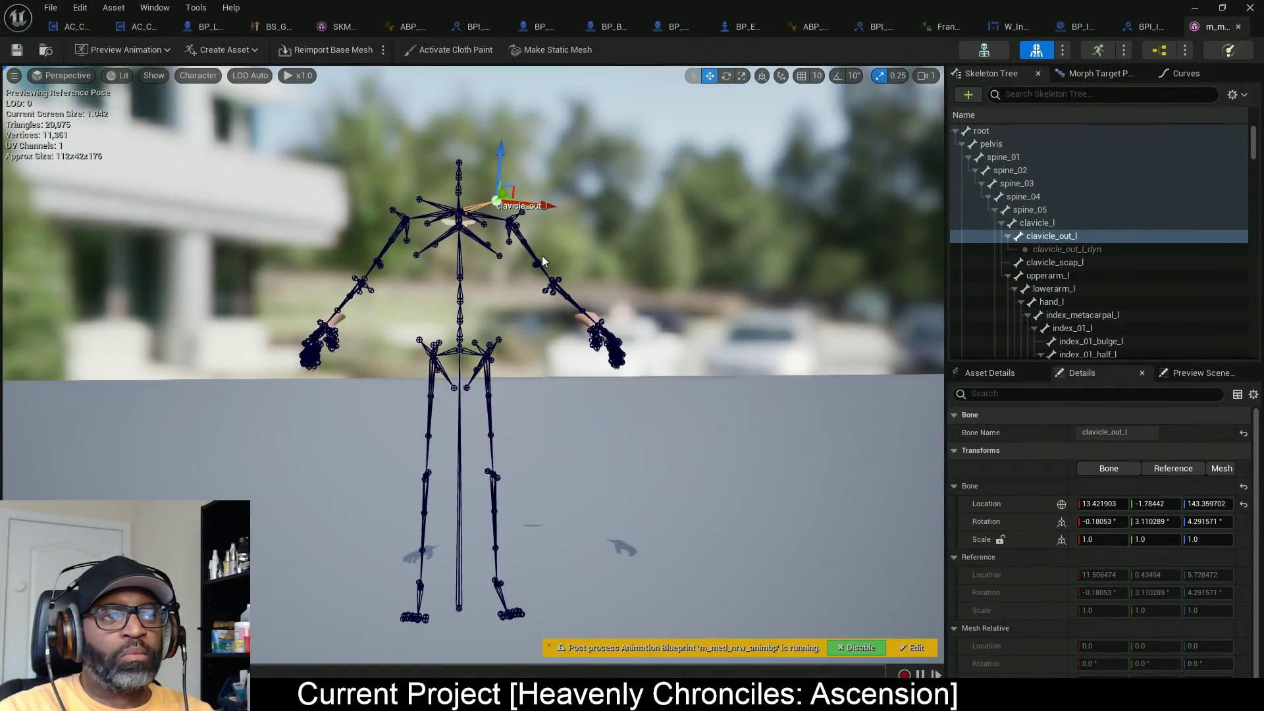
Step: Try moving the clavicle_out_l bone and set its Z location to 0
mouse_move(836, 374)
left_mouse_down()
mouse_move(876, 369)
mouse_move(875, 435)
mouse_move(840, 381)
left_mouse_up()
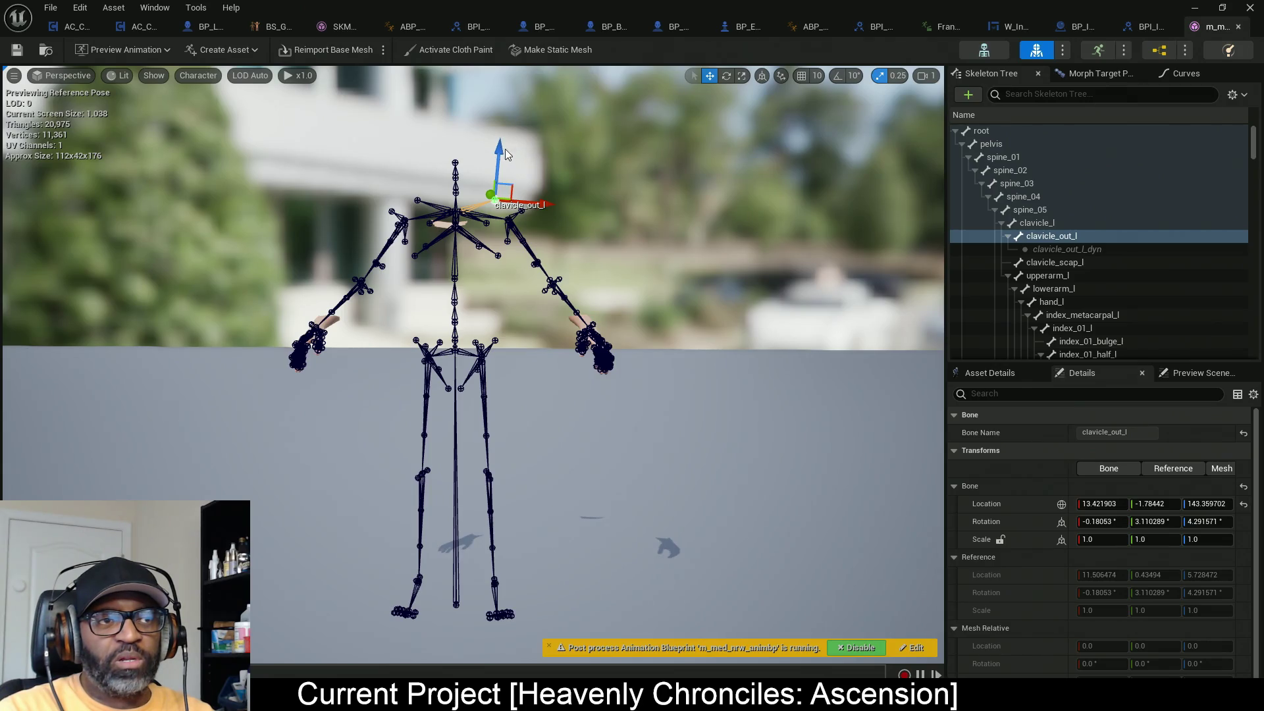
left_click_drag(501, 151, 486, 281)
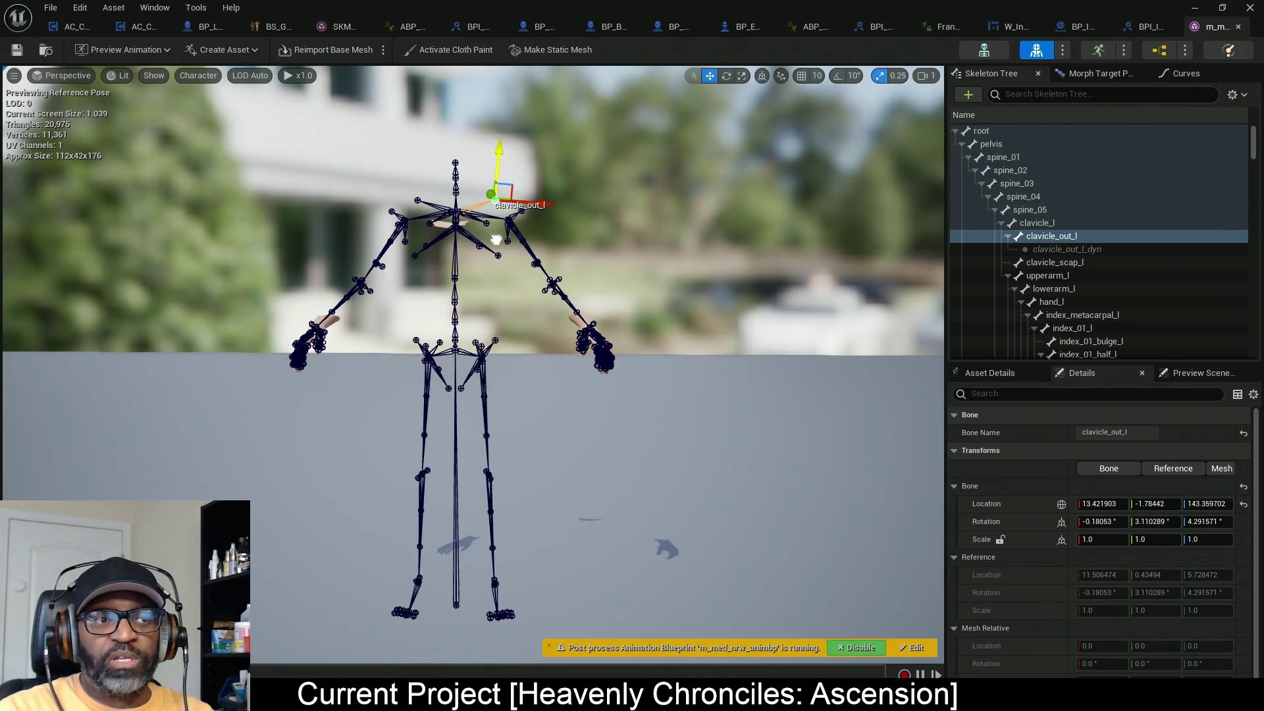
left_click_drag(514, 183, 477, 290)
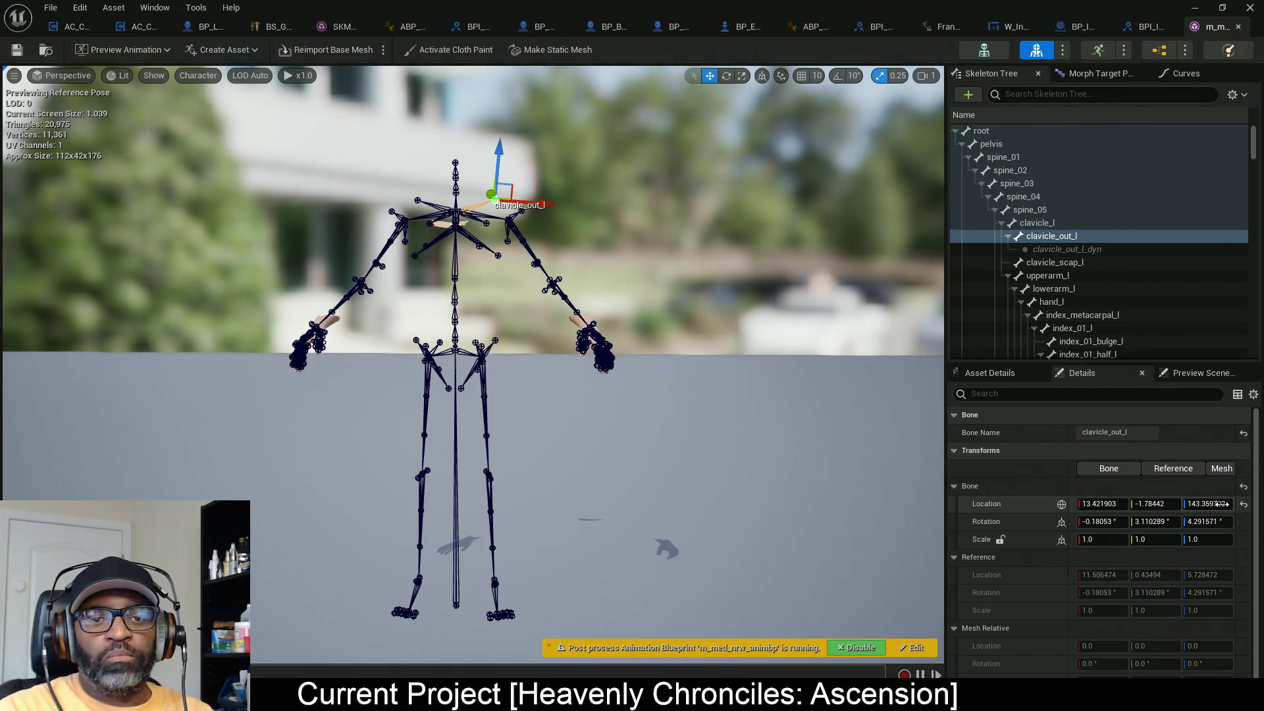
left_click(1215, 505)
type("0")
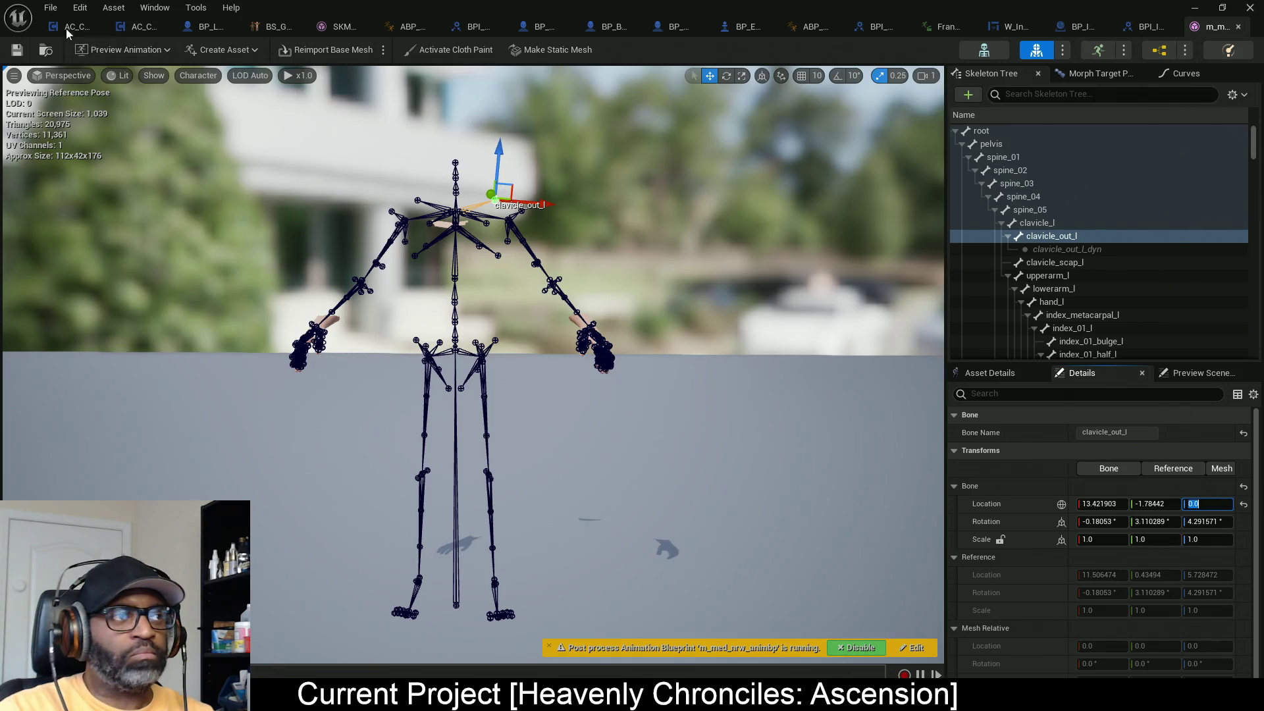
Step: Undo the location edit, show Reference values, and reselect clavicle_out_l
left_click(80, 7)
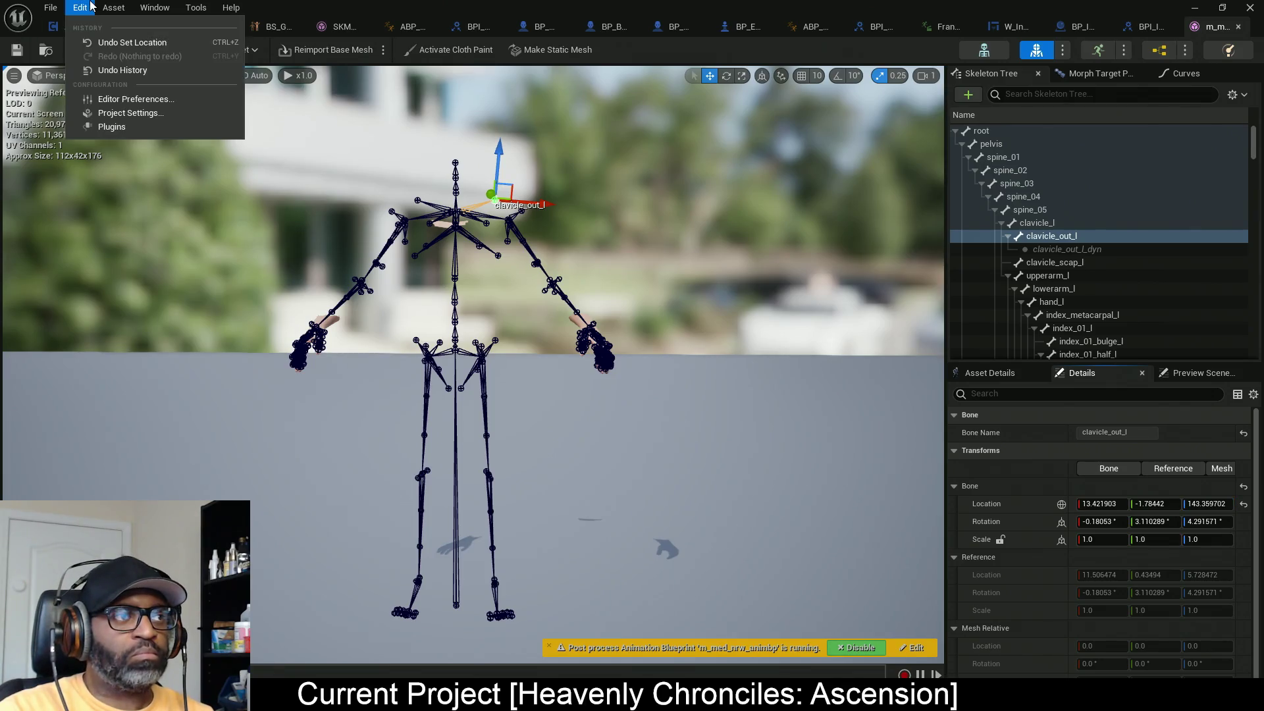
left_click(133, 43)
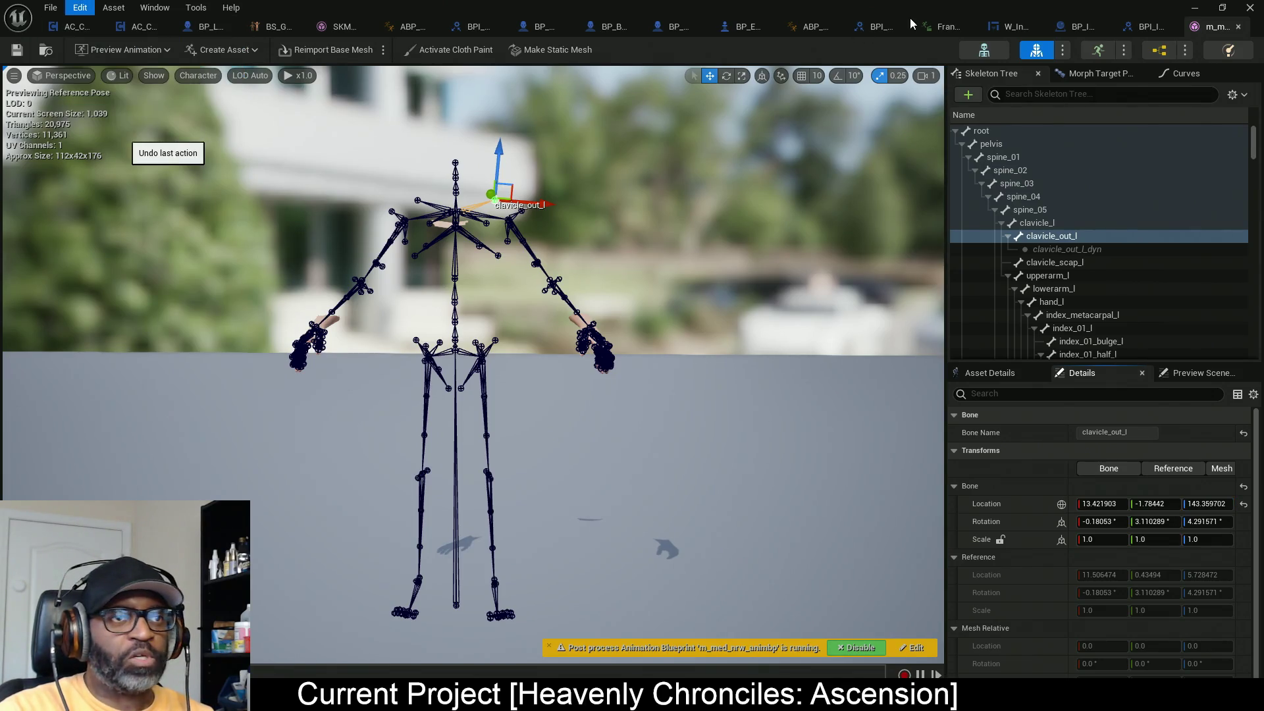
left_click(1153, 468)
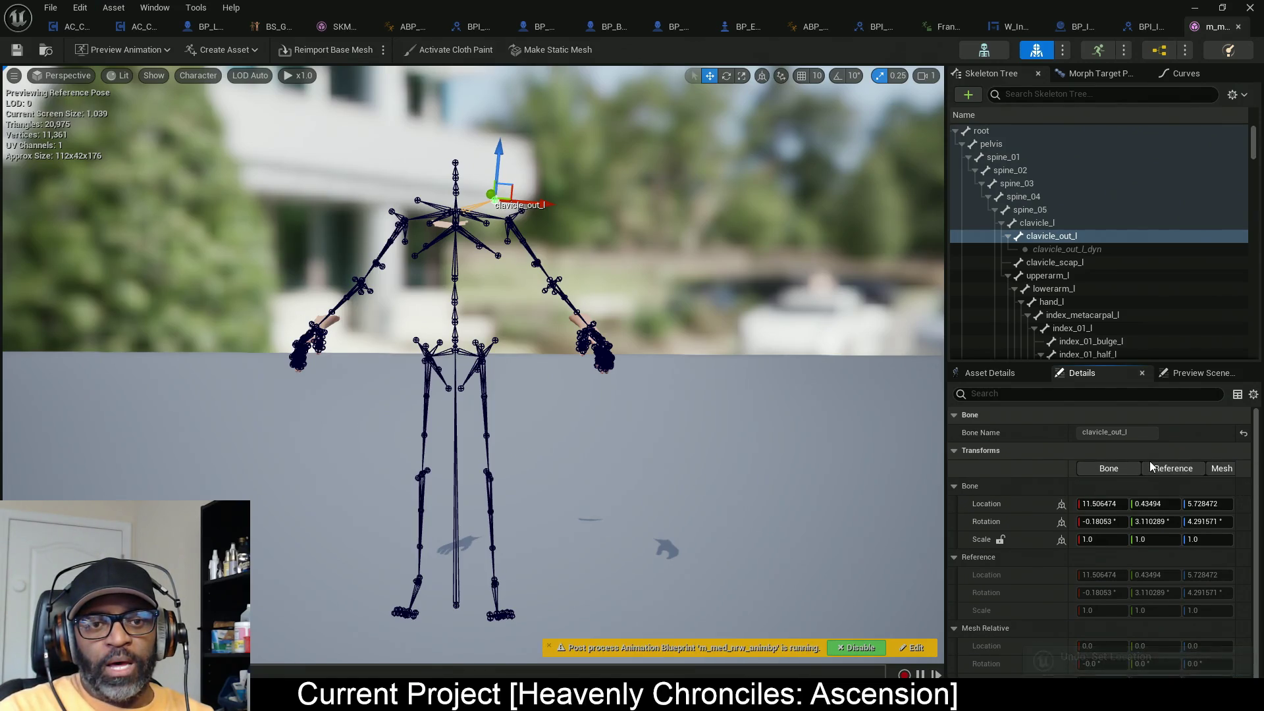
left_click(1067, 250)
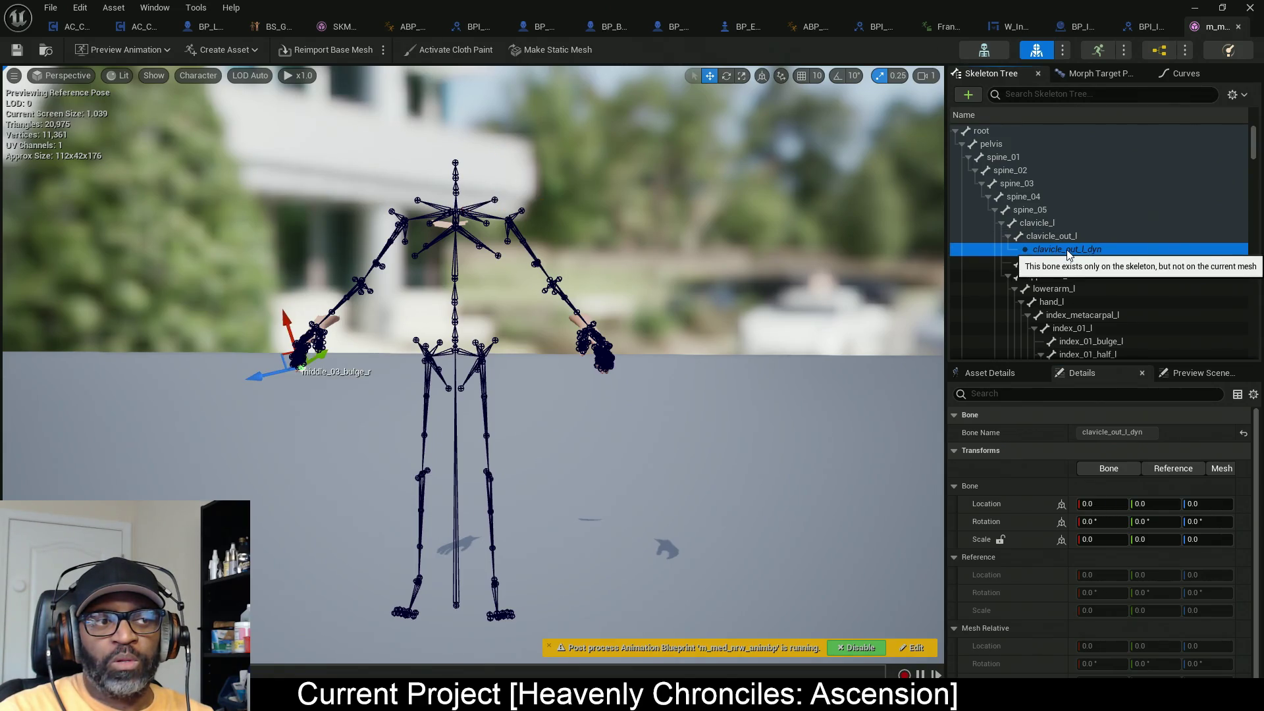
mouse_move(658, 316)
left_mouse_down()
mouse_move(659, 421)
mouse_move(658, 309)
left_mouse_up()
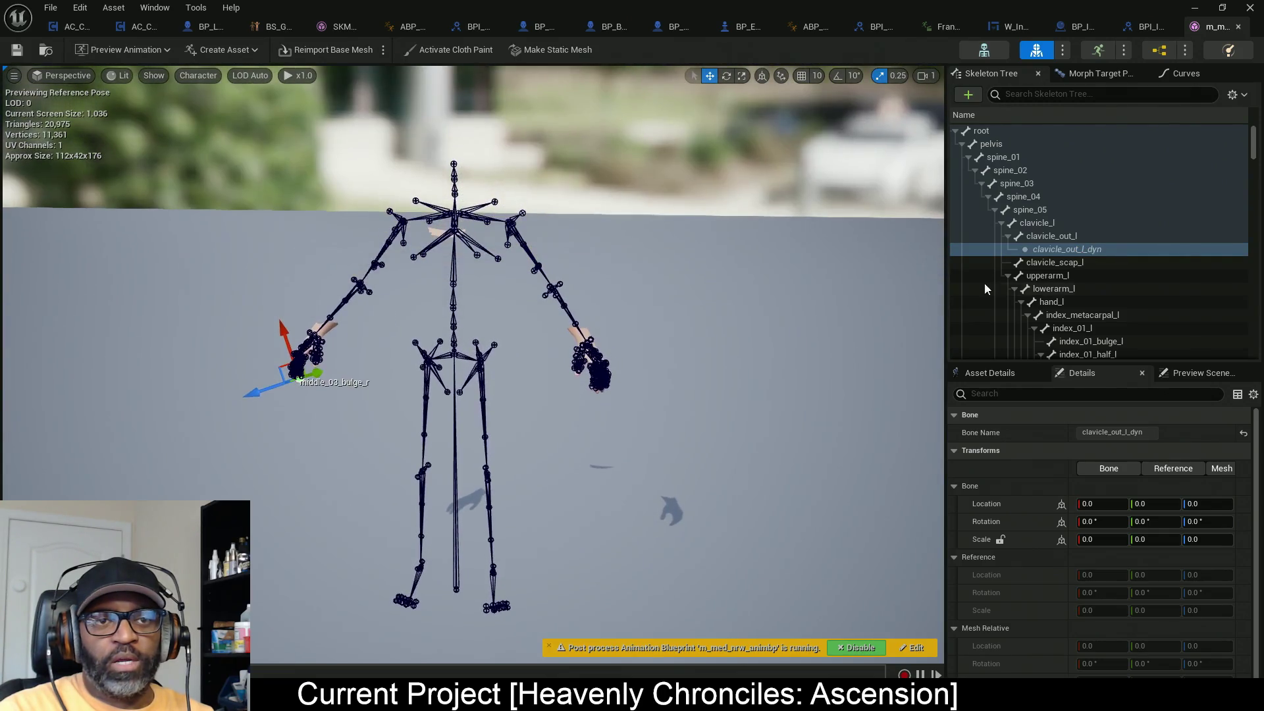
left_click(1060, 238)
right_click(1061, 239)
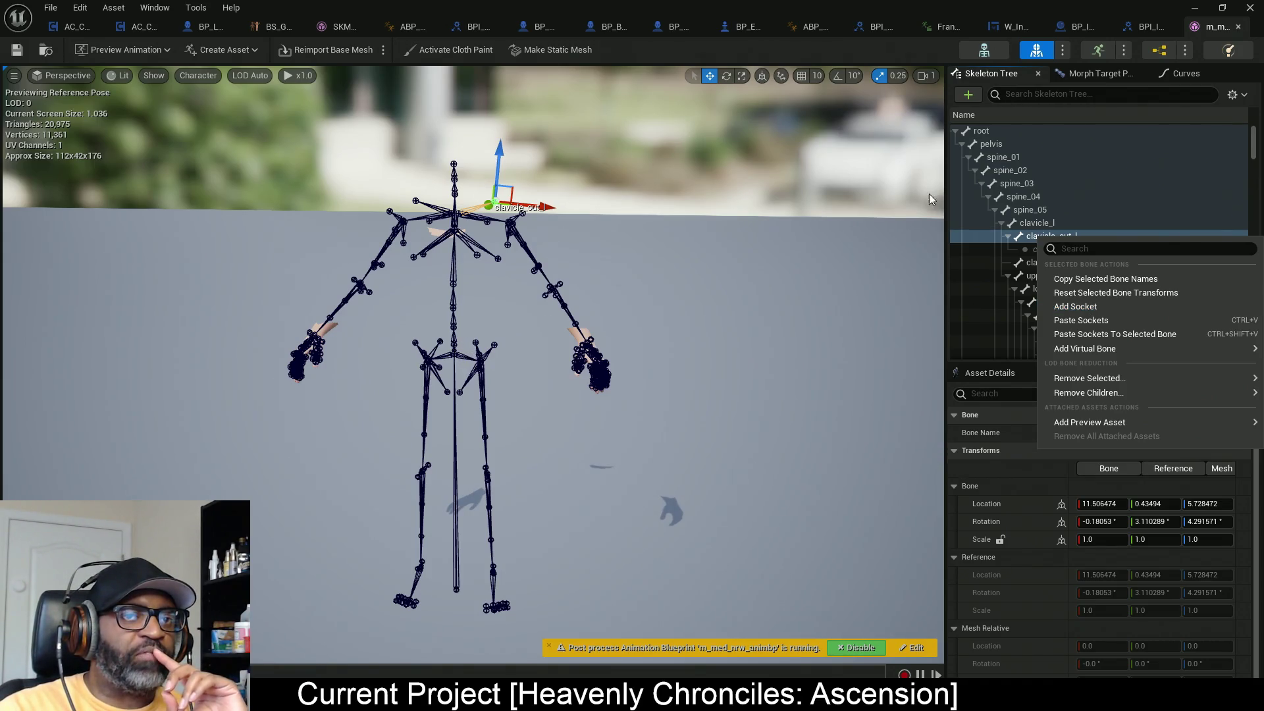
Step: Add a socket to the pelvis bone and select the new pelvisSocket
left_click(1014, 142)
right_click(1010, 141)
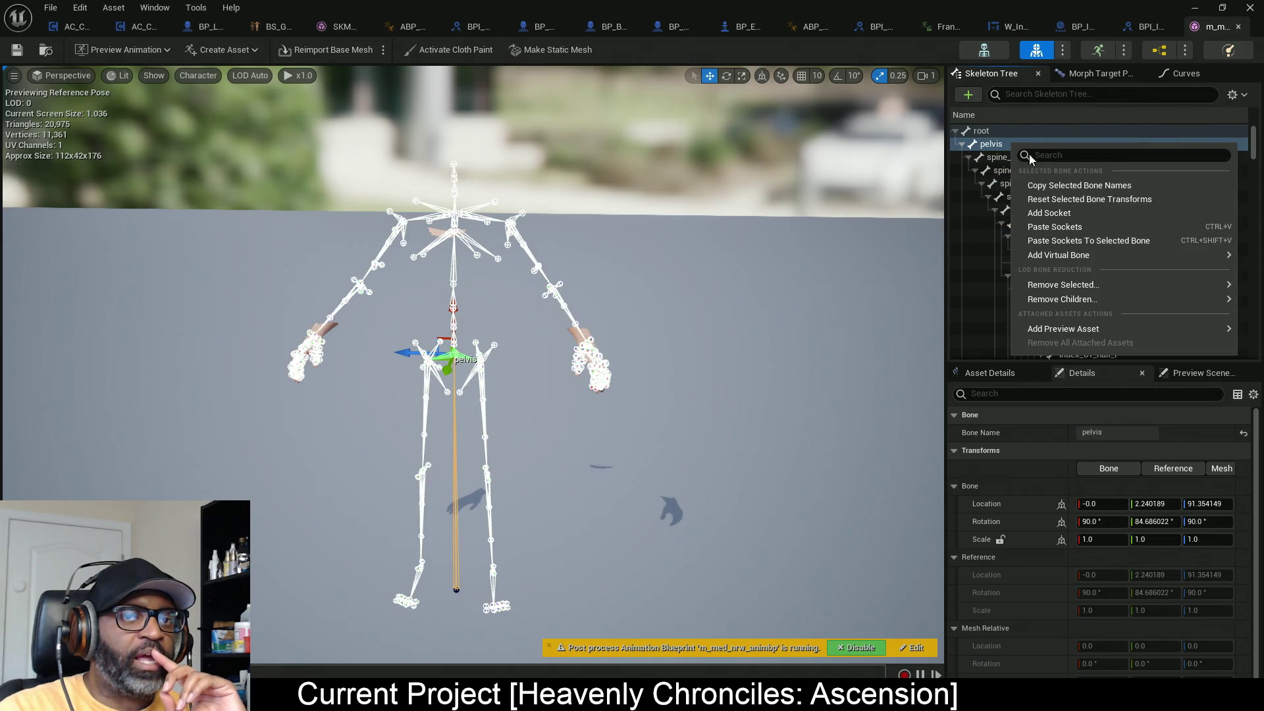
left_click(1047, 212)
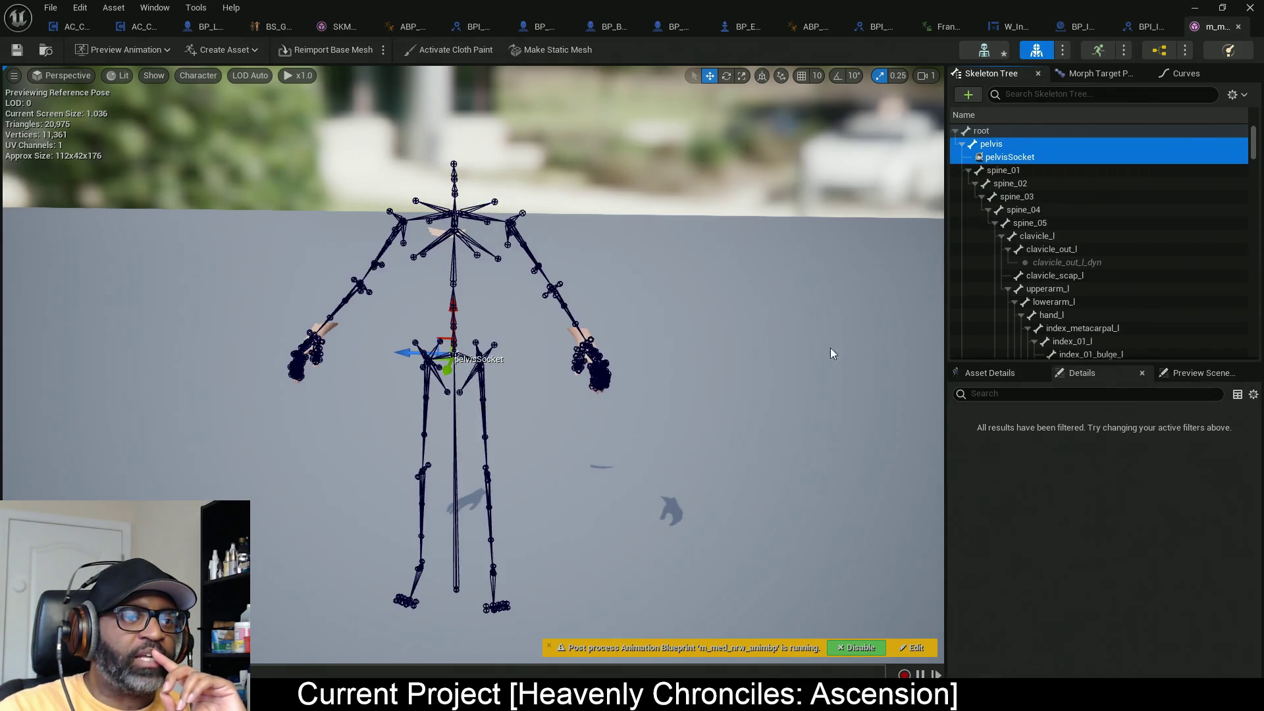
left_click(1010, 157)
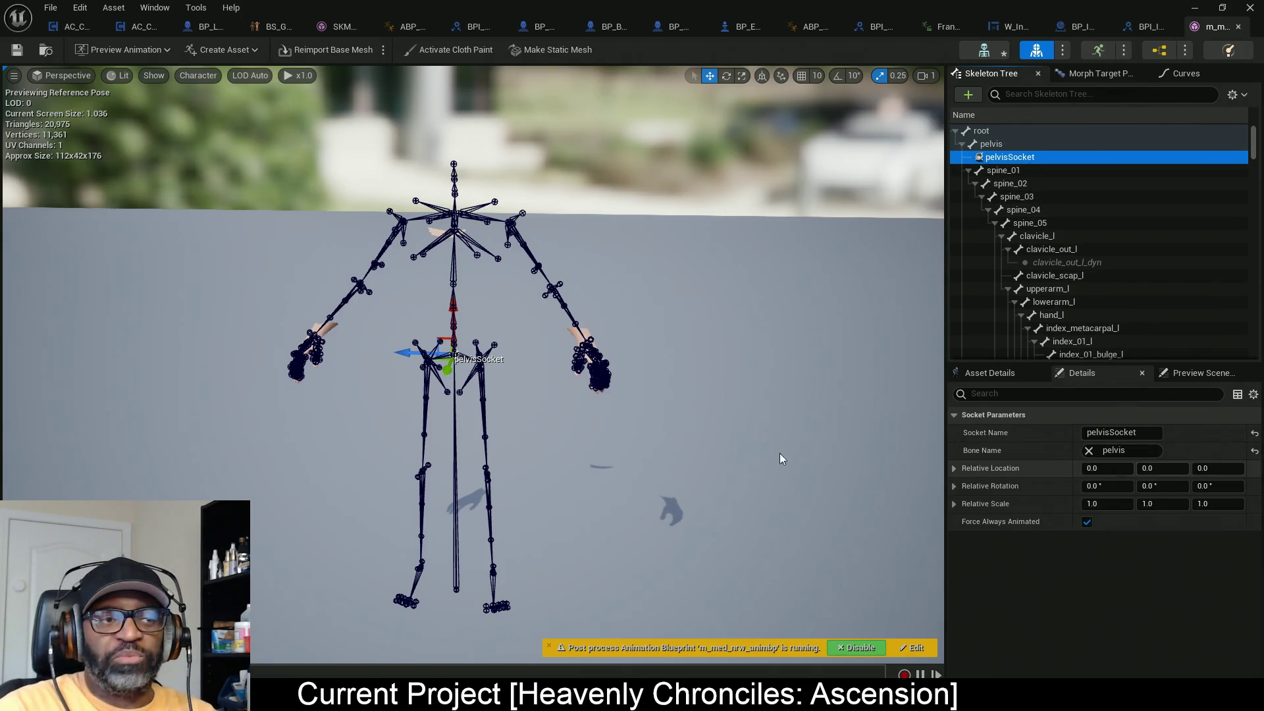
Step: Raise pelvisSocket to the upper chest (51.56785, -0.0, -10.493161)
mouse_move(504, 383)
left_mouse_down()
mouse_move(505, 408)
mouse_move(422, 367)
mouse_move(461, 290)
mouse_move(482, 184)
left_mouse_up()
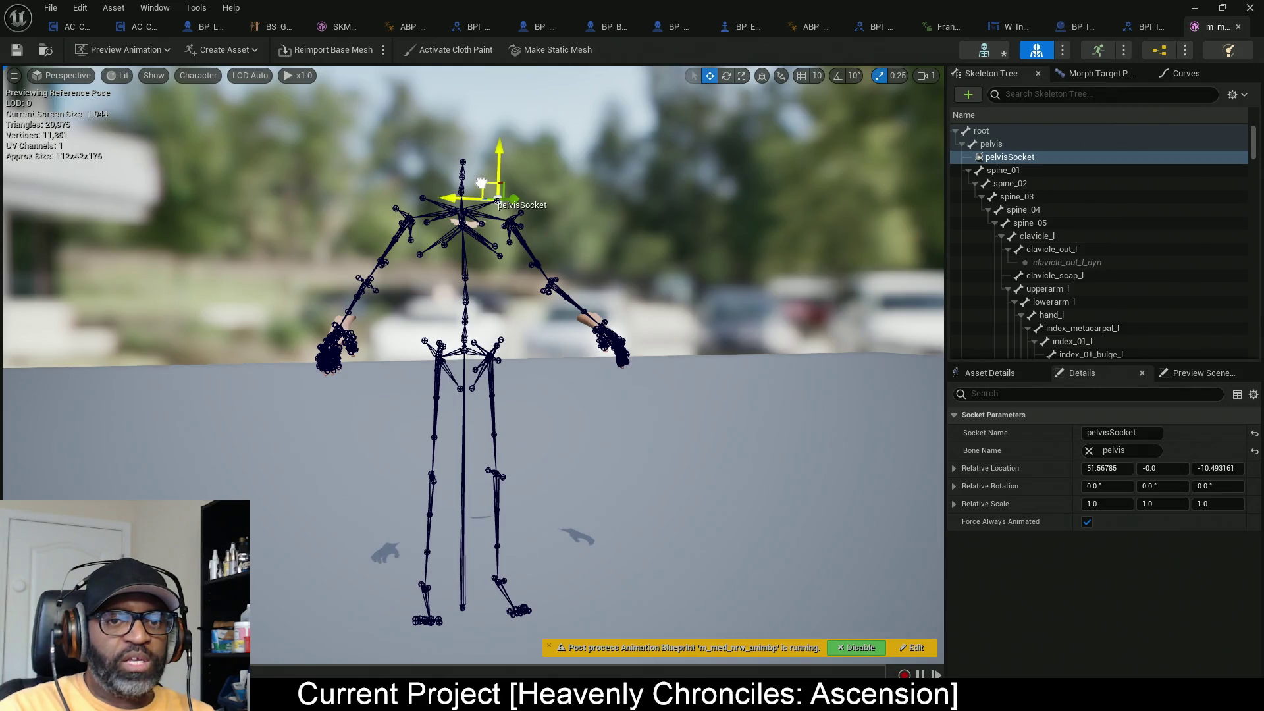
mouse_move(604, 373)
left_mouse_down()
mouse_move(507, 359)
mouse_move(513, 340)
mouse_move(527, 343)
mouse_move(513, 333)
mouse_move(513, 210)
mouse_move(497, 199)
left_mouse_up()
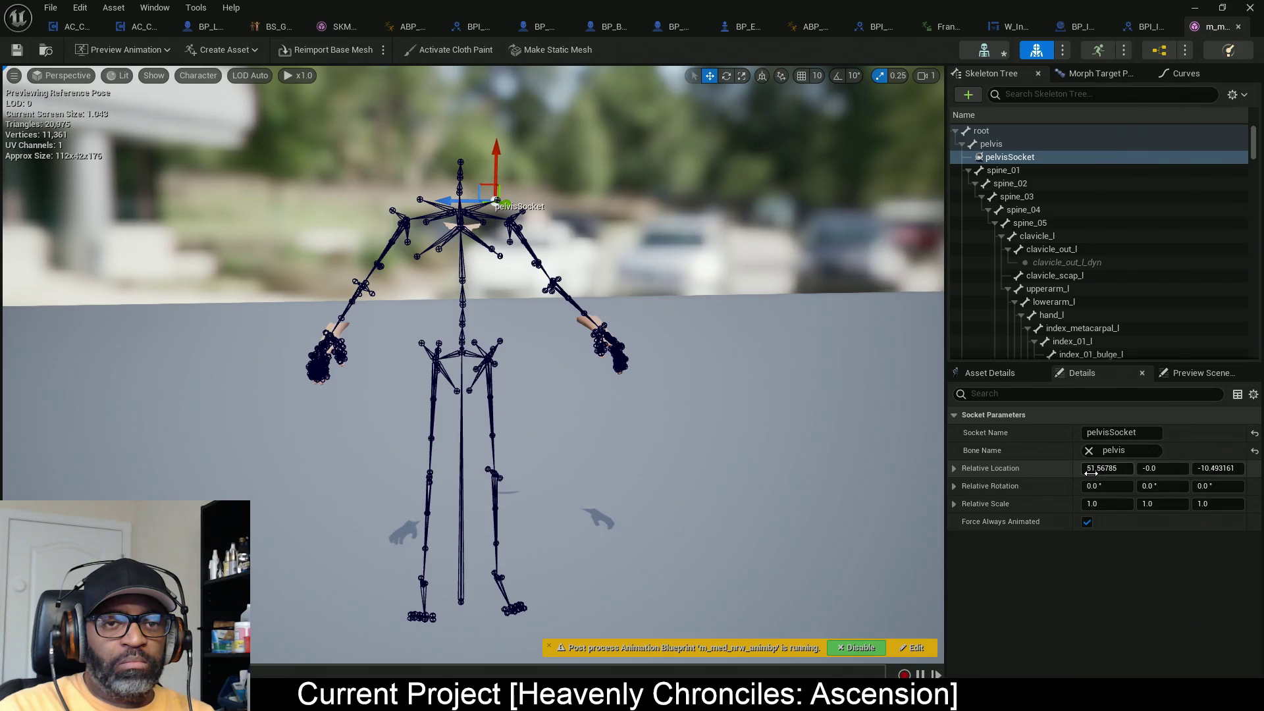
mouse_move(612, 275)
left_mouse_down()
mouse_move(691, 260)
mouse_move(625, 293)
left_mouse_up()
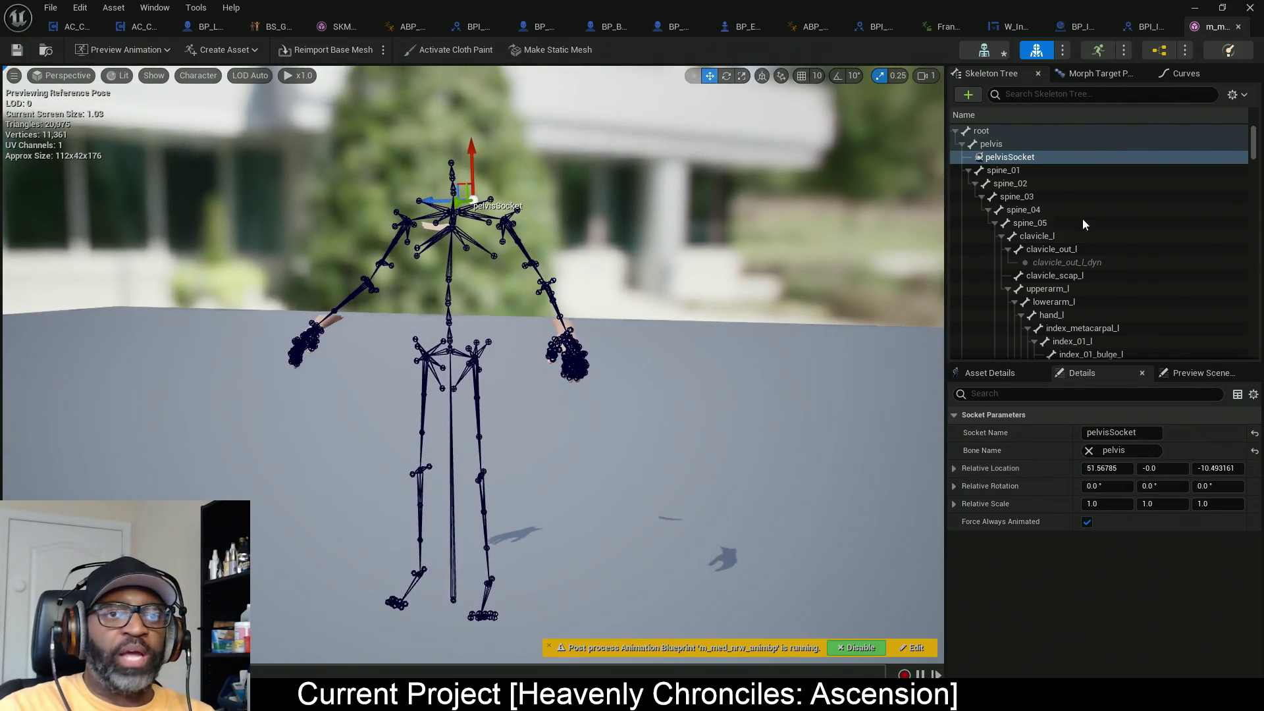
right_click(1032, 158)
Step: Delete pelvisSocket and add a trial rootSocket to the root bone
left_click(1060, 188)
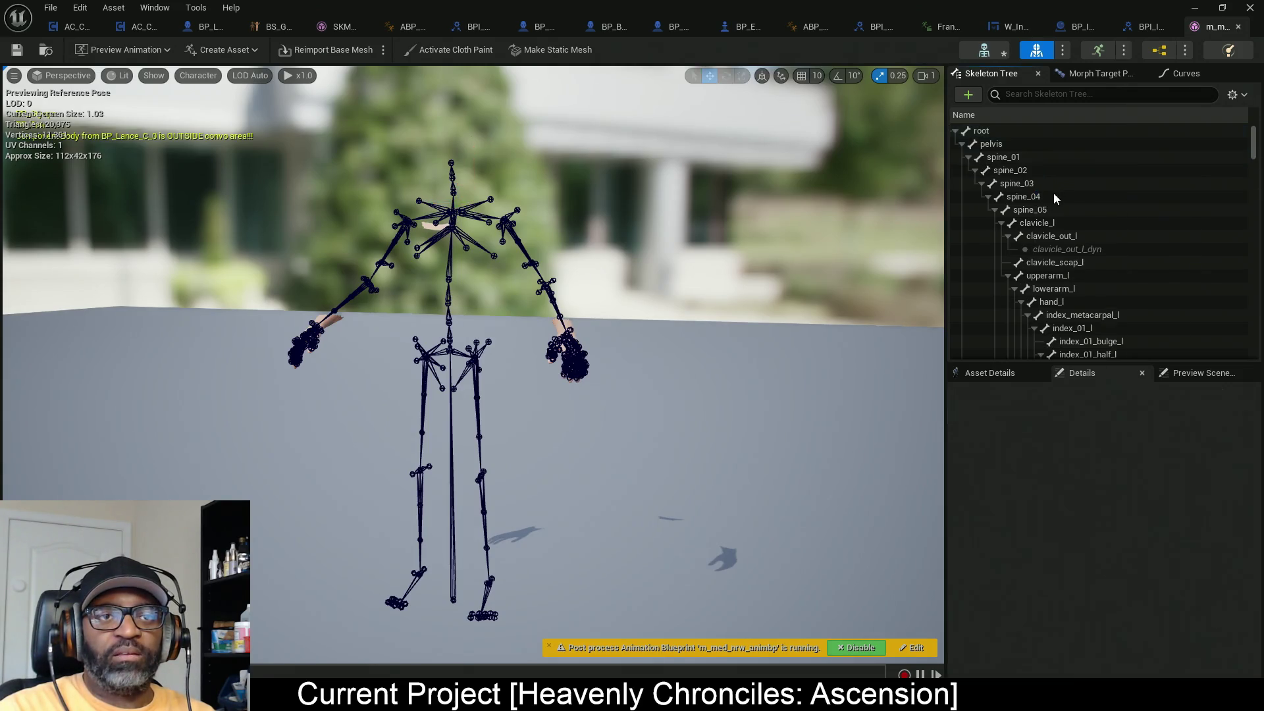
left_click(995, 131)
right_click(993, 131)
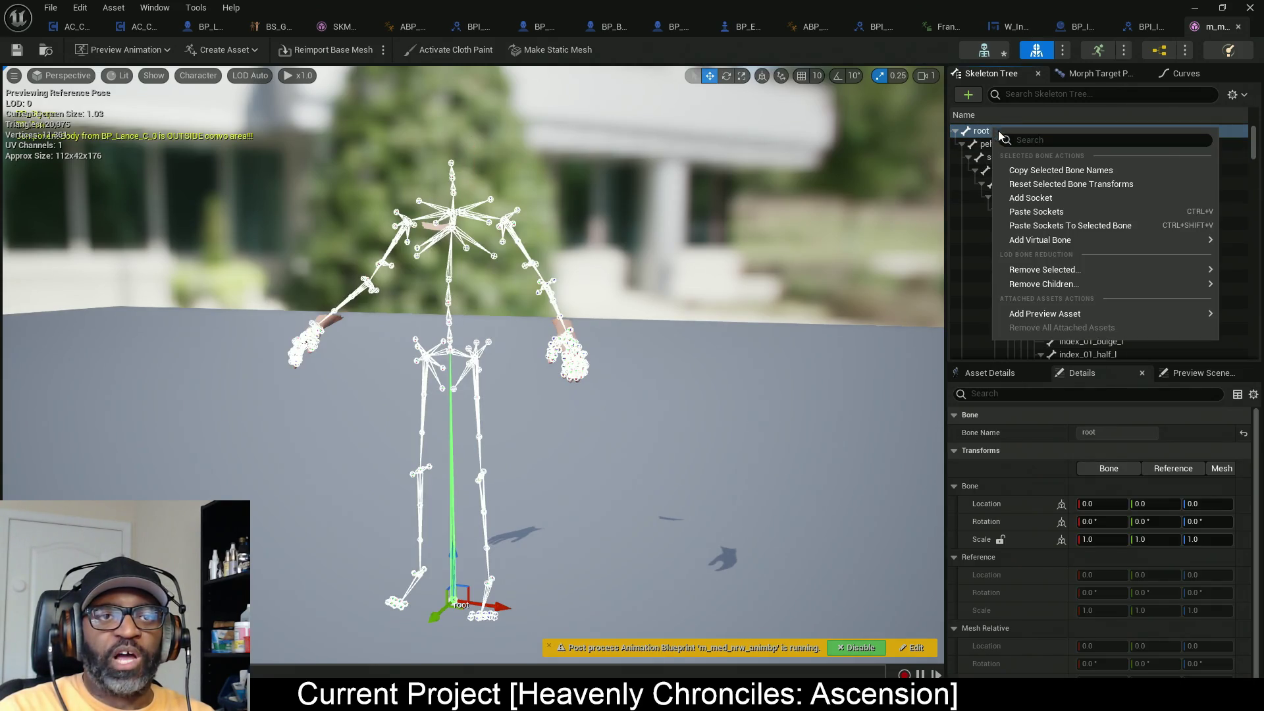
left_click(1048, 200)
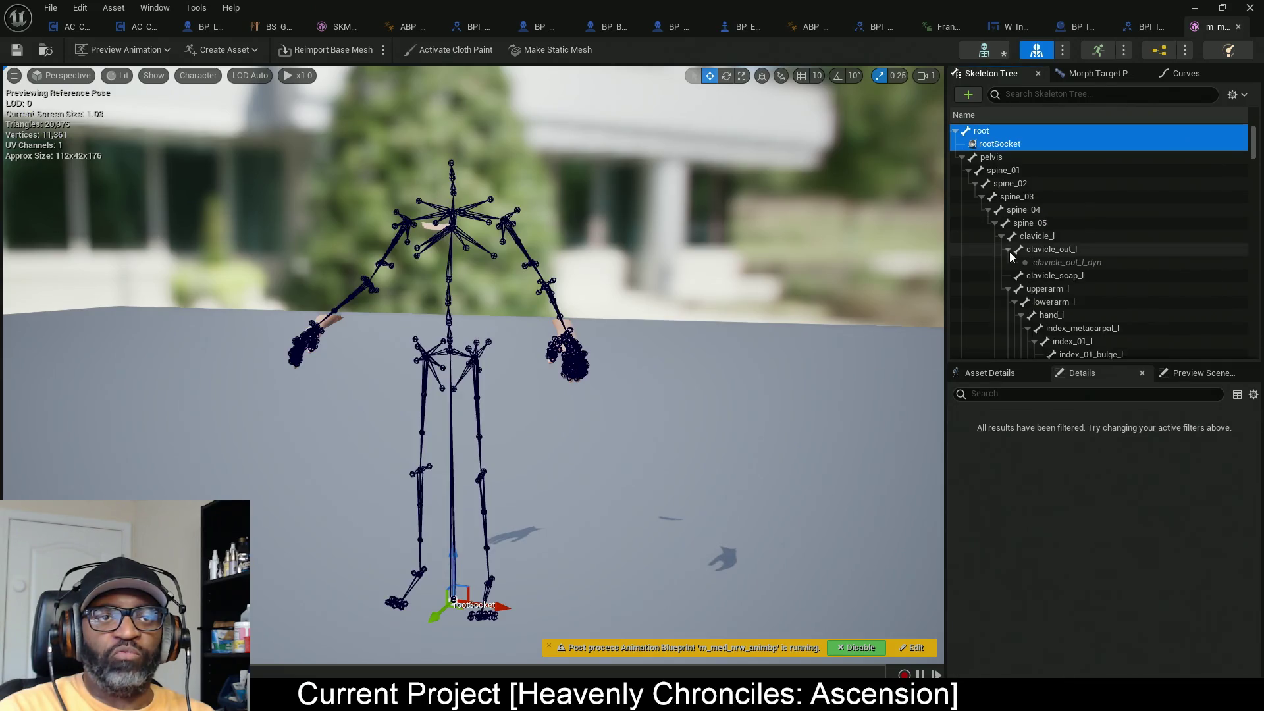
left_click(1029, 144)
Step: Raise rootSocket to the upper chest, then delete it and return to the running level
left_click_drag(644, 492, 560, 412)
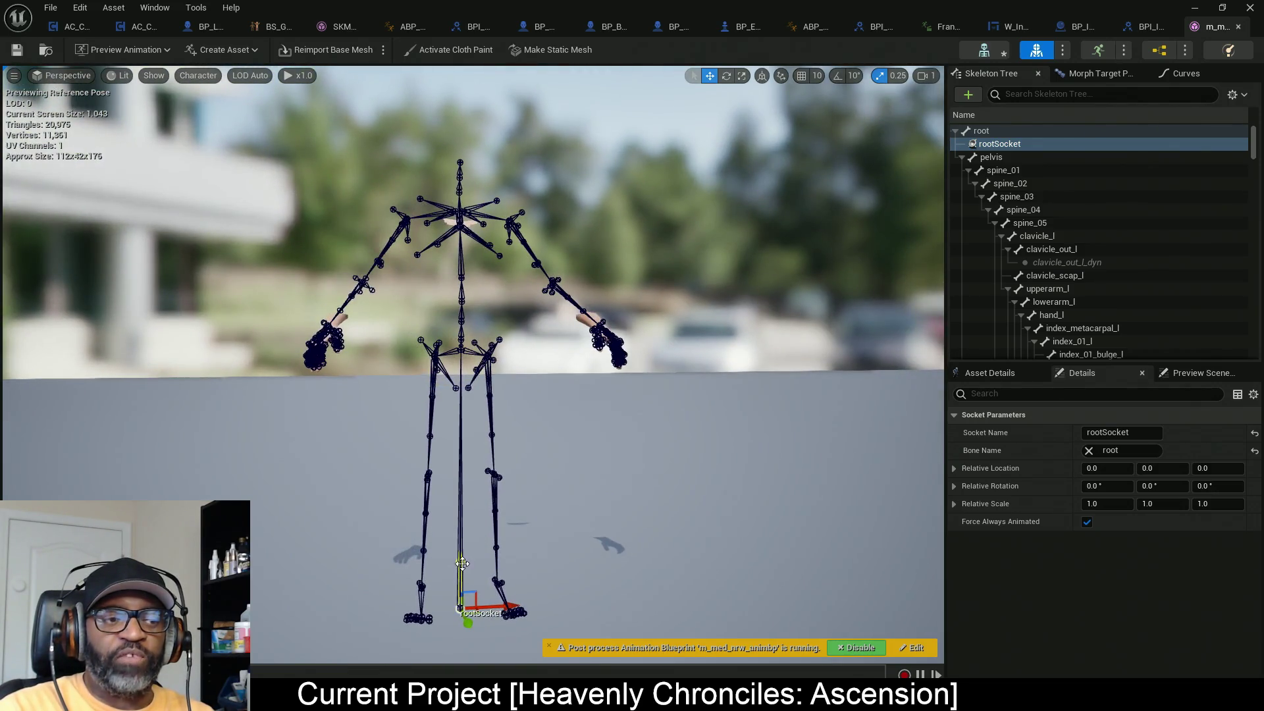
left_click_drag(465, 560, 486, 153)
mouse_move(544, 298)
left_mouse_down()
mouse_move(659, 296)
mouse_move(540, 277)
mouse_move(460, 189)
mouse_move(560, 205)
mouse_move(544, 201)
left_mouse_up()
left_click_drag(691, 460, 680, 177)
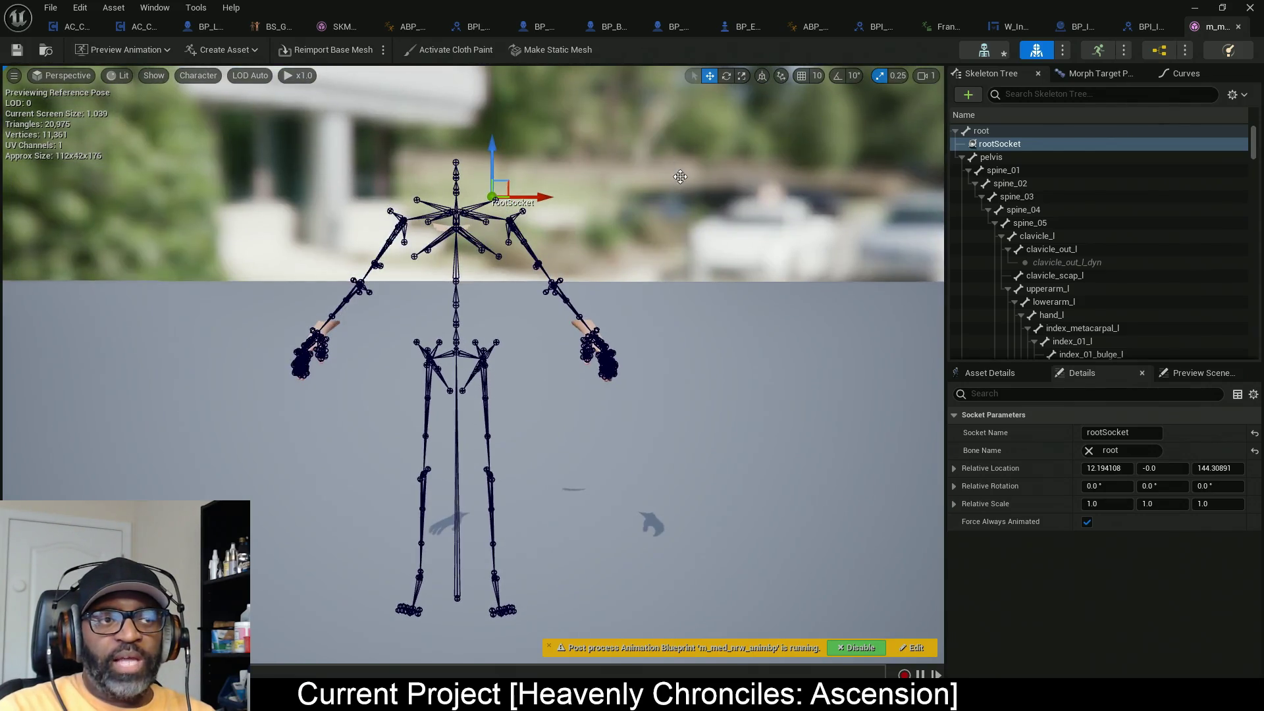
right_click(999, 143)
left_click(1023, 170)
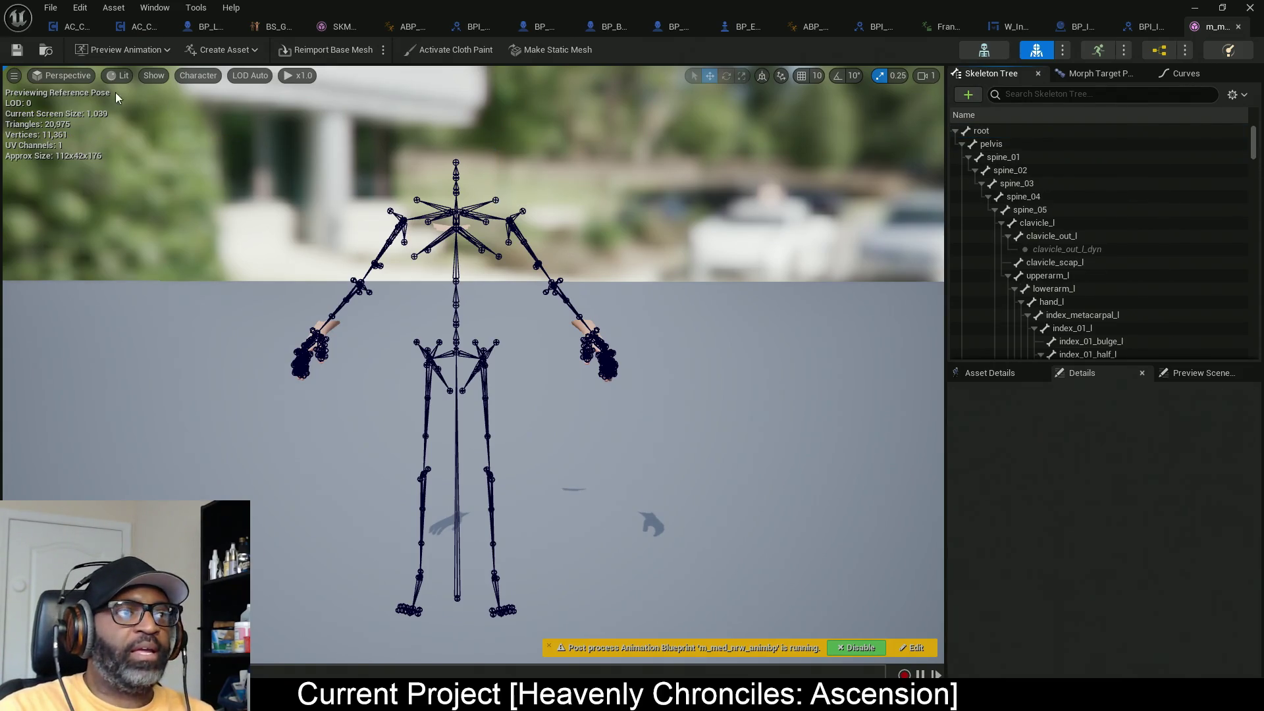
key("alt+Tab")
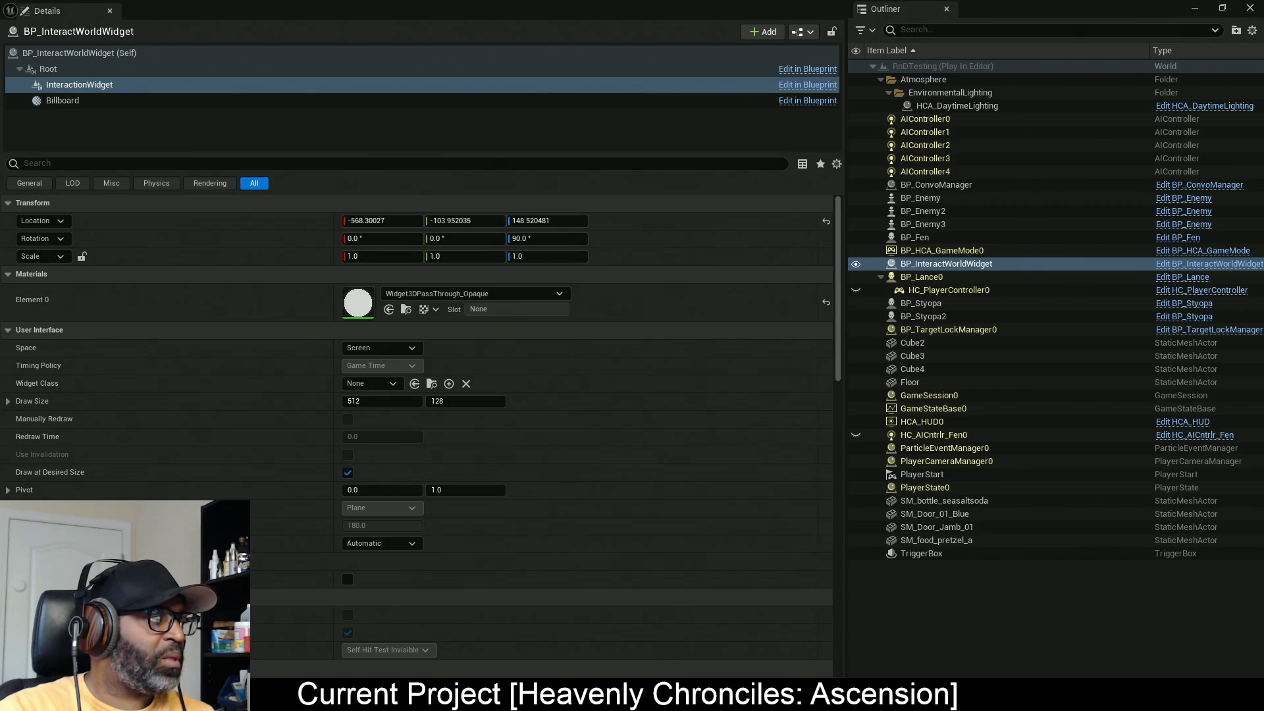
Step: Stop the play-in-editor session and return to BP_Fen's Get Bone Location graph
mouse_move(791, 6)
left_mouse_down()
mouse_move(720, 85)
mouse_move(499, 188)
left_mouse_up()
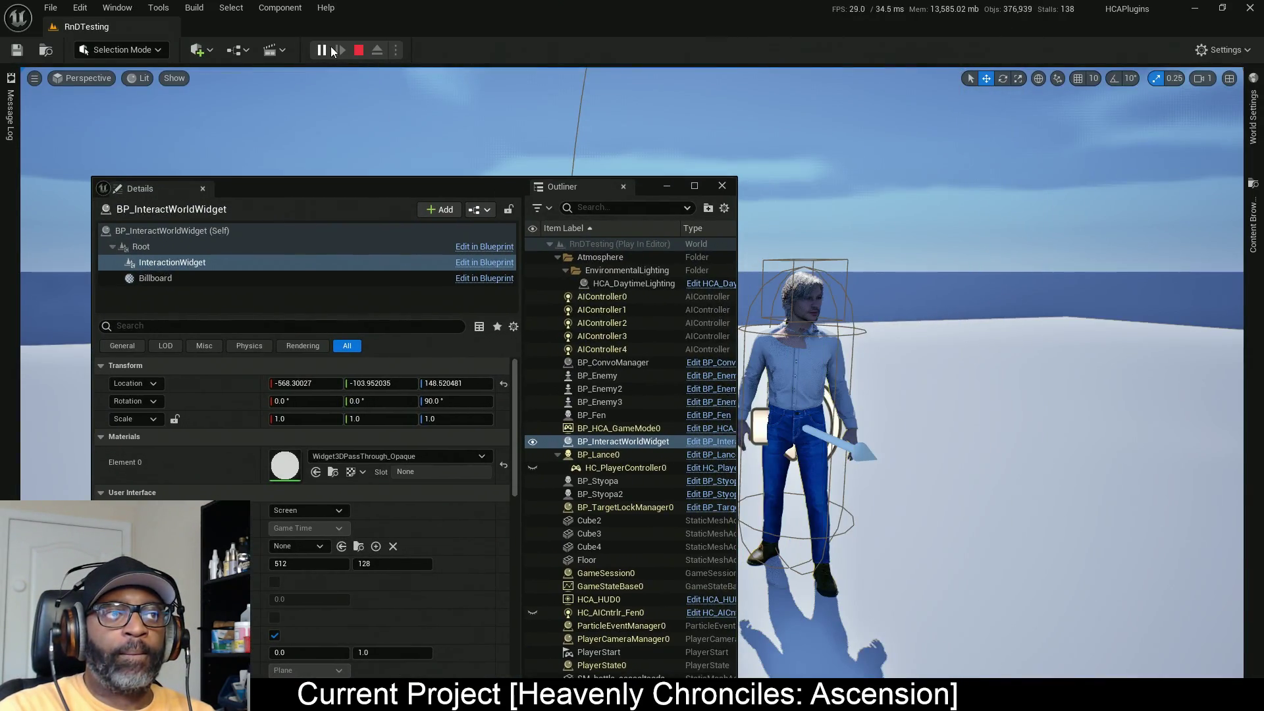
left_click(801, 395)
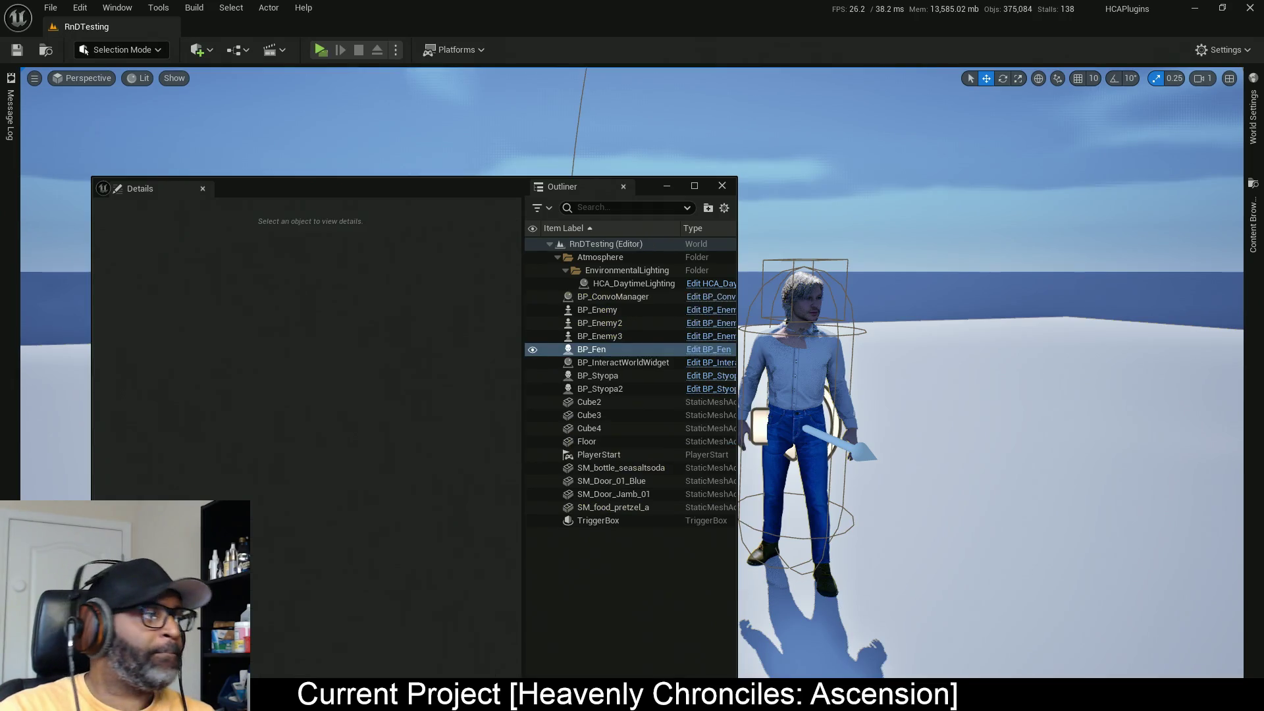
key("alt+Tab")
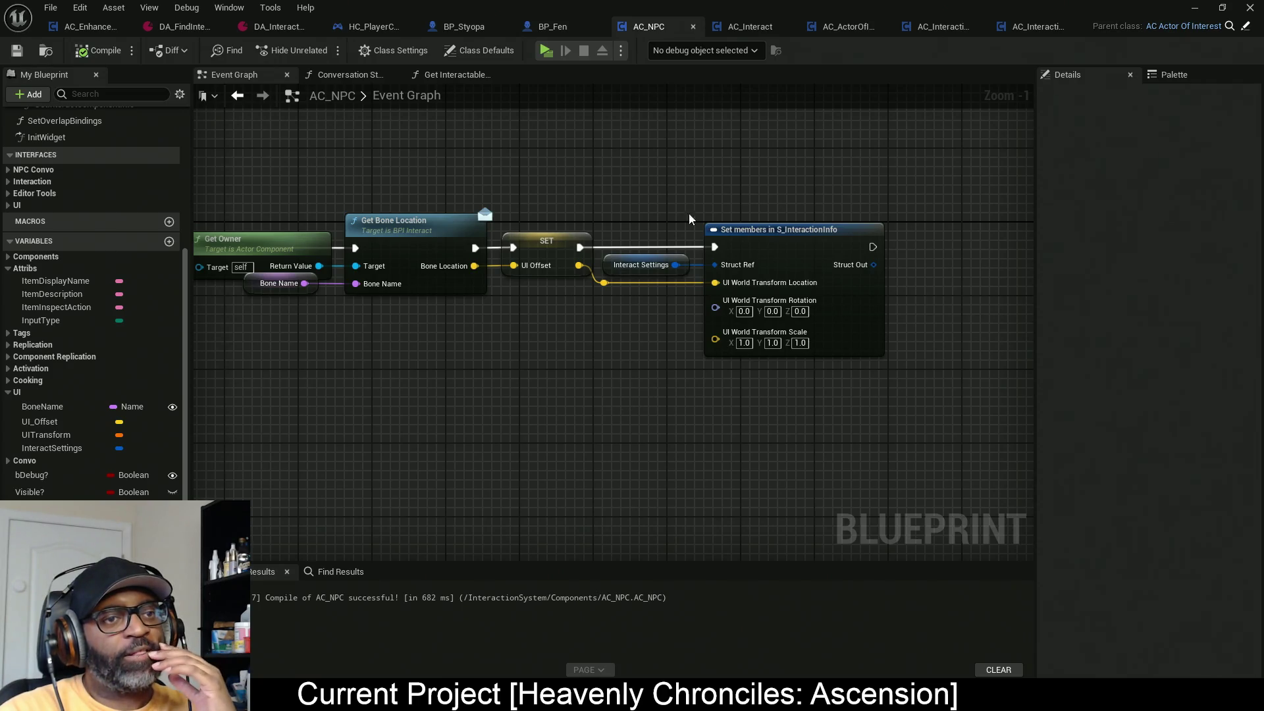
left_click(564, 28)
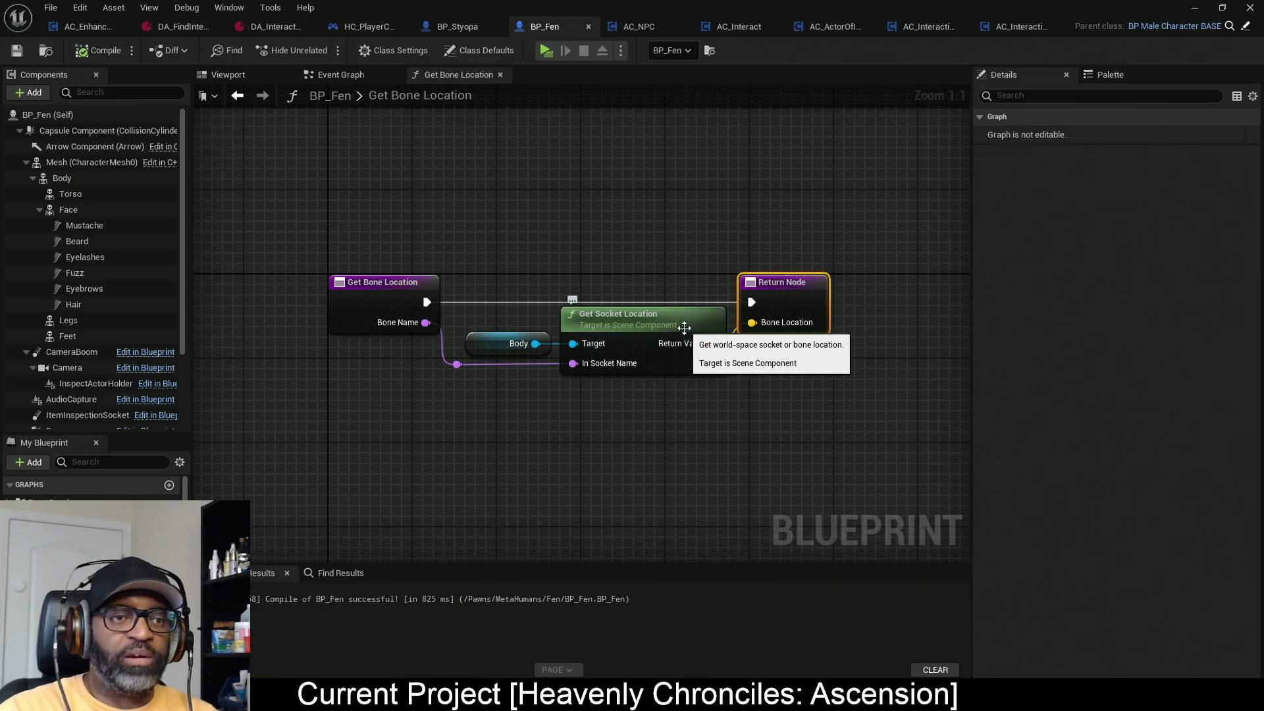
Step: Add a Transform to Bone Space node and feed the bone name into it
left_click_drag(684, 328, 637, 300)
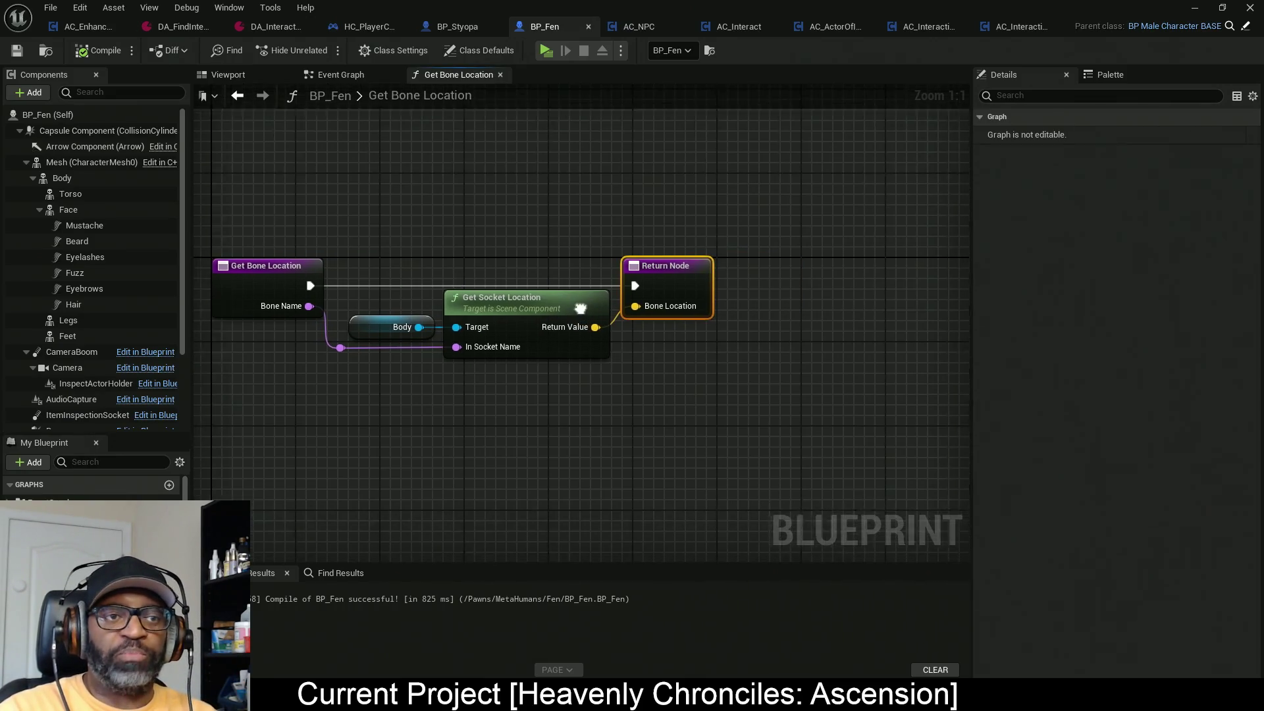
left_click(1113, 77)
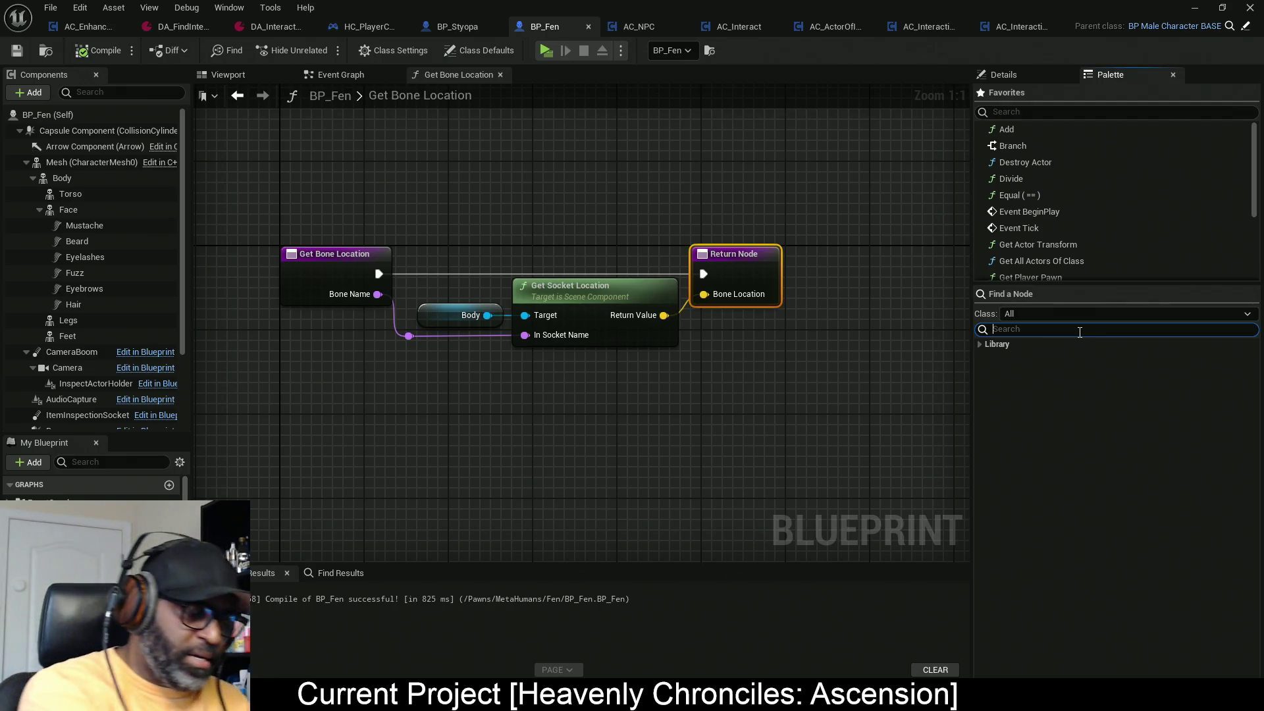
type("bone")
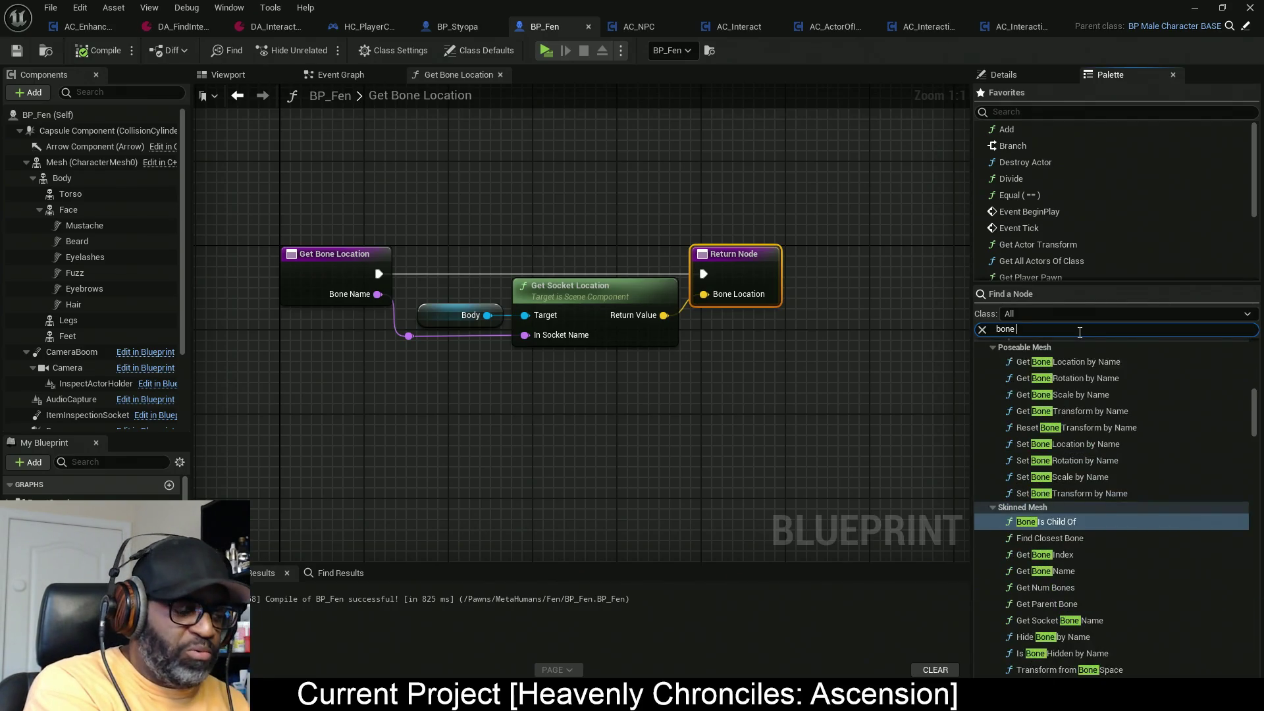
type(" transfor")
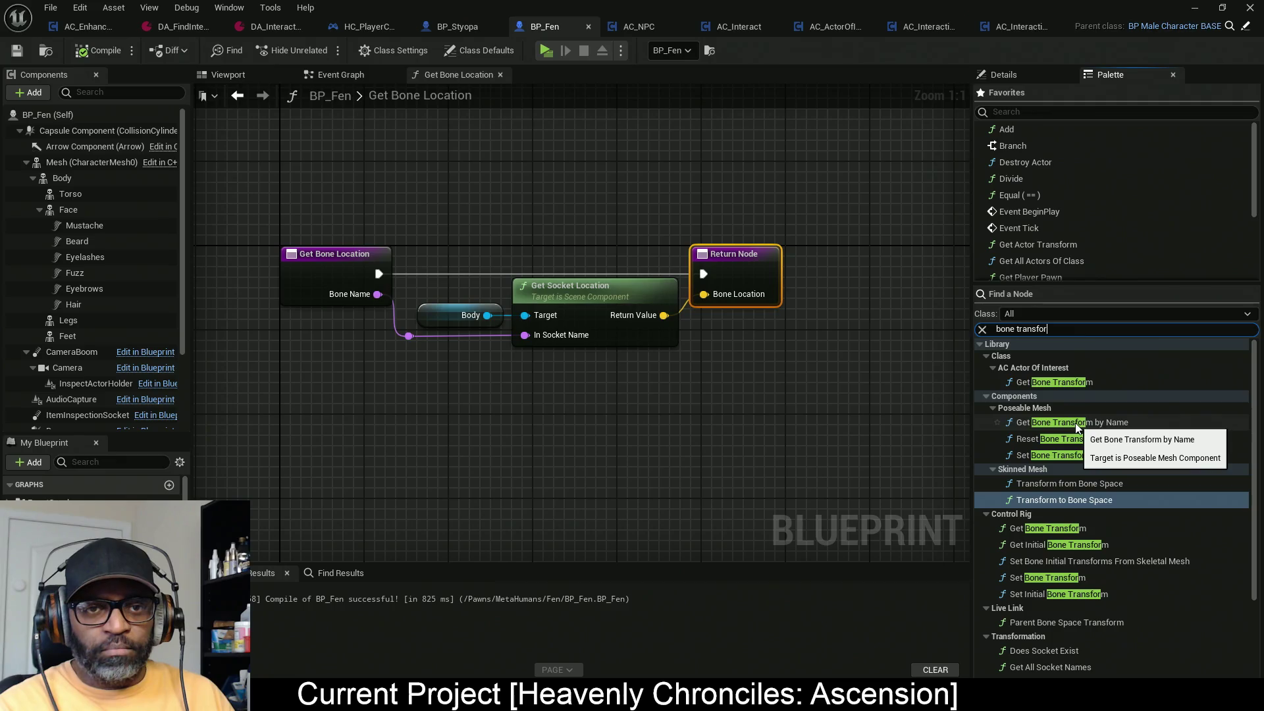
left_click_drag(1077, 427, 554, 396)
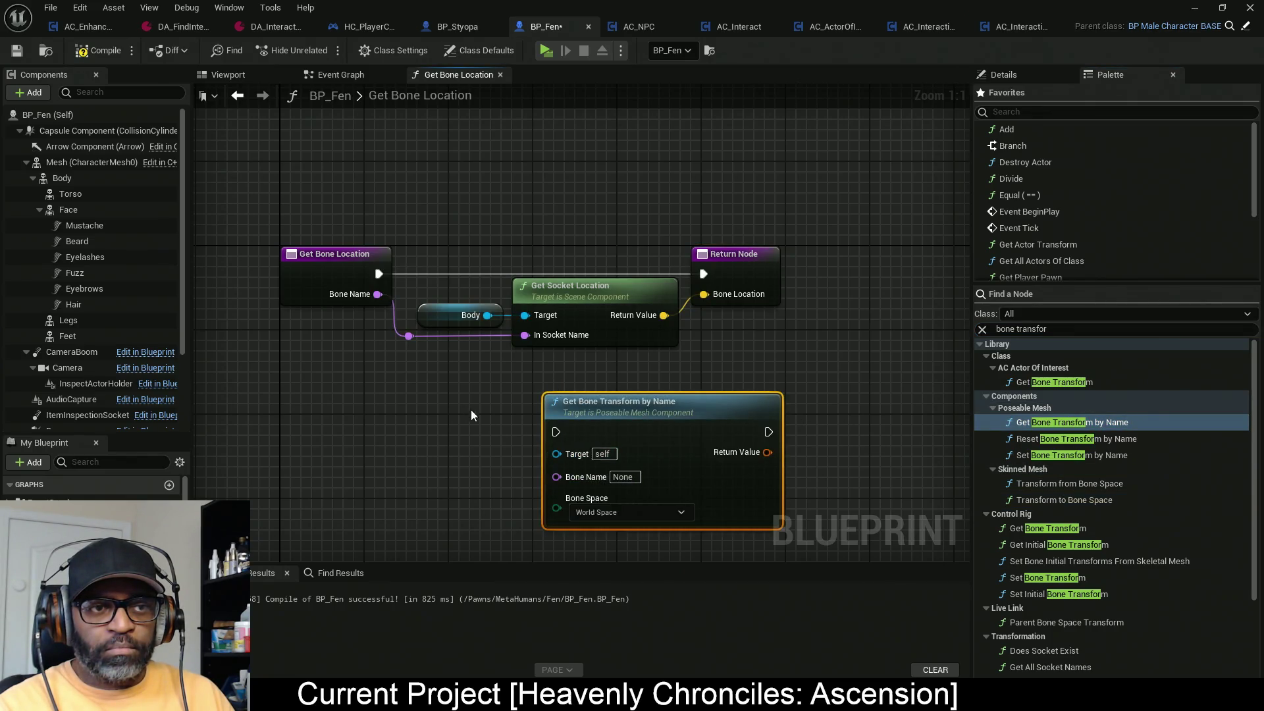
key("Delete")
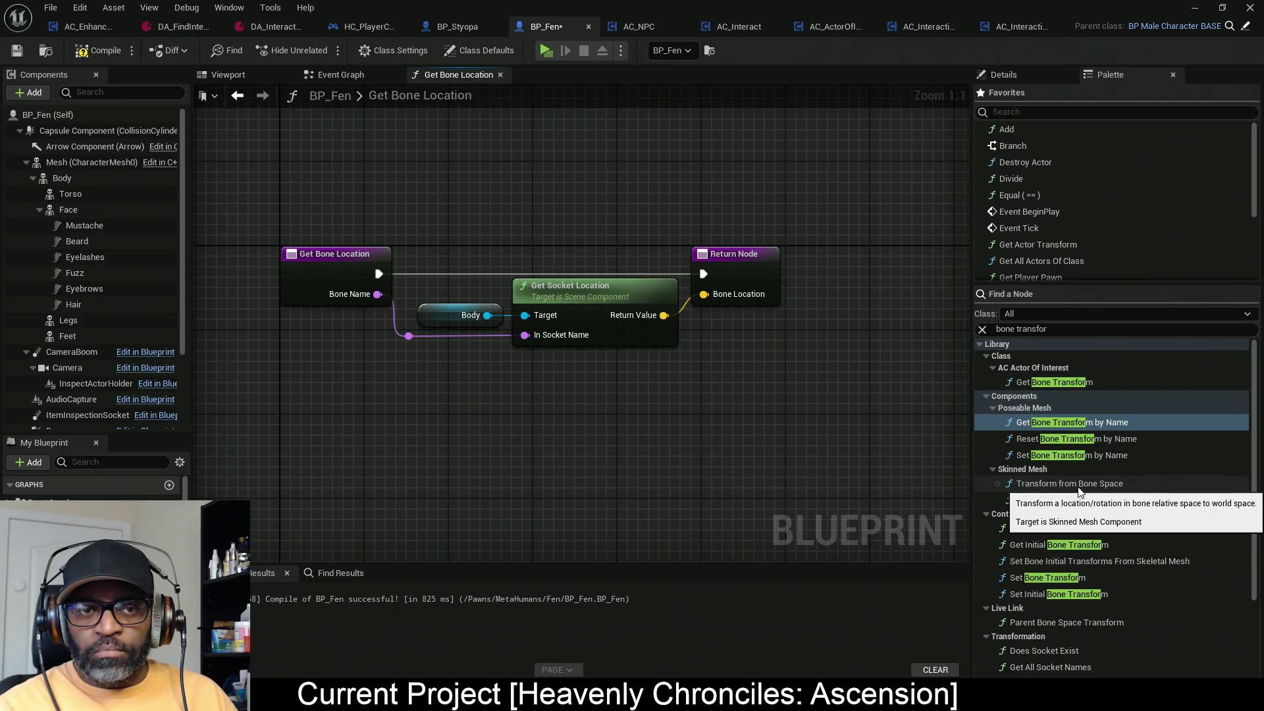
left_click(1082, 500)
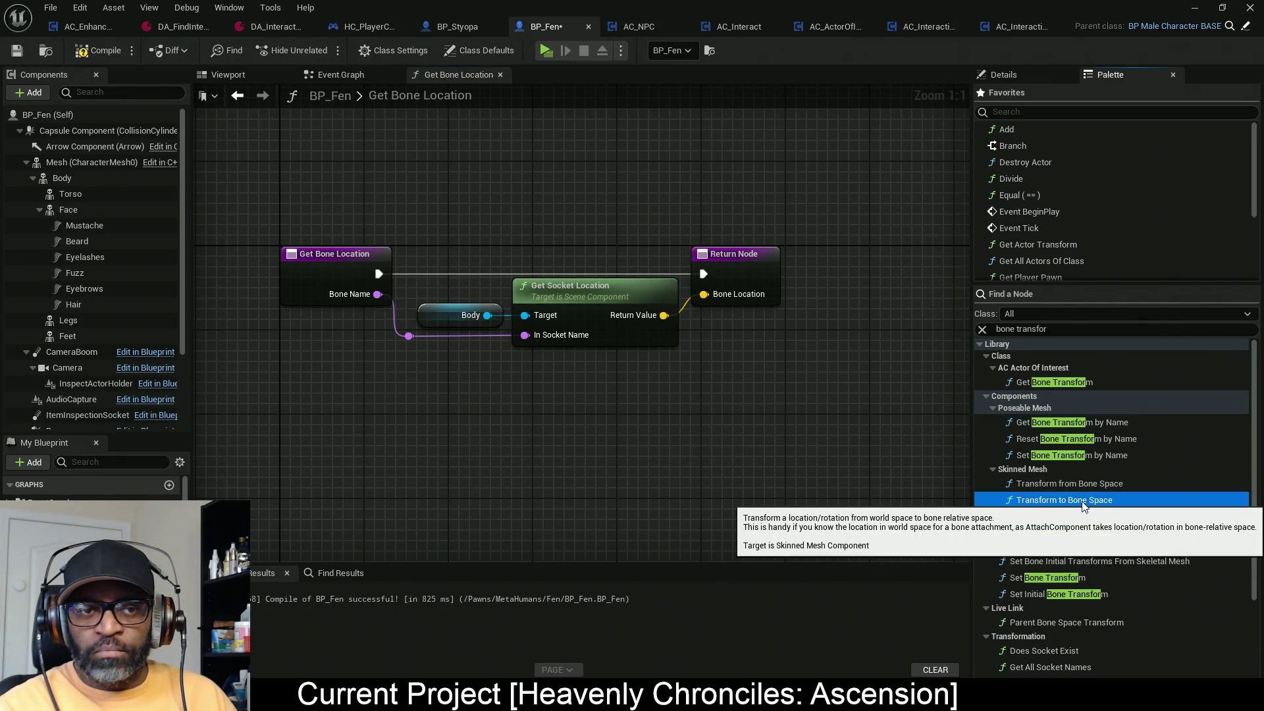
mouse_move(1131, 504)
left_mouse_down()
mouse_move(600, 406)
mouse_move(620, 444)
mouse_move(491, 316)
mouse_move(552, 444)
left_mouse_up()
mouse_move(546, 436)
left_mouse_down()
mouse_move(399, 324)
mouse_move(351, 310)
left_mouse_up()
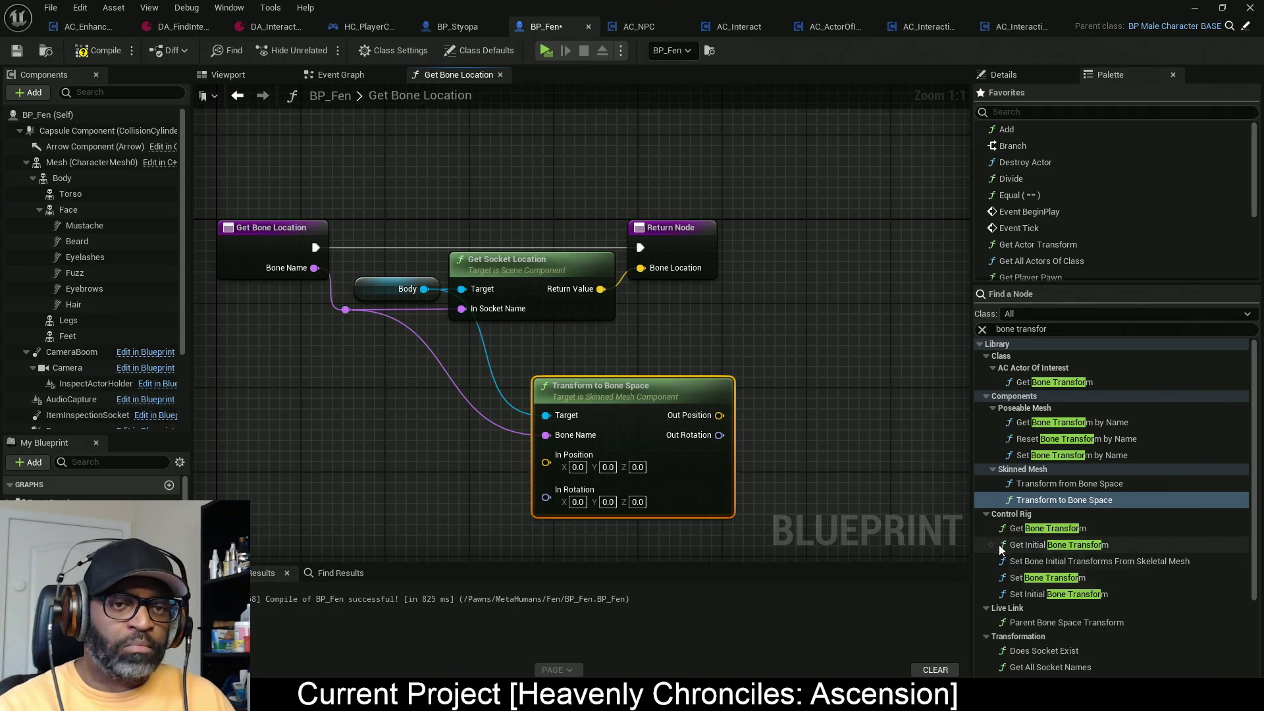
Step: Place a Get Bone Transform node in the graph
left_click(1081, 529)
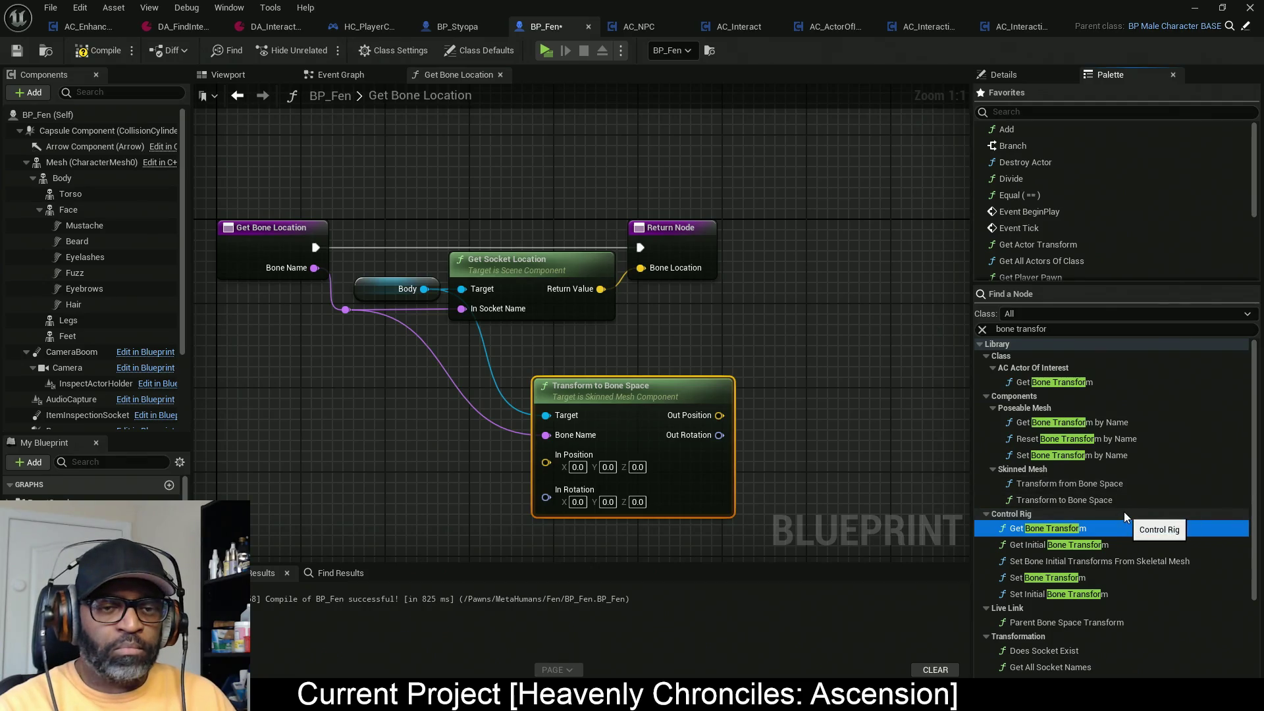
scroll(1122, 507, "down", 3)
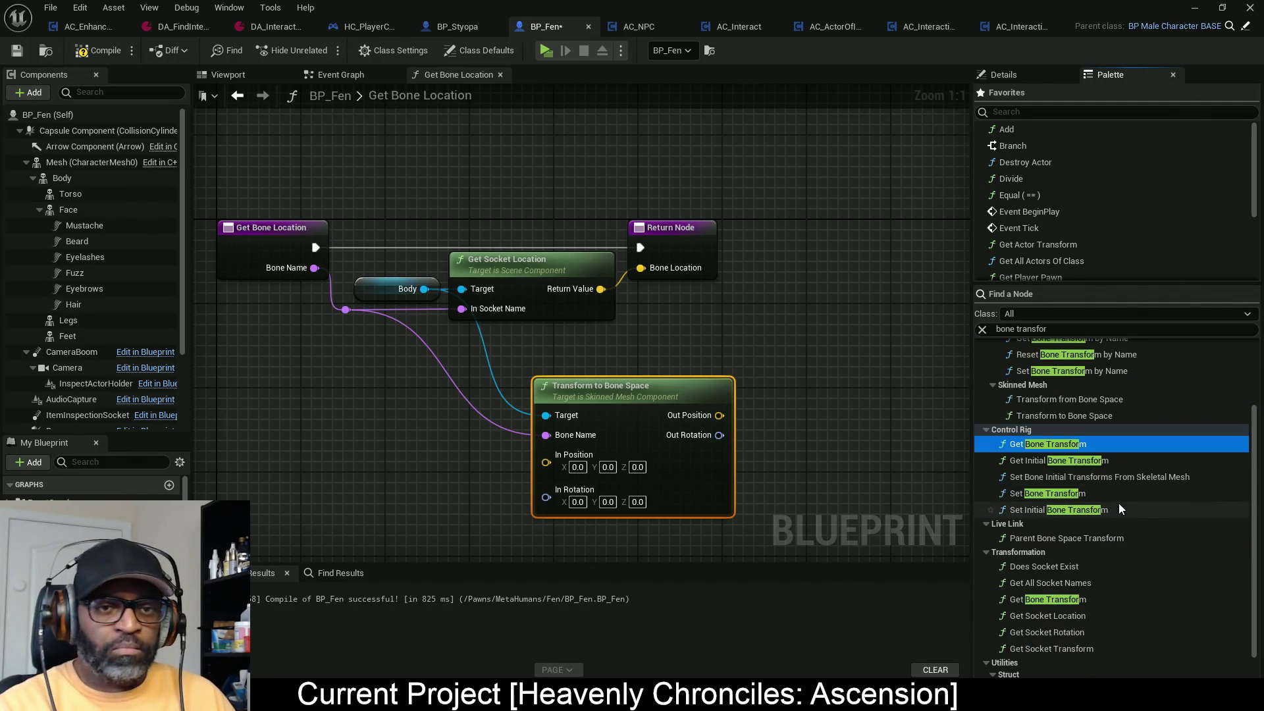
scroll(1119, 503, "down", 2)
mouse_move(1060, 558)
left_mouse_down()
mouse_move(788, 347)
mouse_move(752, 350)
left_mouse_up()
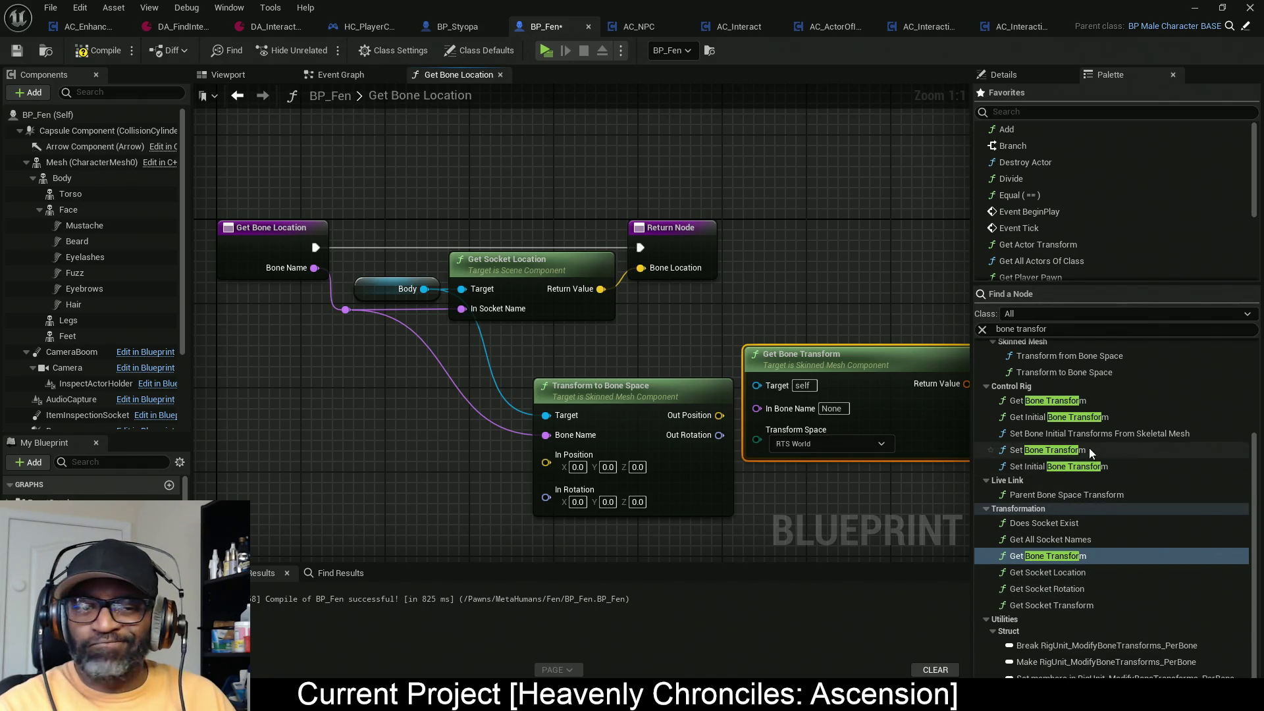
Step: Remove the unneeded Get Bone Transform node
mouse_move(587, 350)
left_mouse_down()
mouse_move(555, 265)
mouse_move(531, 255)
left_mouse_up()
mouse_move(815, 284)
left_mouse_down()
mouse_move(846, 367)
mouse_move(627, 485)
mouse_move(533, 468)
left_mouse_up()
mouse_move(529, 282)
left_mouse_down()
mouse_move(591, 237)
mouse_move(606, 204)
left_mouse_up()
key("Delete")
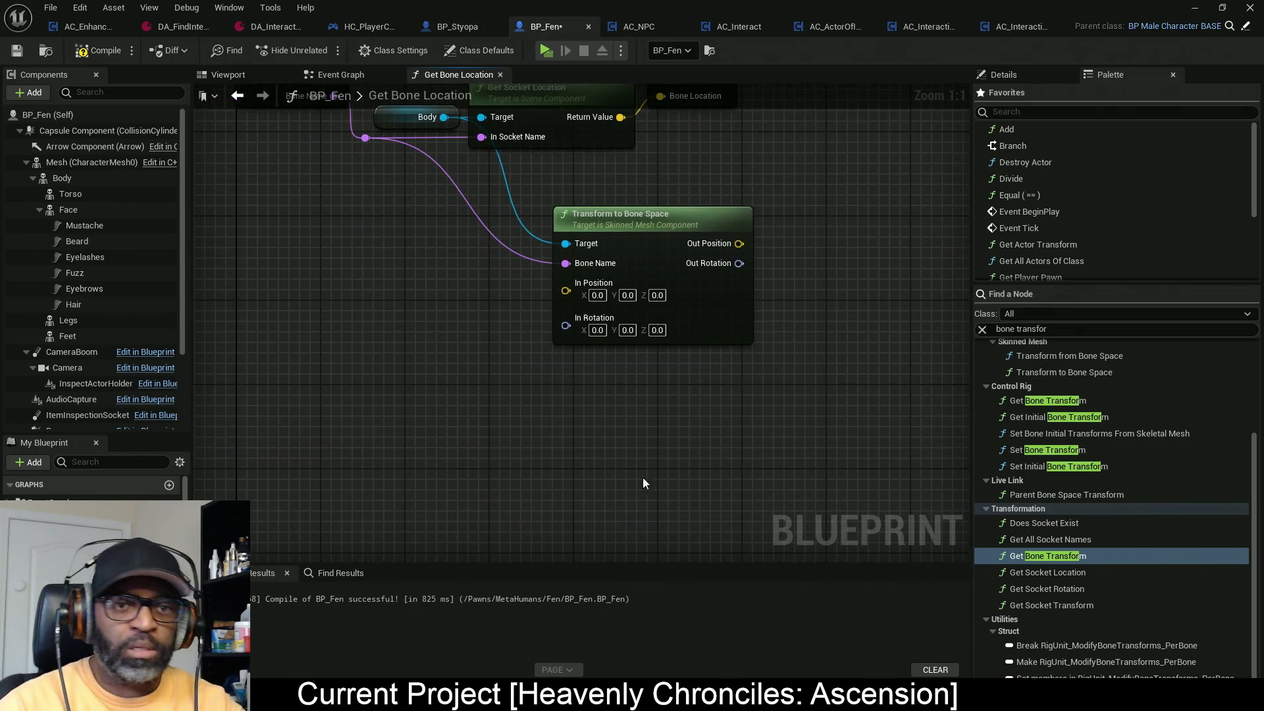
Step: Add Get Socket Rotation on Body for the bone name, wired into In Rotation
mouse_move(1068, 589)
left_mouse_down()
mouse_move(610, 482)
mouse_move(565, 373)
left_mouse_up()
left_click_drag(573, 382, 603, 471)
mouse_move(614, 523)
left_mouse_down()
mouse_move(587, 507)
mouse_move(401, 237)
left_mouse_up()
left_click_drag(614, 500, 483, 214)
mouse_move(635, 476)
left_mouse_down()
mouse_move(488, 443)
mouse_move(425, 391)
left_mouse_up()
left_click_drag(543, 415, 626, 440)
left_click_drag(513, 428, 532, 467)
Step: Wire socket location into In Position and return Out Position as Bone Location
mouse_move(659, 215)
left_mouse_down()
mouse_move(620, 298)
mouse_move(604, 392)
left_mouse_up()
left_click_drag(731, 155, 887, 155)
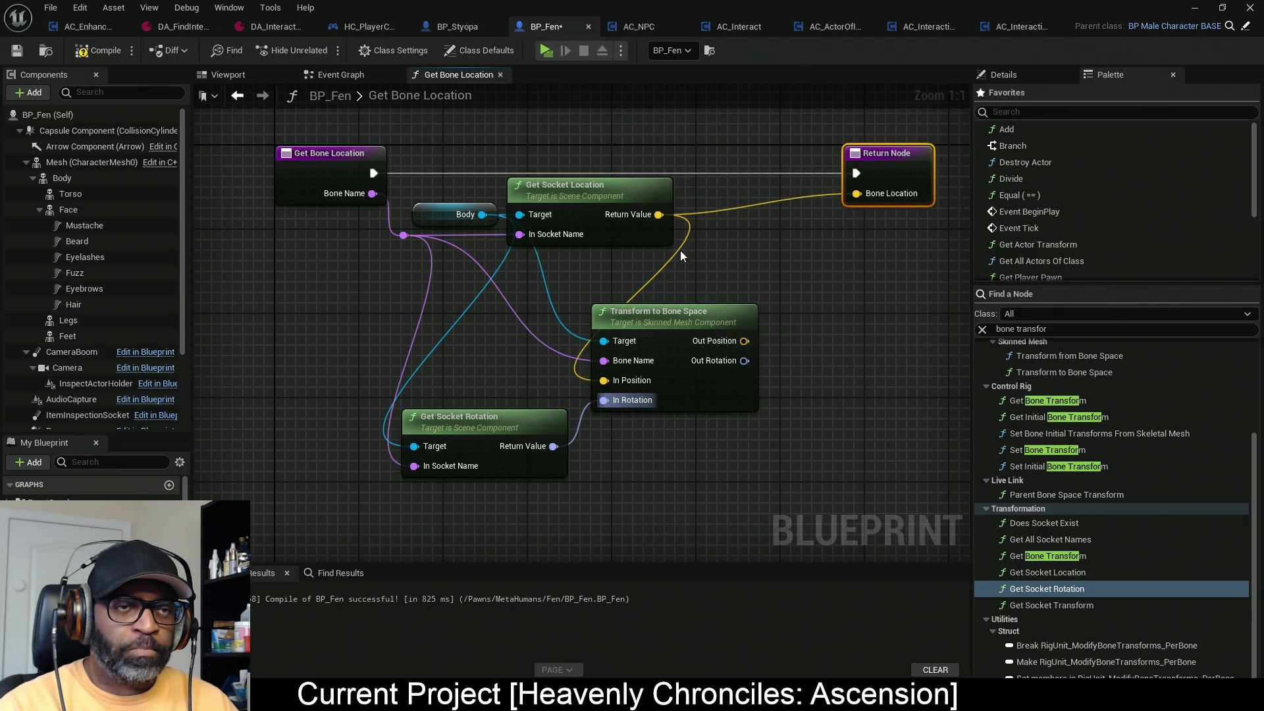
mouse_move(744, 341)
left_mouse_down()
mouse_move(779, 339)
mouse_move(856, 193)
left_mouse_up()
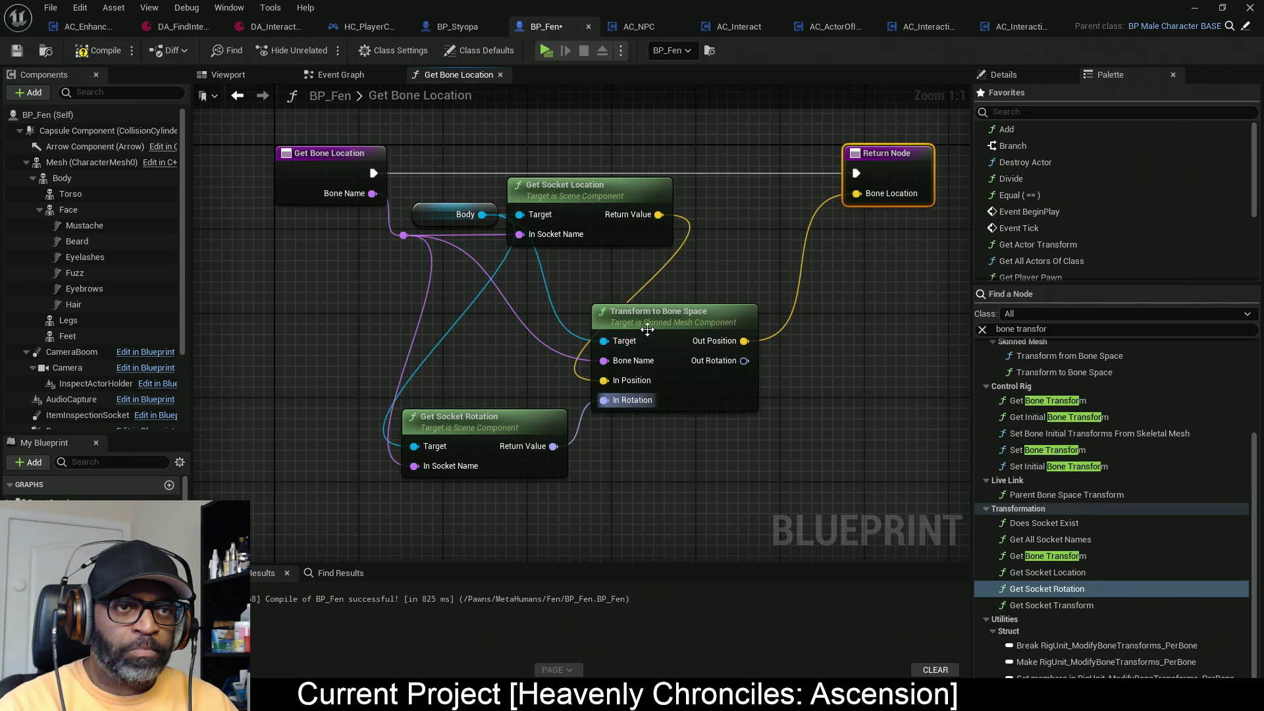
left_click_drag(647, 330, 773, 298)
left_click_drag(498, 426, 604, 360)
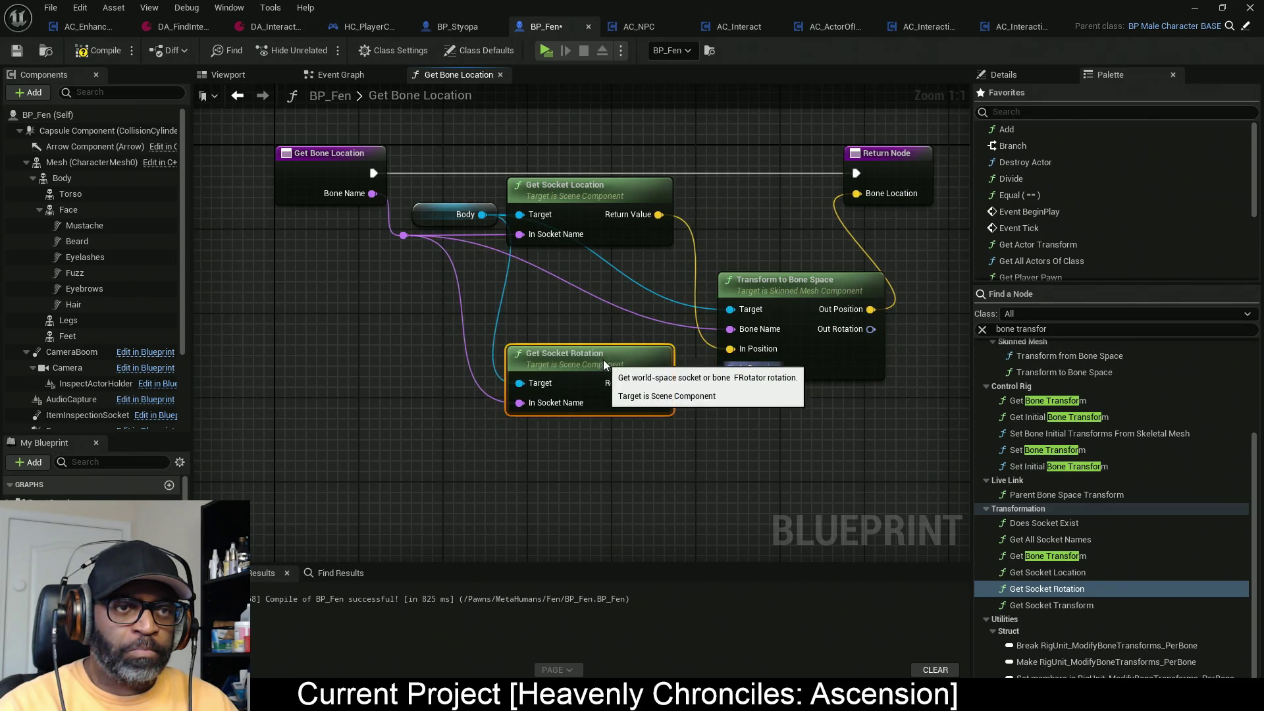
mouse_move(678, 271)
left_mouse_down()
mouse_move(609, 298)
mouse_move(617, 272)
left_mouse_up()
left_click_drag(753, 187, 835, 187)
mouse_move(501, 257)
left_mouse_down()
mouse_move(445, 248)
mouse_move(485, 255)
mouse_move(387, 318)
mouse_move(376, 300)
mouse_move(370, 323)
mouse_move(585, 313)
mouse_move(415, 322)
mouse_move(409, 342)
mouse_move(361, 304)
left_mouse_up()
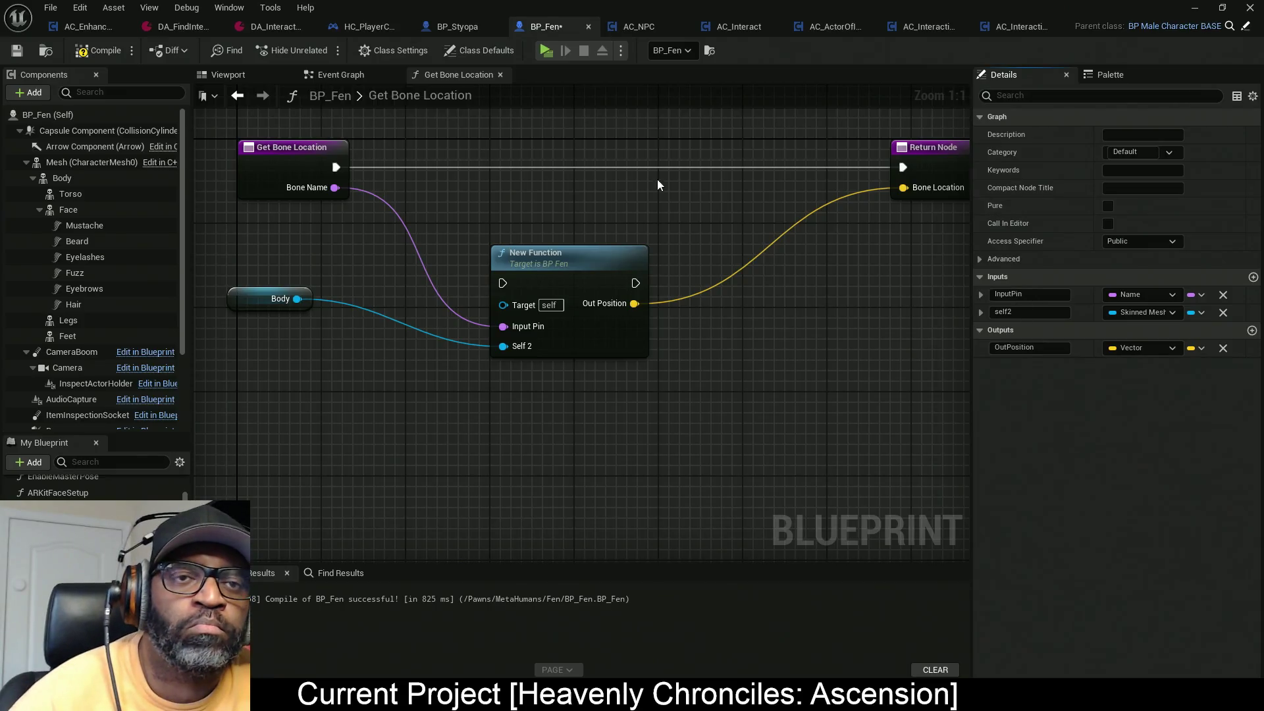
Step: Mark the collapsed function as Pure
left_click(1108, 206)
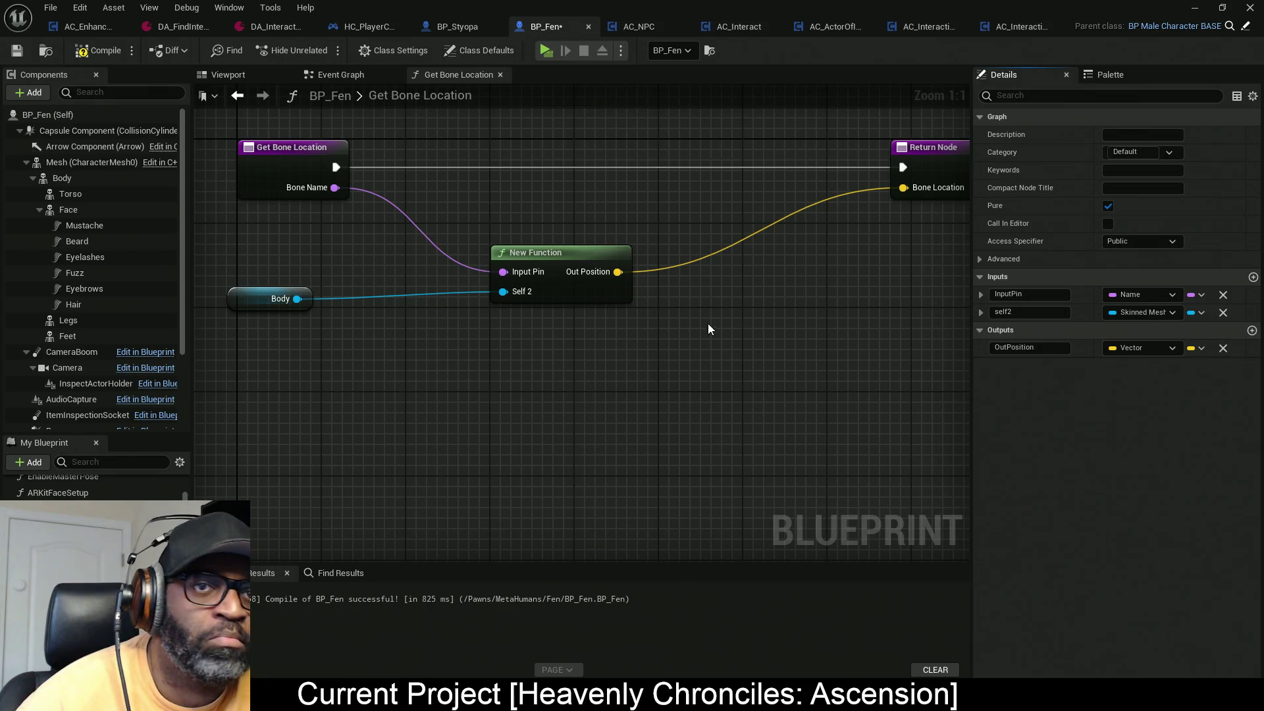
left_click_drag(502, 397, 599, 349)
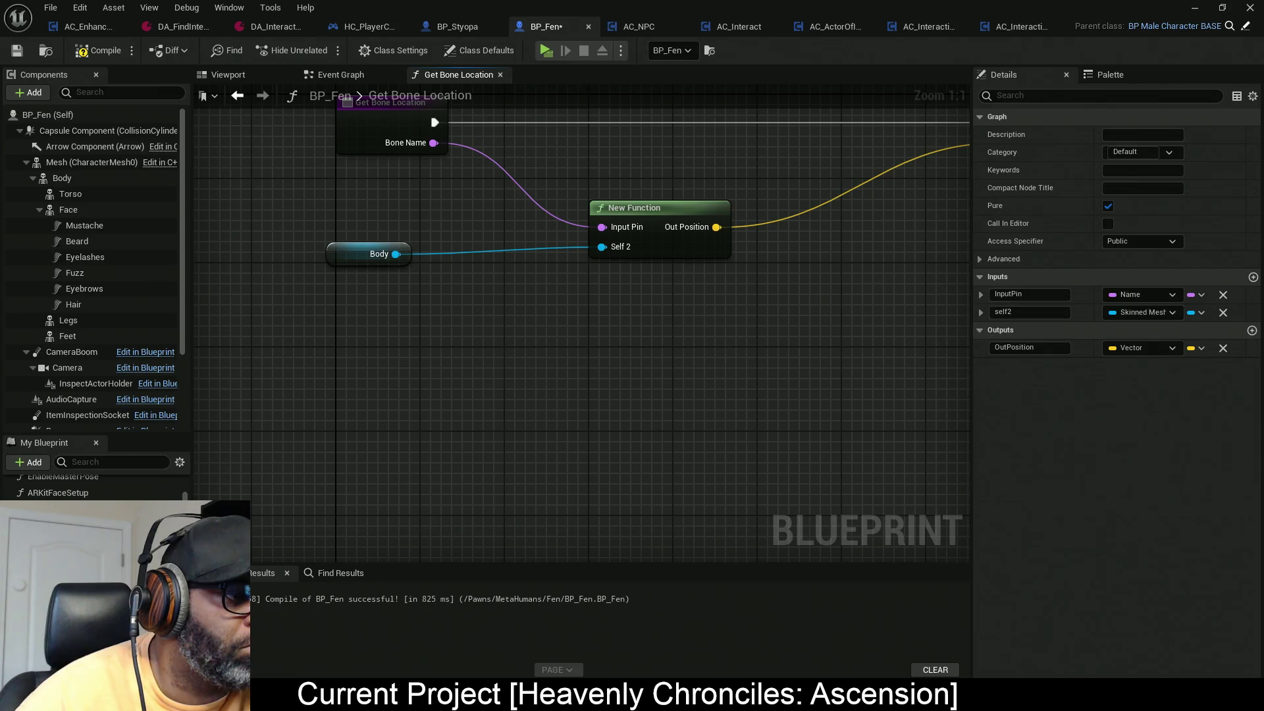
right_click(73, 492)
key("Escape")
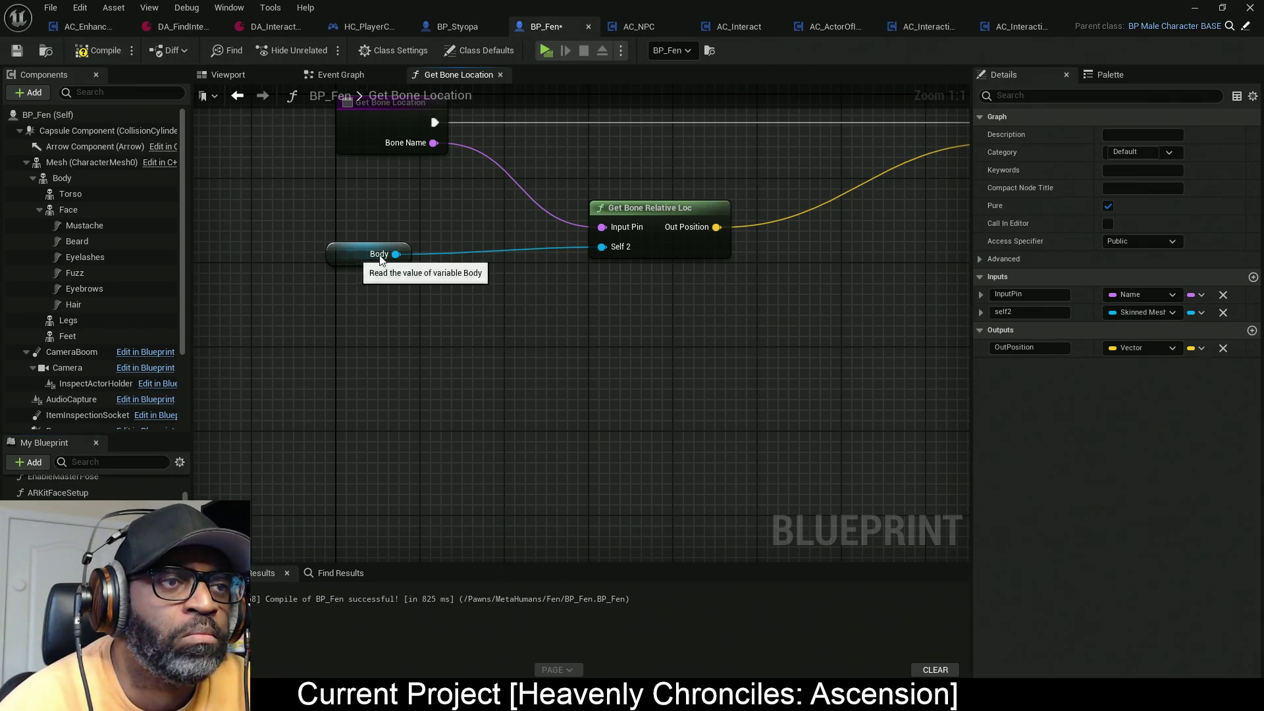
left_click_drag(369, 256, 516, 255)
Step: Rename the function pins to SkeletalMesh, BoneName and RelativeLocation
left_click(612, 208)
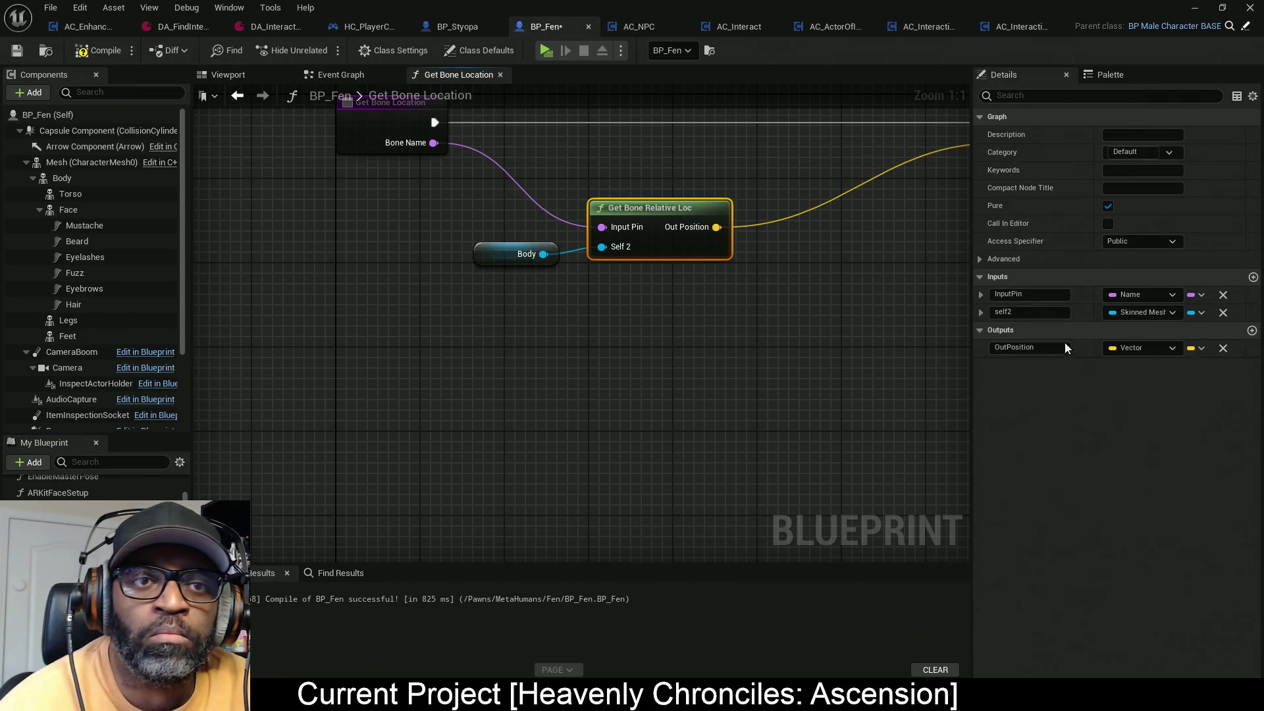
left_click(1060, 313)
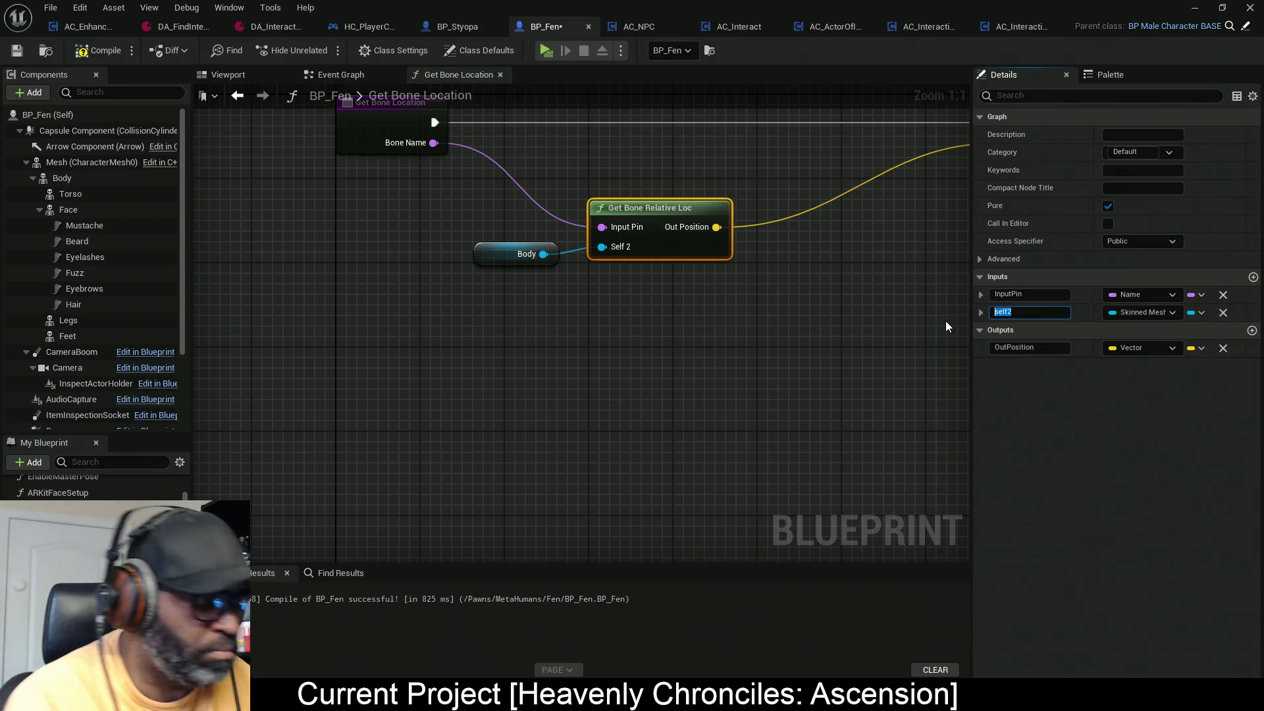
key("ctrl+a")
type("Skeletal")
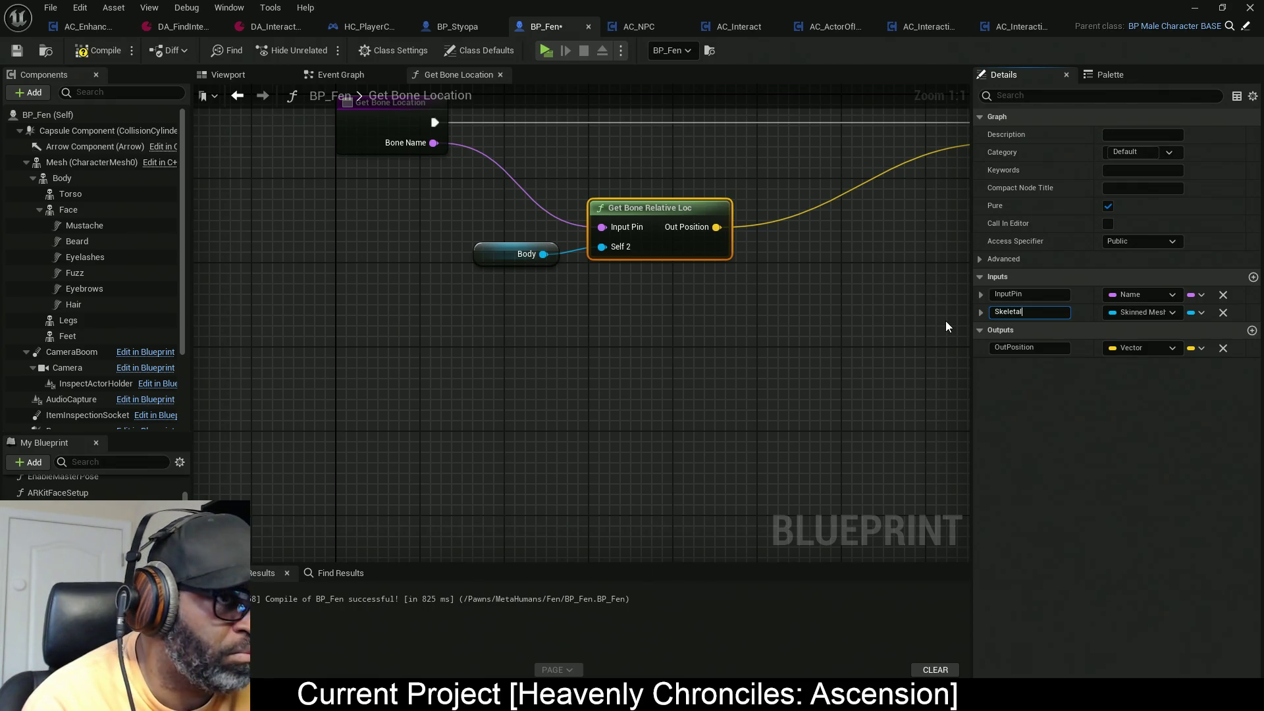
type("Mesh")
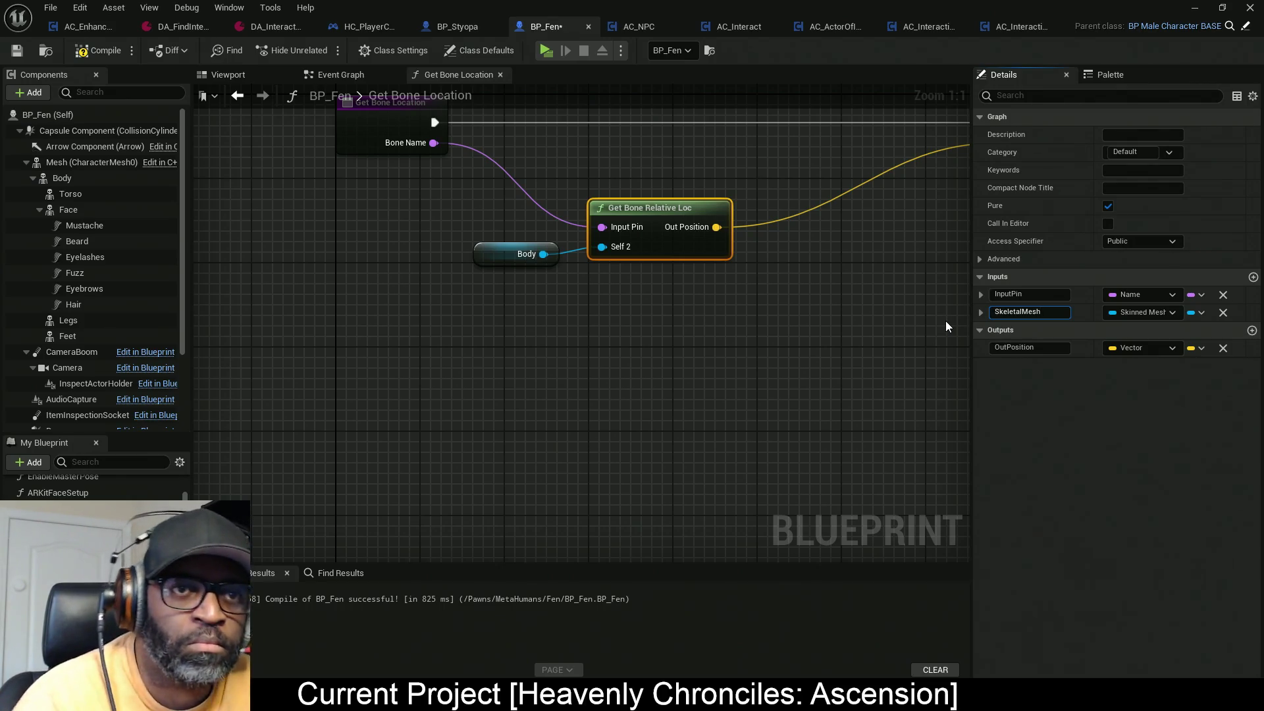
key("Return")
left_click(1027, 295)
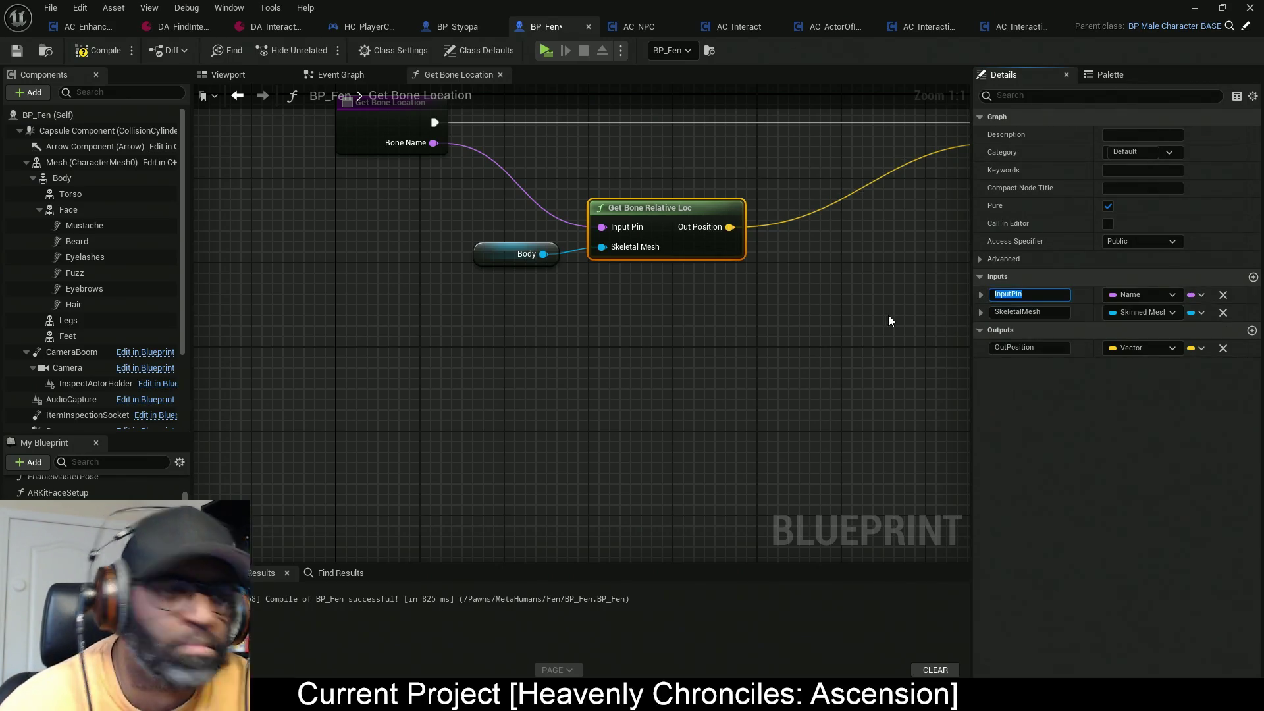
type("Bone")
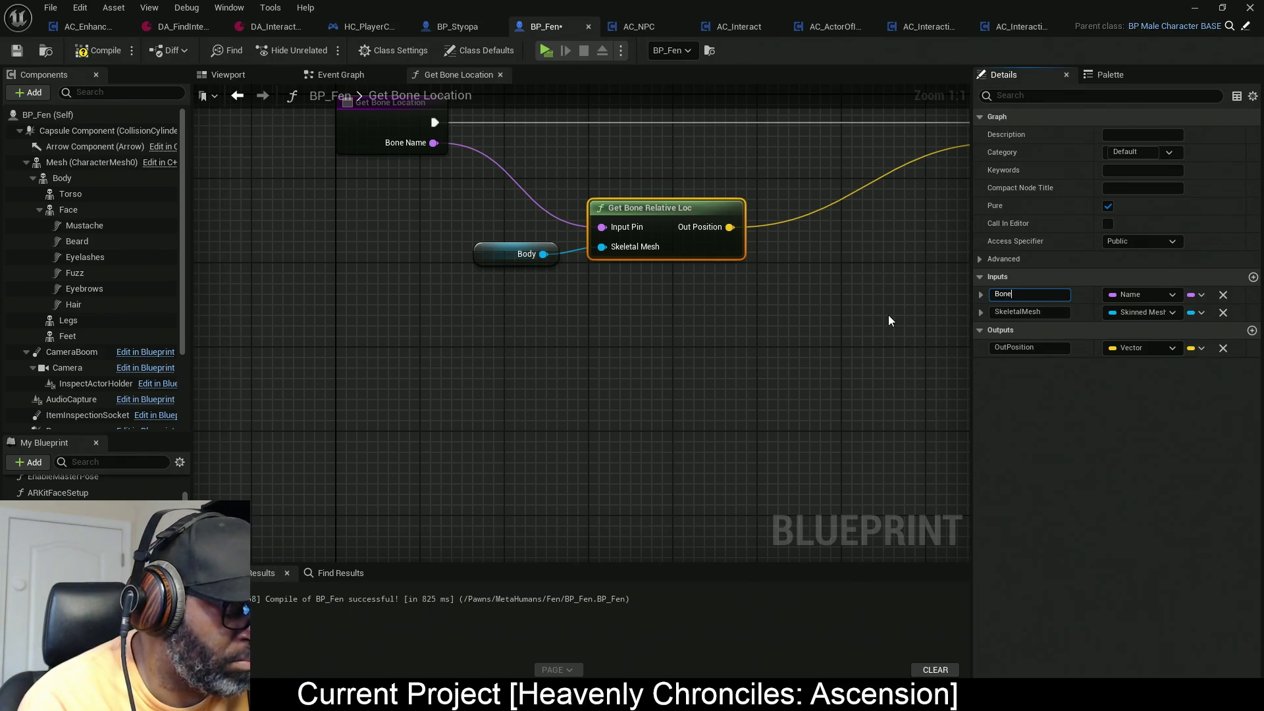
type("Name")
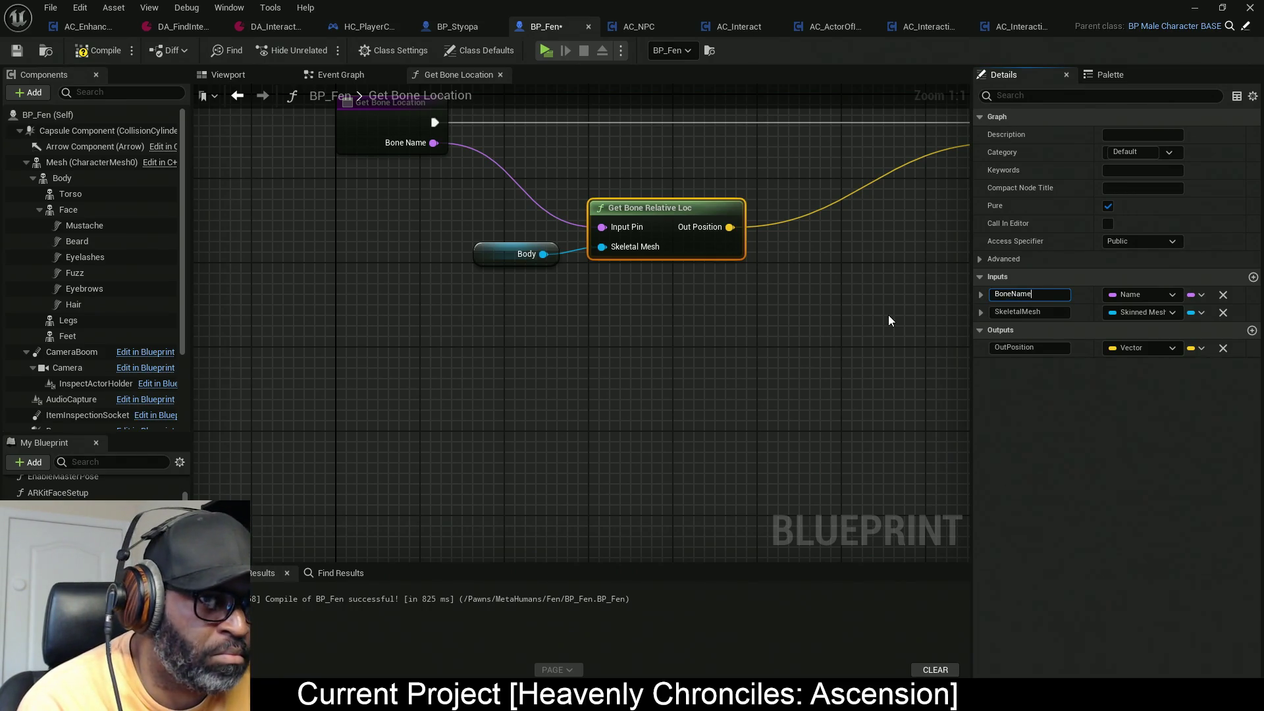
key("Return")
left_click(1018, 347)
key("ctrl+a")
type("Relative")
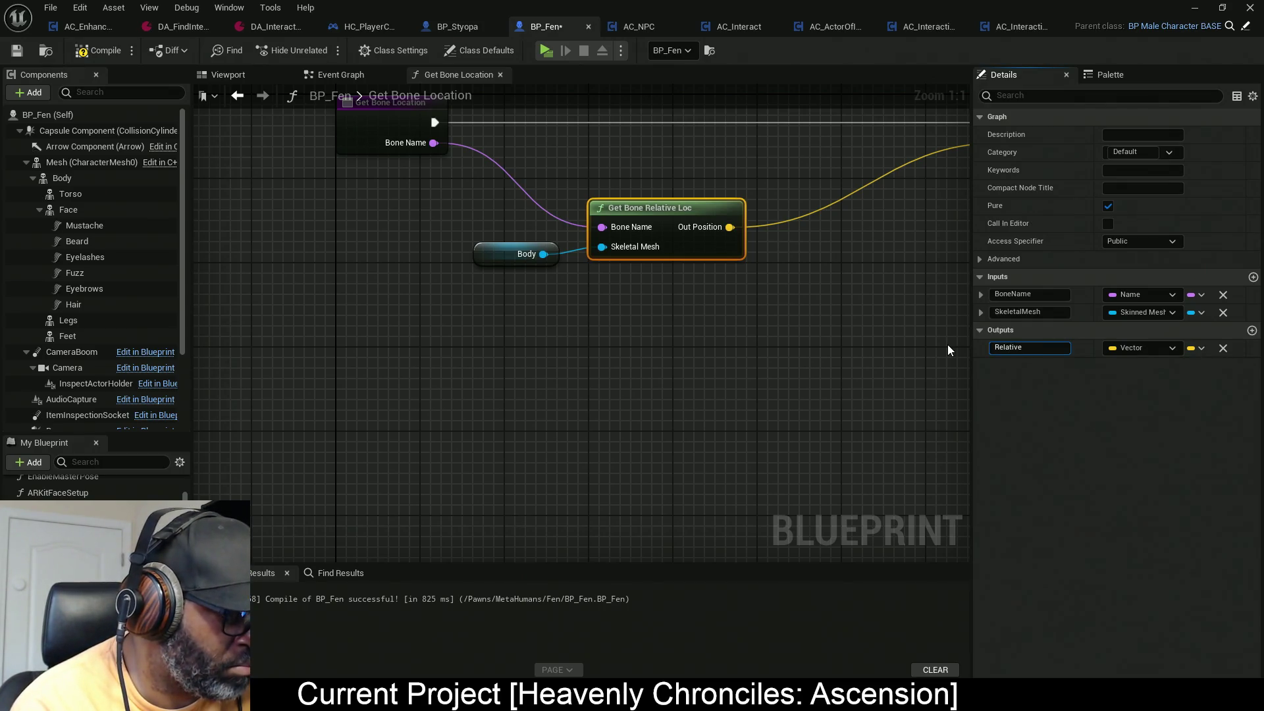
type("Location")
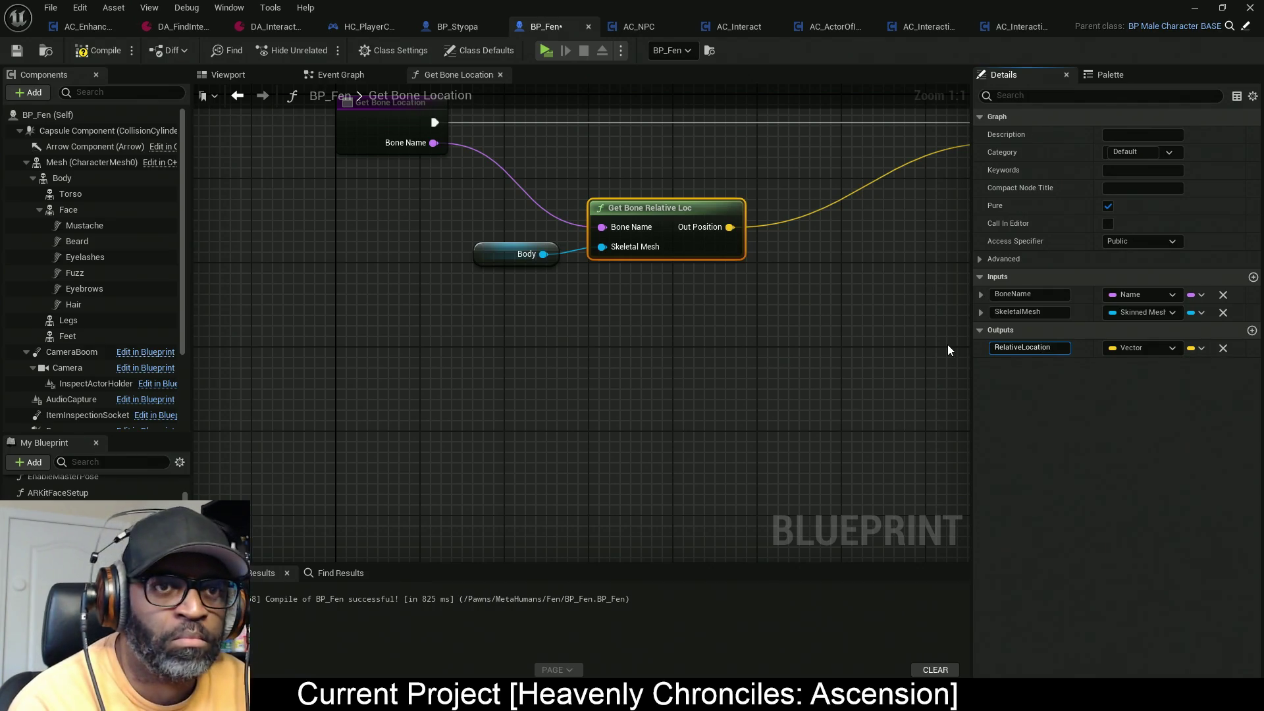
key("Return")
key("Home")
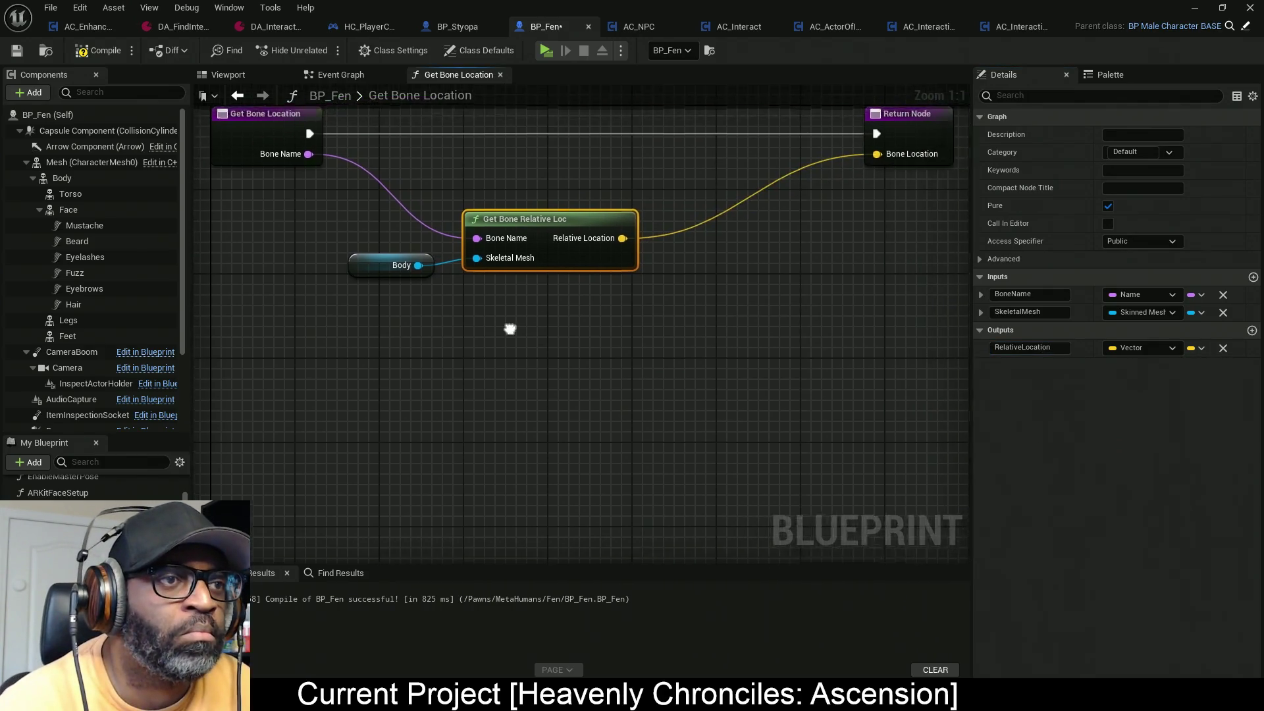
Step: Tidy the nodes around Get Bone Relative Loc and open its function graph
left_click_drag(530, 329, 405, 255)
left_click_drag(554, 274, 523, 196)
left_click_drag(900, 139, 679, 141)
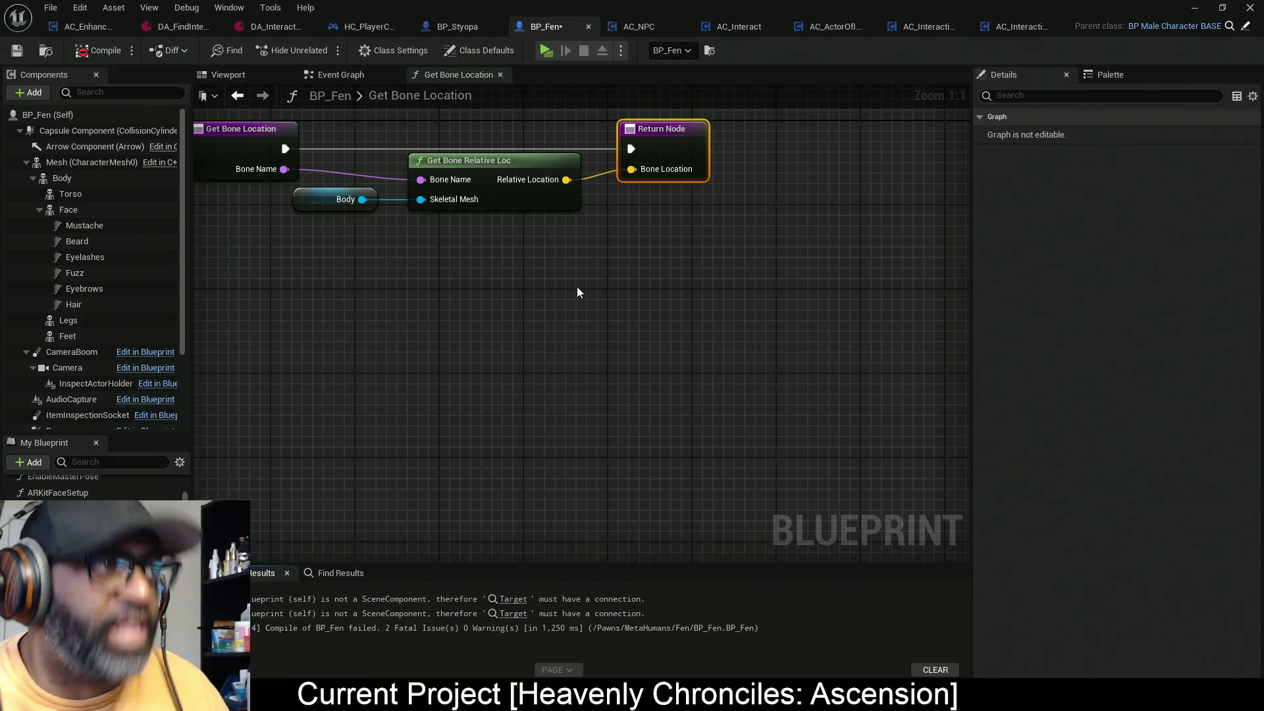
double_click(487, 191)
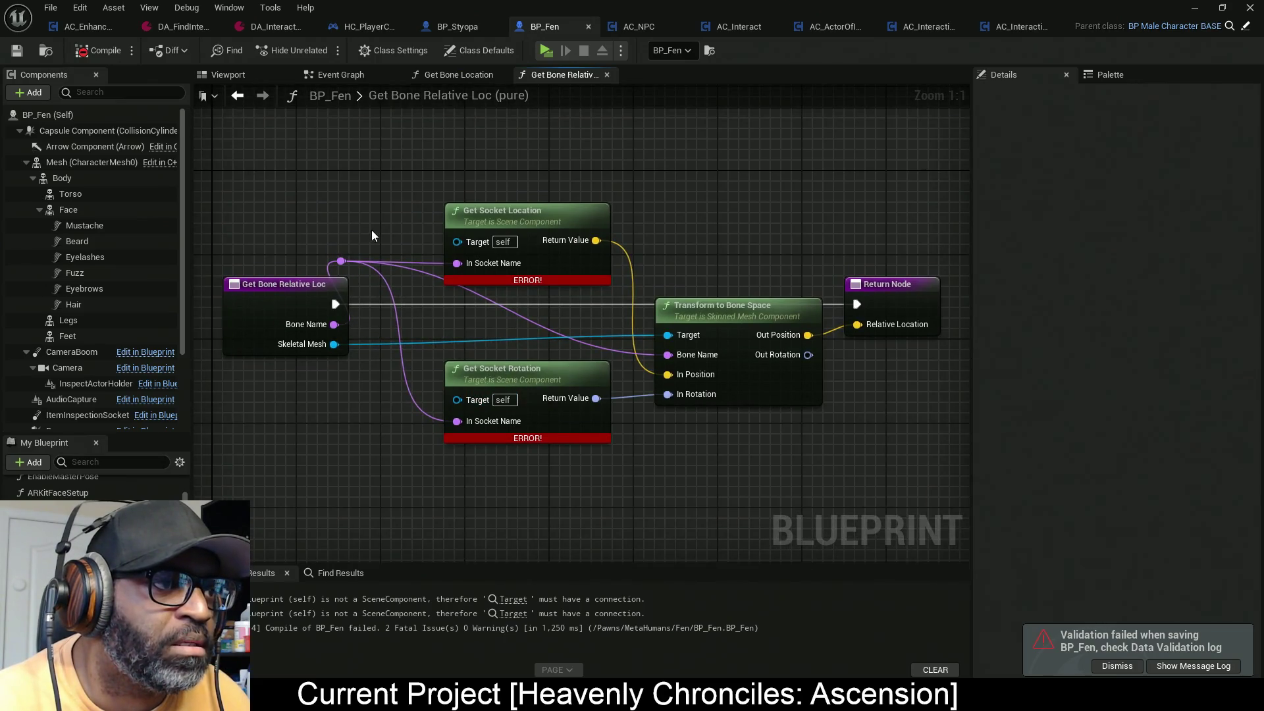
Step: Connect Skeletal Mesh to both socket nodes' Target pins, then compile and save BP_Fen
mouse_move(349, 264)
left_mouse_down()
mouse_move(427, 323)
mouse_move(461, 329)
left_mouse_up()
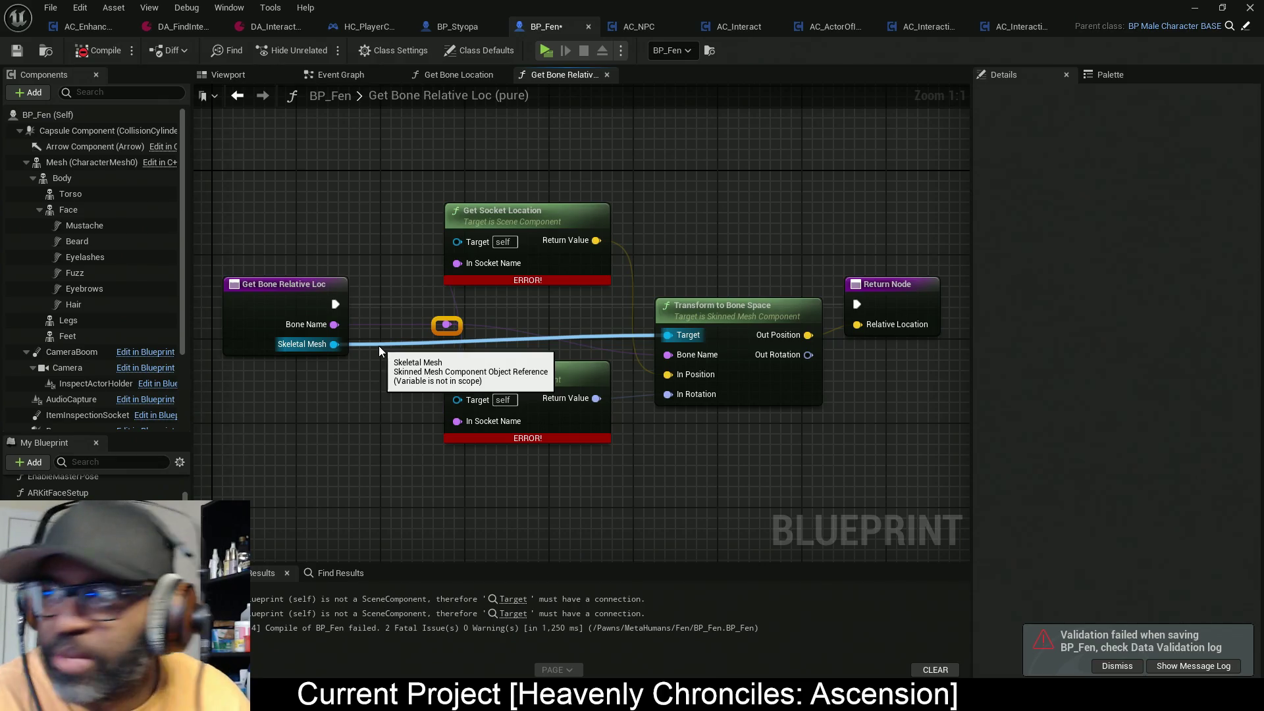
mouse_move(378, 346)
left_mouse_down()
mouse_move(400, 385)
mouse_move(452, 391)
left_mouse_up()
mouse_move(335, 344)
left_mouse_down()
mouse_move(463, 244)
mouse_move(330, 344)
left_mouse_up()
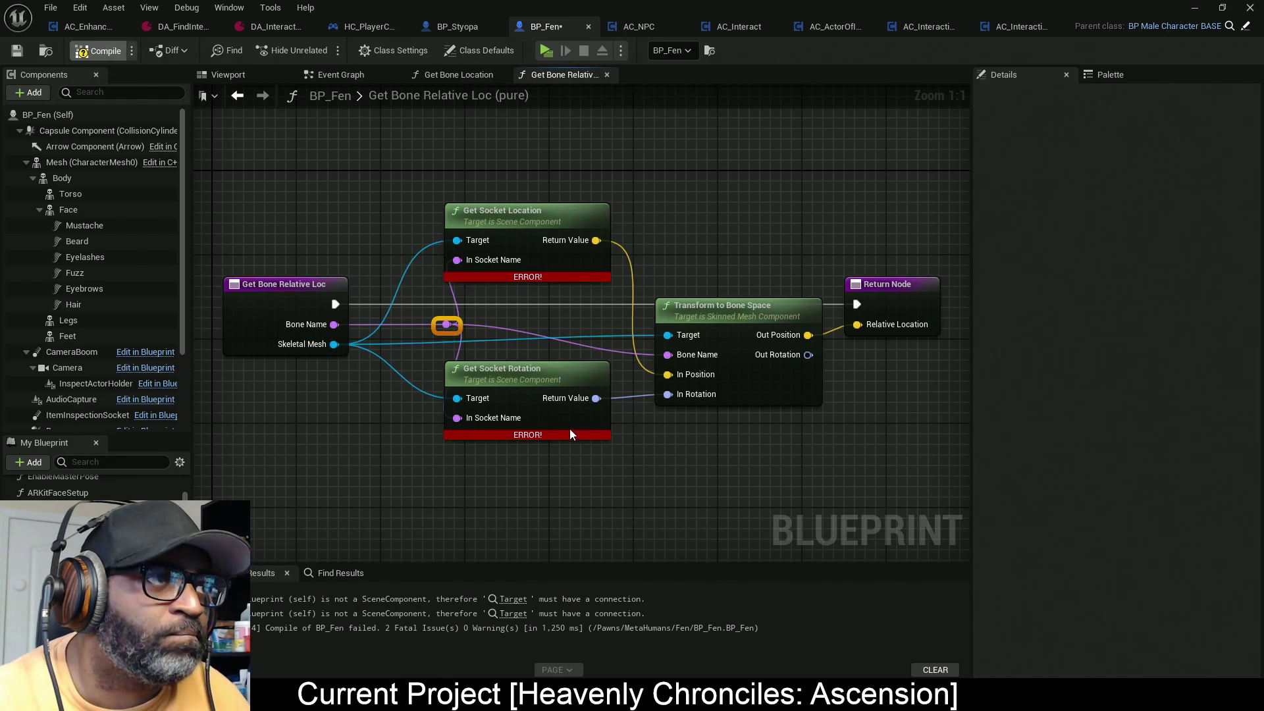
key("ctrl+s")
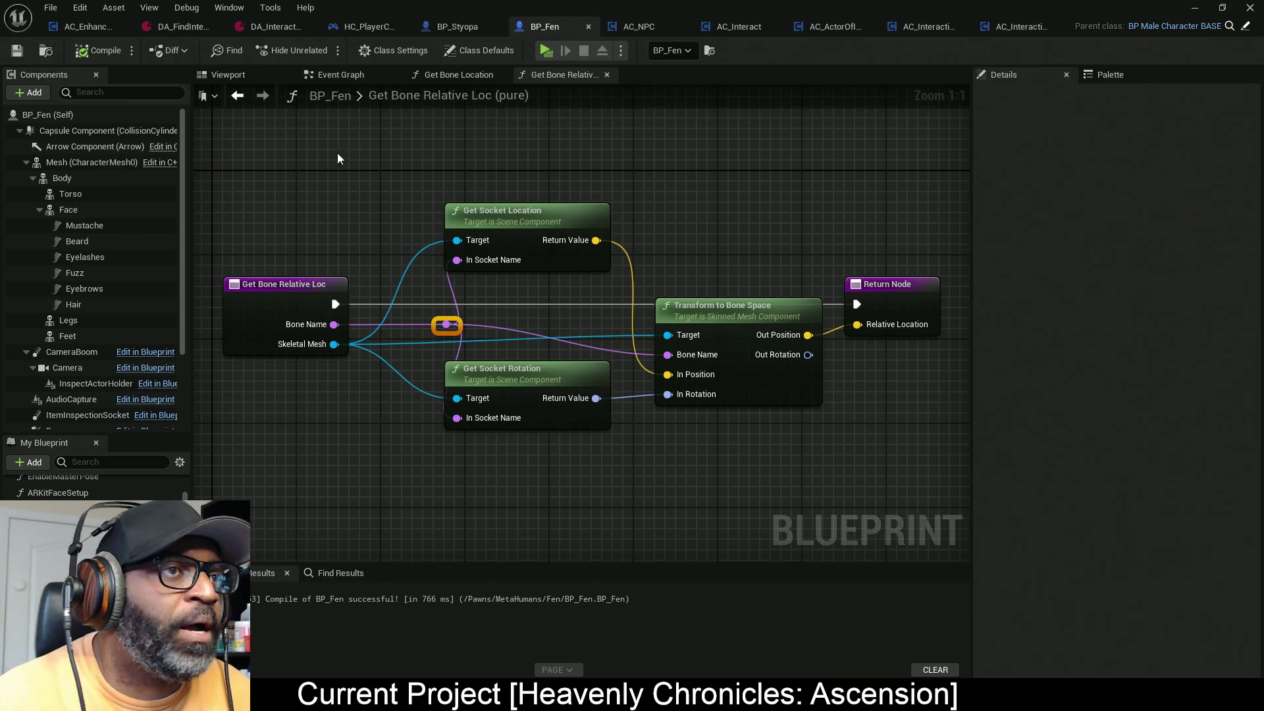
key("alt+Tab")
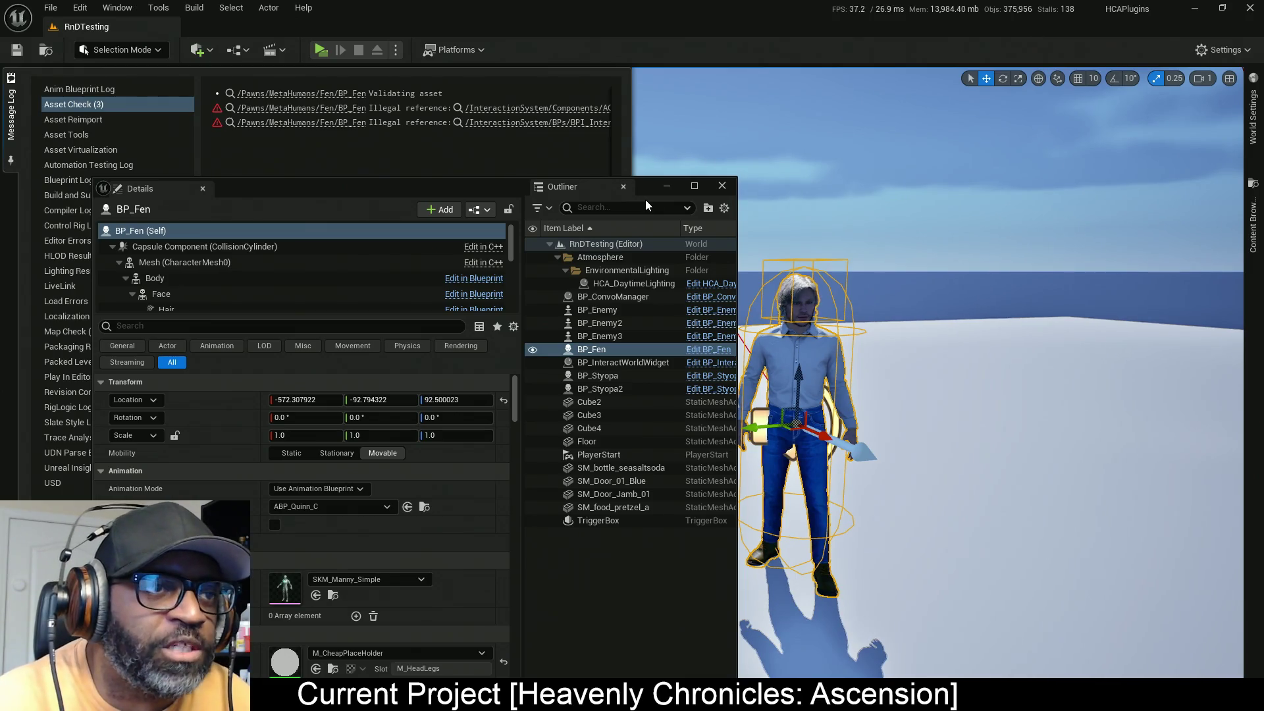
Step: Play the level, walk toward Fen, and switch back to the BP_Fen editor
left_click(327, 52)
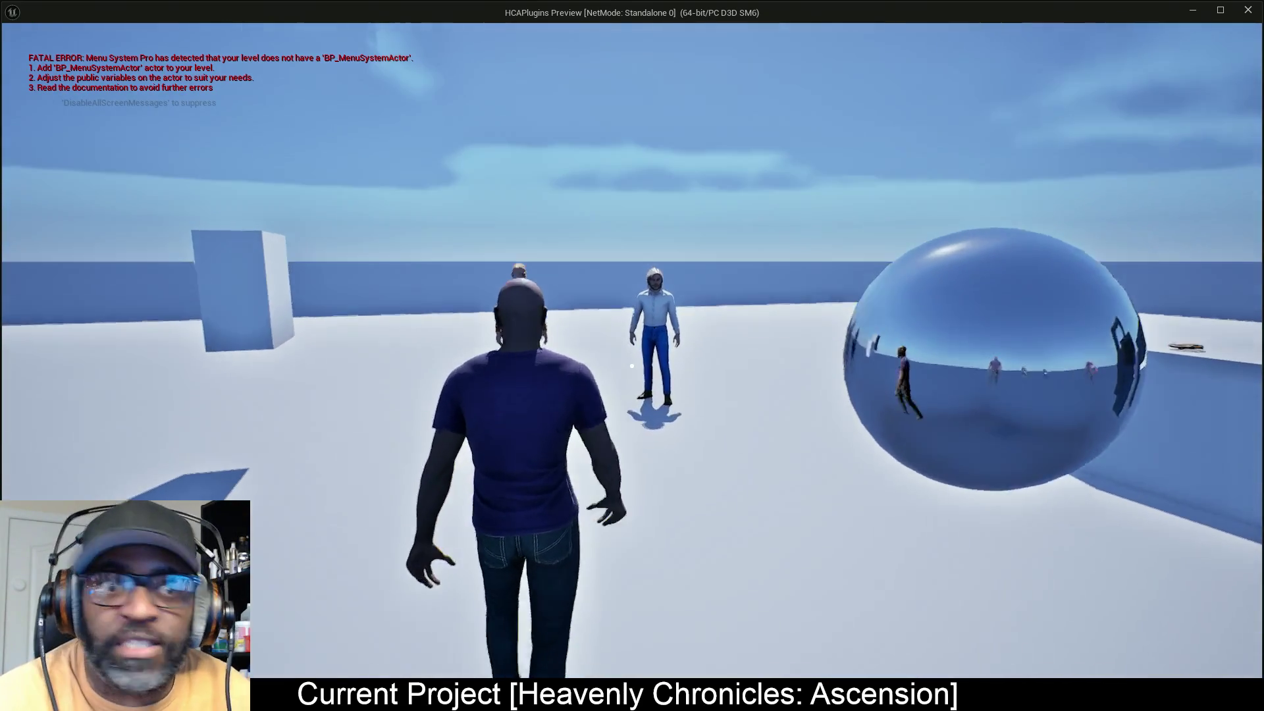
key("w")
key("w")
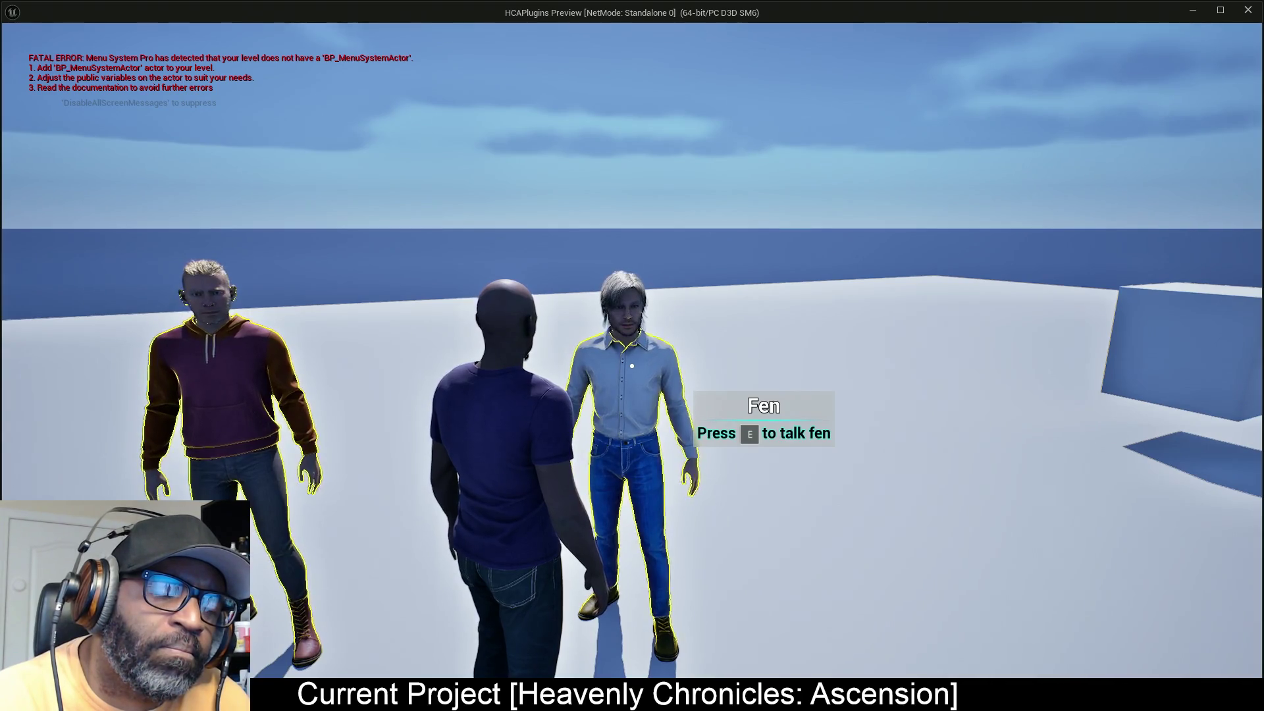
key("s")
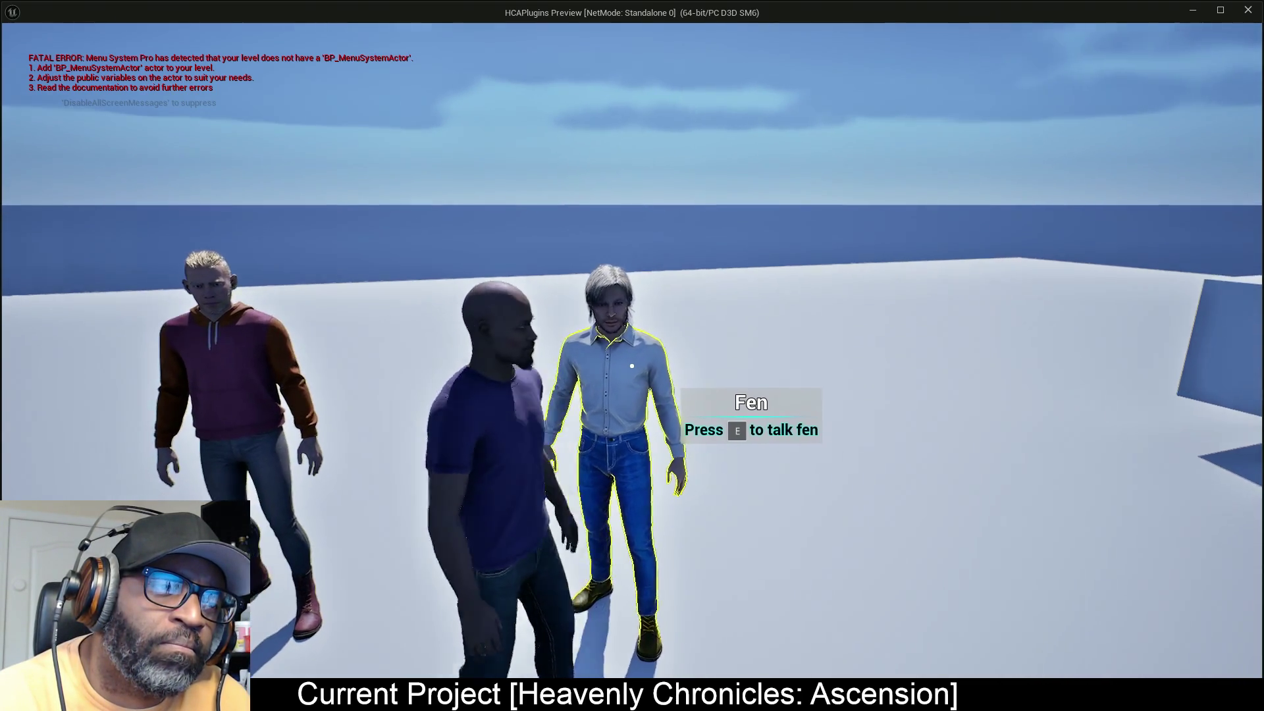
key("alt+Tab")
key("alt+Tab")
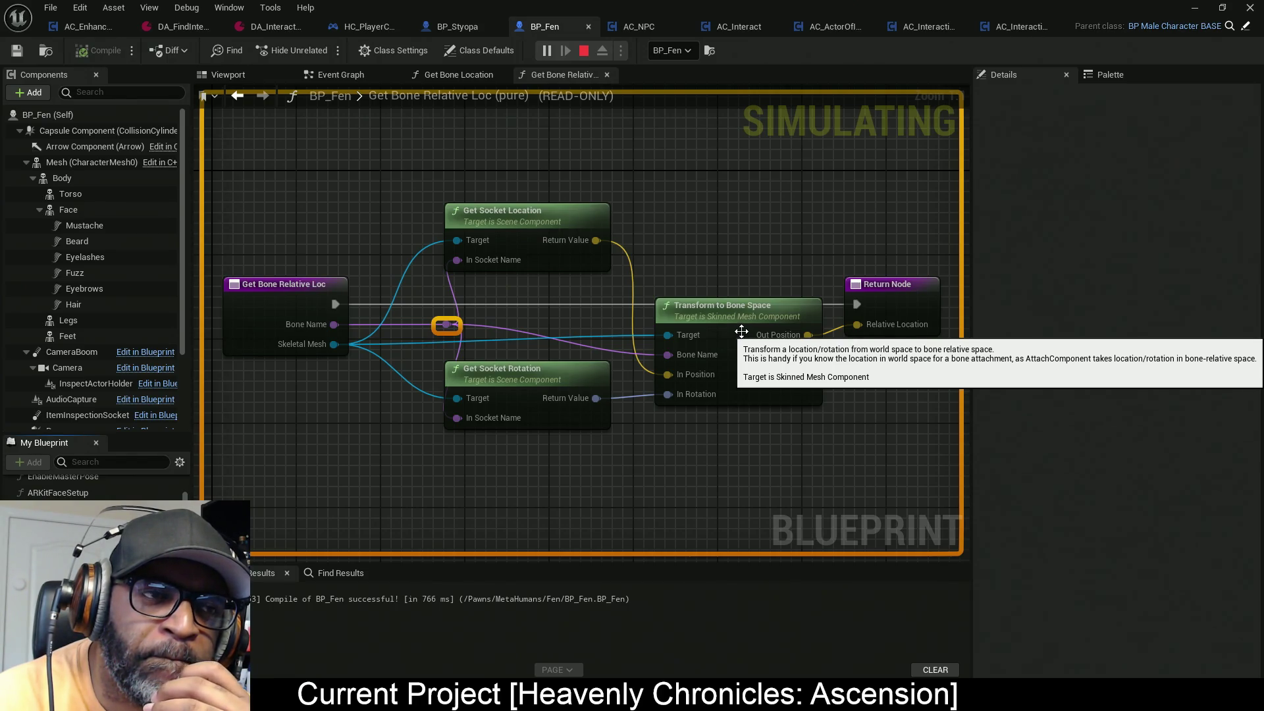
Step: Search the node list for 'bone transfor', then move over to AC_NPC's Event Graph
left_click(754, 369)
left_click_drag(748, 446, 643, 440)
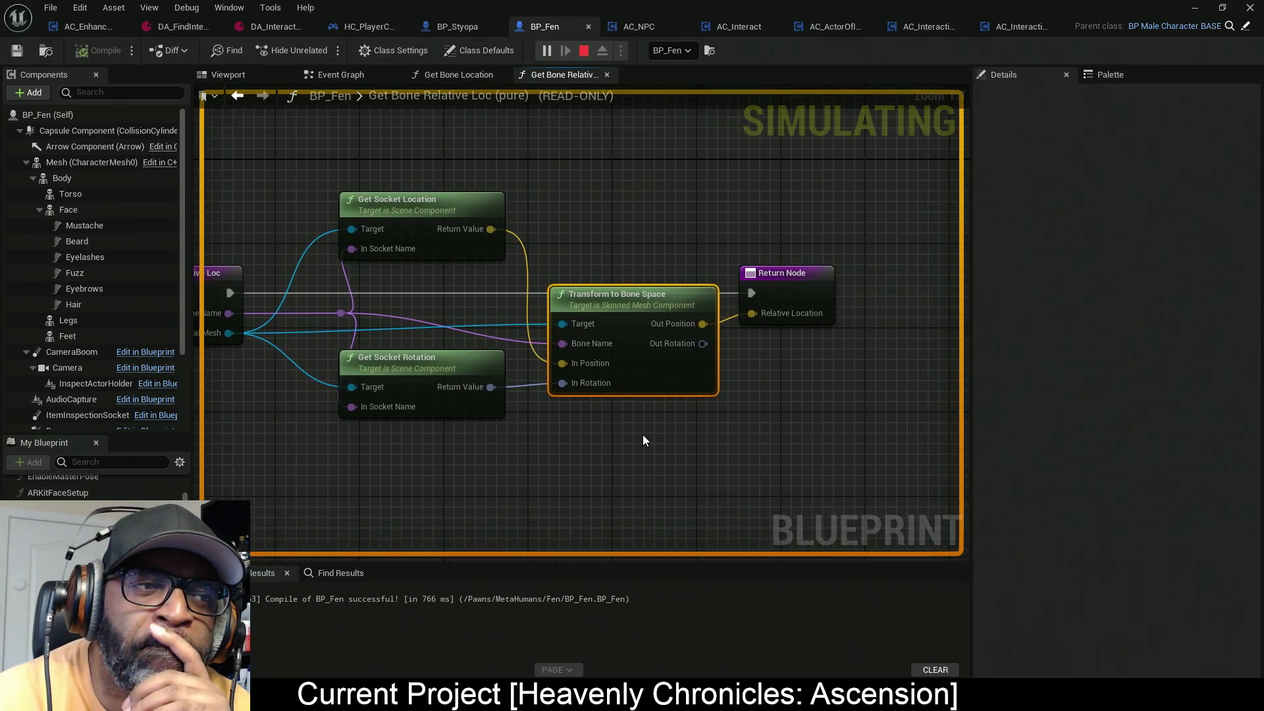
left_click(1109, 81)
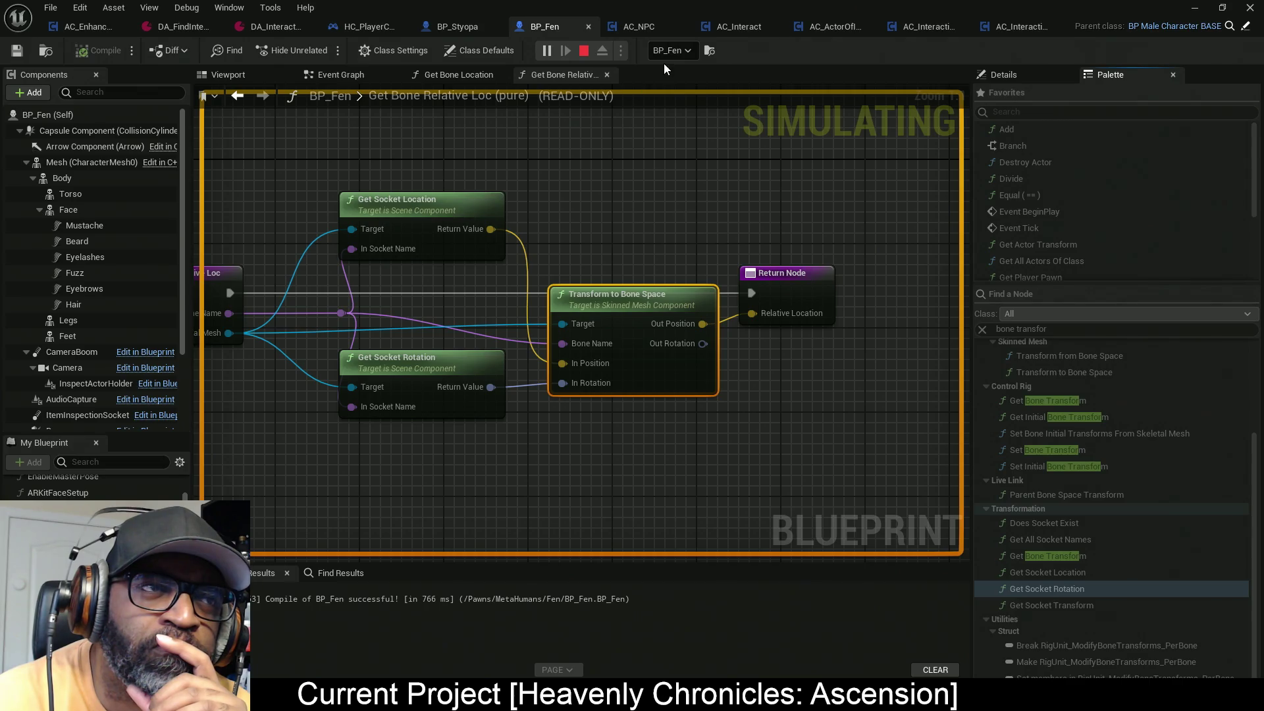
left_click_drag(562, 227, 775, 225)
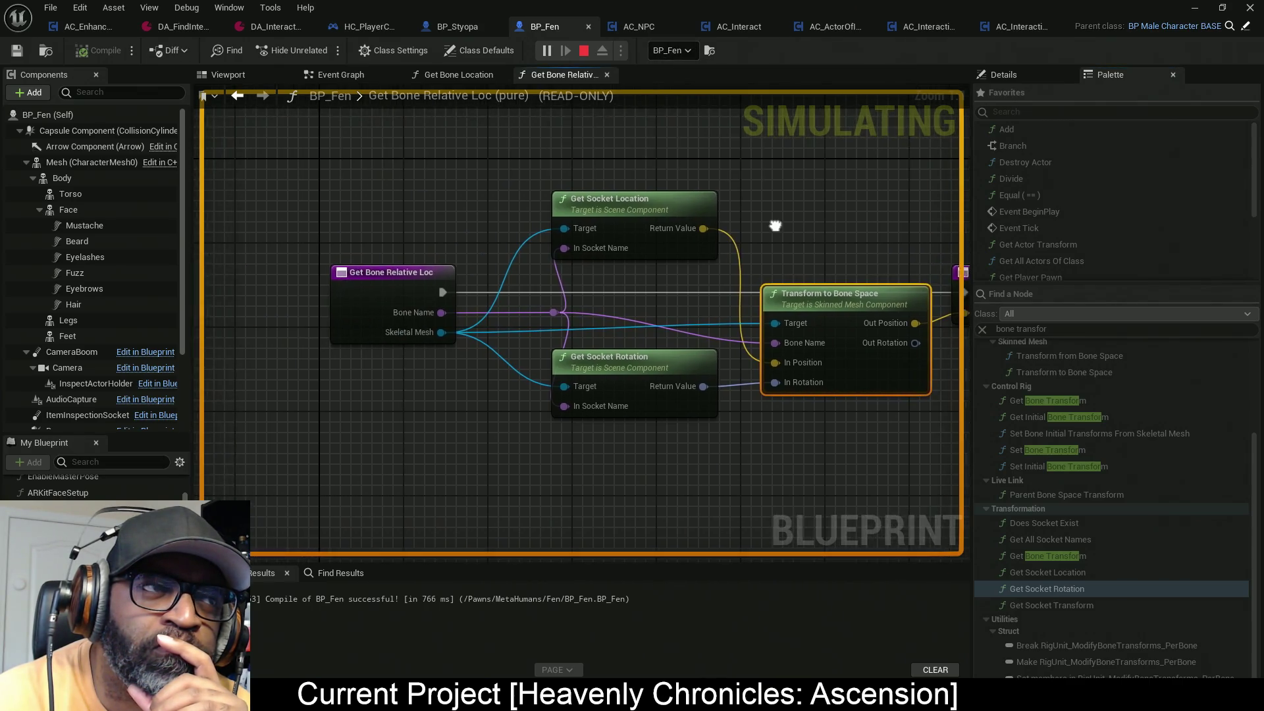
left_click(453, 77)
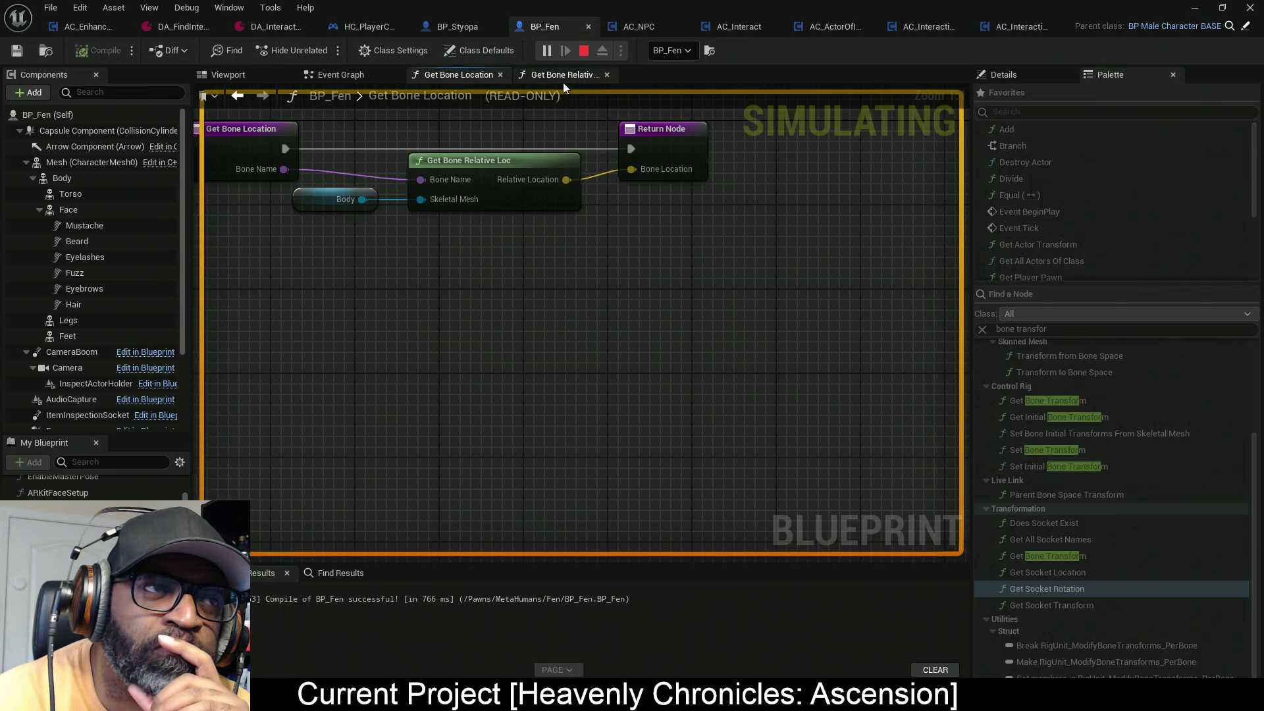
left_click(565, 76)
left_click(460, 75)
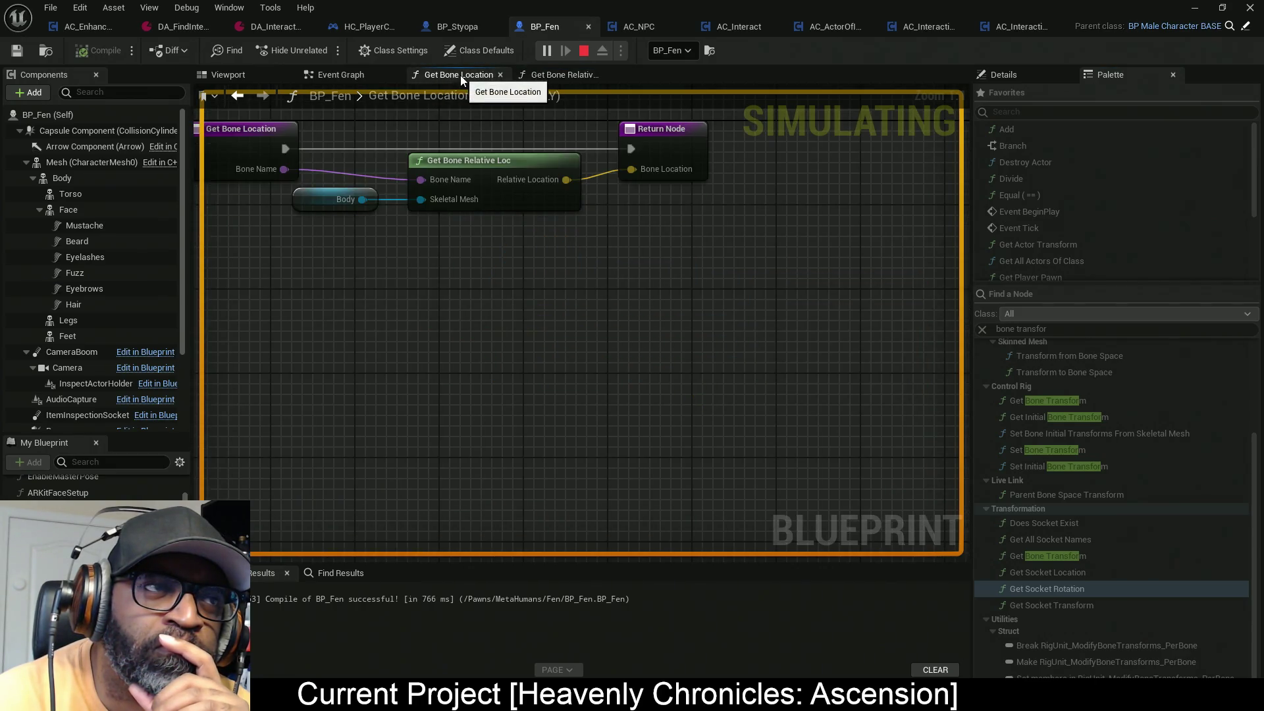
left_click(645, 28)
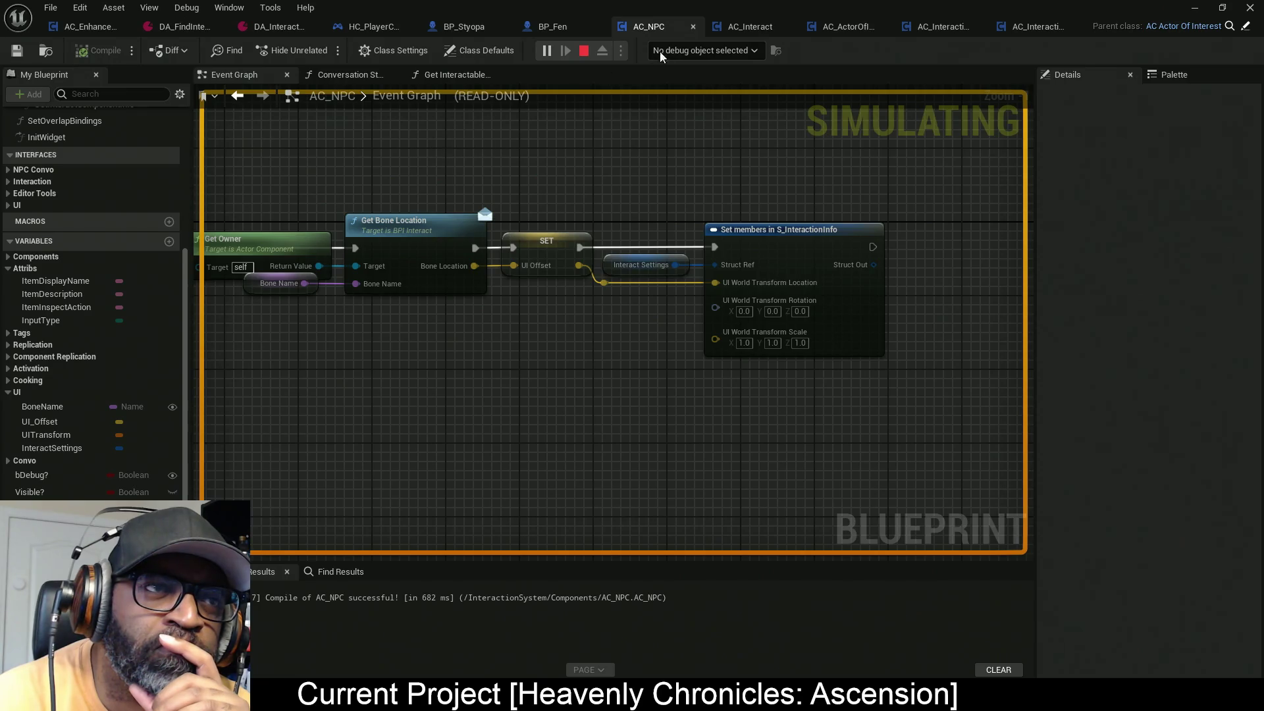
Step: Set the debug object to the AC_NPC instance in BP_Fen
left_click(659, 52)
left_click(724, 108)
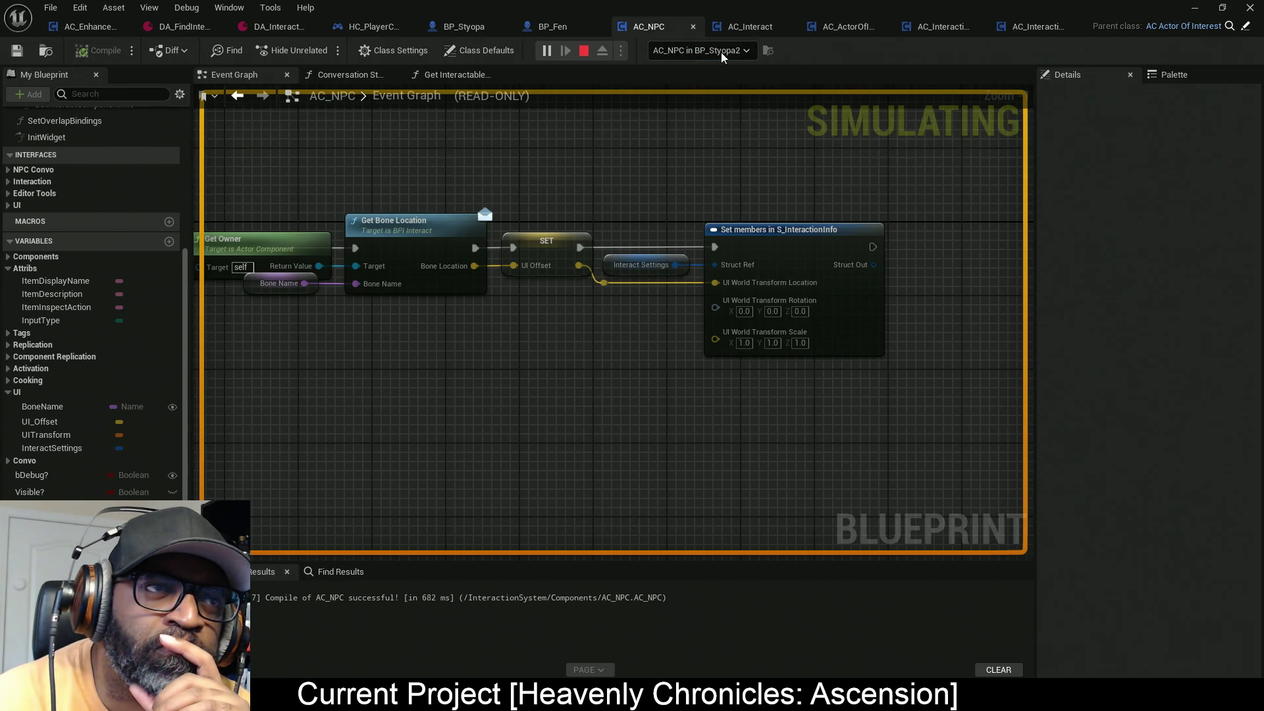
key("alt+Tab")
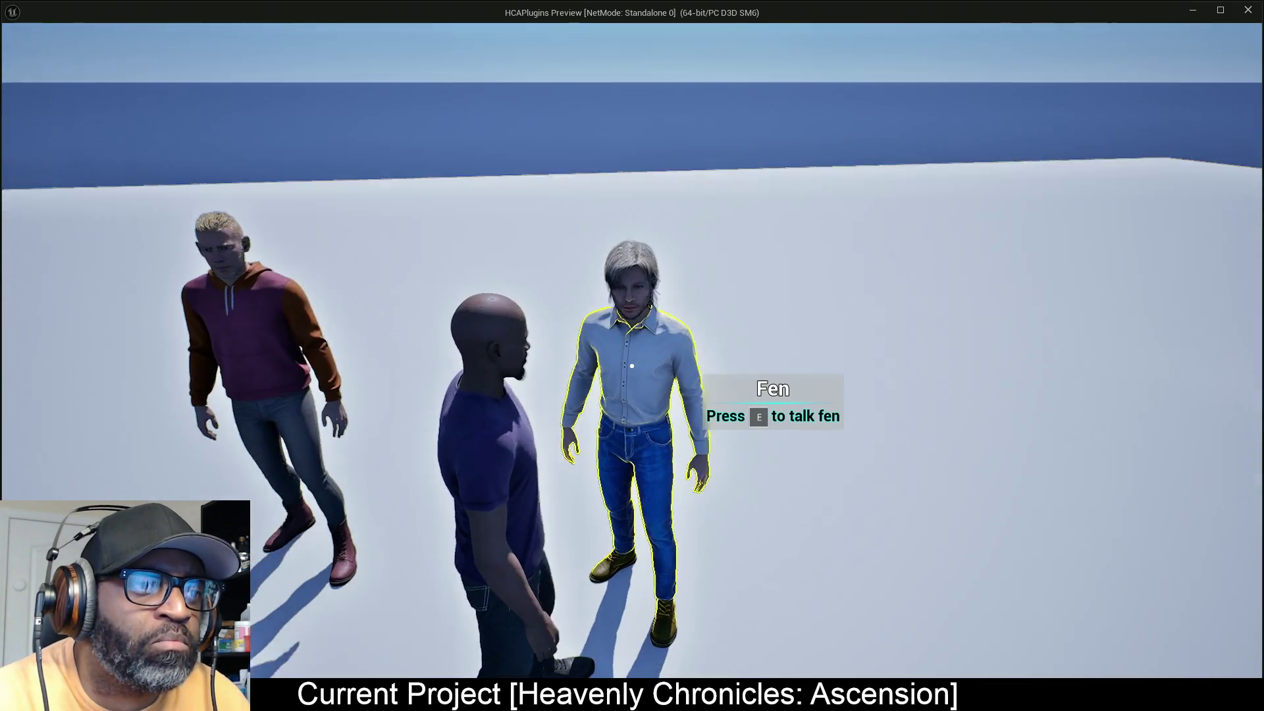
key("alt+Tab")
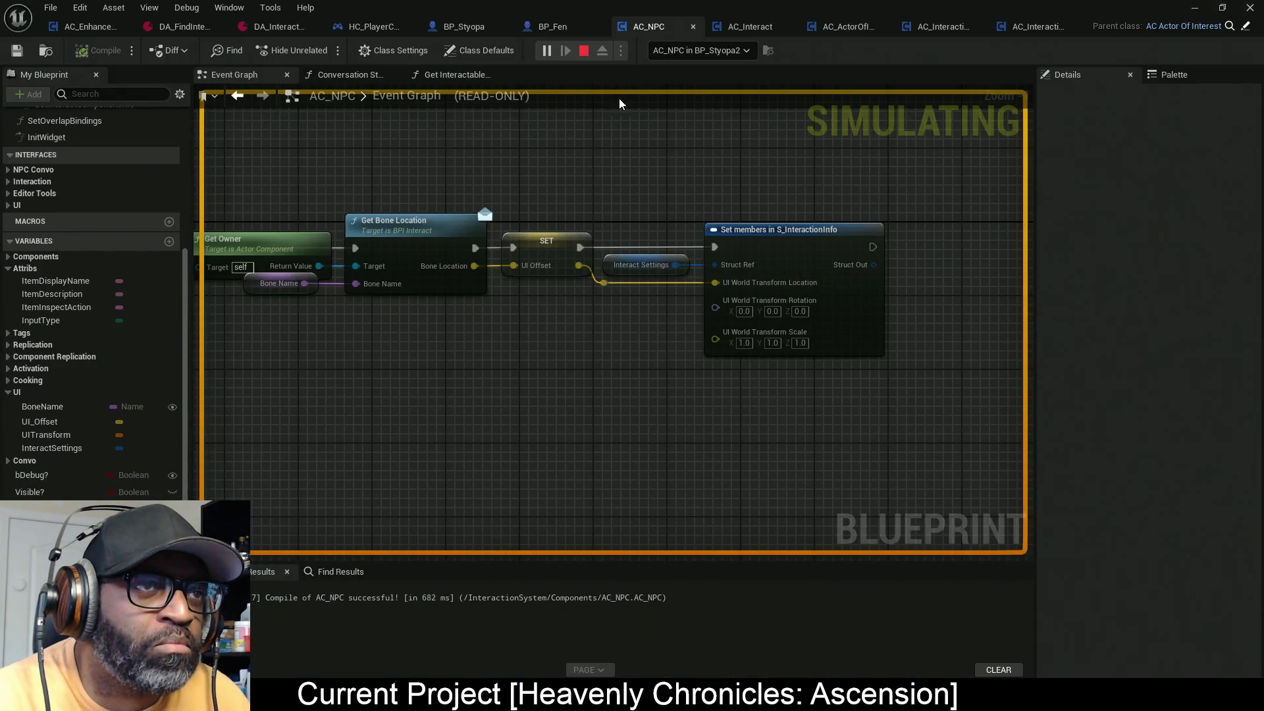
left_click(724, 50)
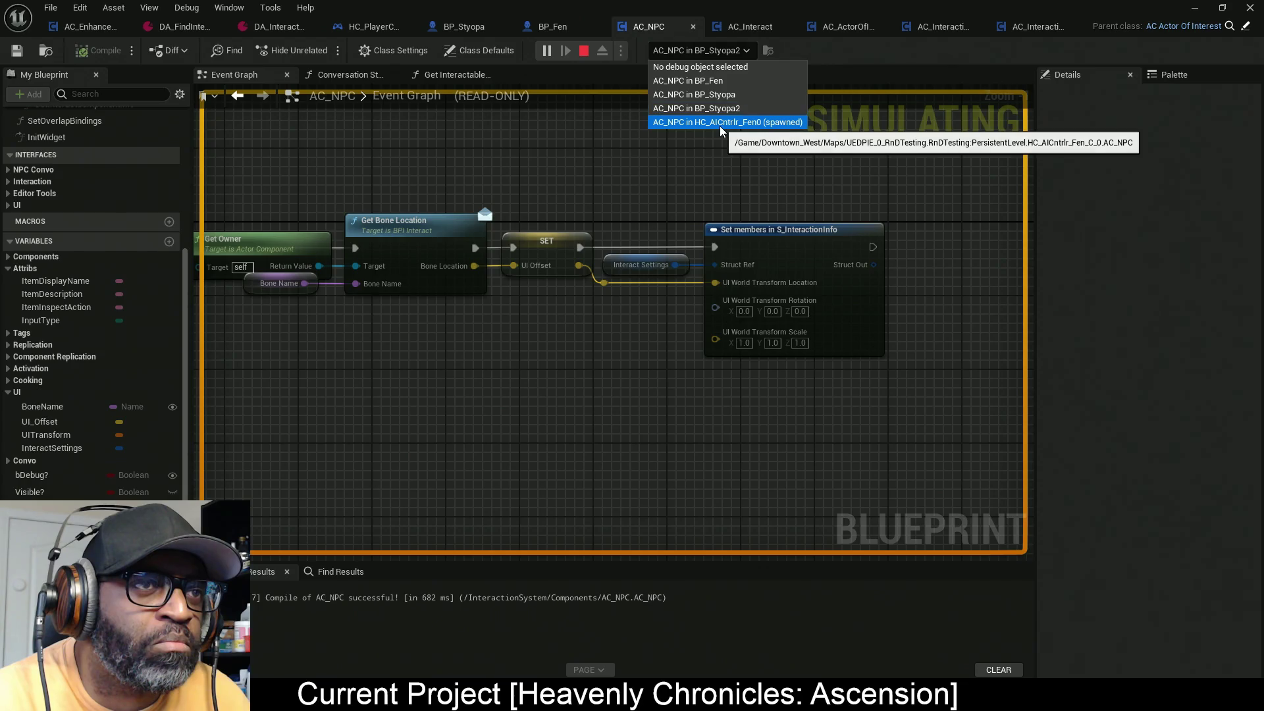
left_click(720, 125)
left_click(705, 50)
left_click(698, 82)
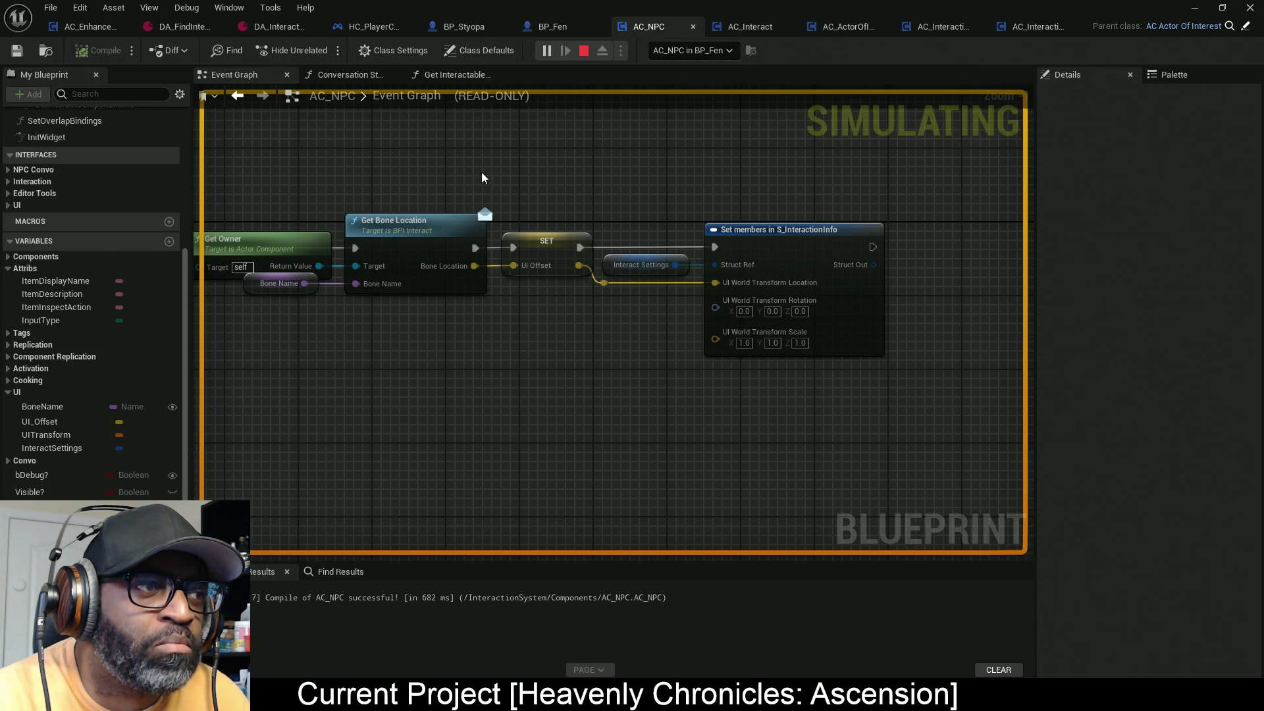
Step: In Get Interactable Info, expand Interact Settings down to UI_WorldTransform's translation values
scroll(482, 178, "down", 8)
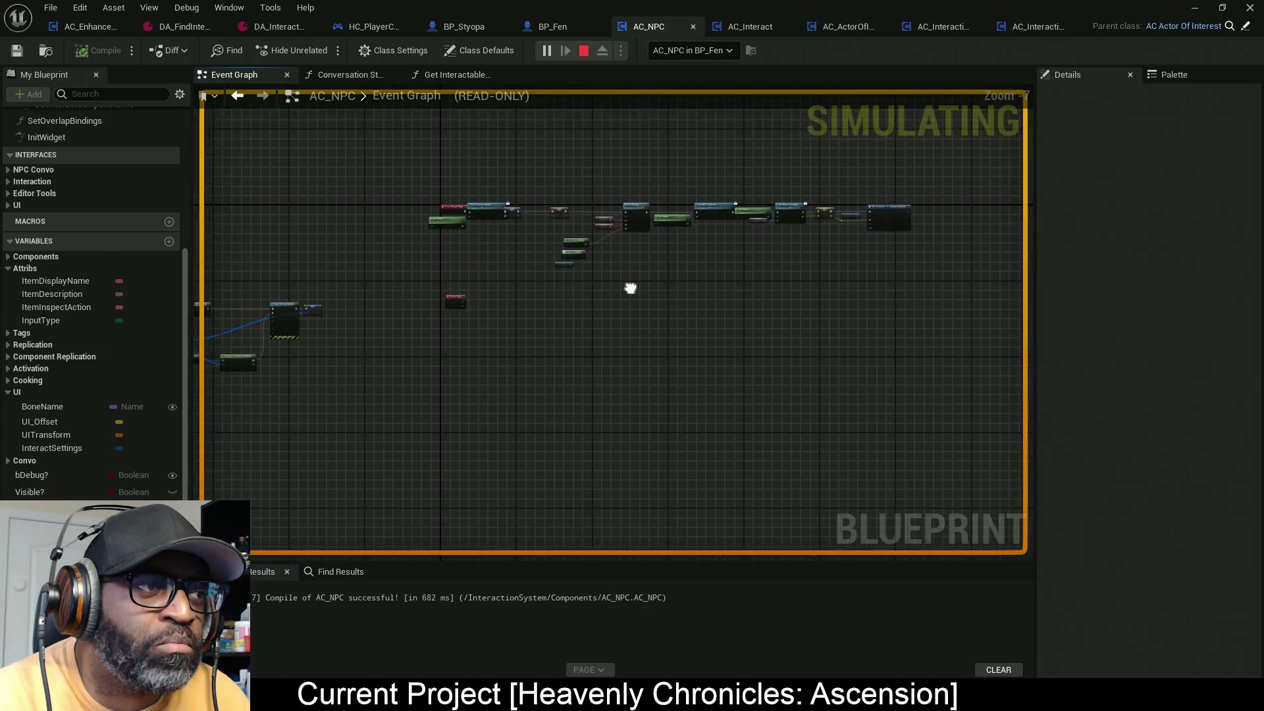
left_click(457, 74)
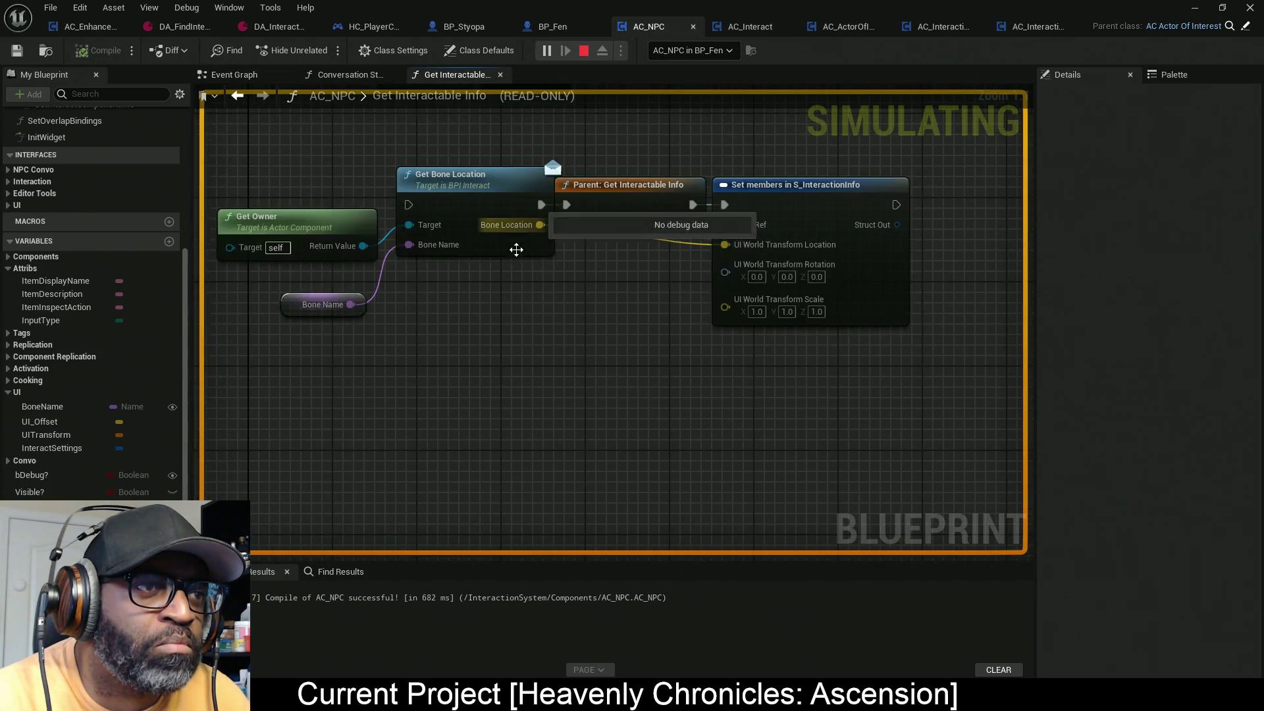
scroll(551, 288, "down", 4)
scroll(519, 254, "up", 4)
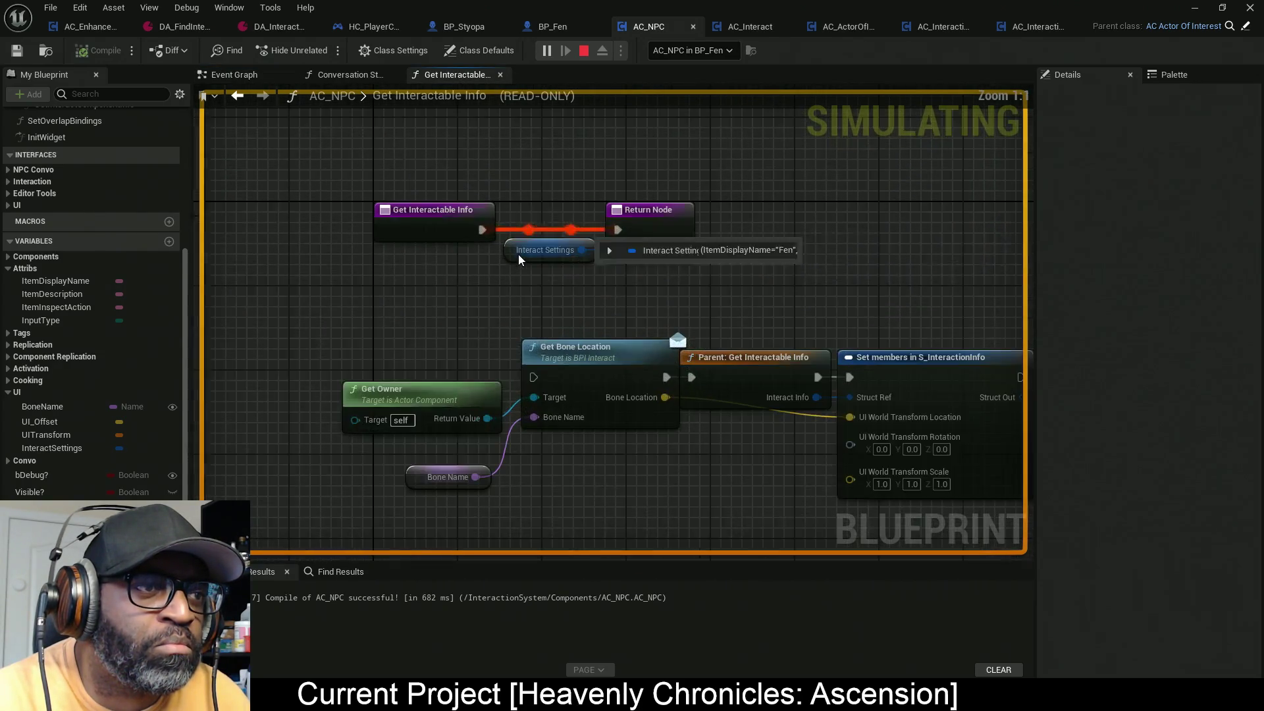
left_click(605, 266)
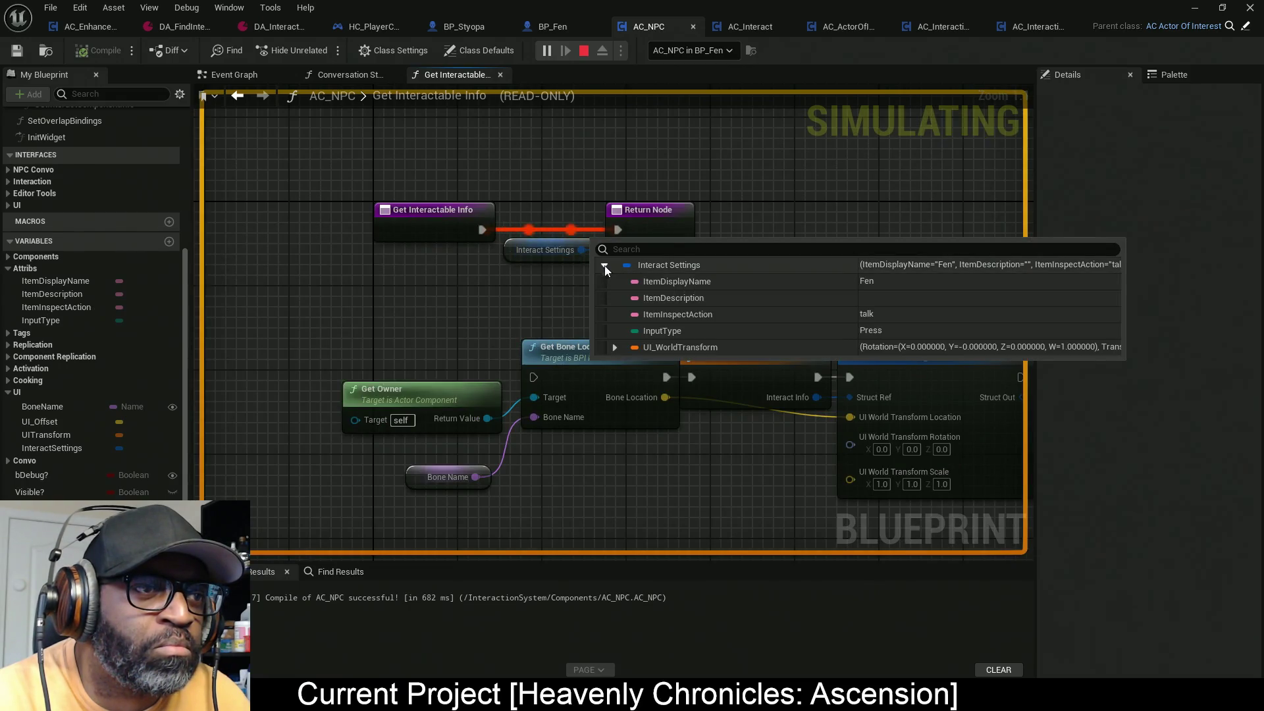
left_click(614, 349)
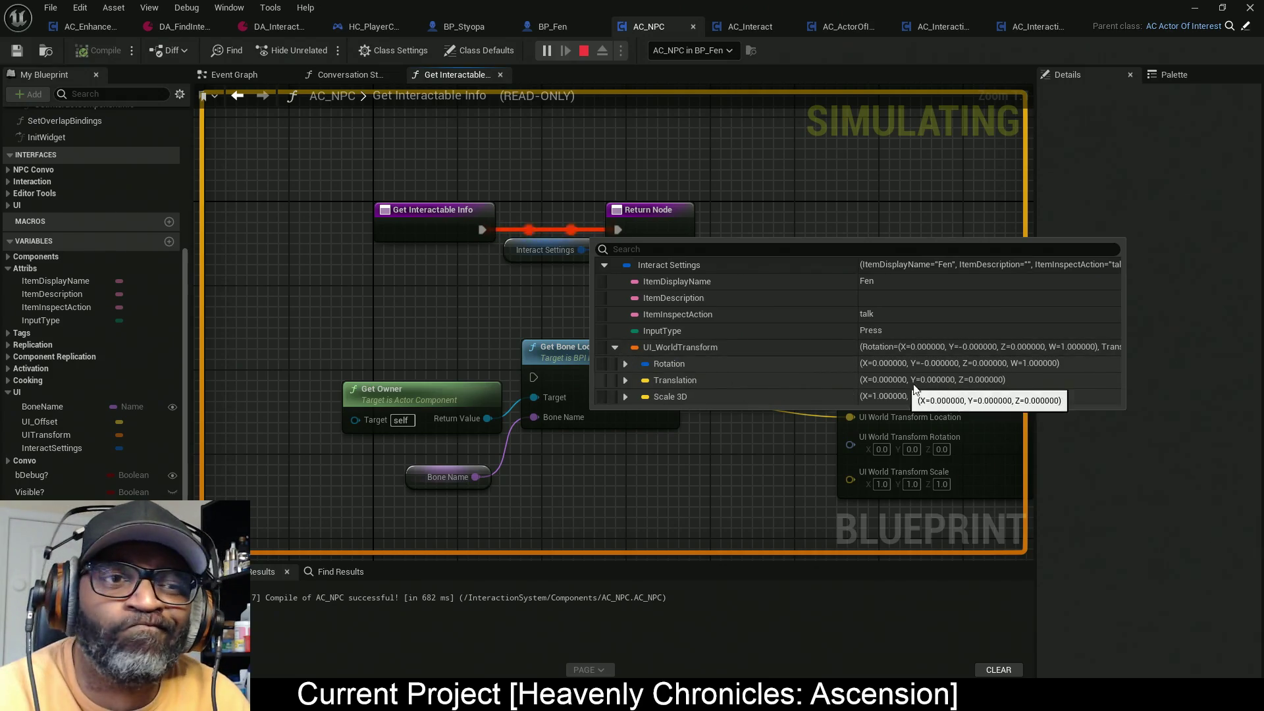
left_click_drag(808, 474, 619, 402)
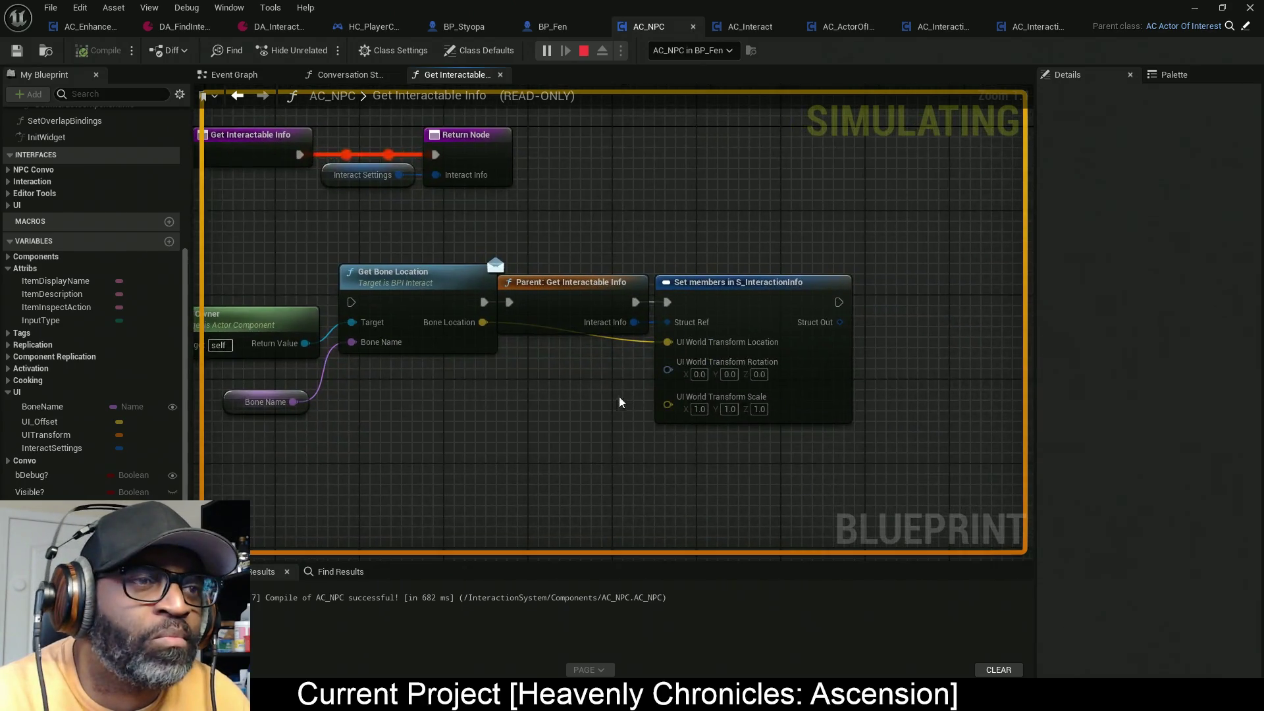
Step: Back in the Event Graph, locate Get Bone Location and the Set members node
left_click(231, 75)
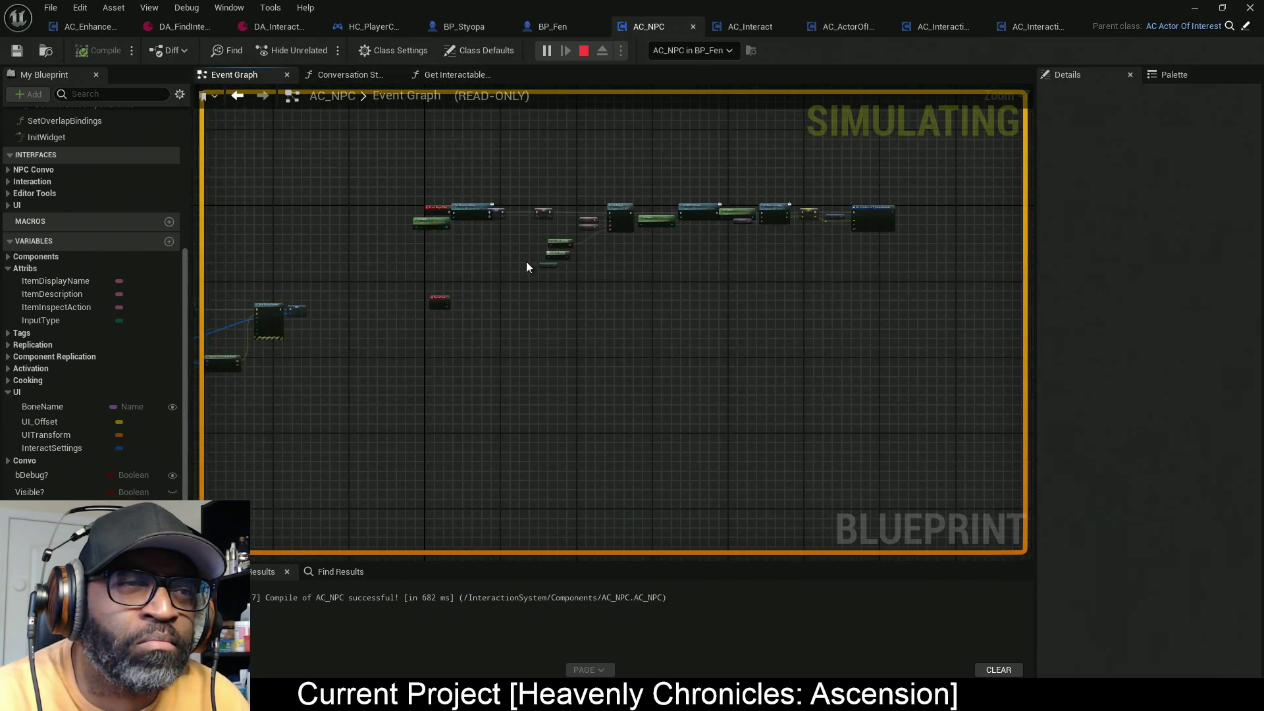
scroll(649, 336, "up", 10)
mouse_move(743, 357)
left_mouse_down()
mouse_move(613, 358)
mouse_move(785, 361)
left_mouse_up()
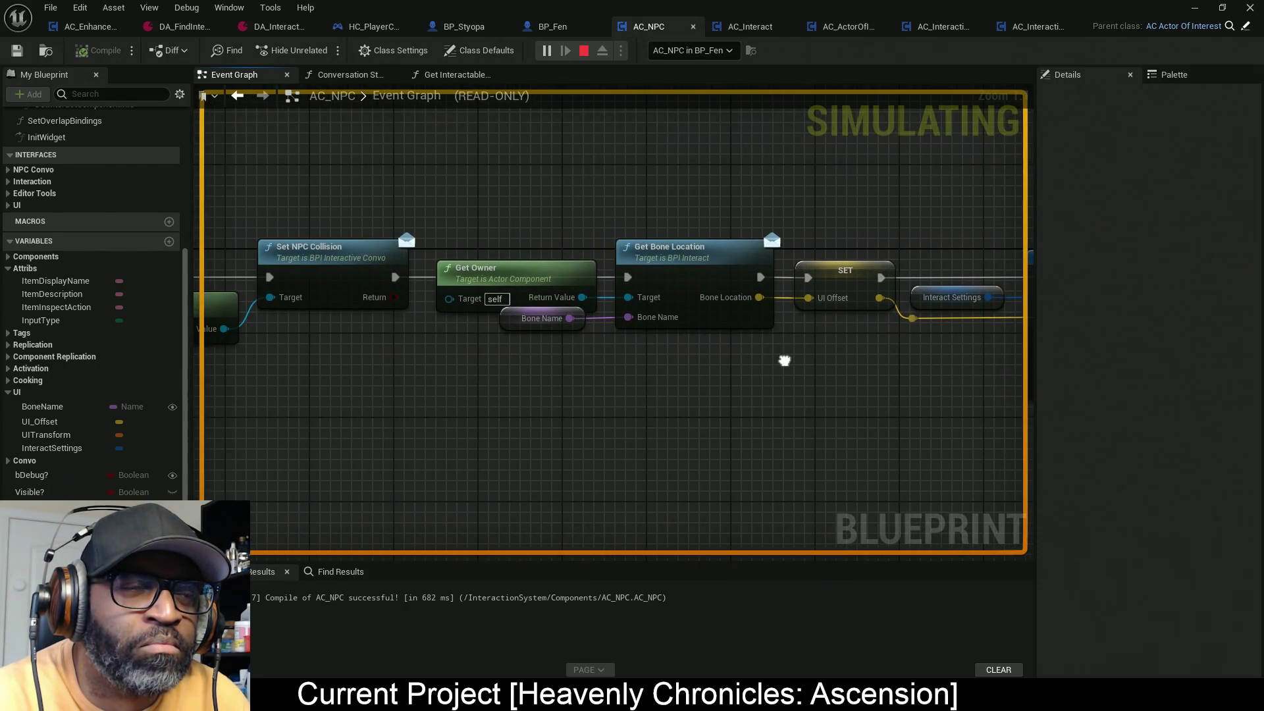
left_click_drag(649, 154, 710, 411)
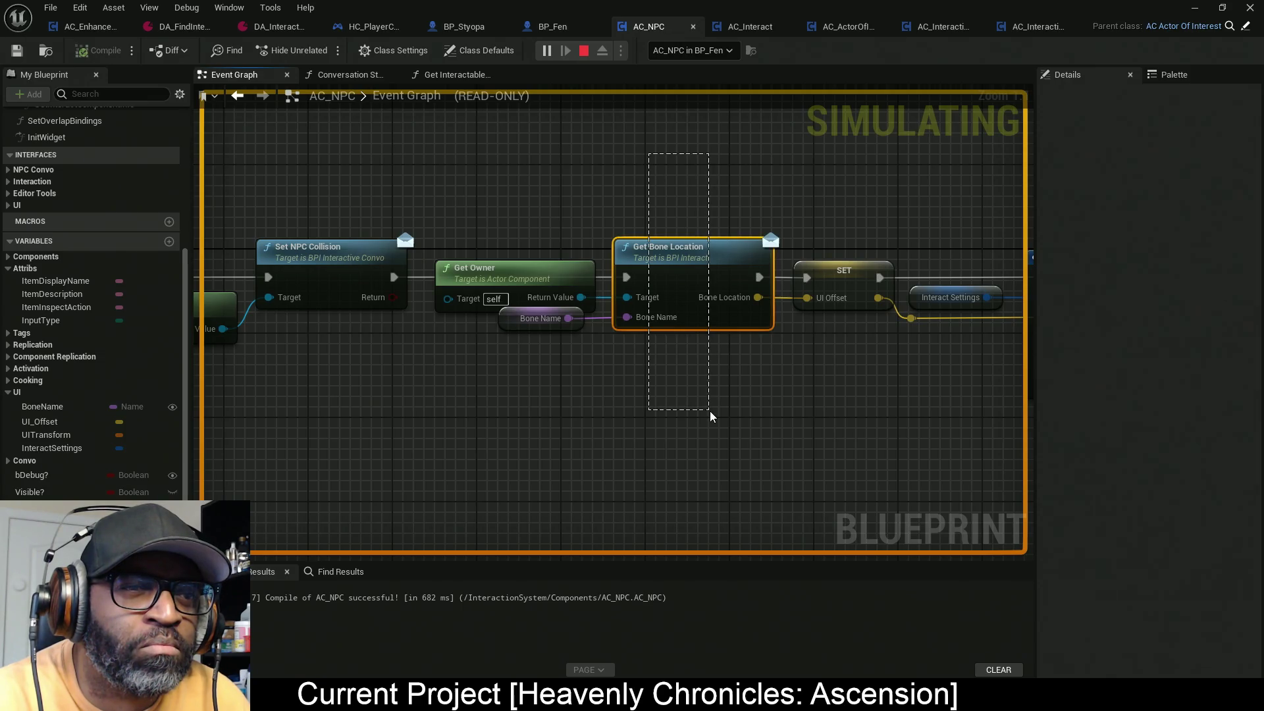
left_click_drag(710, 411, 711, 411)
scroll(812, 414, "down", 2)
left_click_drag(812, 413, 647, 370)
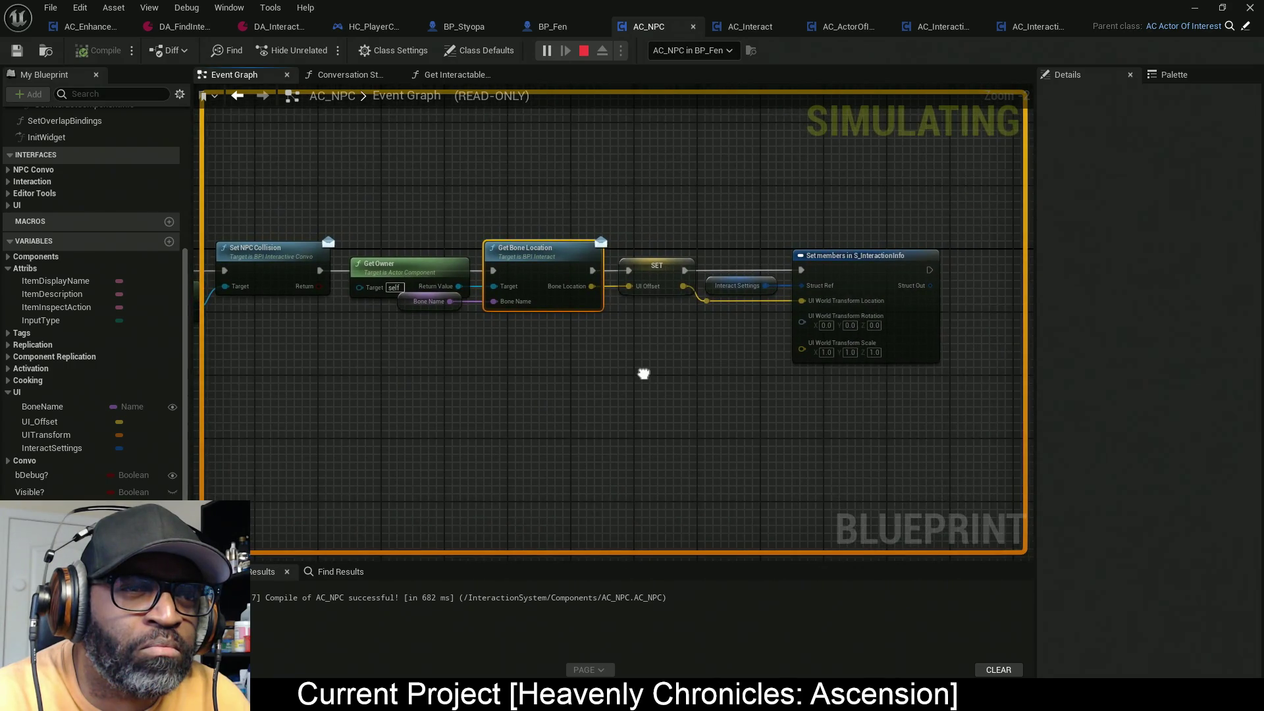
scroll(721, 319, "up", 2)
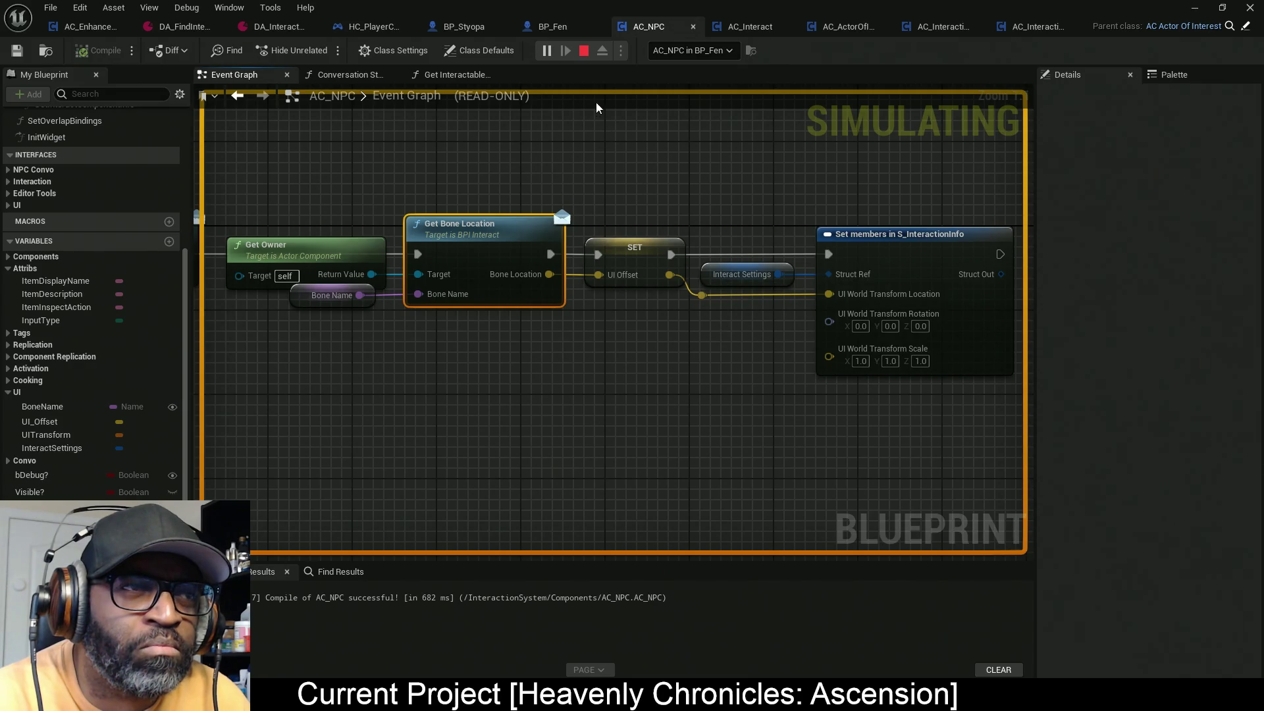
Step: Insert a Delay Until Next Tick node before Set members, shifting nodes right for room
key("Escape")
left_click_drag(729, 376, 585, 371)
left_click_drag(925, 186, 567, 415)
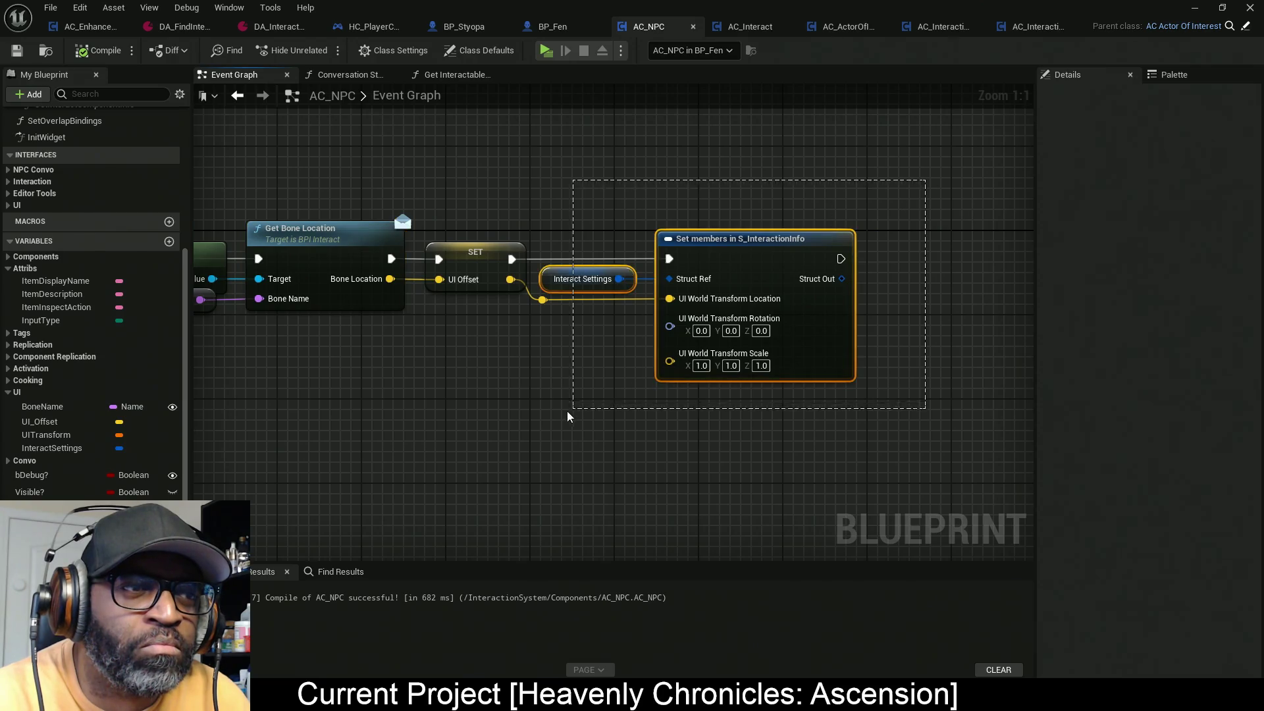
left_click_drag(747, 268, 863, 269)
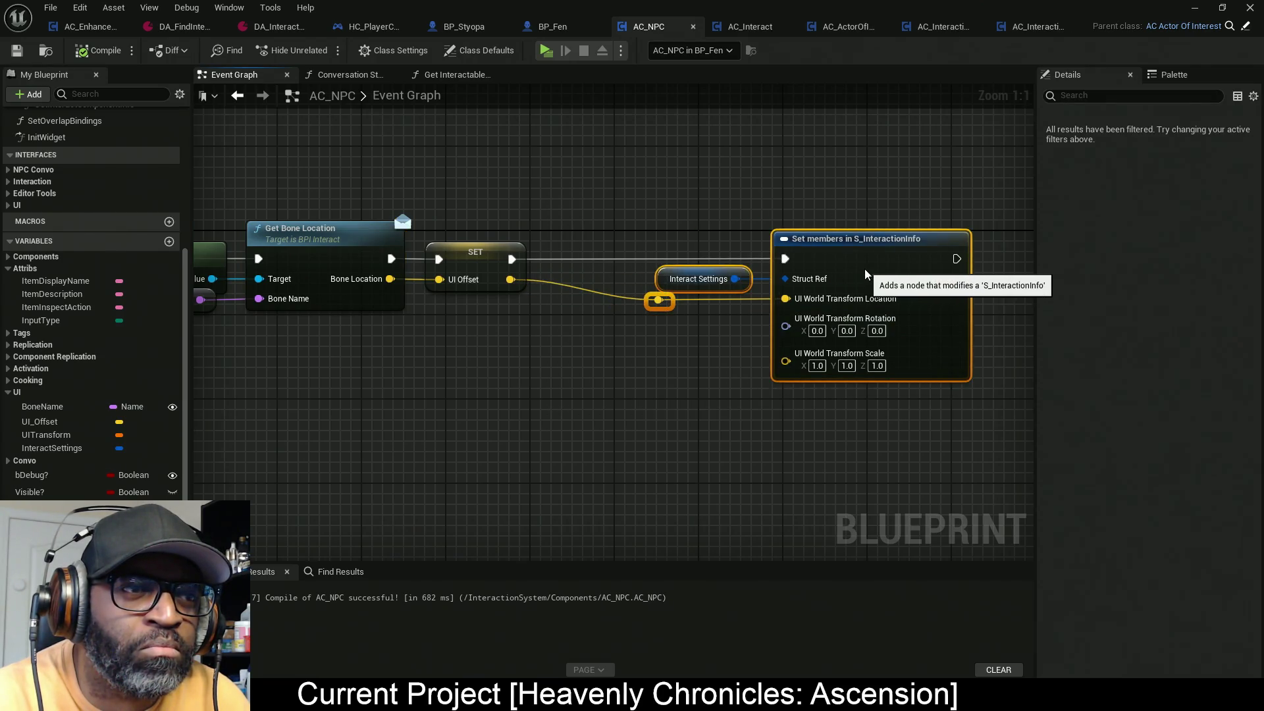
left_click(1175, 86)
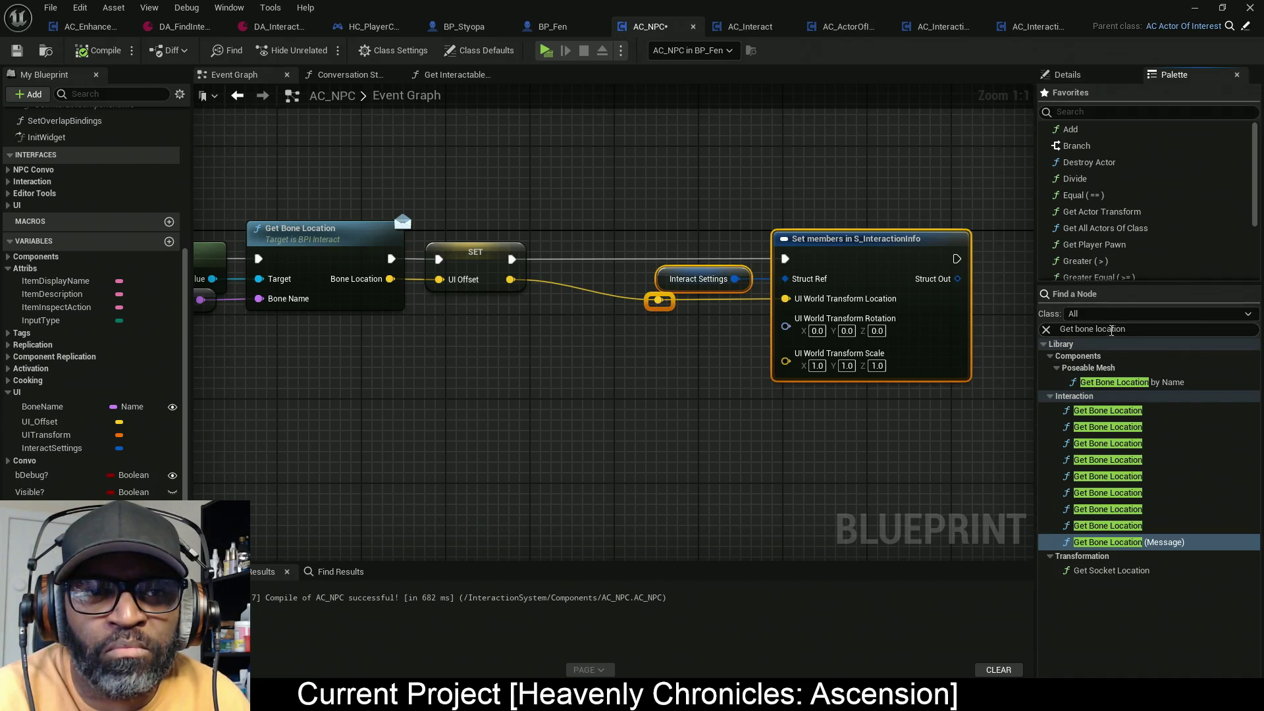
type("next tick")
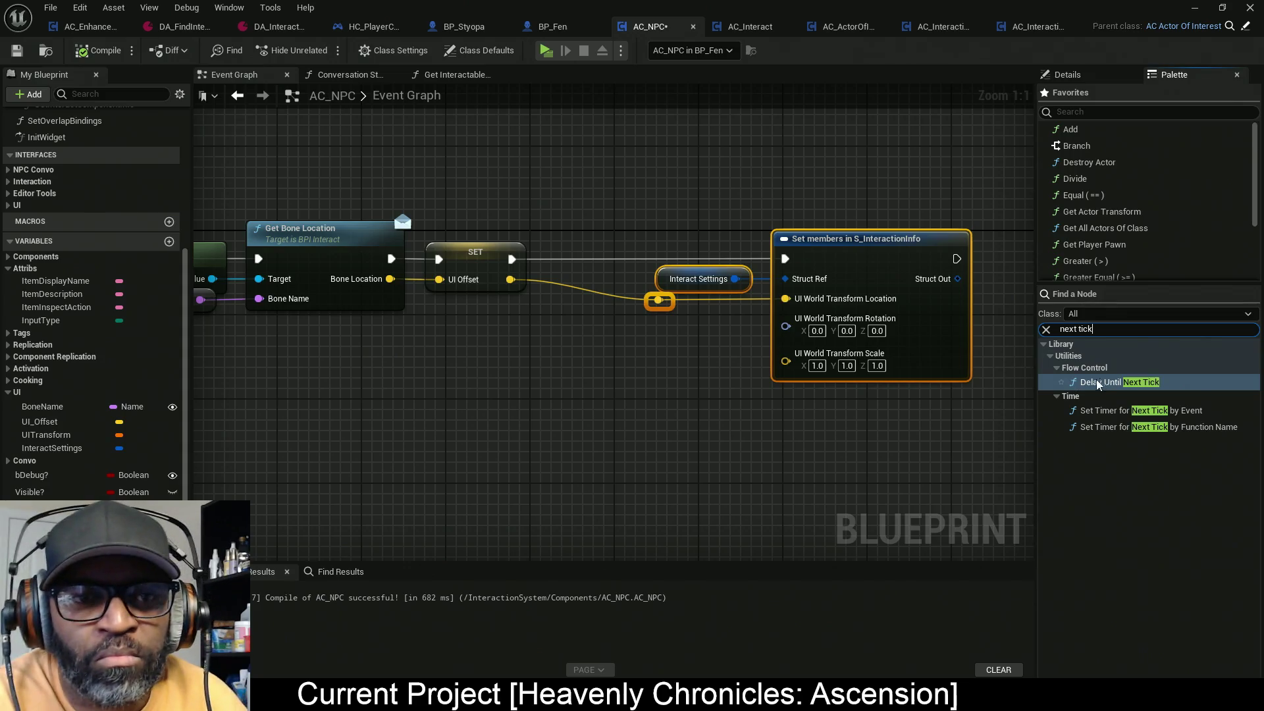
mouse_move(1101, 383)
left_mouse_down()
mouse_move(571, 352)
mouse_move(575, 362)
mouse_move(512, 259)
left_mouse_up()
mouse_move(673, 360)
left_mouse_down()
mouse_move(700, 309)
mouse_move(655, 330)
mouse_move(645, 255)
left_mouse_up()
left_click(638, 219)
mouse_move(620, 361)
left_mouse_down()
mouse_move(610, 255)
mouse_move(599, 255)
left_mouse_up()
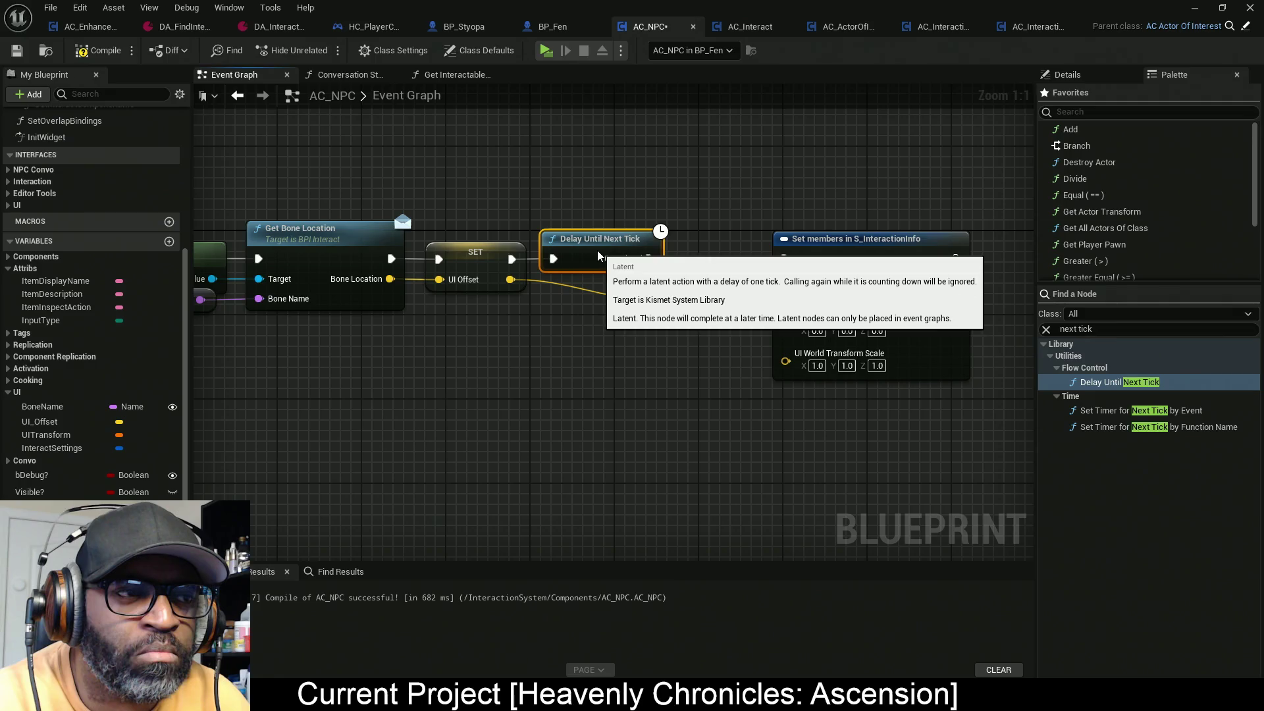
mouse_move(713, 186)
left_mouse_down()
mouse_move(856, 376)
mouse_move(877, 375)
left_mouse_up()
Step: Nudge the reroute knot left, save AC_NPC, and play the level in a preview window
left_click(659, 301)
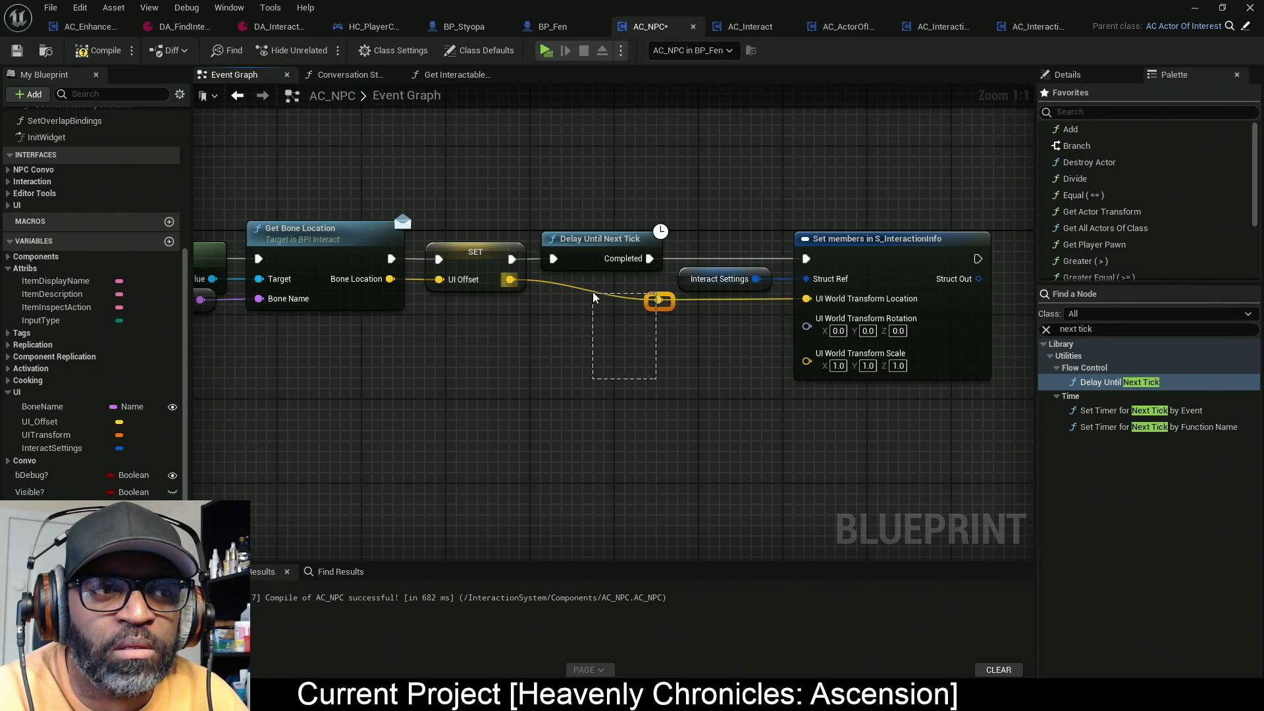
key("Left")
key("Left")
key("Left")
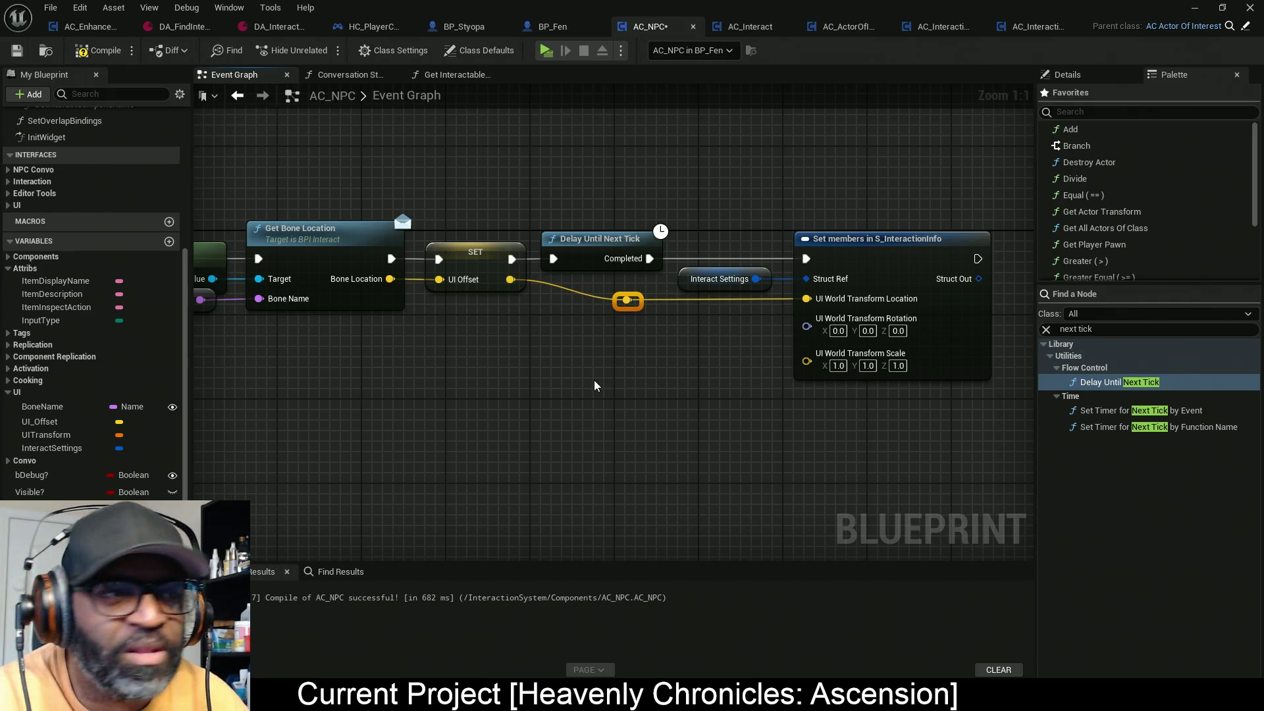
key("Left")
key("Left")
key("Left")
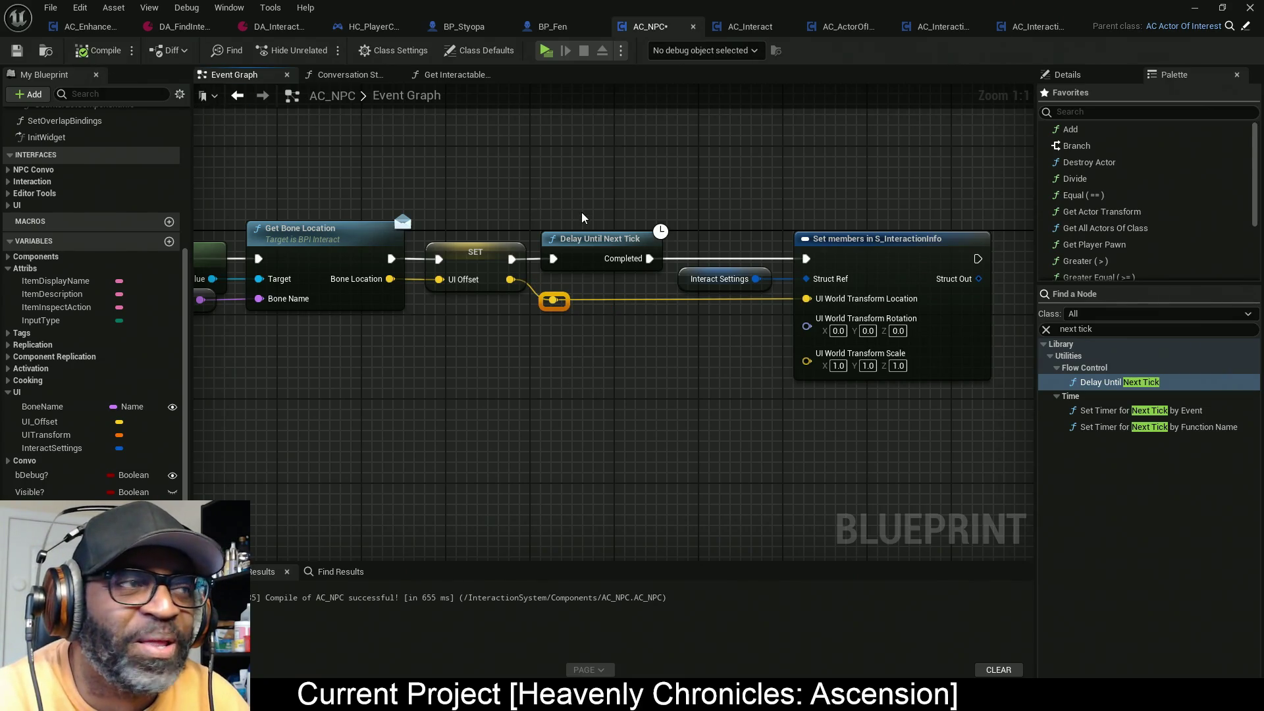
key("ctrl+s")
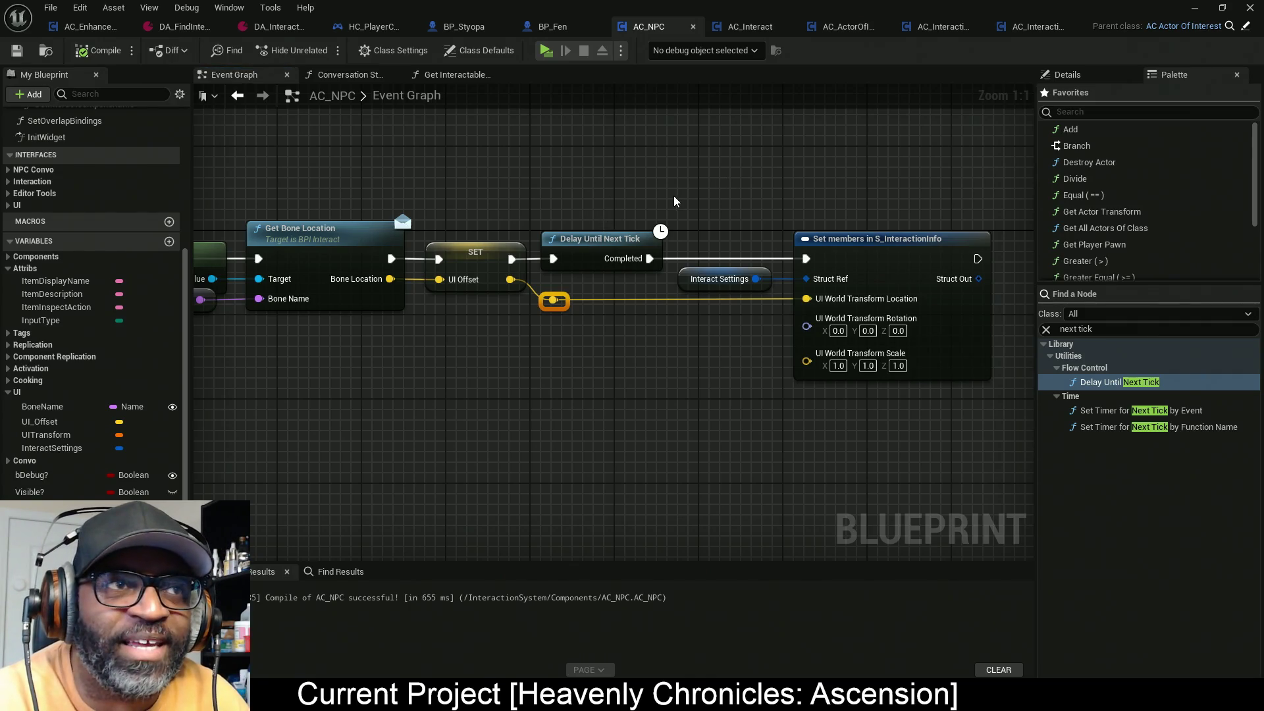
key("alt+p")
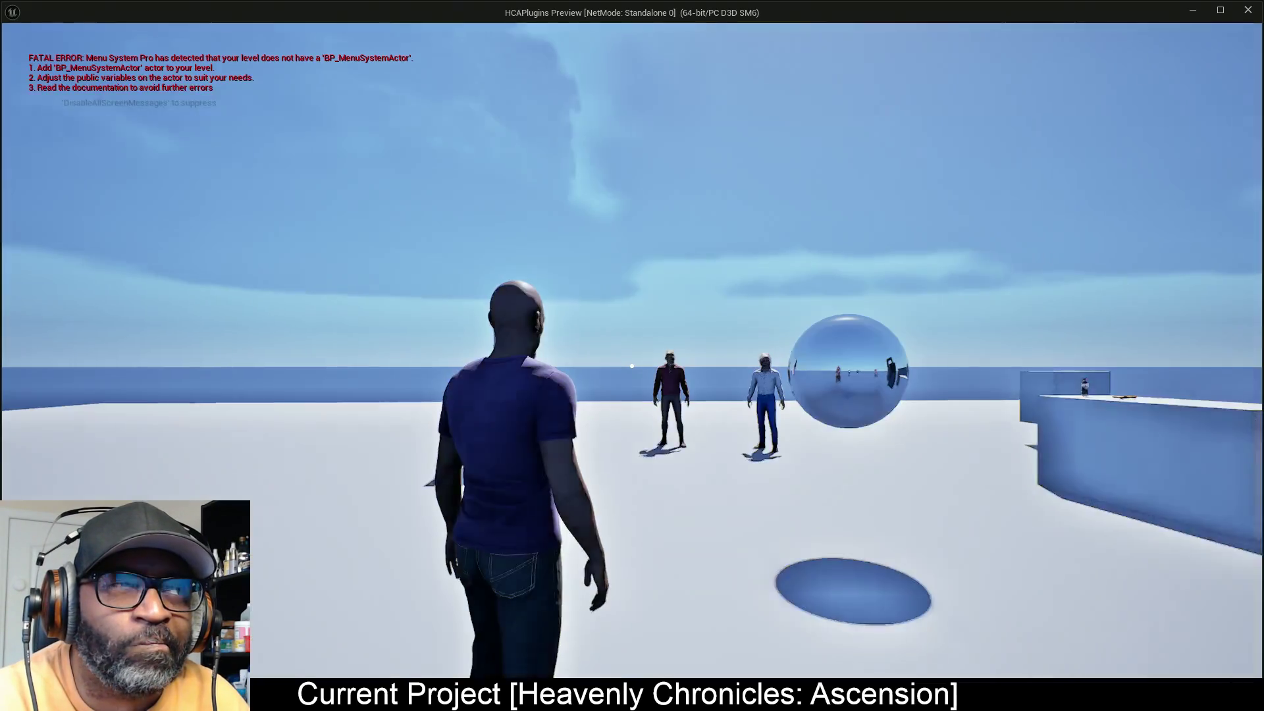
Step: Walk up to Fen in game, then open AC_NPC's Get Interactable Info function
key("w")
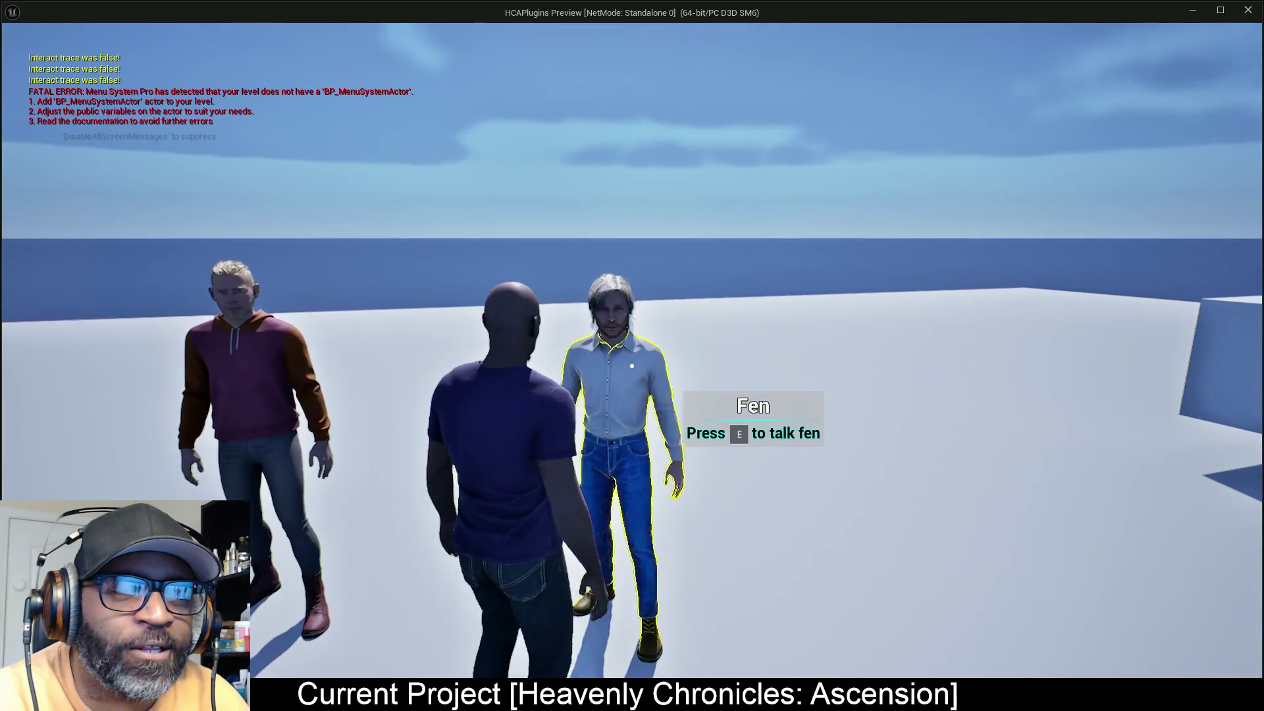
key("alt+Tab")
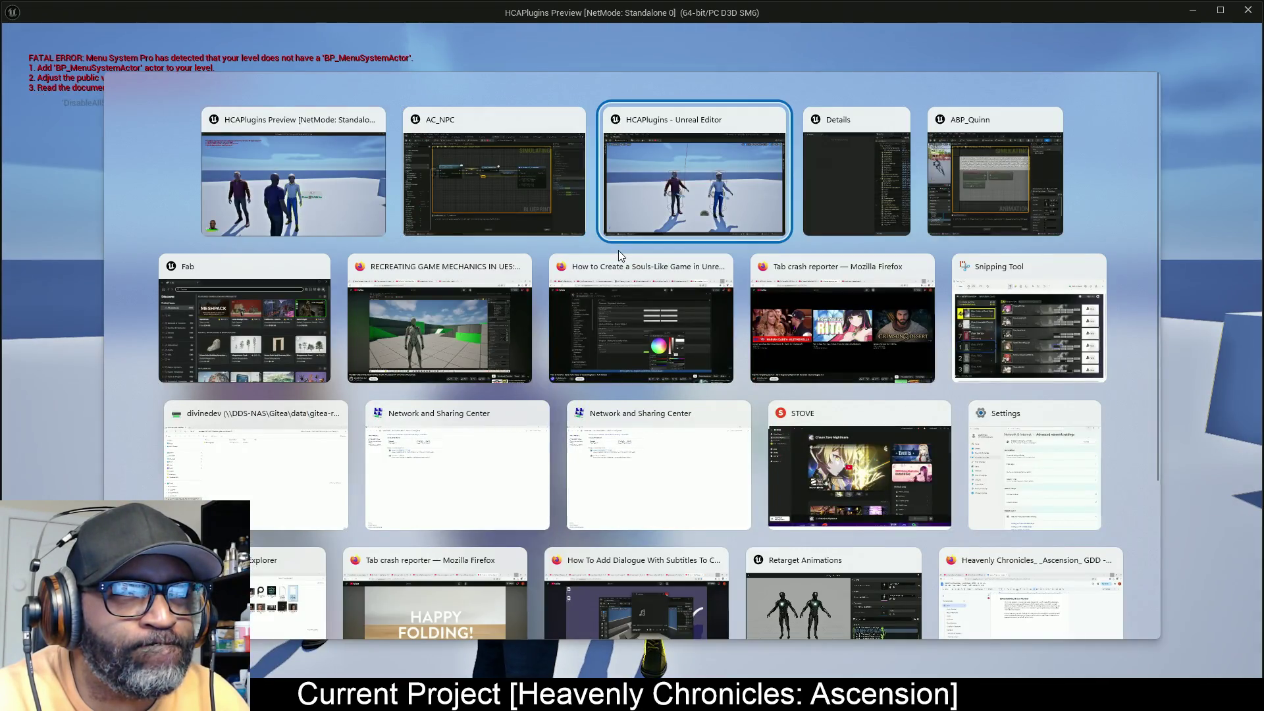
left_click(517, 205)
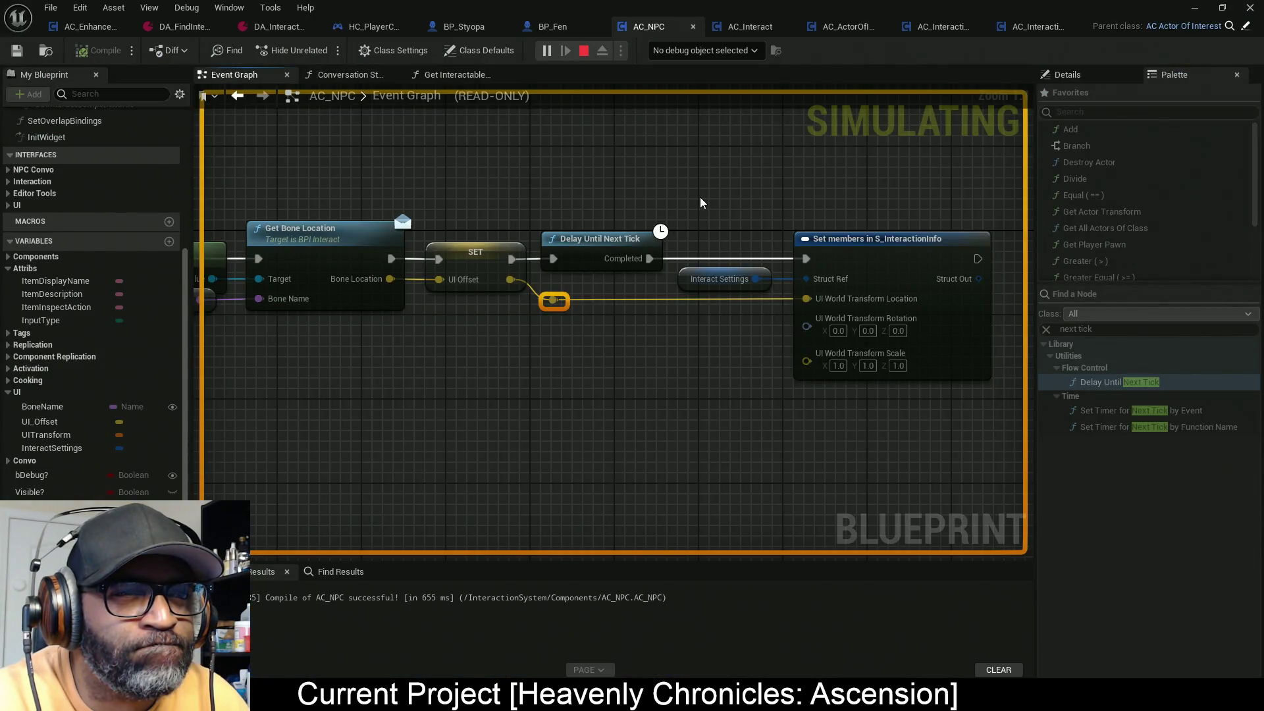
left_click(457, 74)
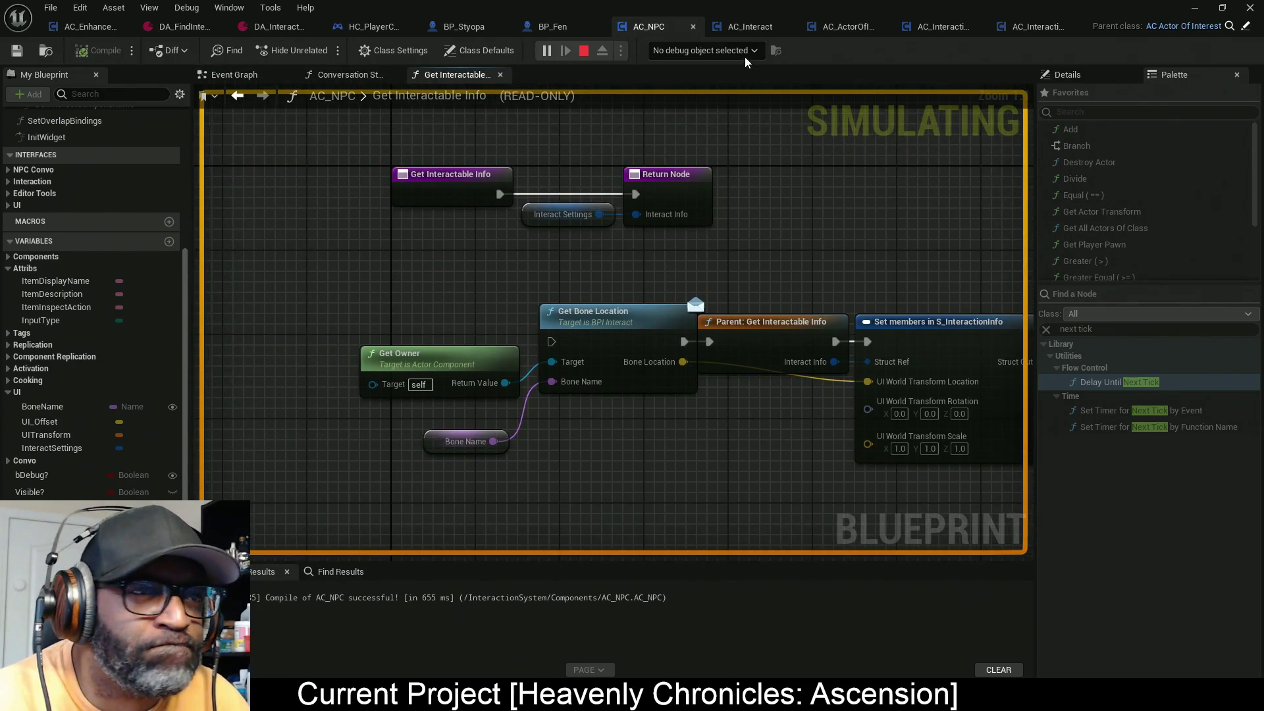
Step: Debug AC_NPC in BP_Fen and expand the Interact Settings and UI_WorldTransform values
left_click(702, 50)
left_click(692, 81)
mouse_move(633, 214)
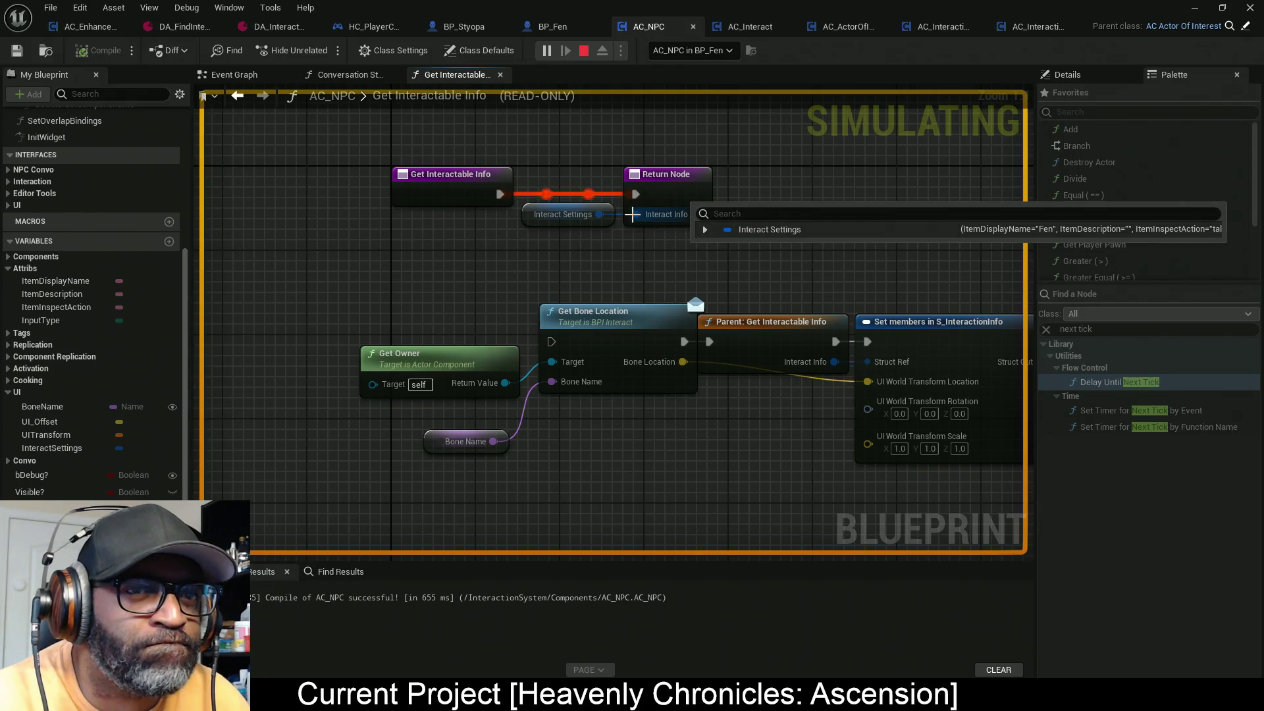
left_click(706, 230)
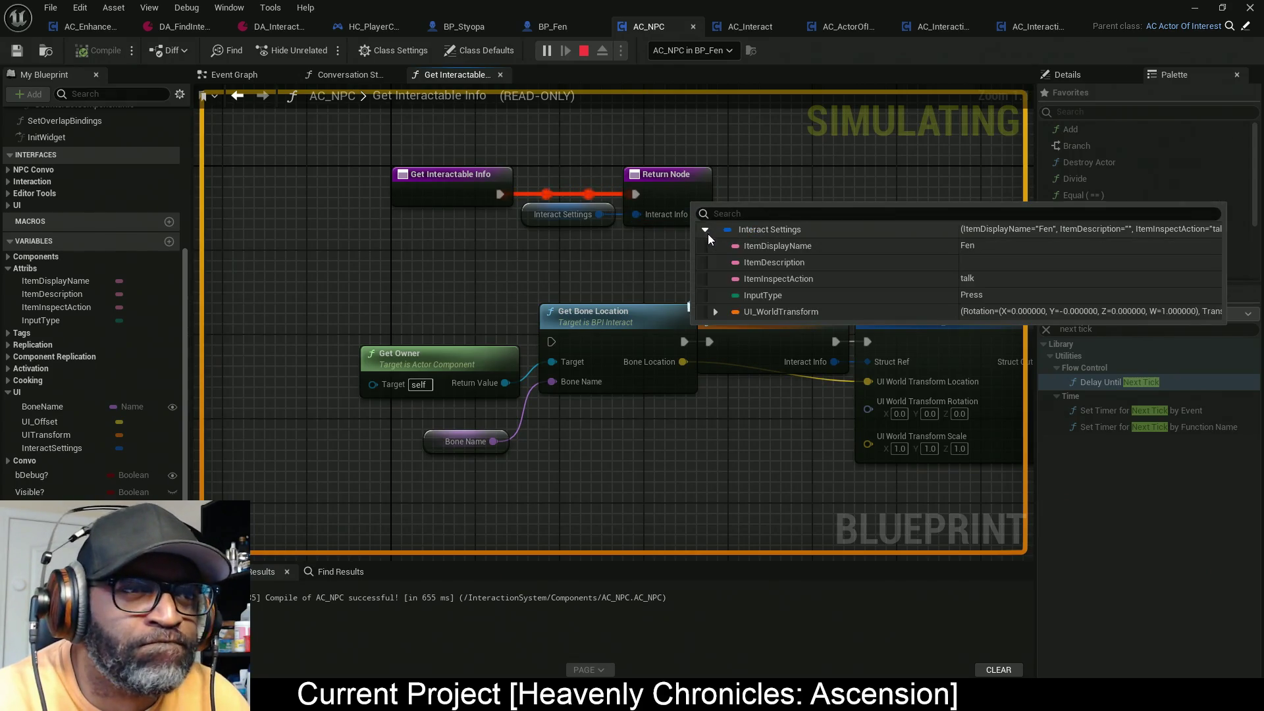
left_click(718, 313)
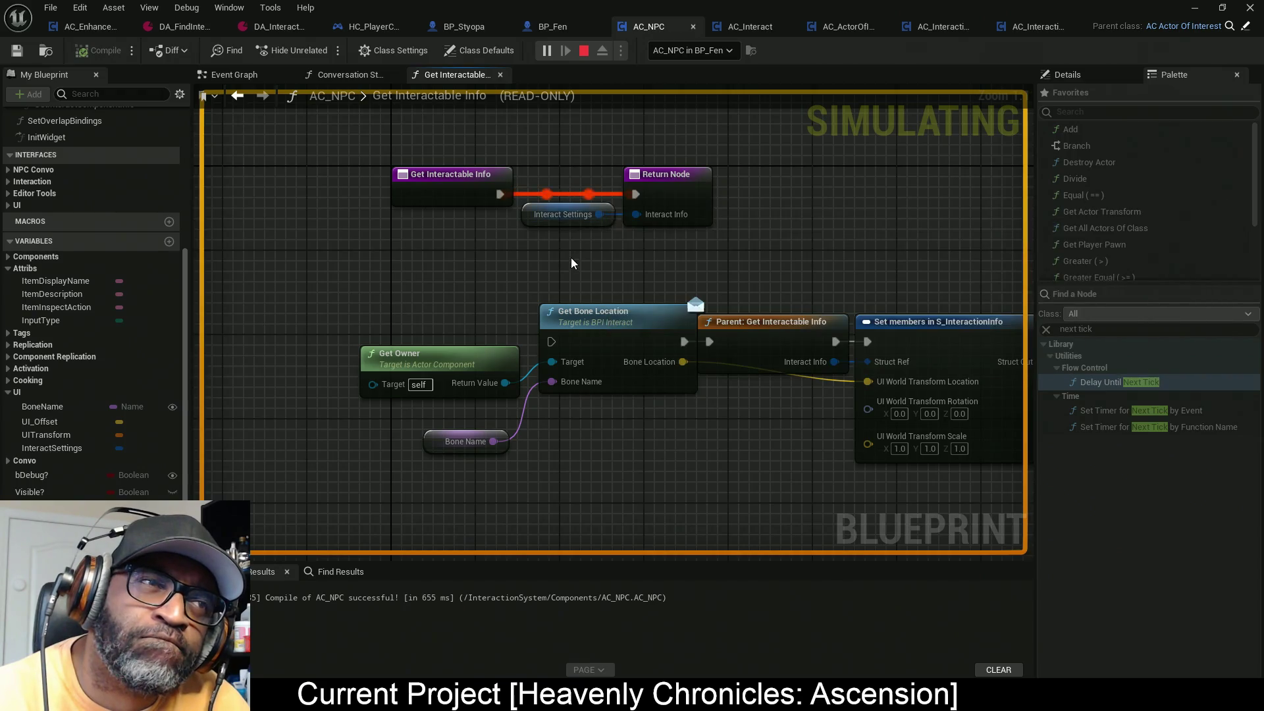
left_click(275, 77)
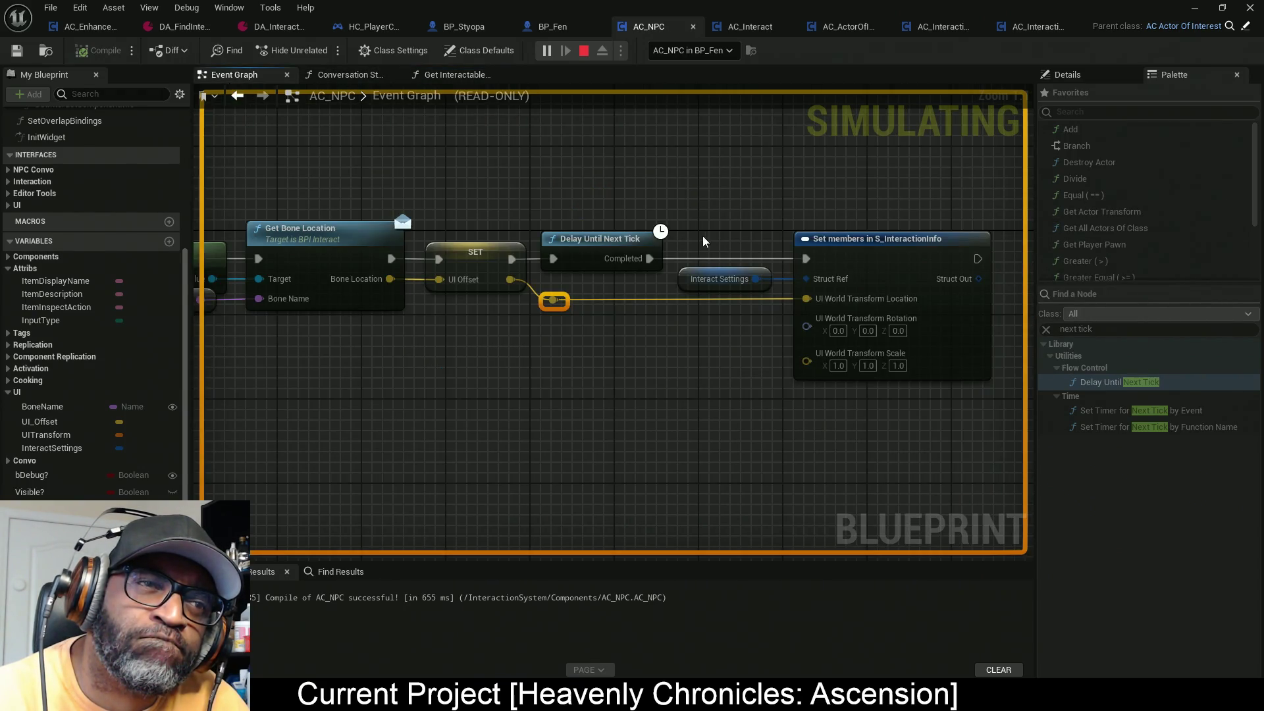
Step: Put a breakpoint on Set members in S_InteractionInfo and restart the simulation to hit it
right_click(878, 250)
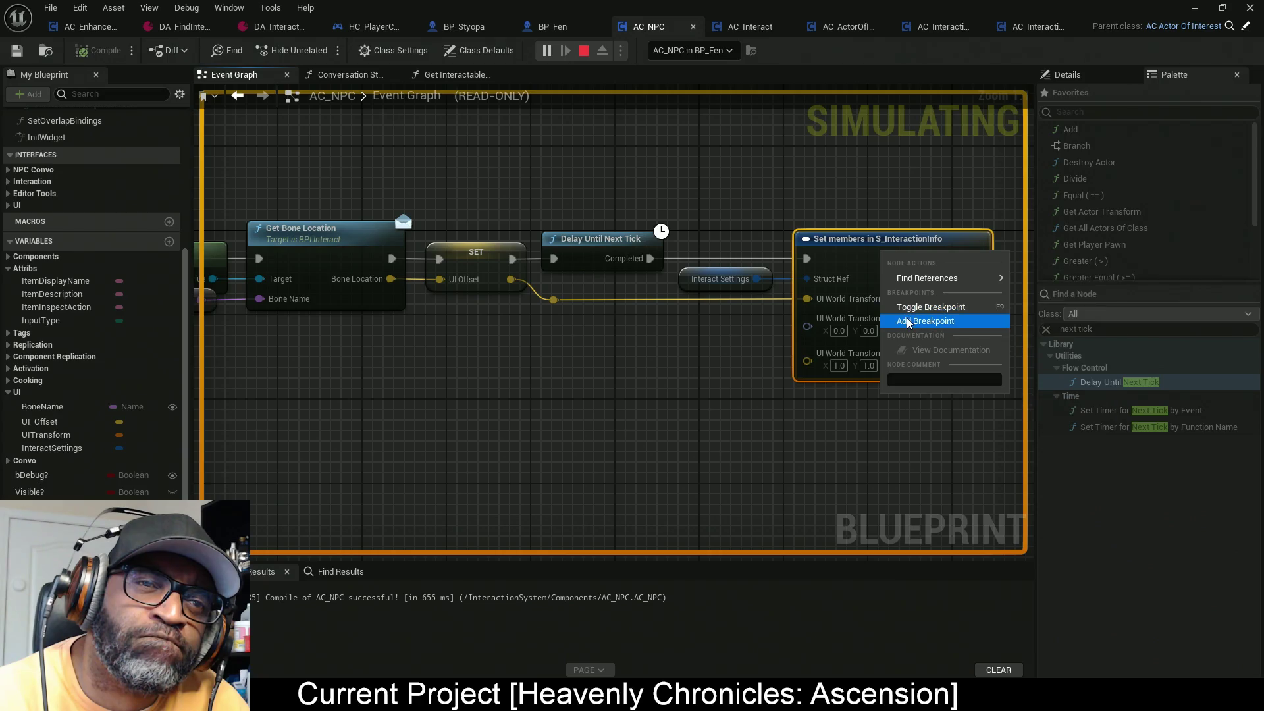
left_click(926, 322)
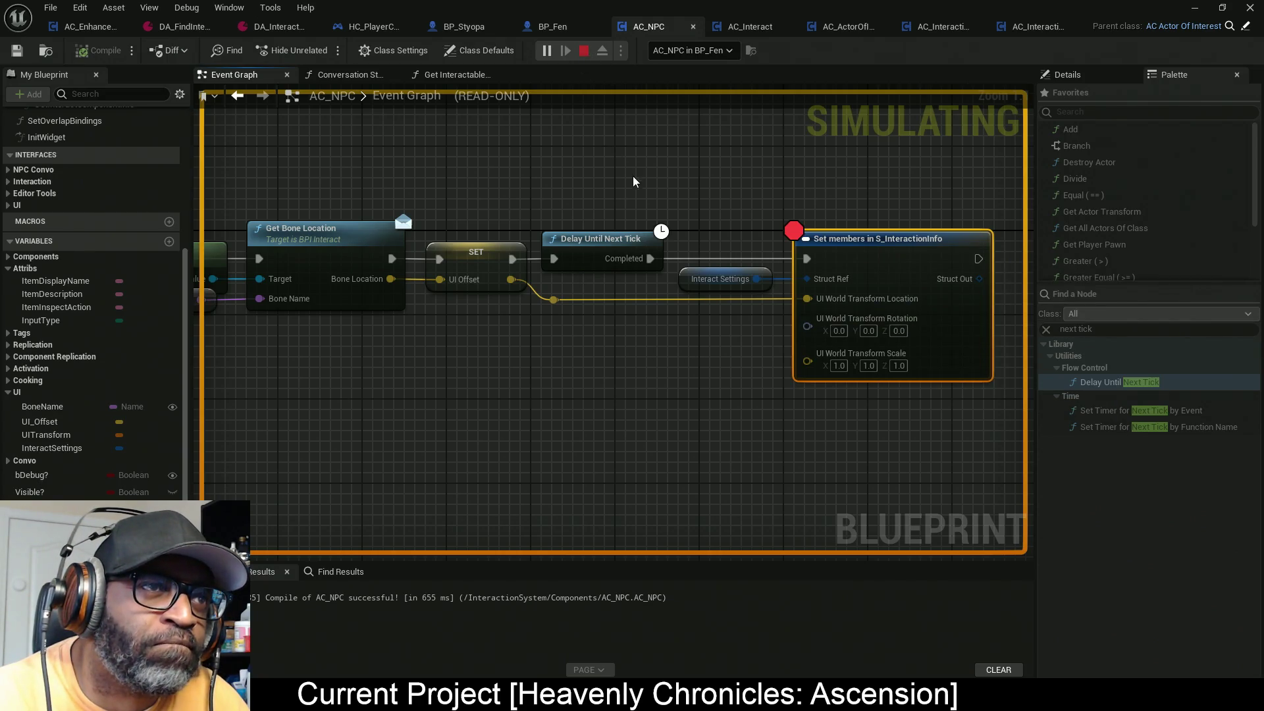
key("Escape")
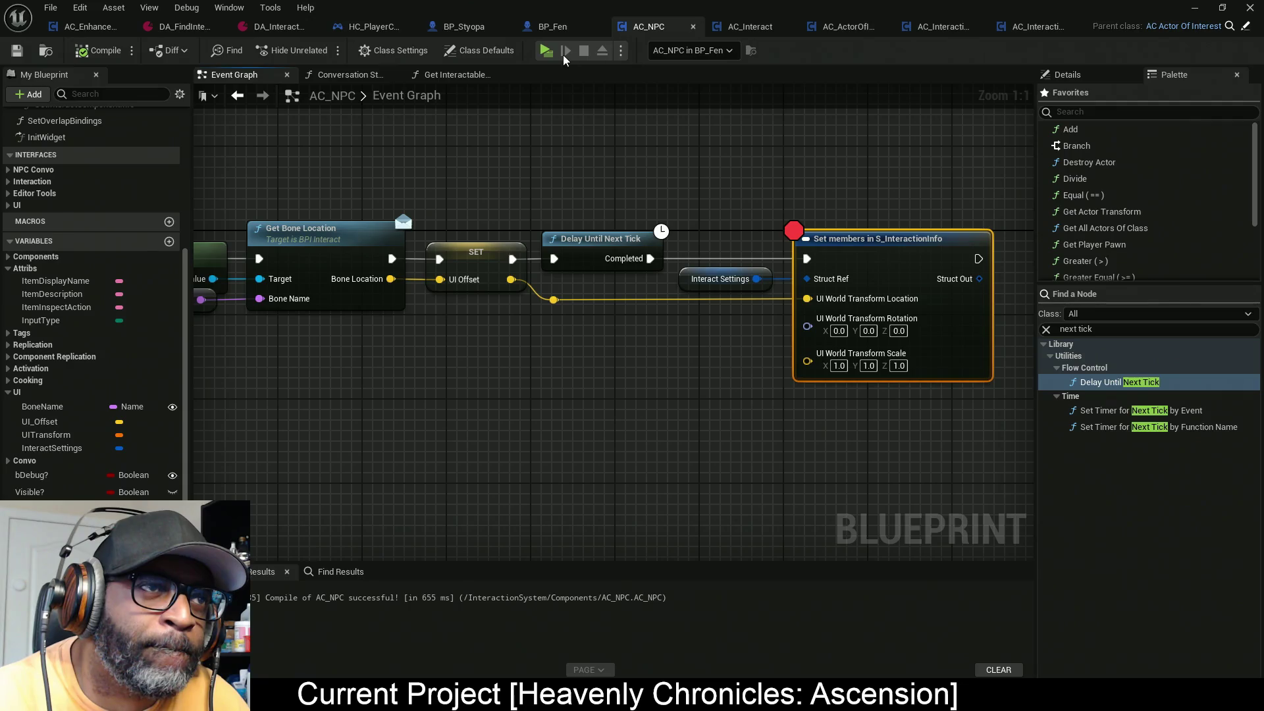
key("alt+s")
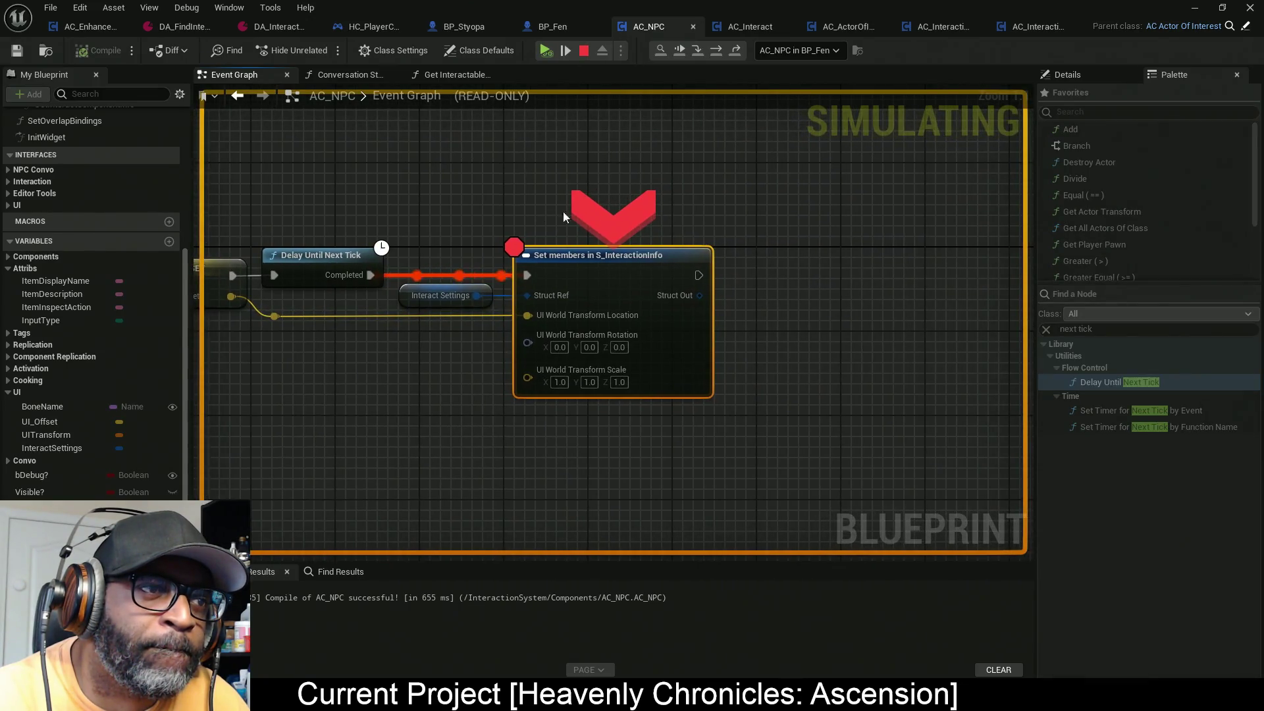
Step: Read the Get Bone Location and SET pin values, finding that Bone Location is zero
mouse_move(773, 172)
left_mouse_down()
mouse_move(583, 279)
mouse_move(731, 274)
left_mouse_up()
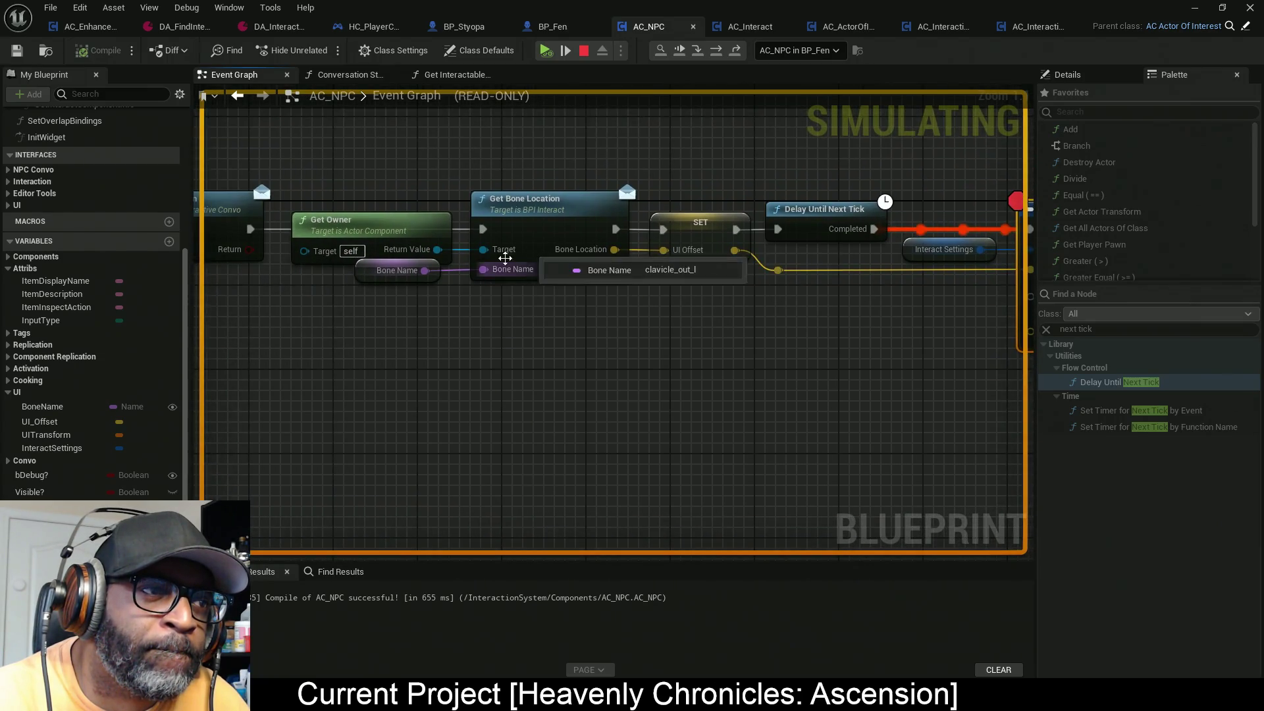
mouse_move(487, 250)
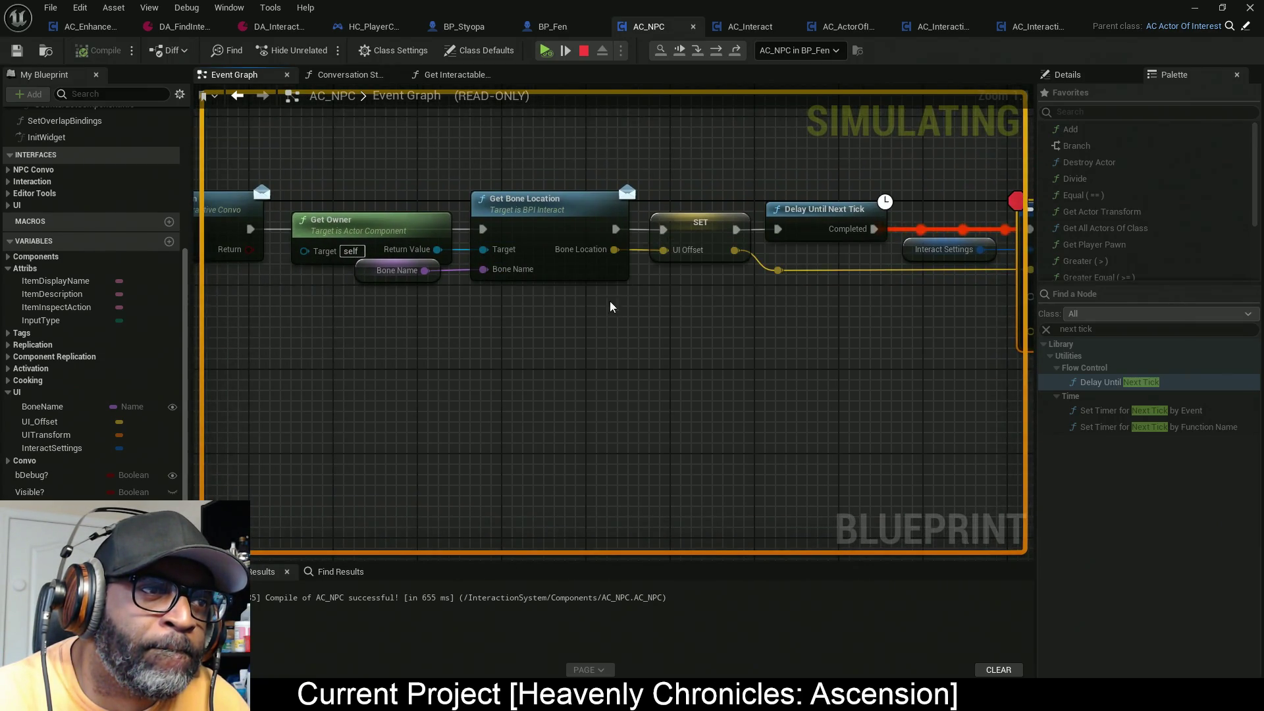
mouse_move(604, 248)
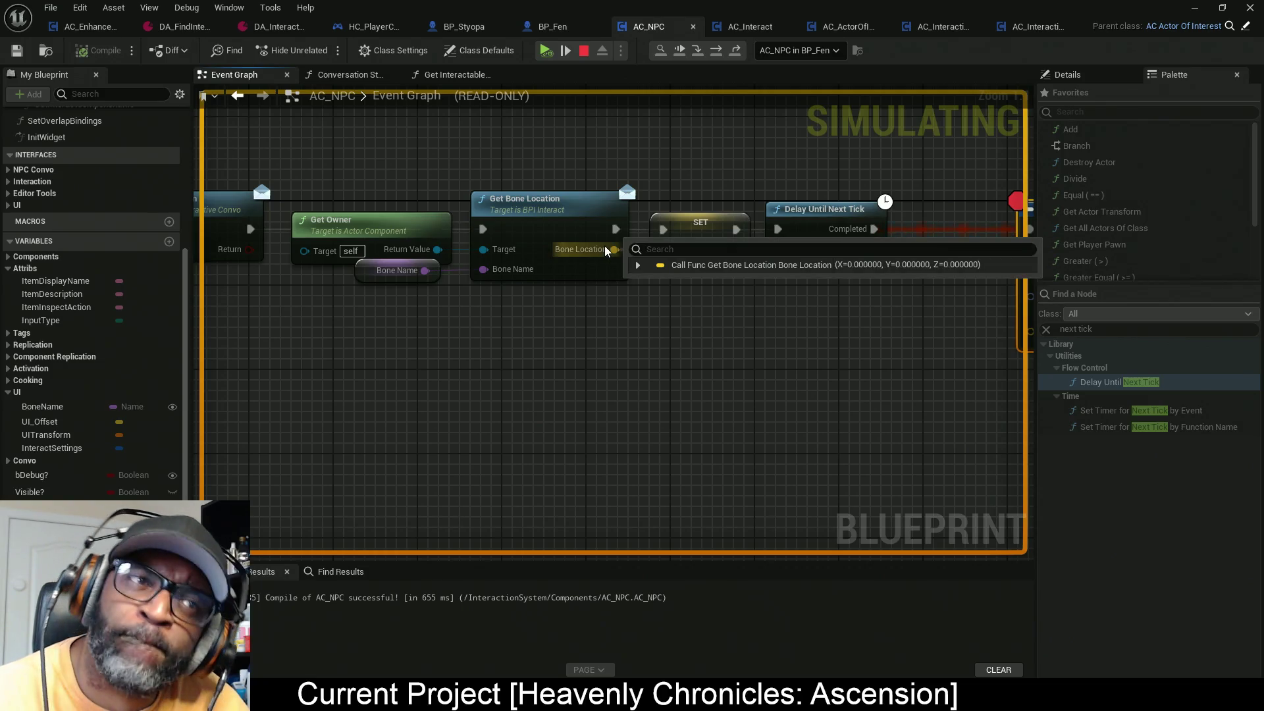
mouse_move(731, 248)
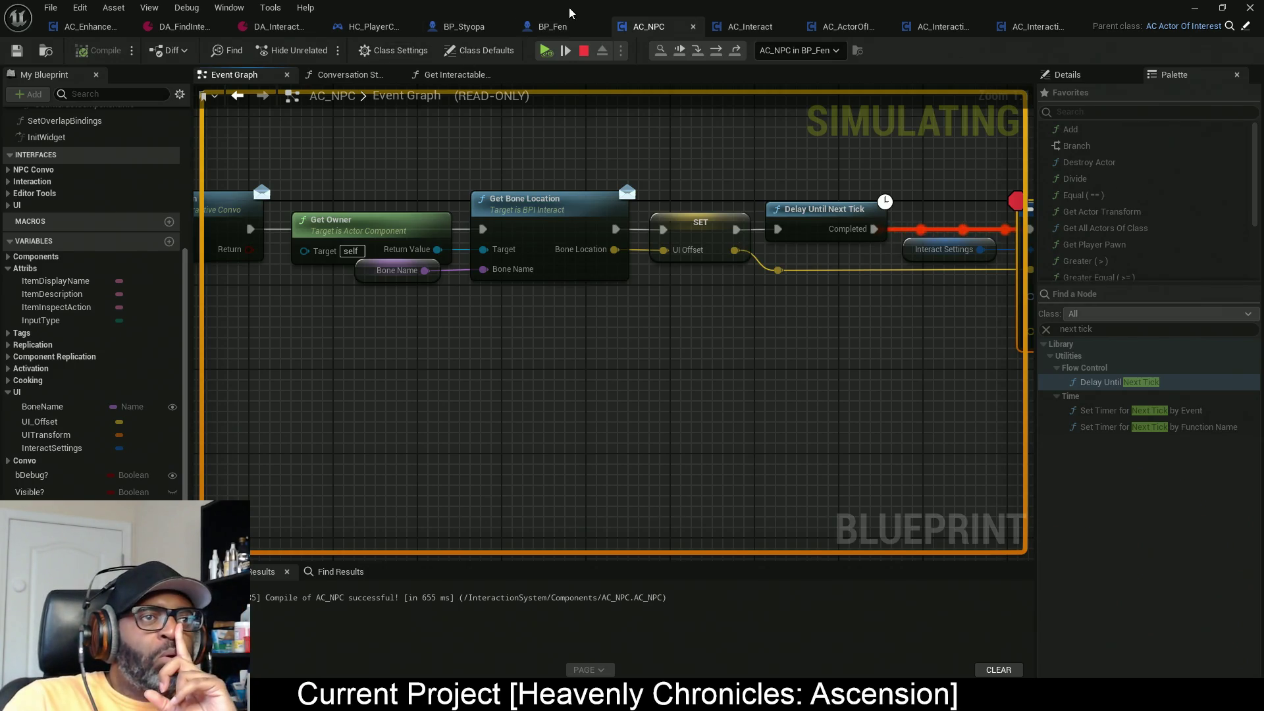
left_click(557, 27)
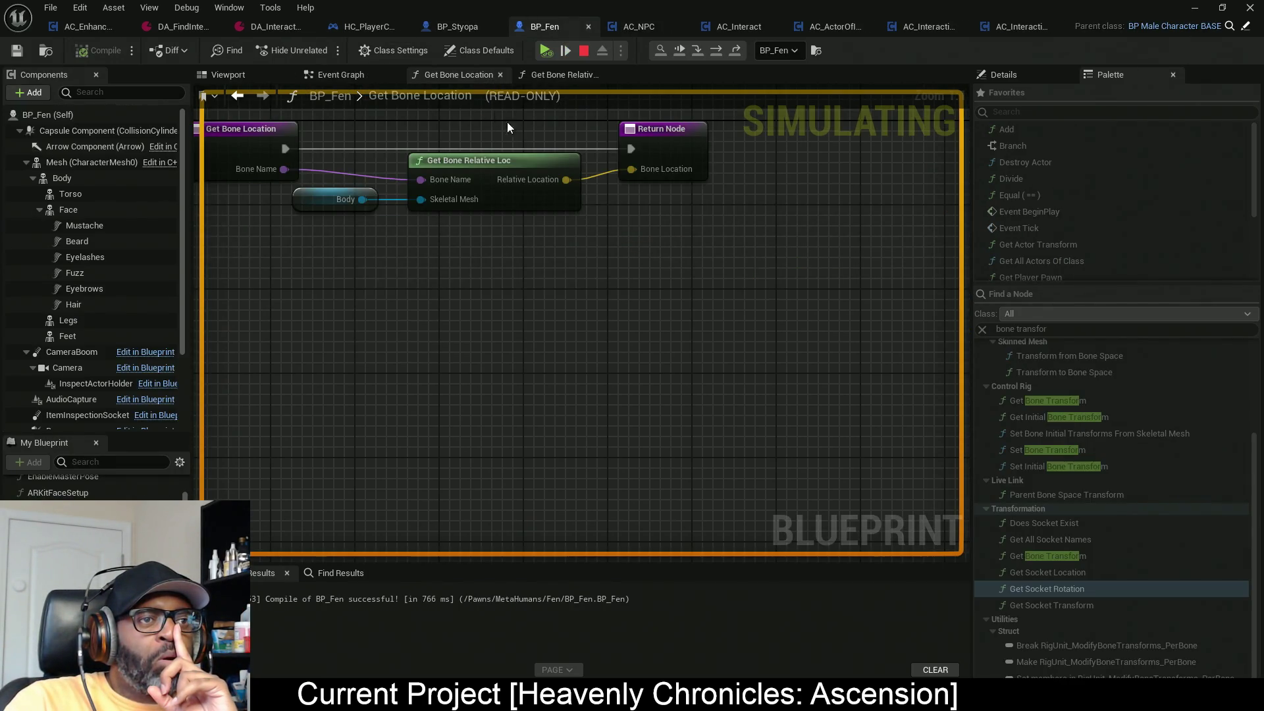
Step: Add a breakpoint on the Return Node of BP_Fen's Get Bone Location graph
mouse_move(492, 238)
left_mouse_down()
mouse_move(480, 245)
mouse_move(498, 277)
left_mouse_up()
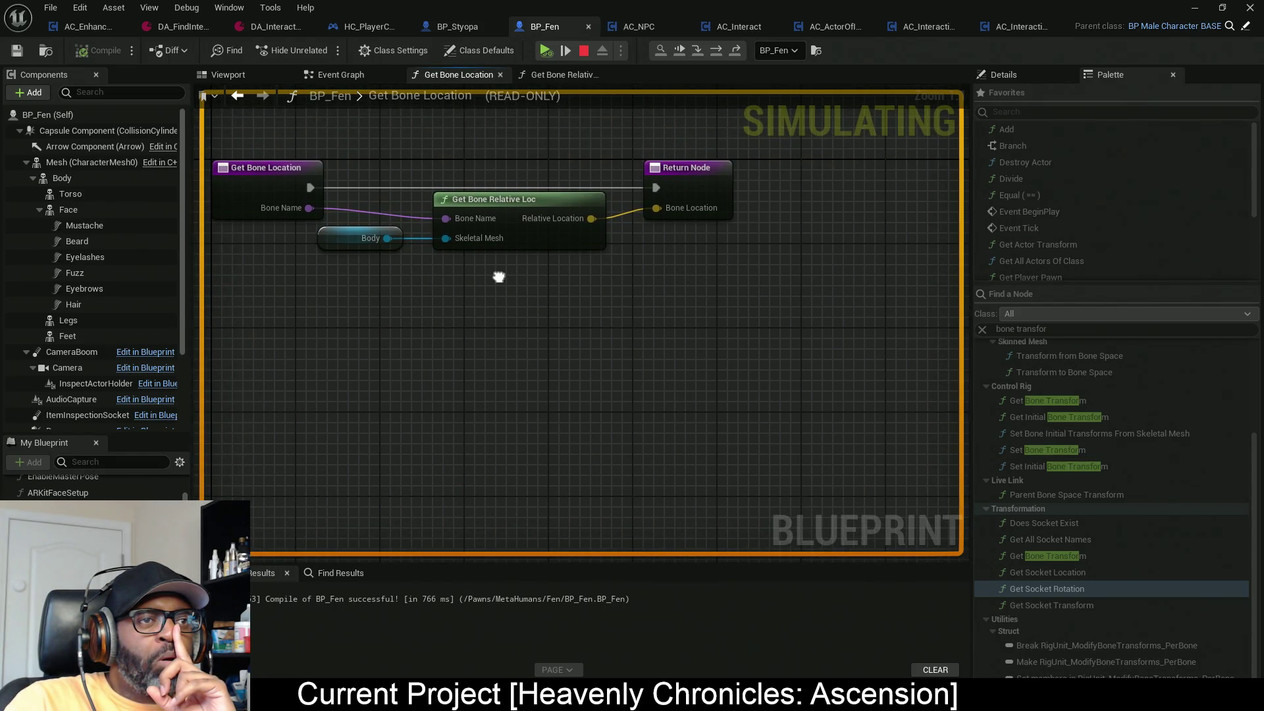
left_click_drag(498, 277, 498, 278)
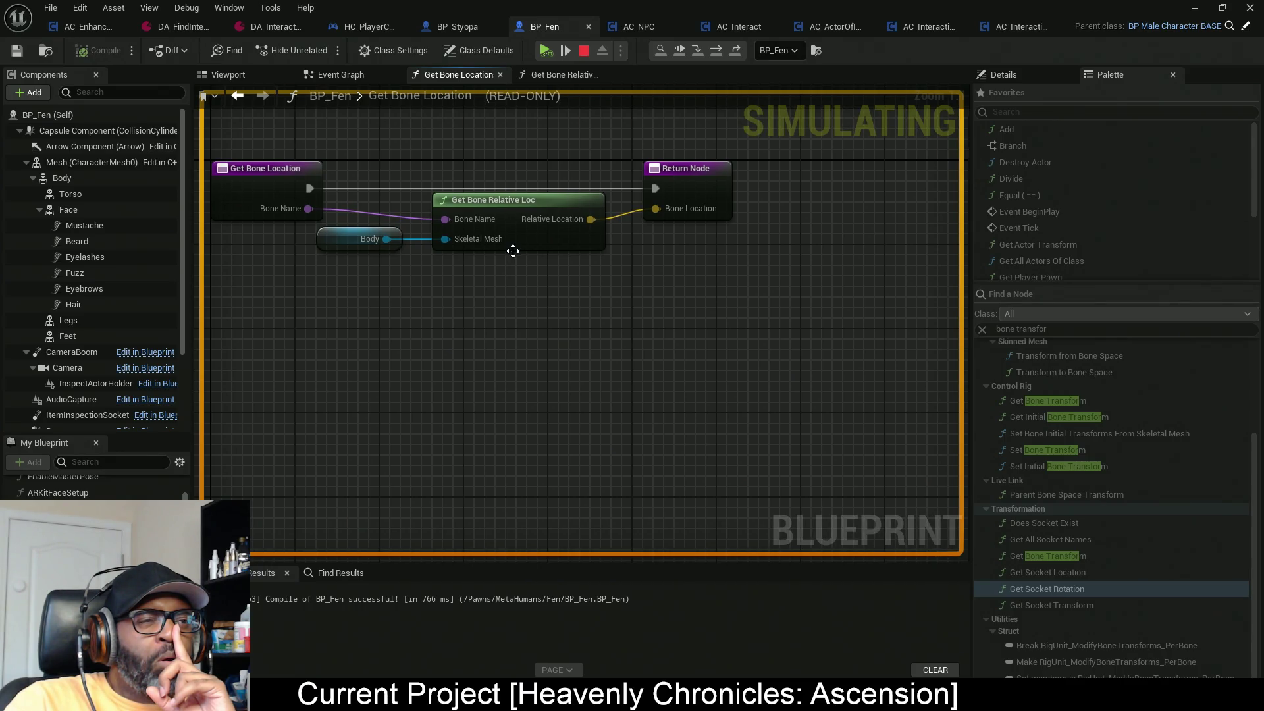
right_click(703, 187)
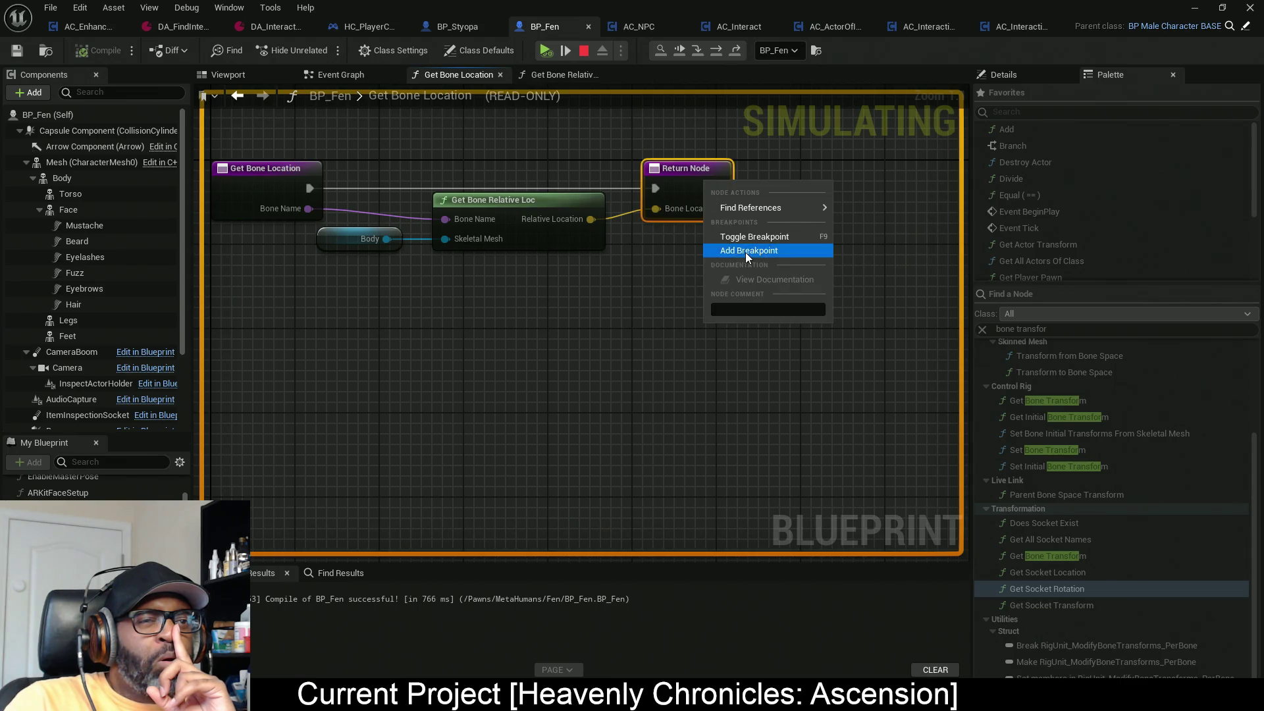
left_click(746, 253)
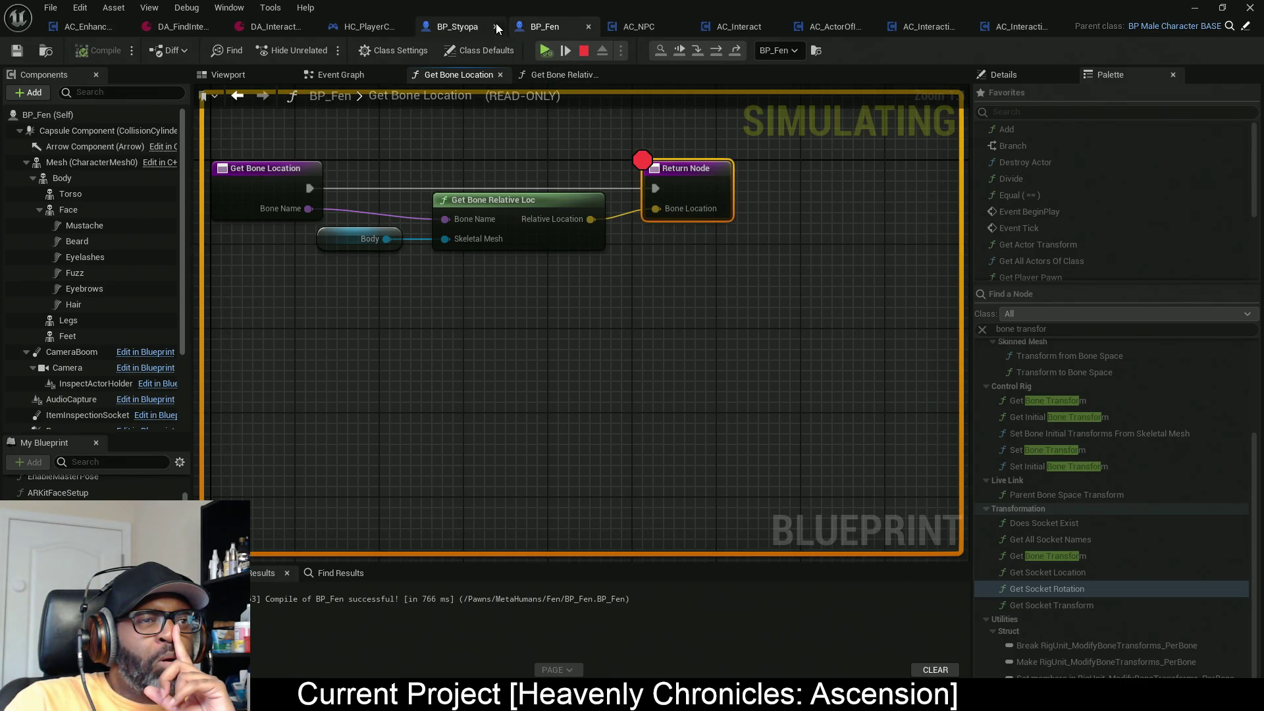
Step: Remove the Set members breakpoint in the AC_NPC blueprint
left_click(646, 26)
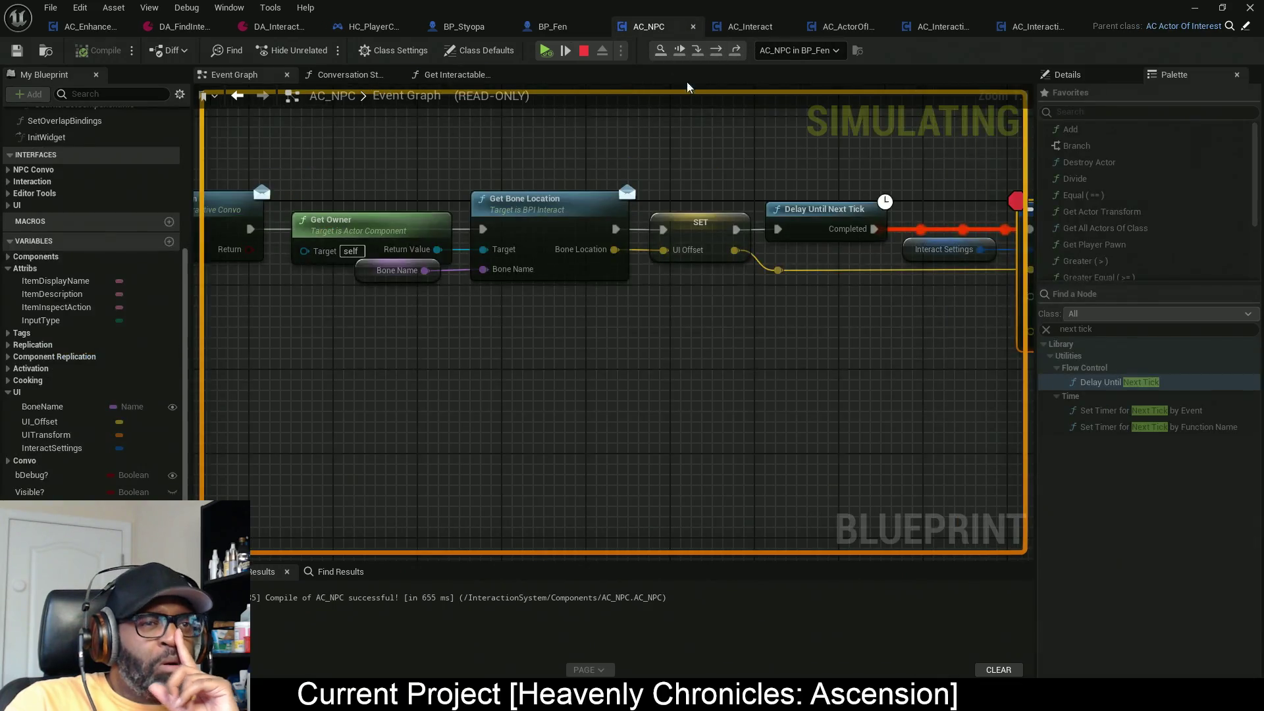
right_click(882, 255)
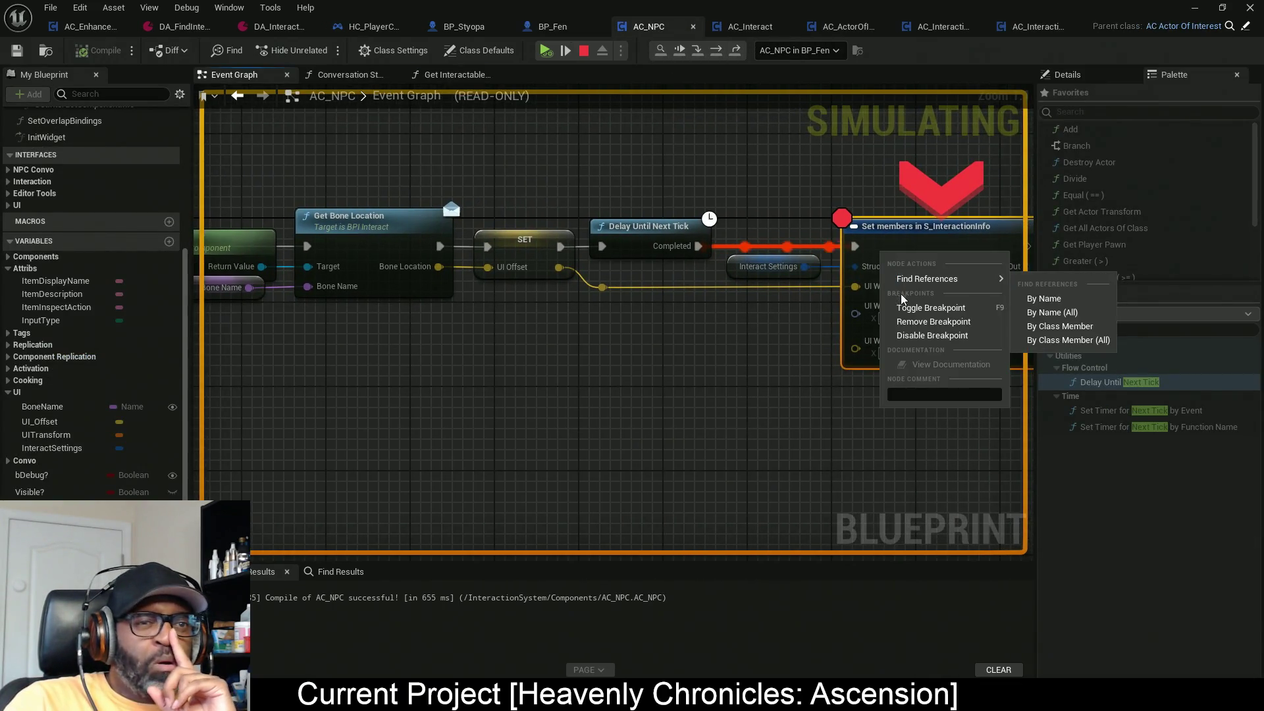
left_click(934, 321)
left_click_drag(714, 324, 597, 328)
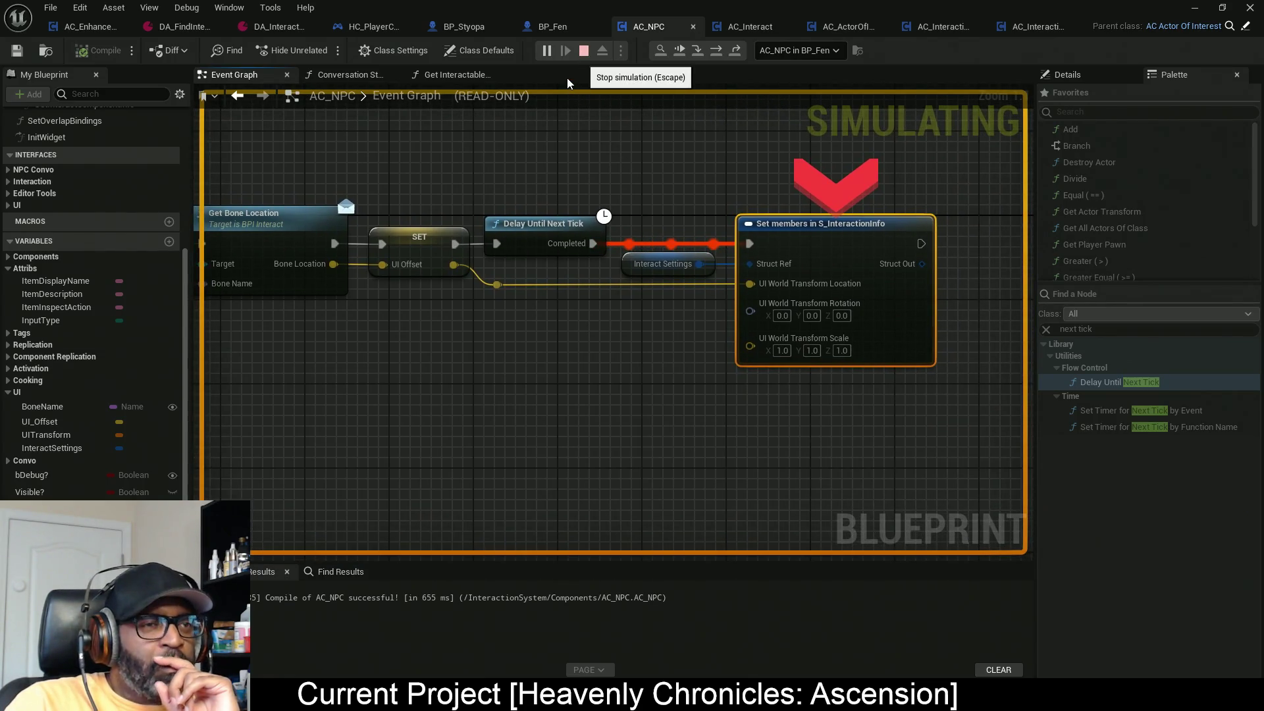
Step: Rerun the simulation until Fen's Return Node breakpoint is hit, then stop it
key("Escape")
left_click(546, 51)
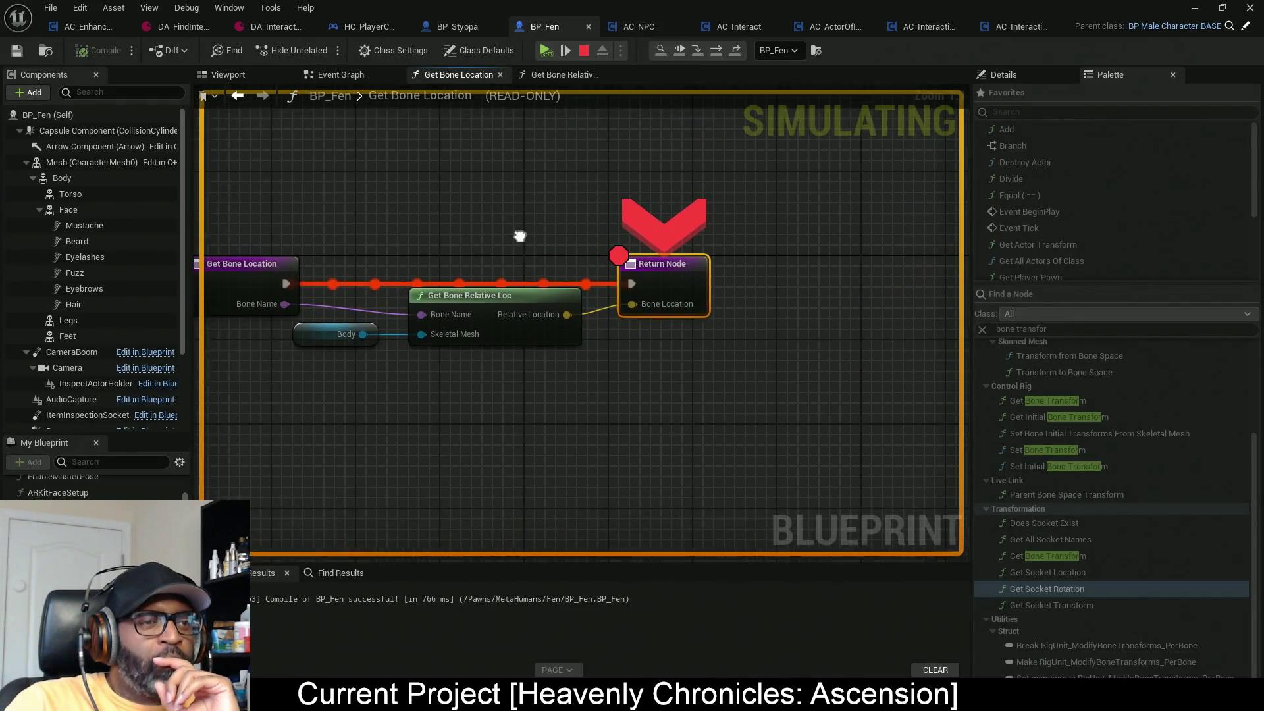
mouse_move(563, 317)
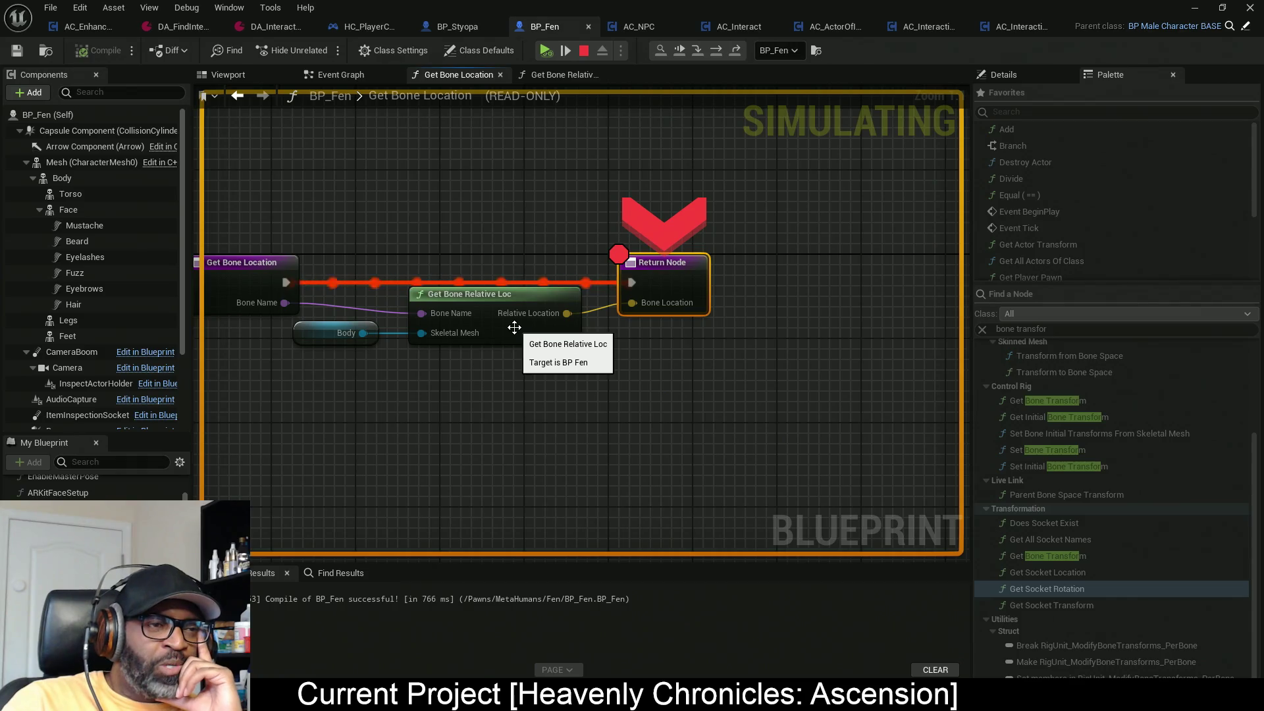
left_click(588, 50)
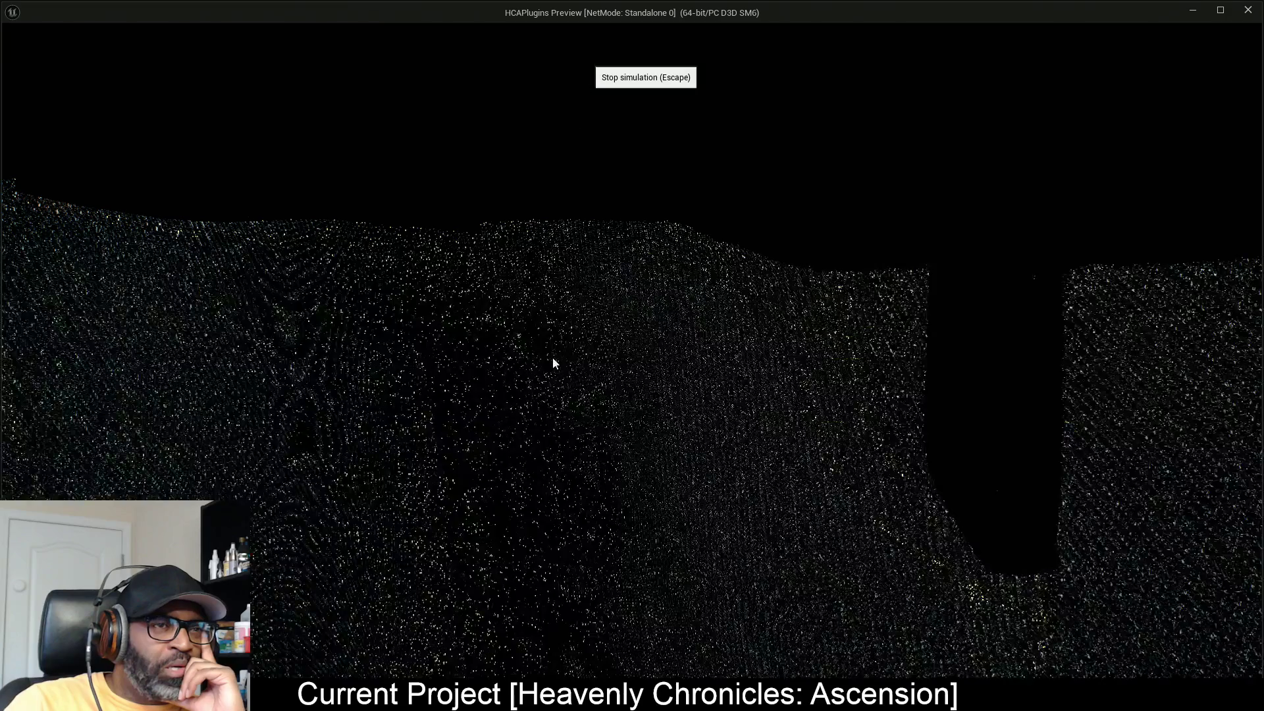
key("Escape")
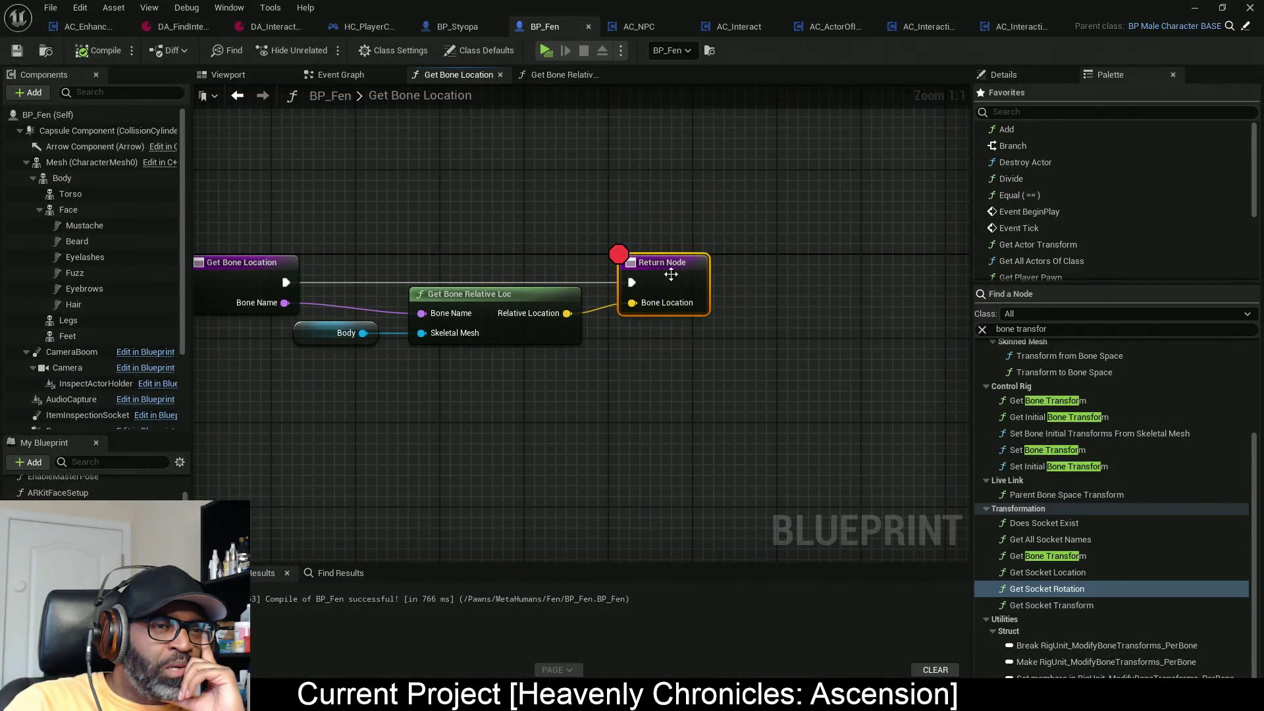
Step: Remove the Return Node breakpoint, look over the Get Bone Relative Loc graph, then return to Get Bone Location
right_click(671, 275)
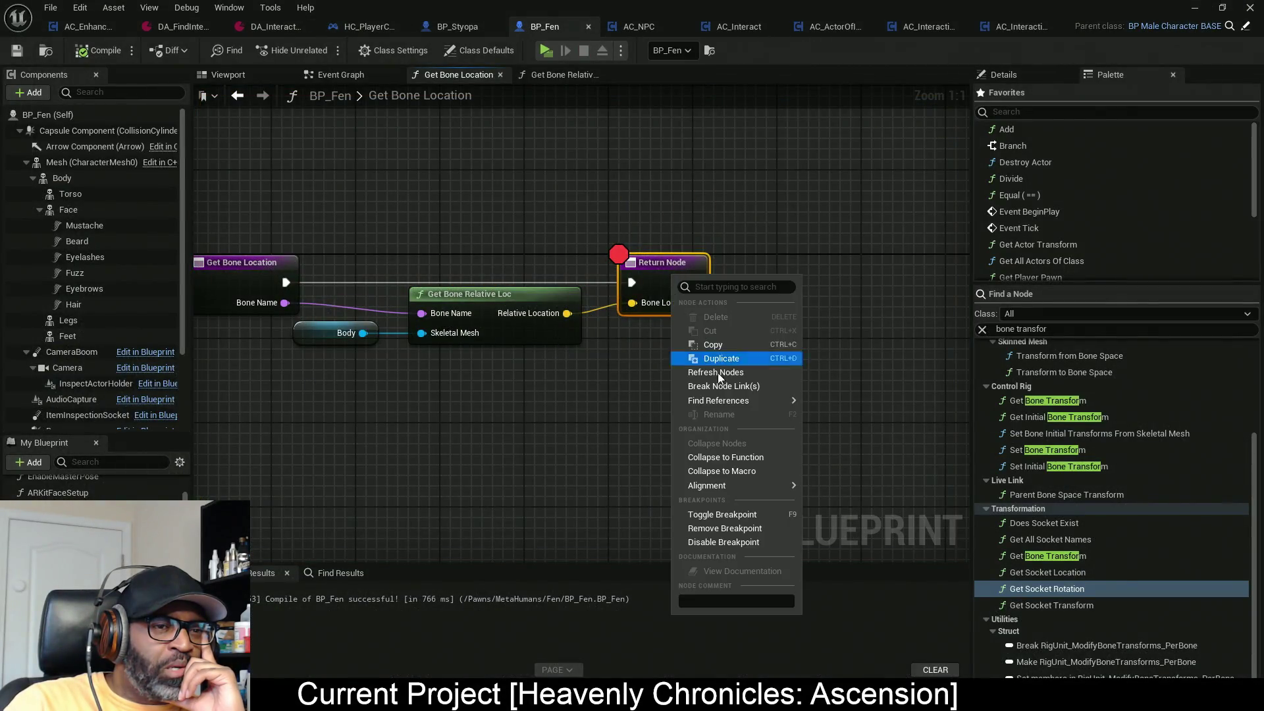
left_click(738, 531)
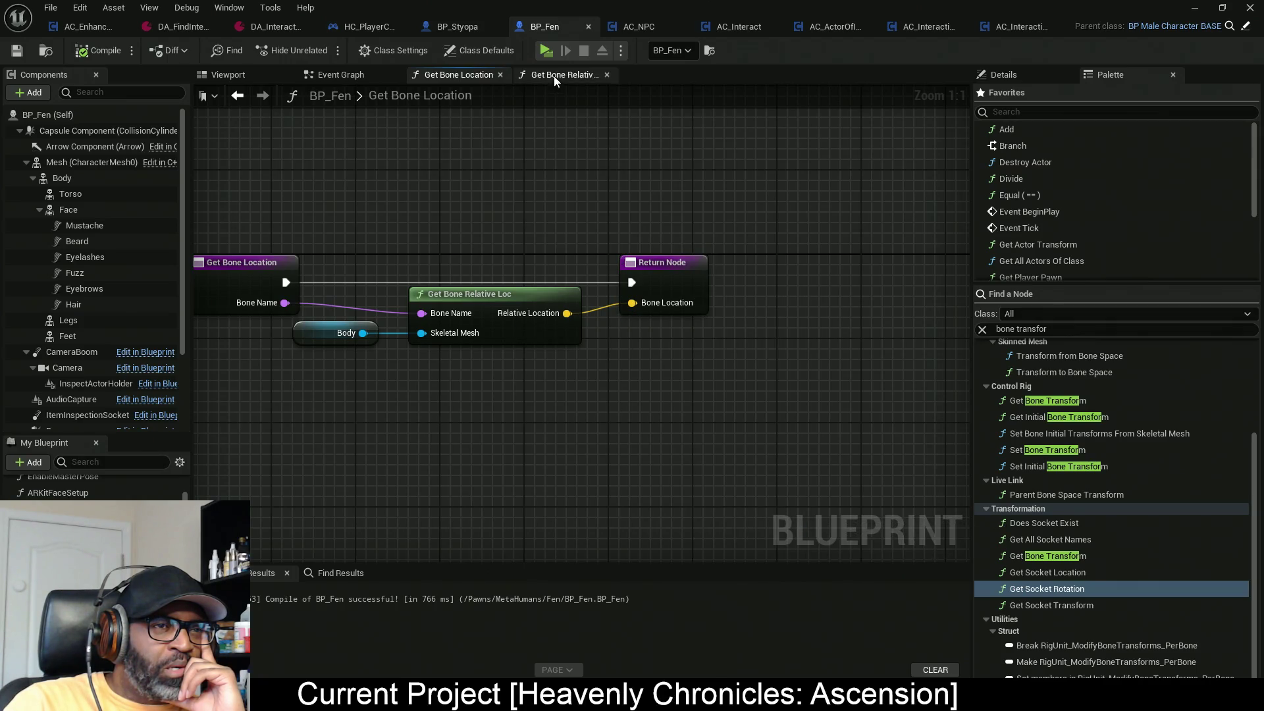
left_click(554, 77)
left_click_drag(651, 315, 547, 291)
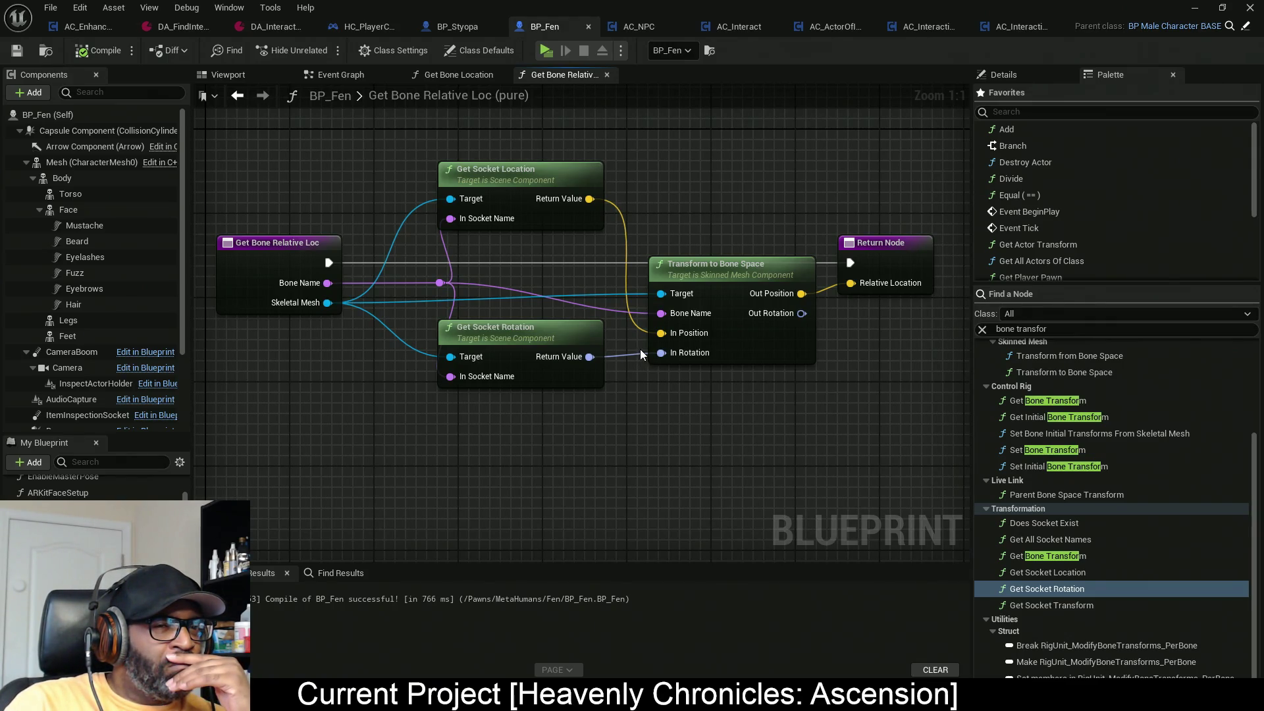
left_click(466, 77)
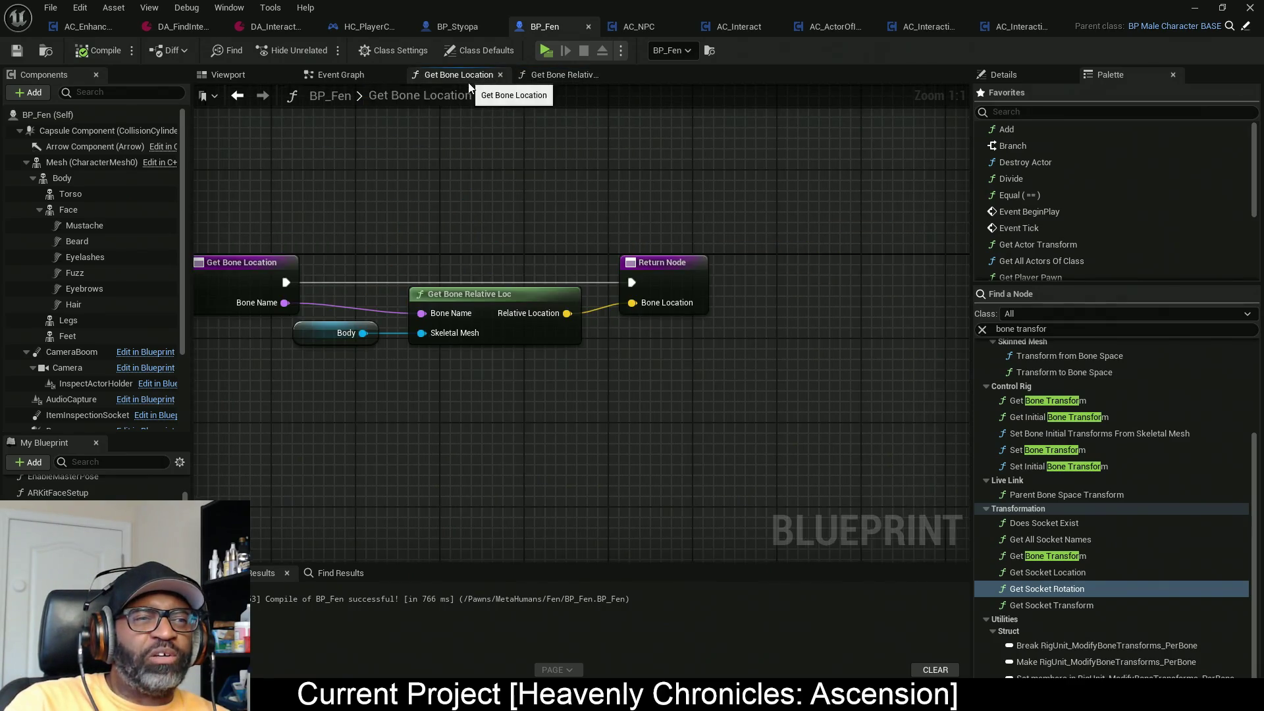
Step: Uncheck Pure on Get Bone Relative Loc so it becomes a non-pure function
left_click_drag(484, 224, 511, 457)
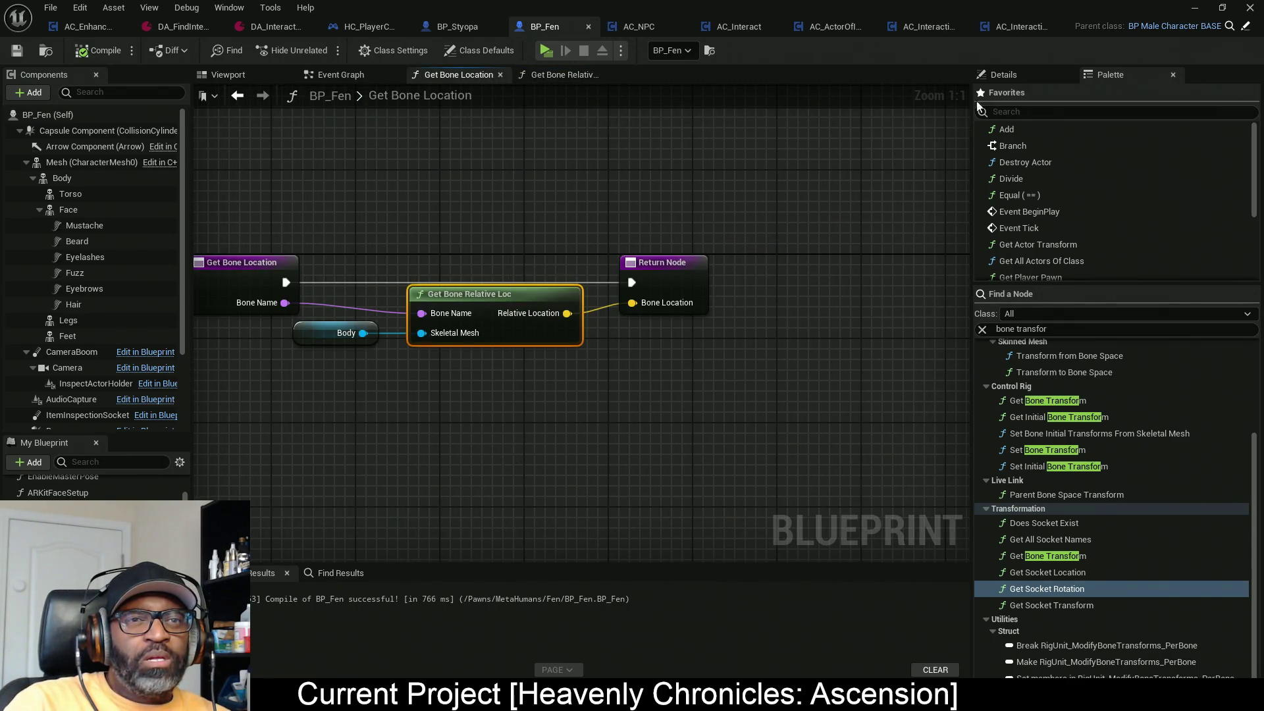
left_click(1007, 74)
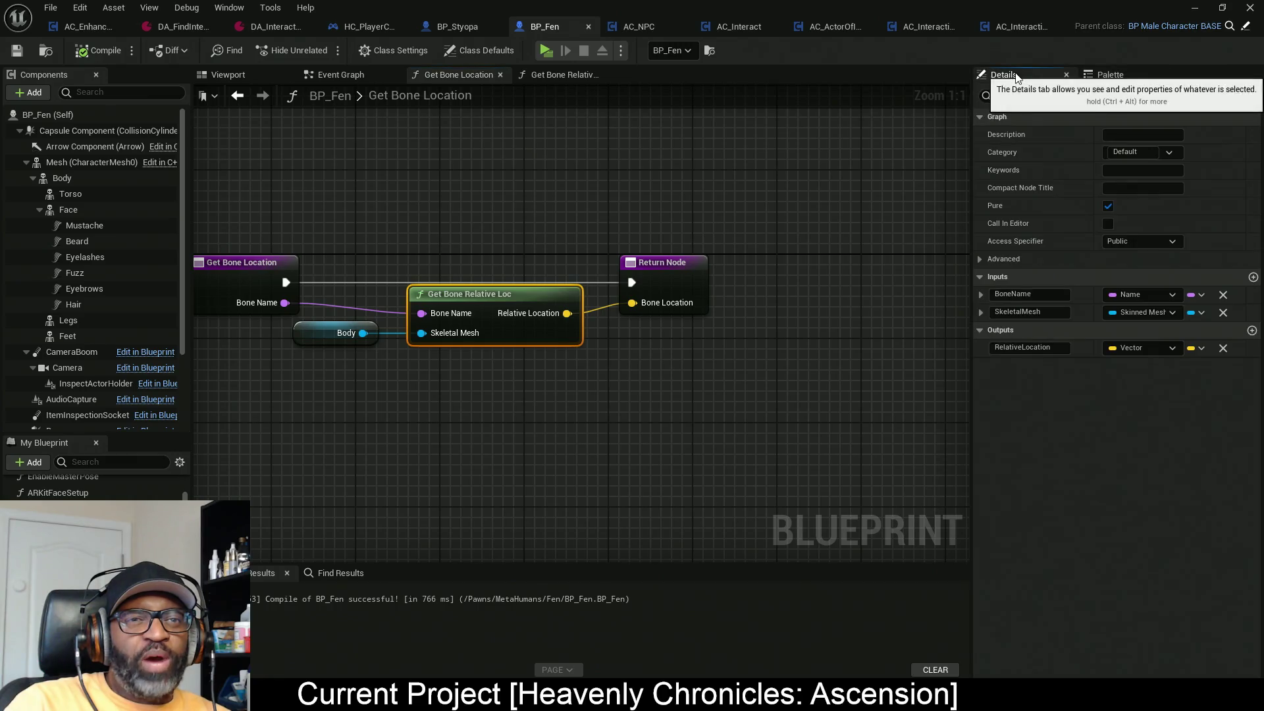
left_click(1109, 206)
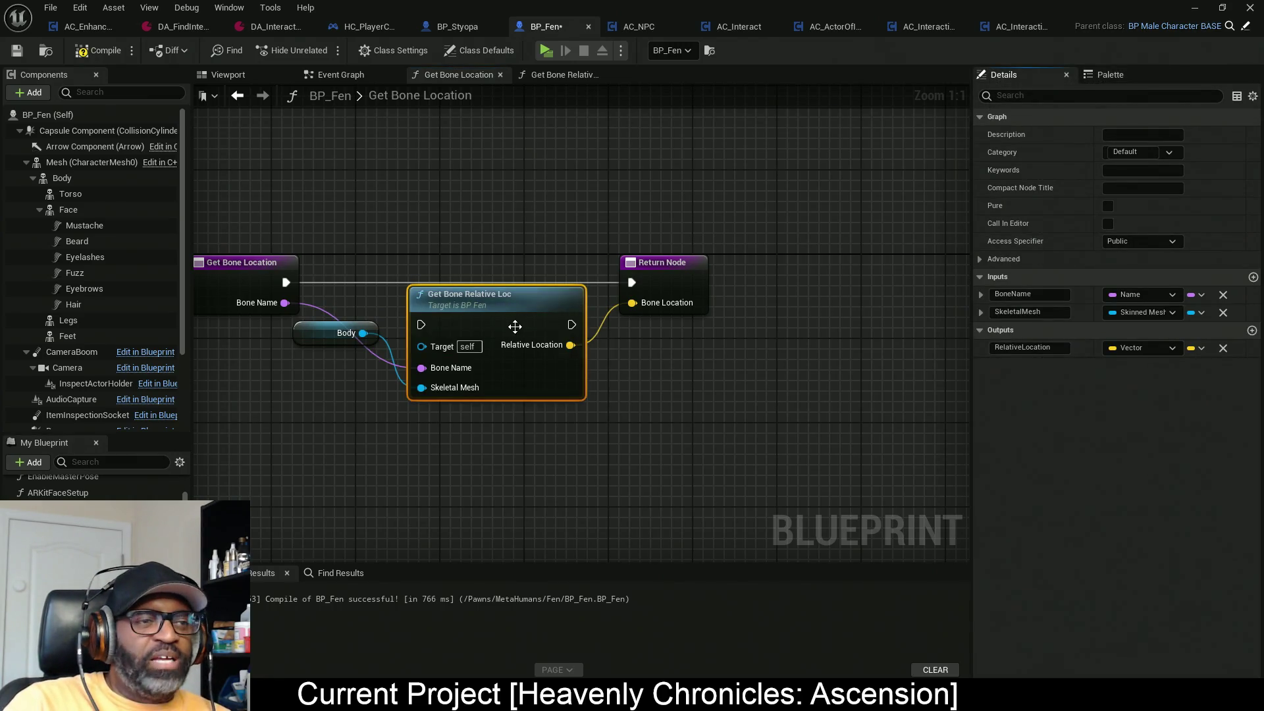
Step: Wire Get Bone Relative Loc's exec pins between the function entry and the Return Node
left_click_drag(515, 327, 504, 284)
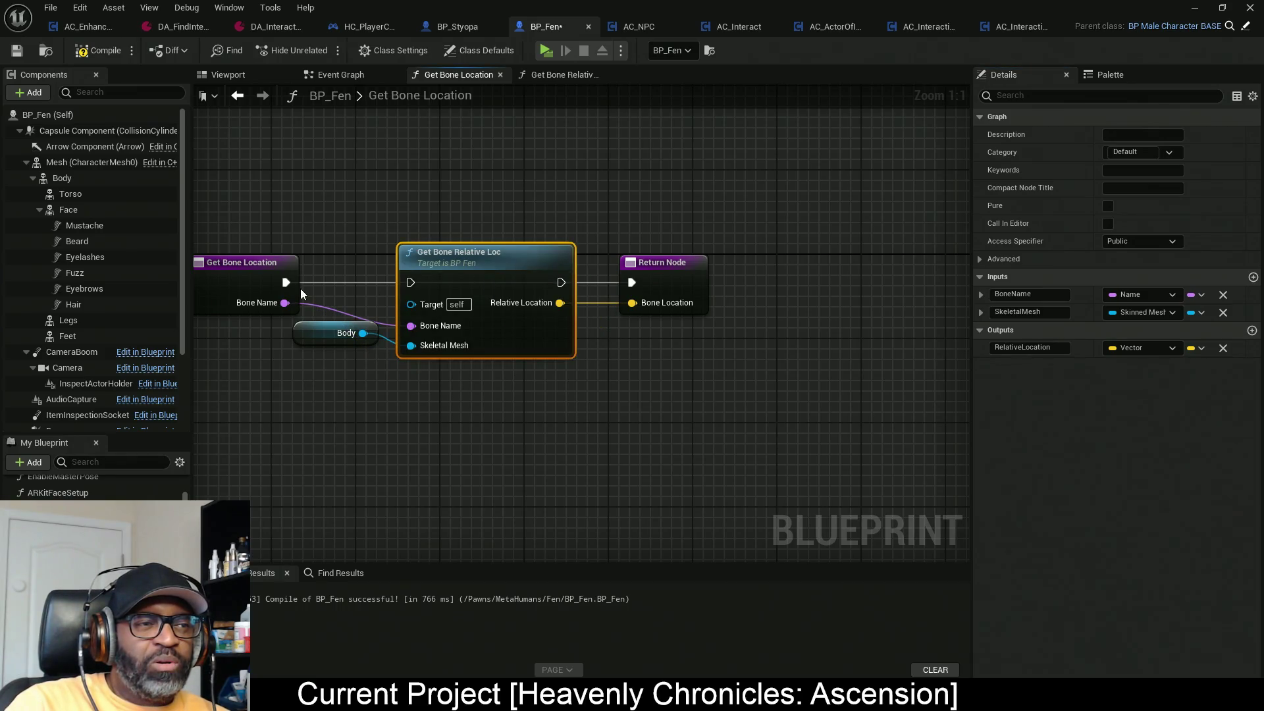
left_click_drag(288, 287, 409, 283)
mouse_move(561, 283)
left_mouse_down()
mouse_move(650, 288)
mouse_move(634, 283)
left_mouse_up()
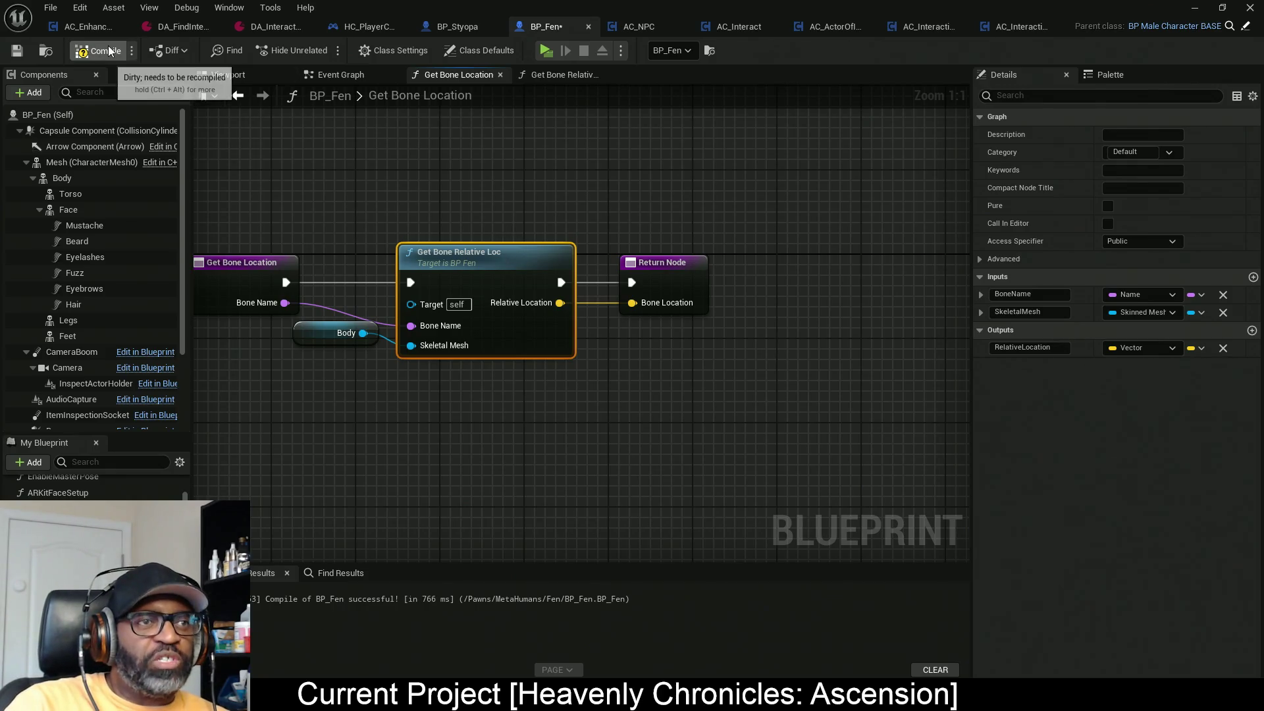
right_click(673, 274)
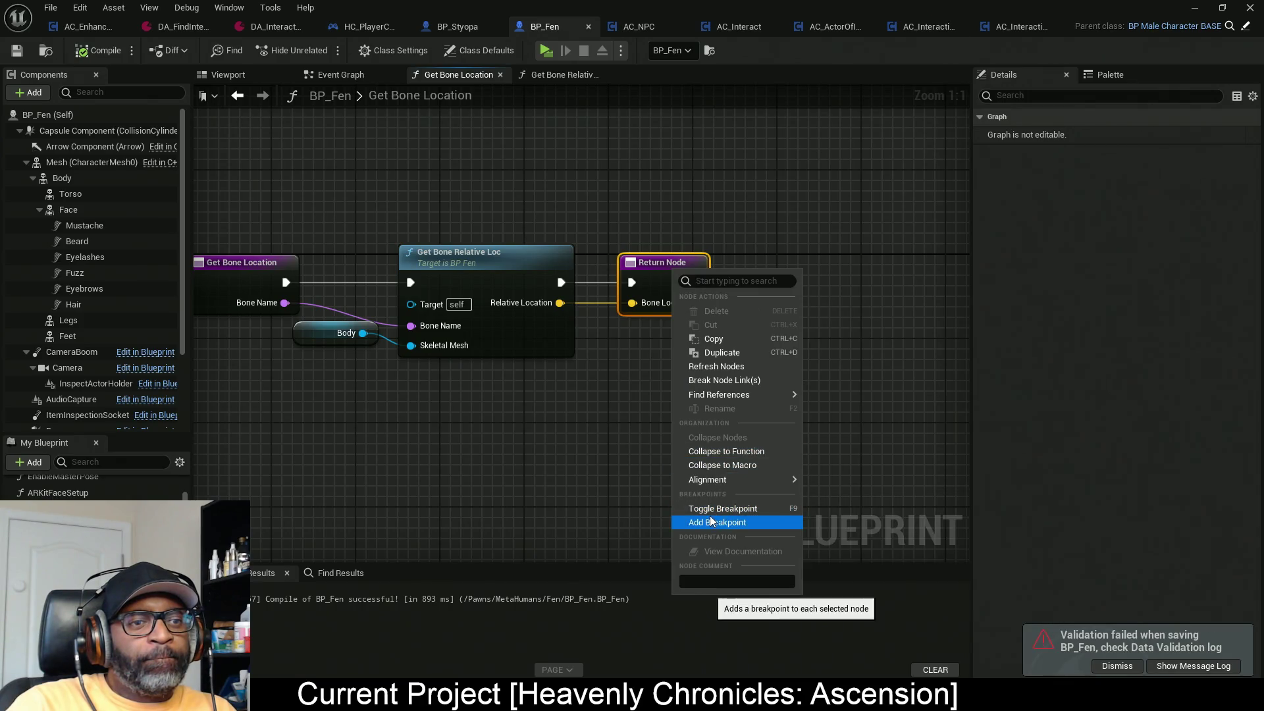
Step: Add a Return Node breakpoint, simulate to inspect its pin values, then stop
left_click(711, 522)
left_click(557, 51)
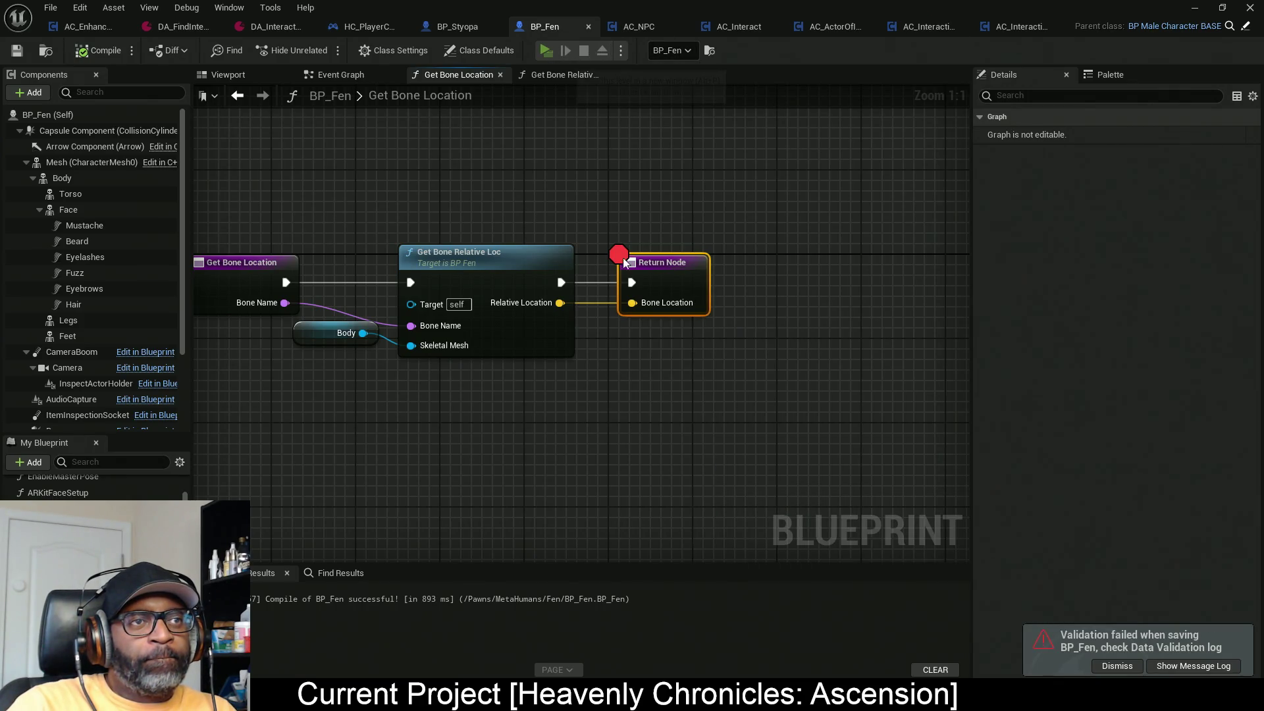
mouse_move(607, 300)
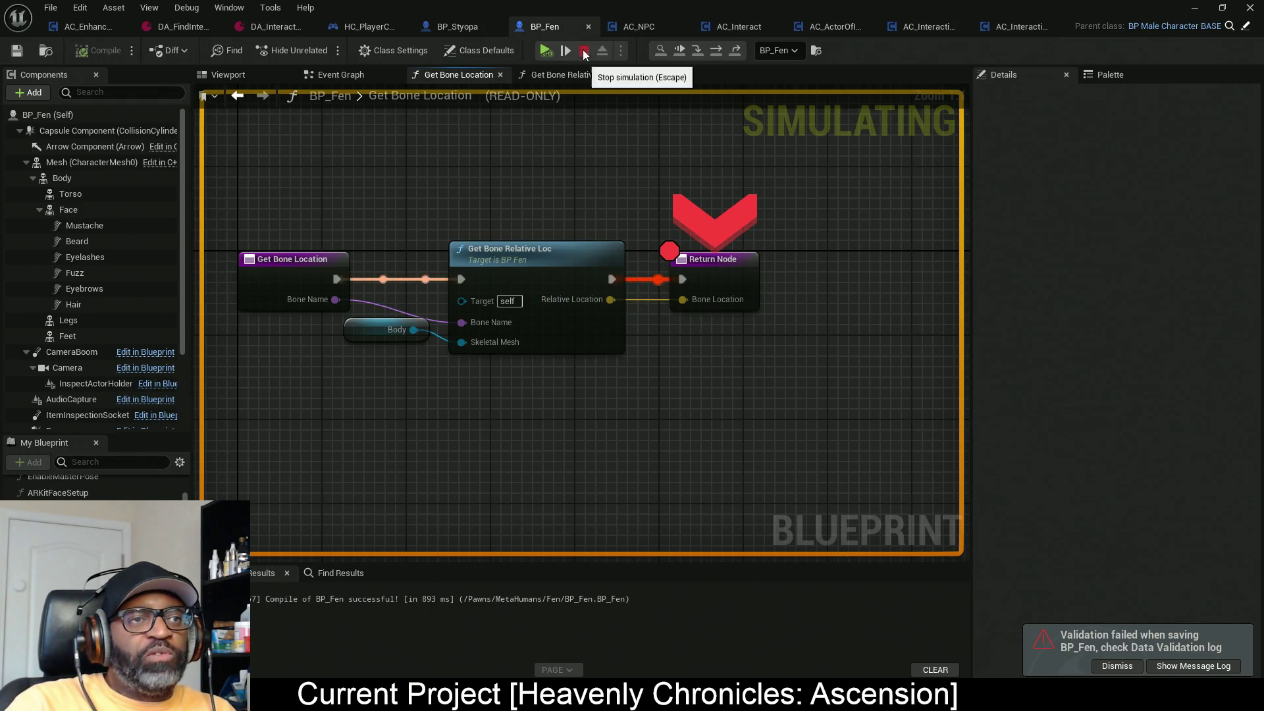
key("Escape")
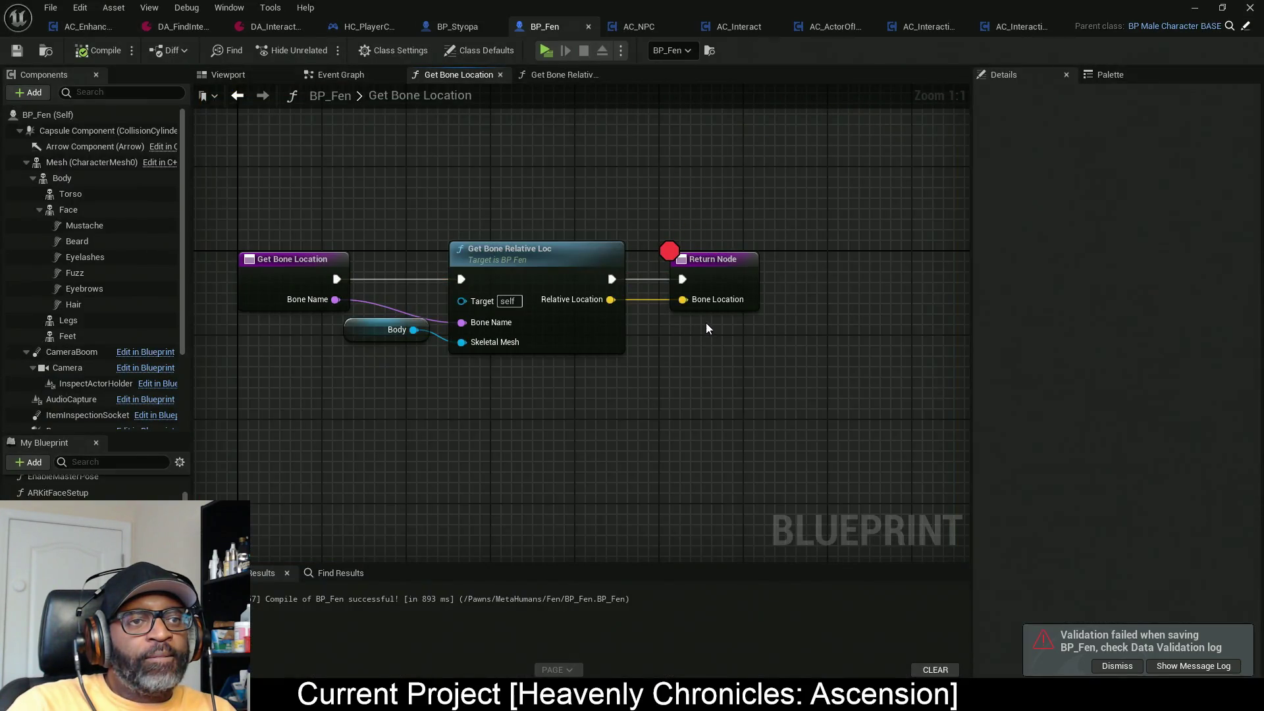
Step: Disable and remove the Return Node breakpoint, then move the Return Node further right
right_click(714, 289)
left_click(764, 549)
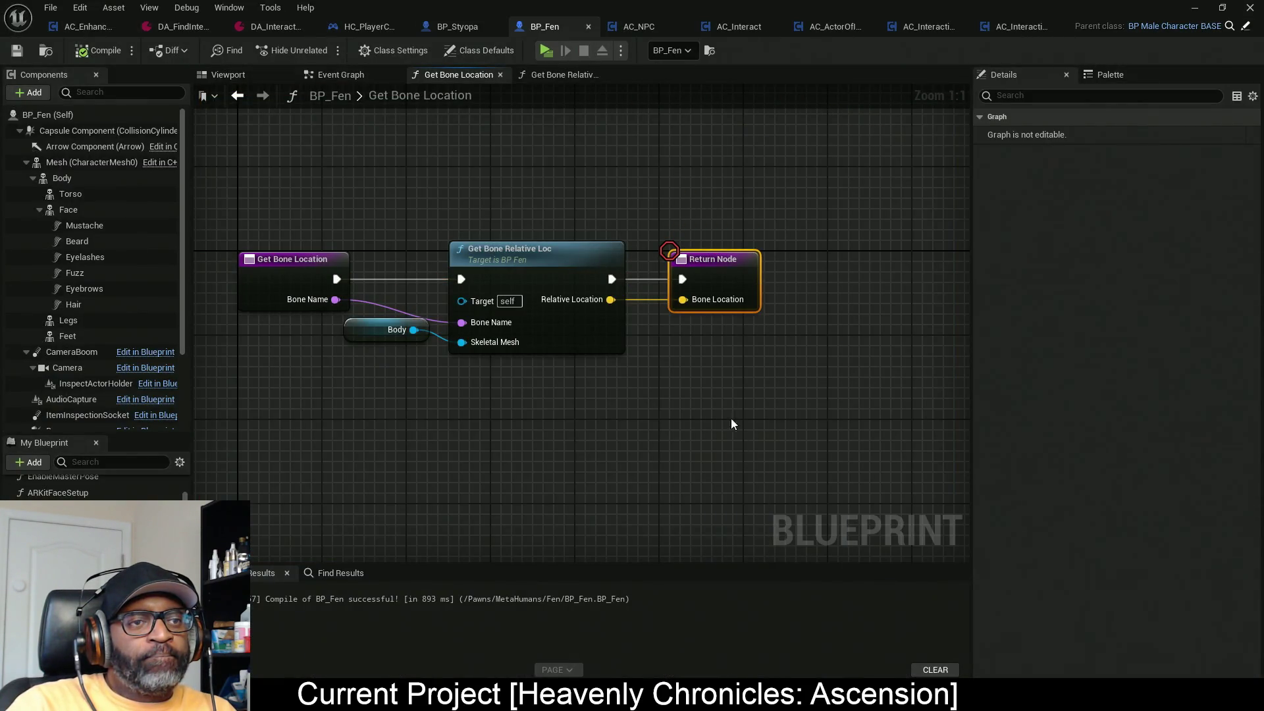
right_click(719, 284)
left_click(780, 534)
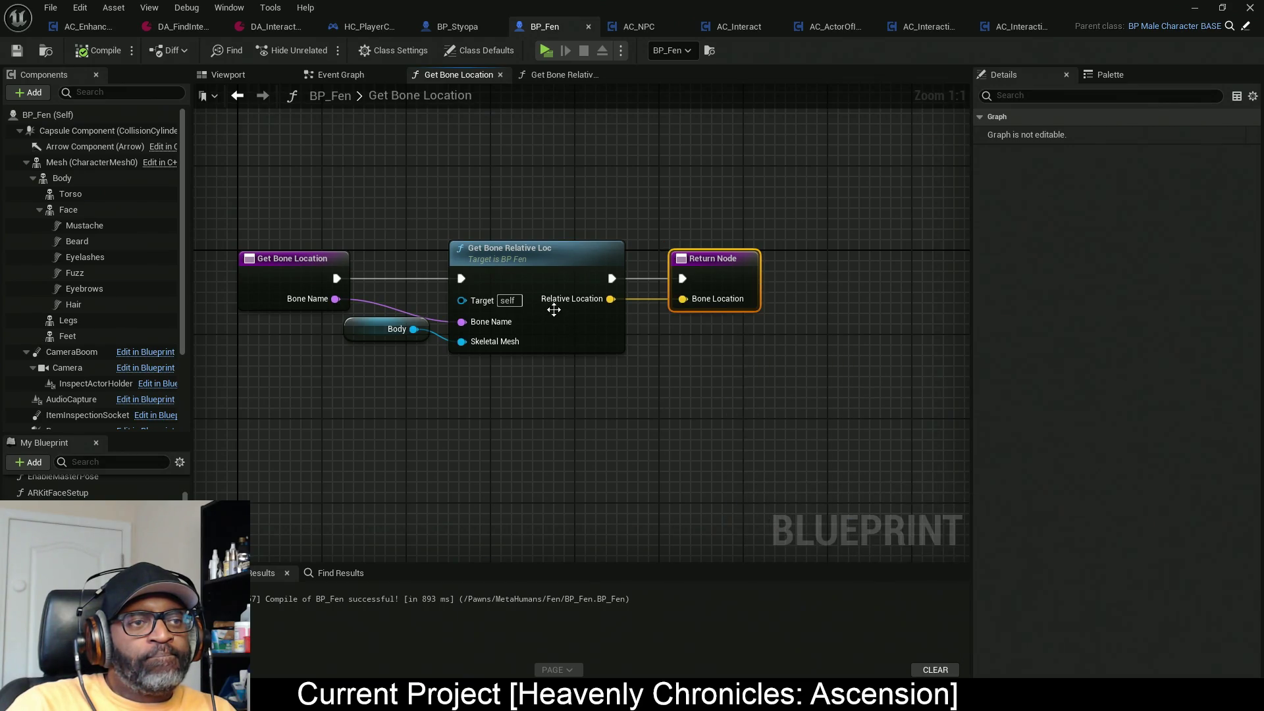
left_click_drag(718, 264, 867, 263)
left_click(578, 328)
double_click(577, 327)
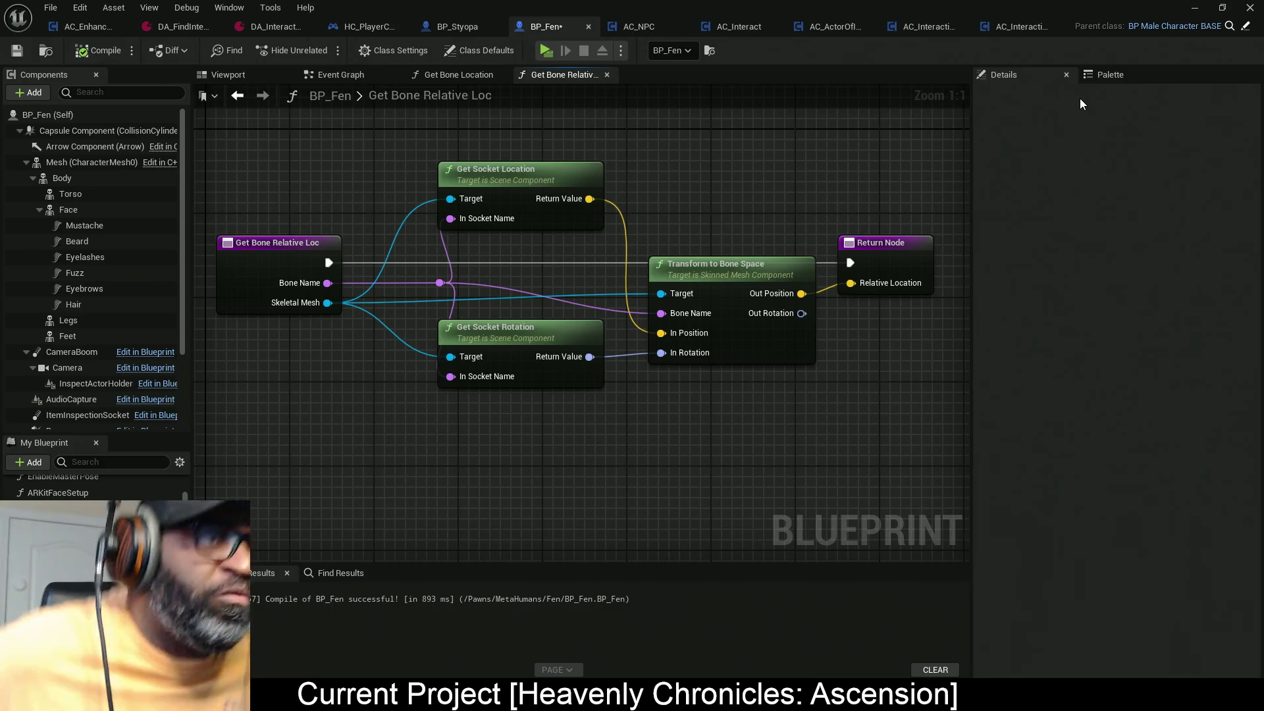
left_click(1113, 74)
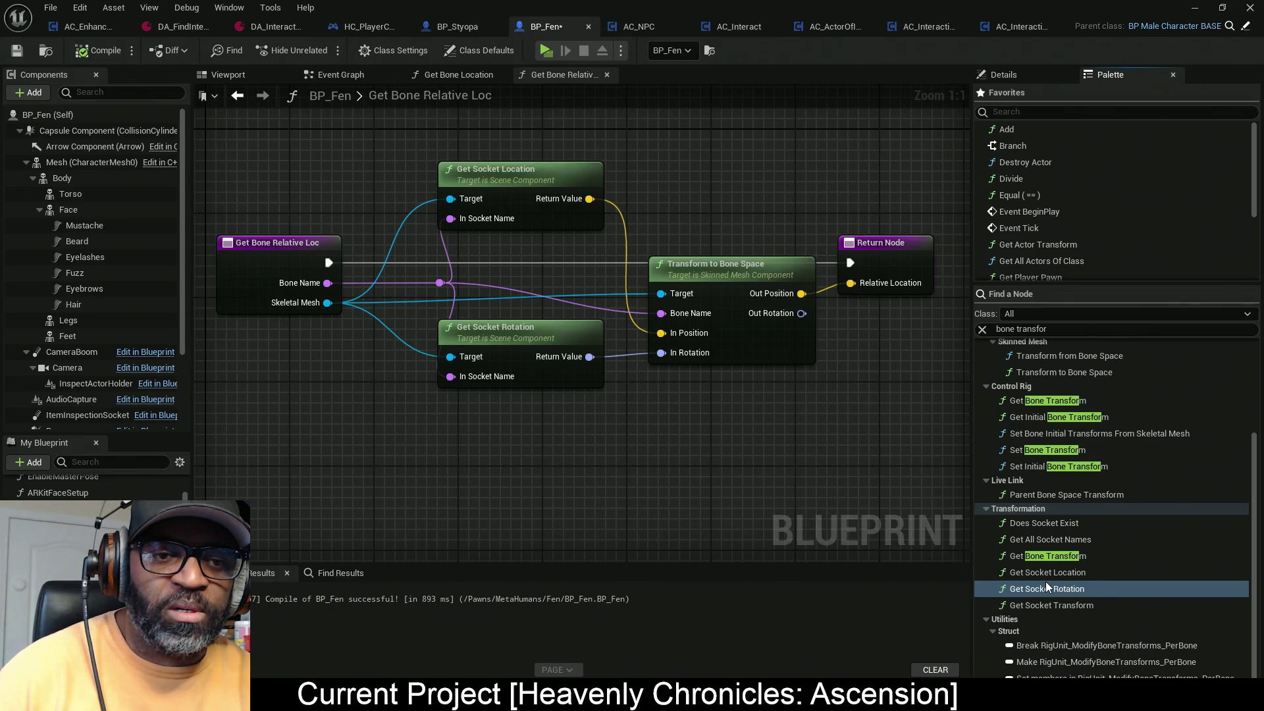
left_click(986, 619)
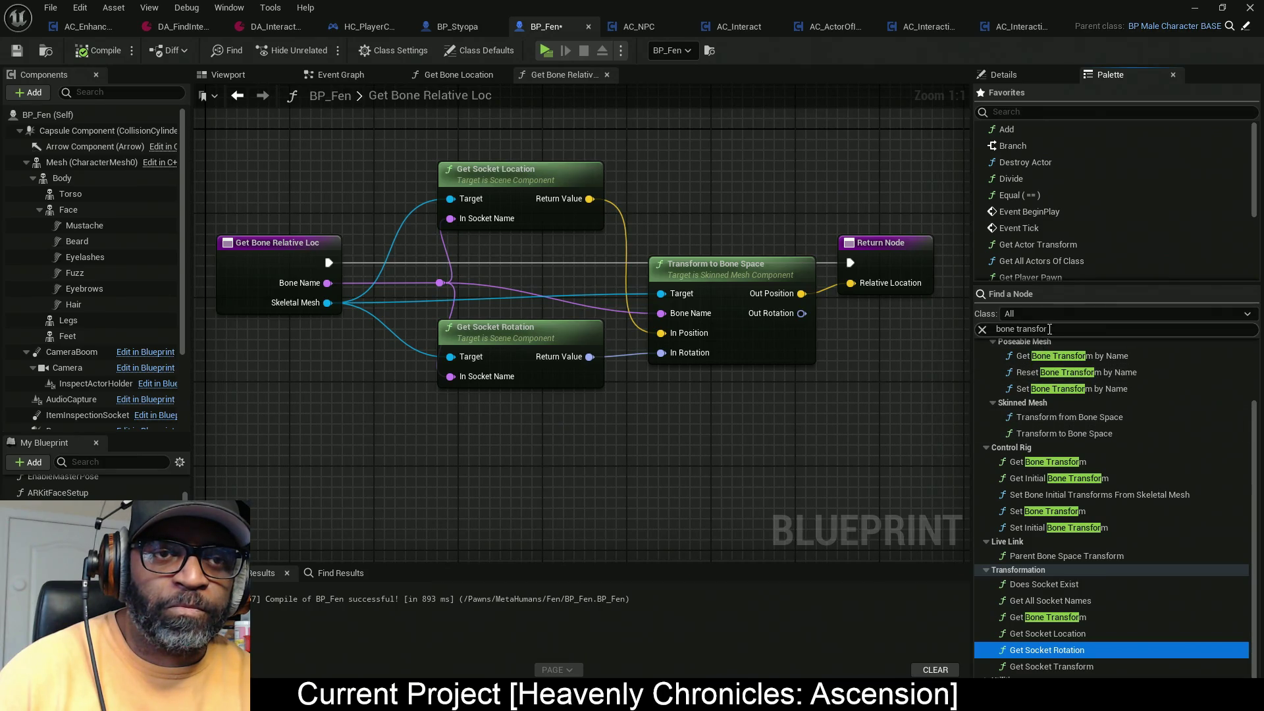
left_click(1011, 341)
left_click_drag(1016, 328, 1005, 328)
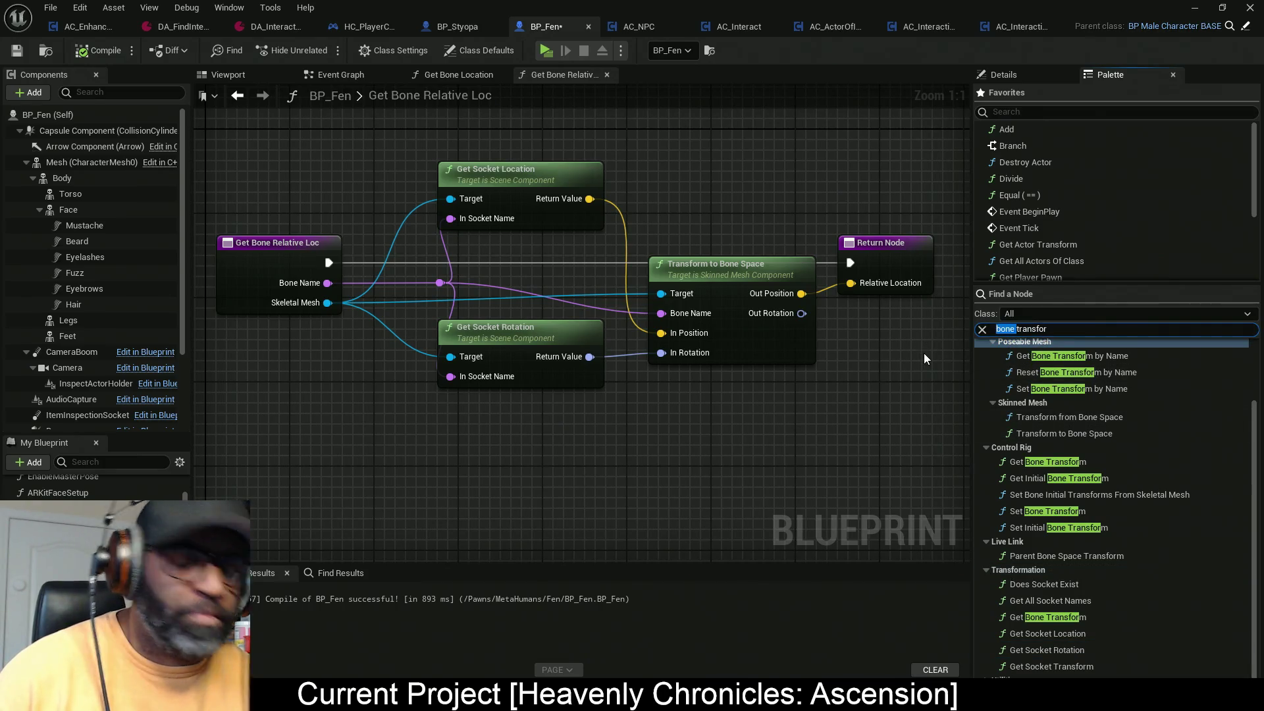
type("vector")
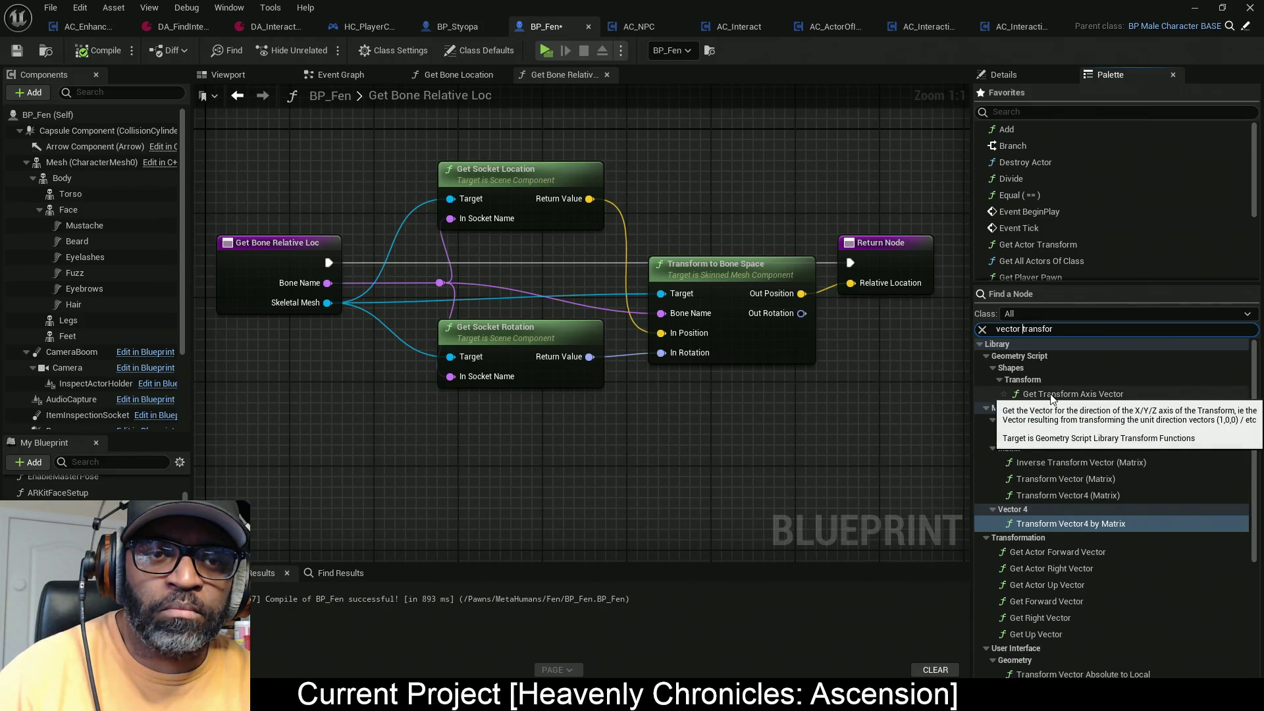
scroll(1084, 541, "down", 2)
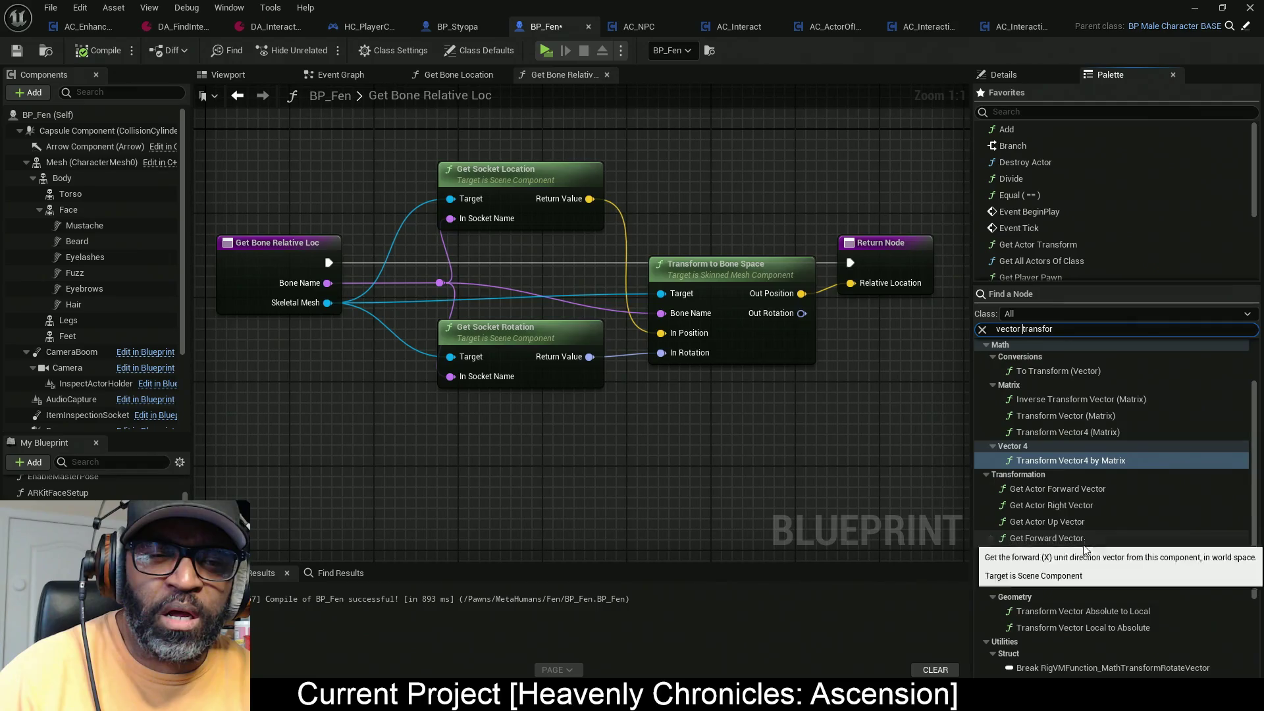
left_click(1125, 612)
left_click_drag(1124, 613, 654, 424)
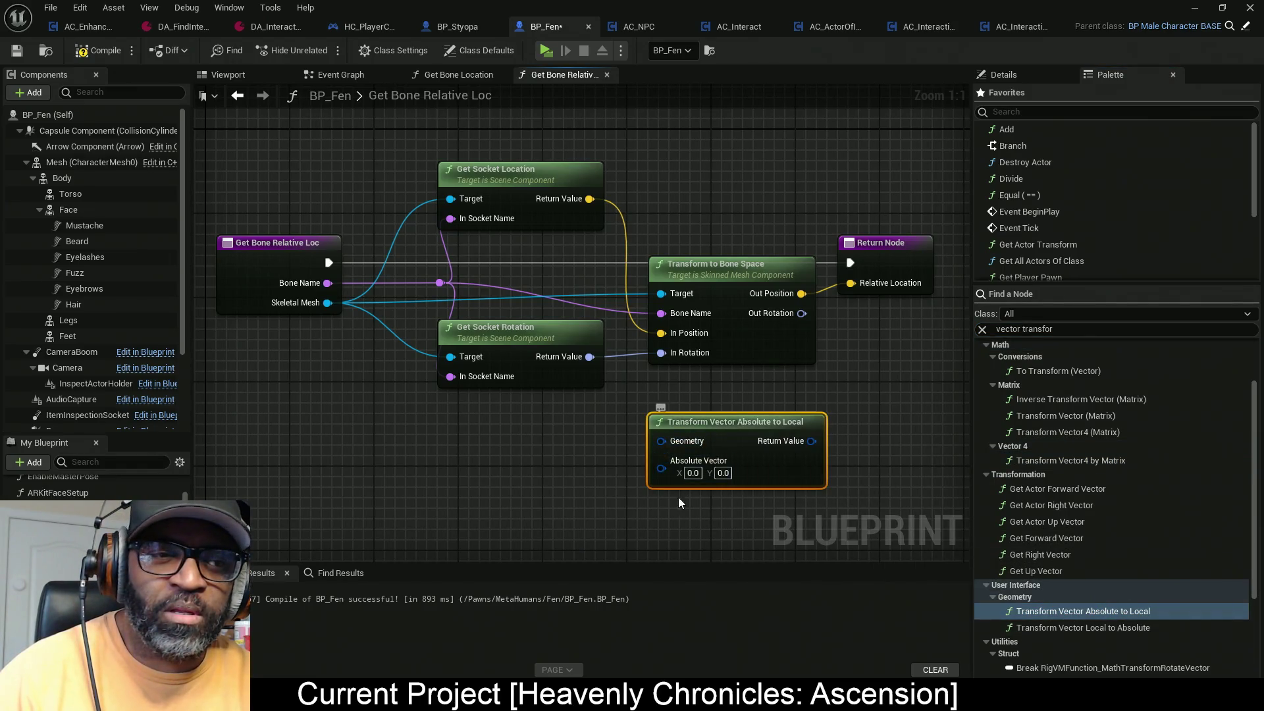
mouse_move(882, 457)
left_mouse_down()
mouse_move(797, 367)
mouse_move(810, 382)
left_mouse_up()
key("Delete")
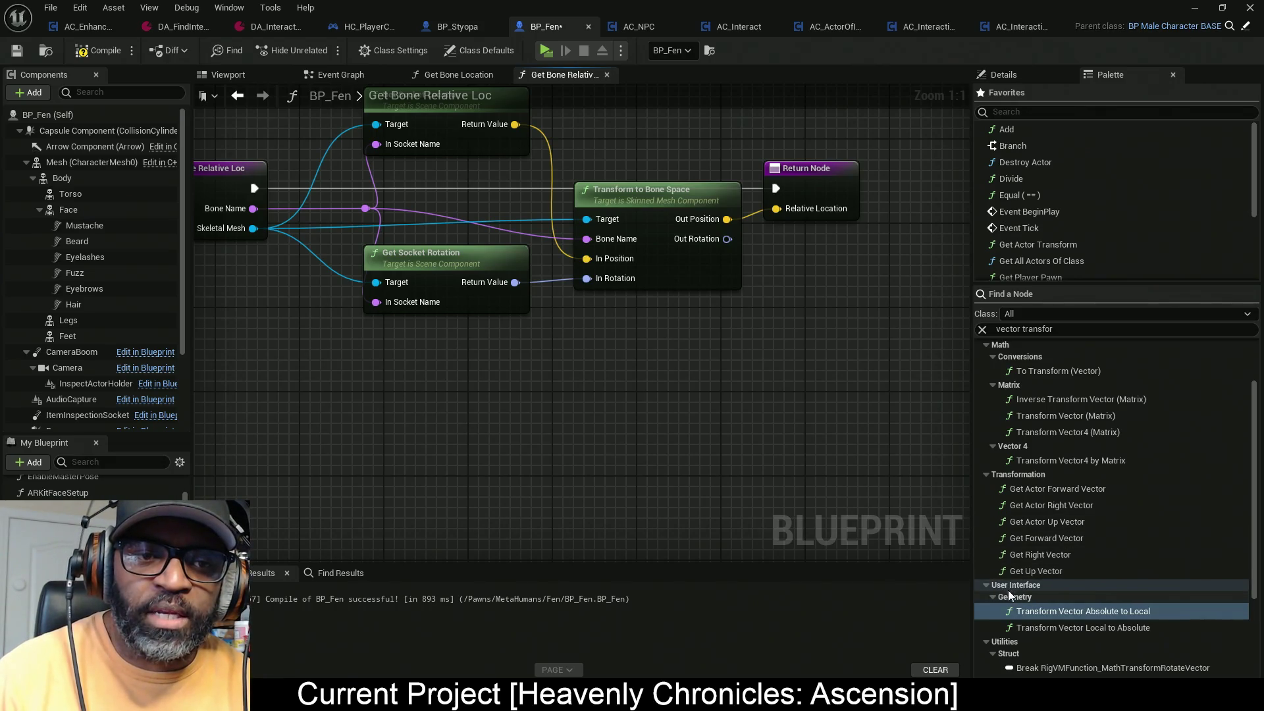
scroll(1163, 542, "down", 5)
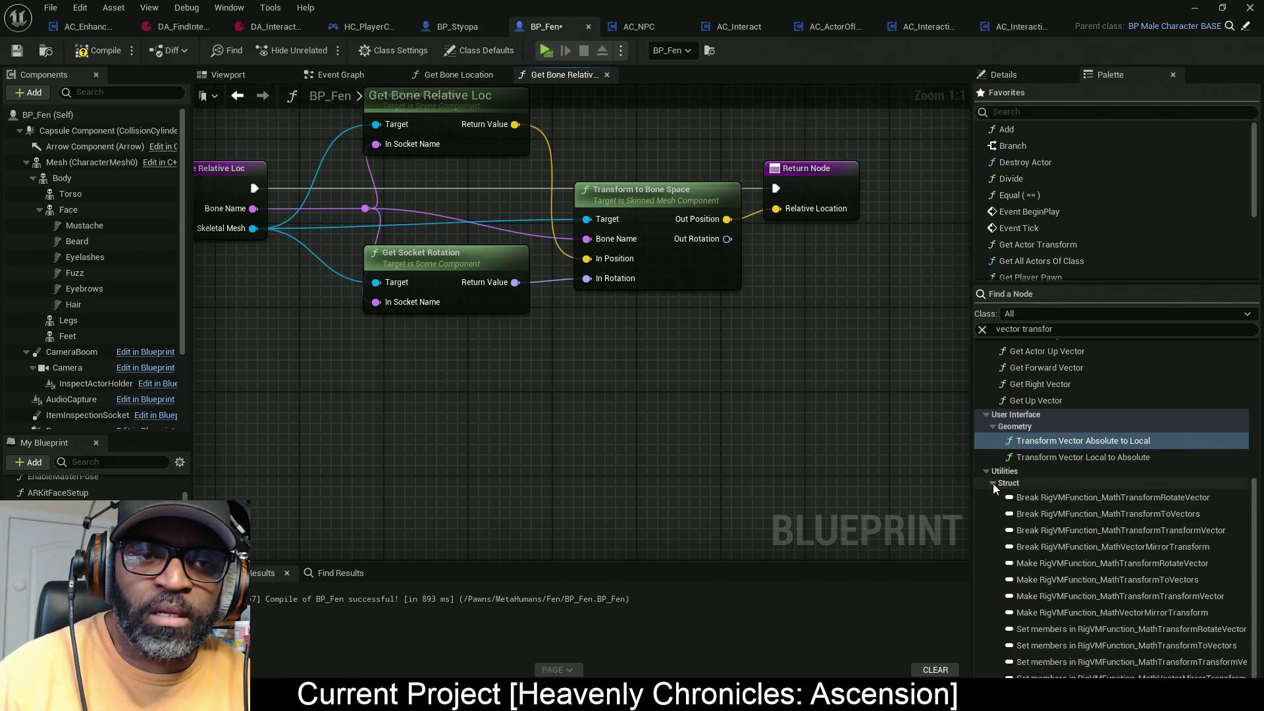
scroll(994, 507, "up", 5)
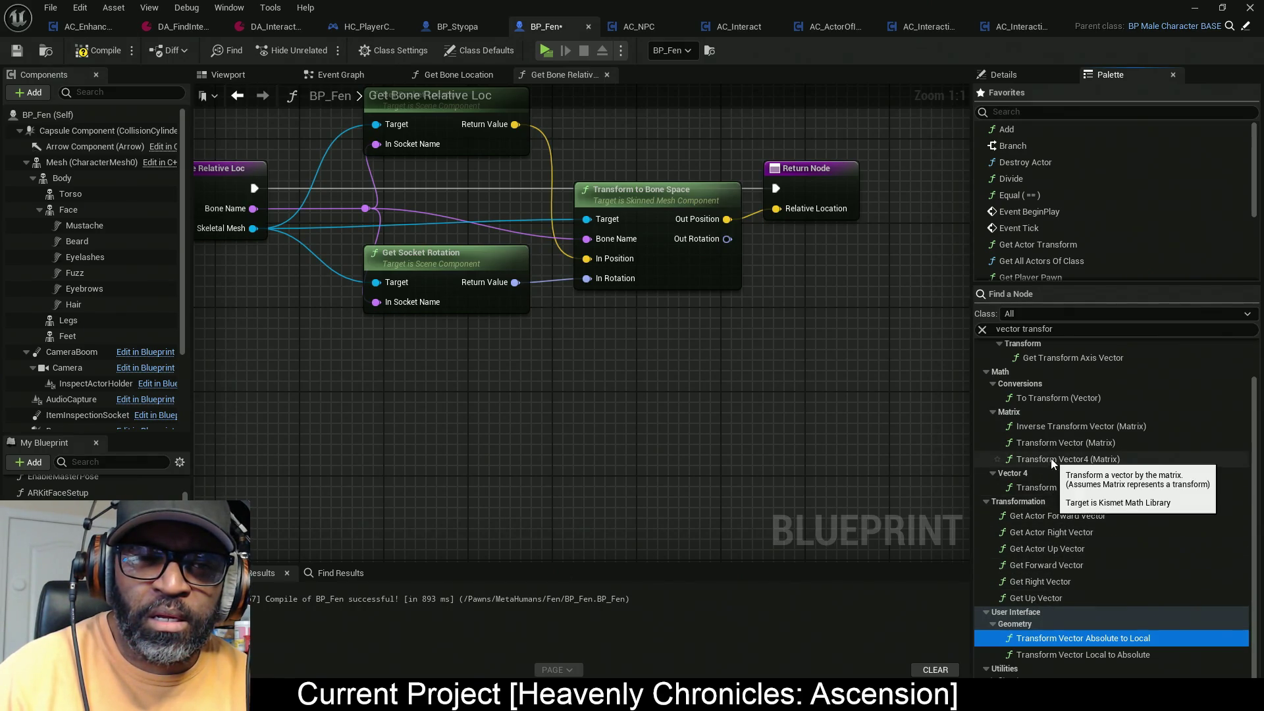
mouse_move(1052, 442)
left_mouse_down()
mouse_move(599, 405)
mouse_move(588, 375)
left_mouse_up()
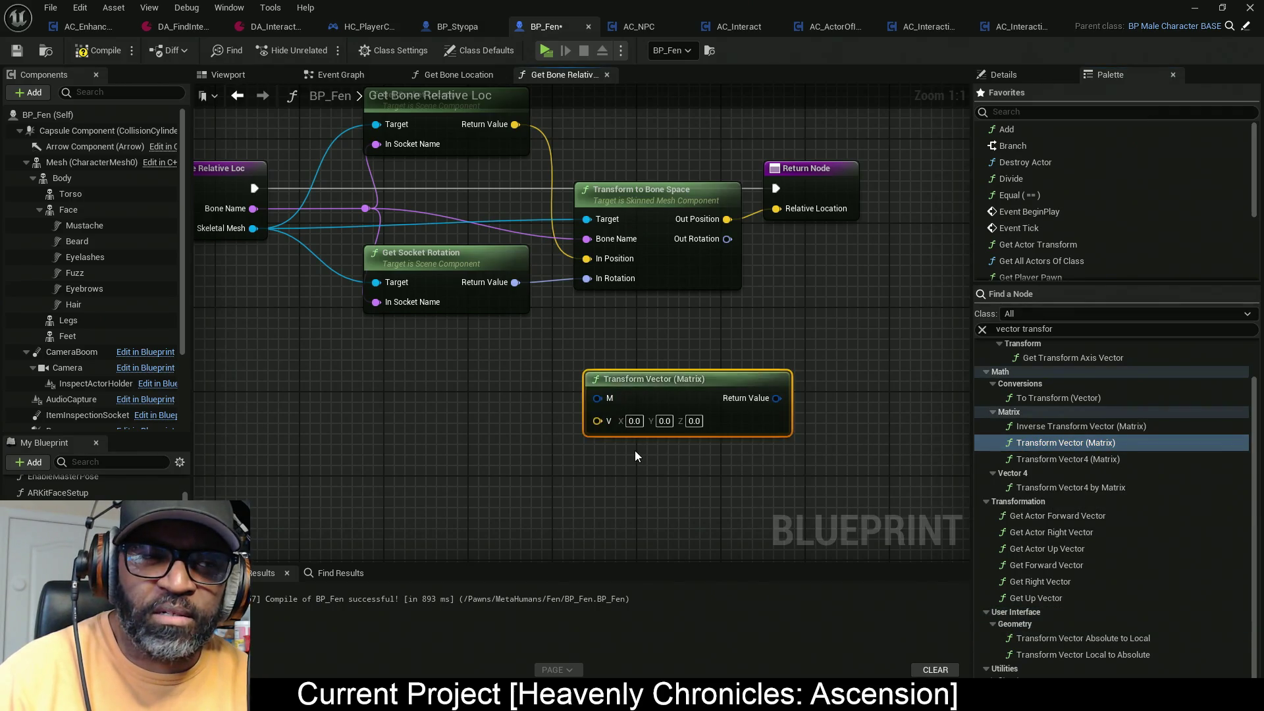
left_click_drag(665, 341, 729, 469)
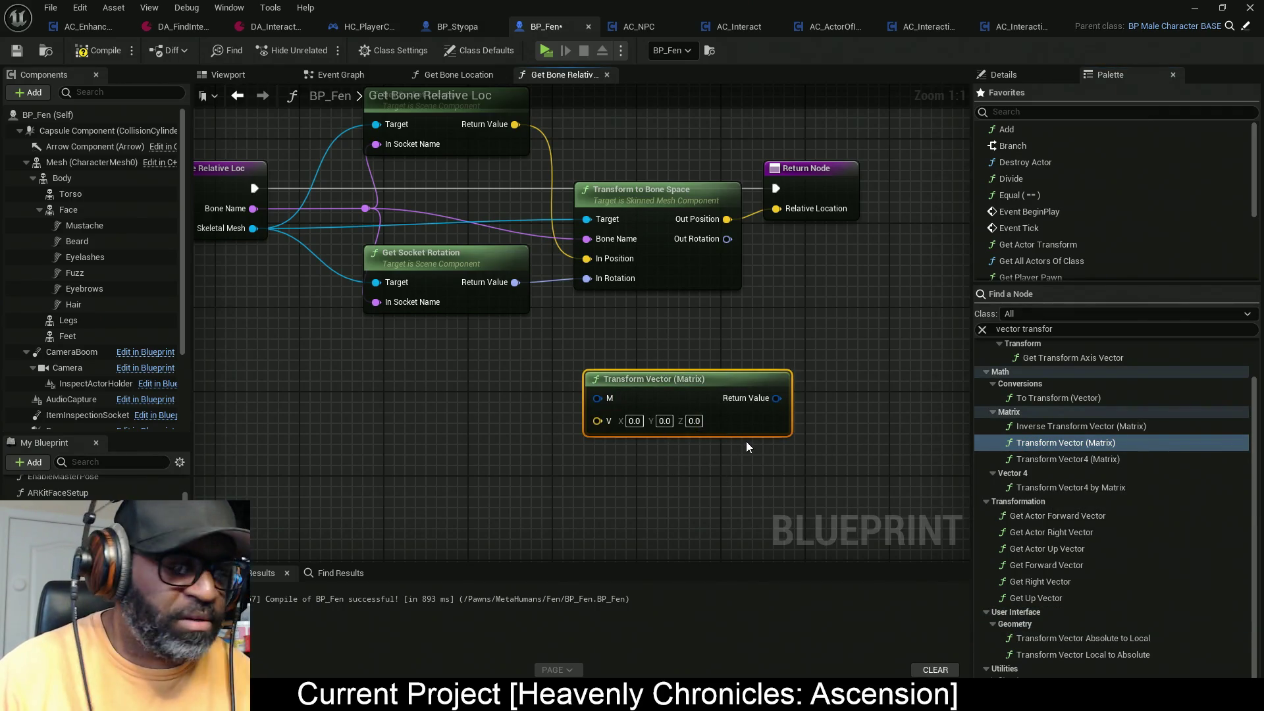
key("Delete")
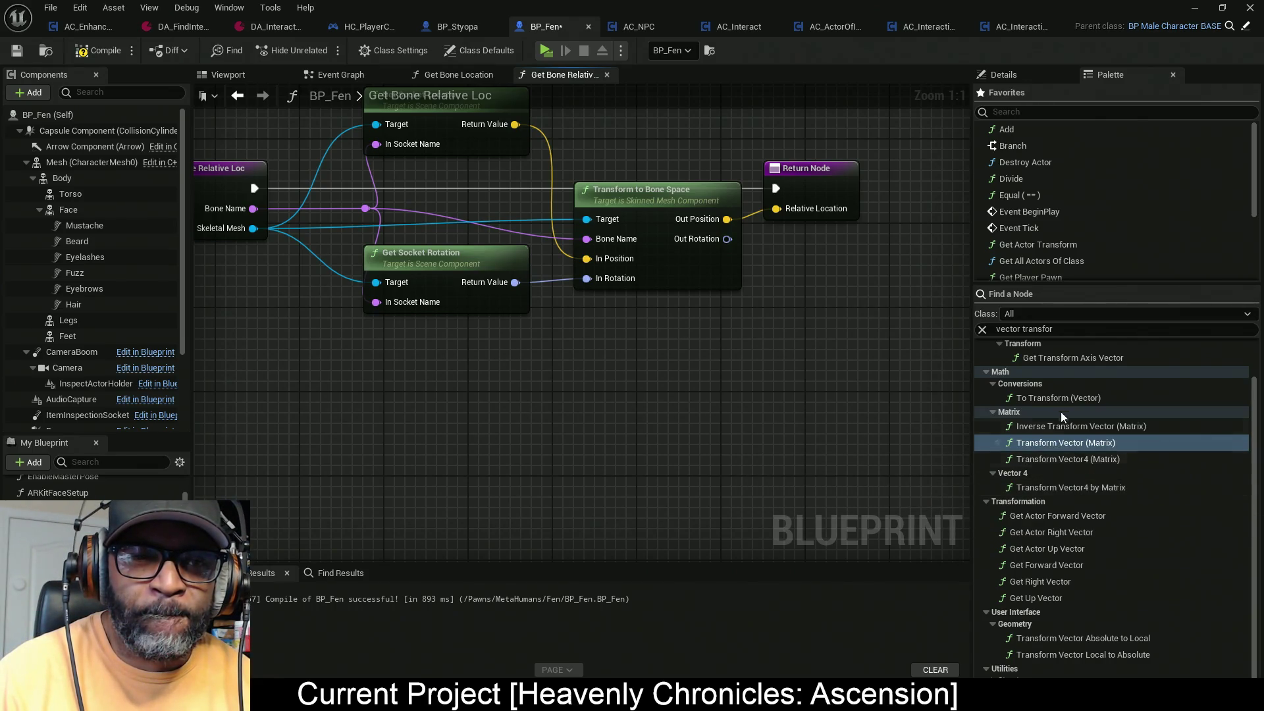
left_click(1051, 398)
left_click_drag(965, 398, 599, 395)
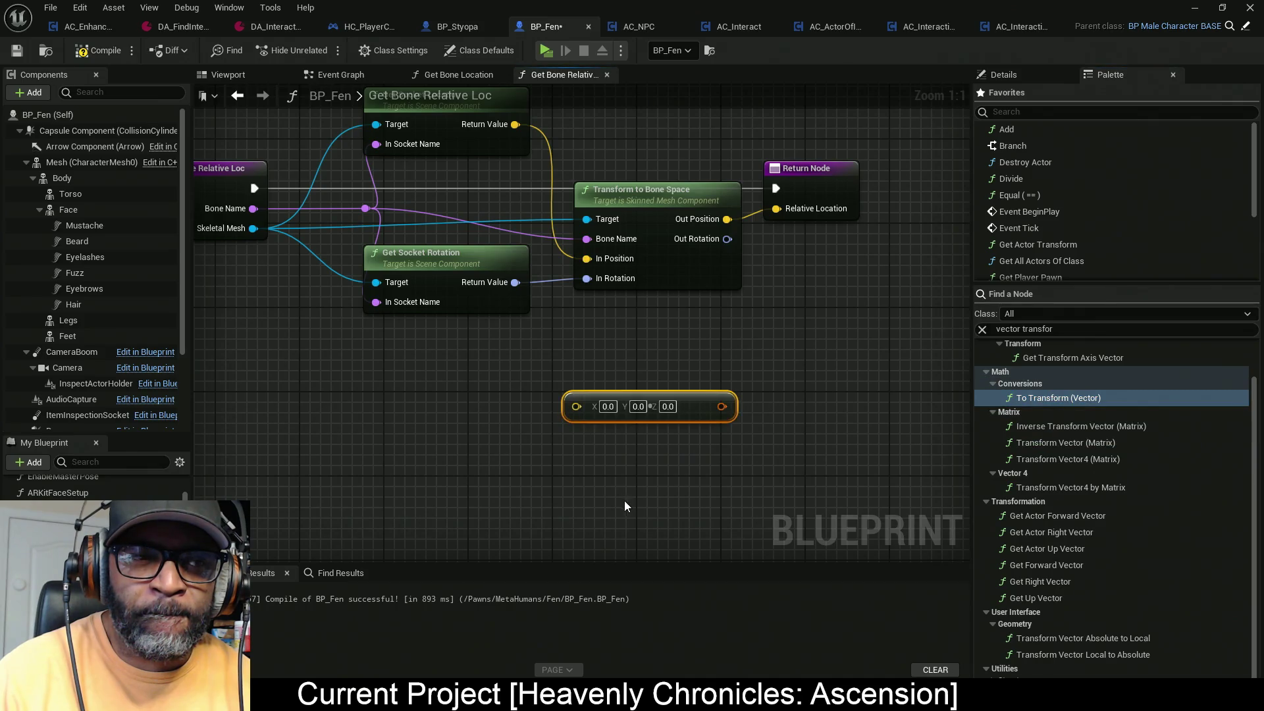
key("Delete")
scroll(1083, 382, "up", 2)
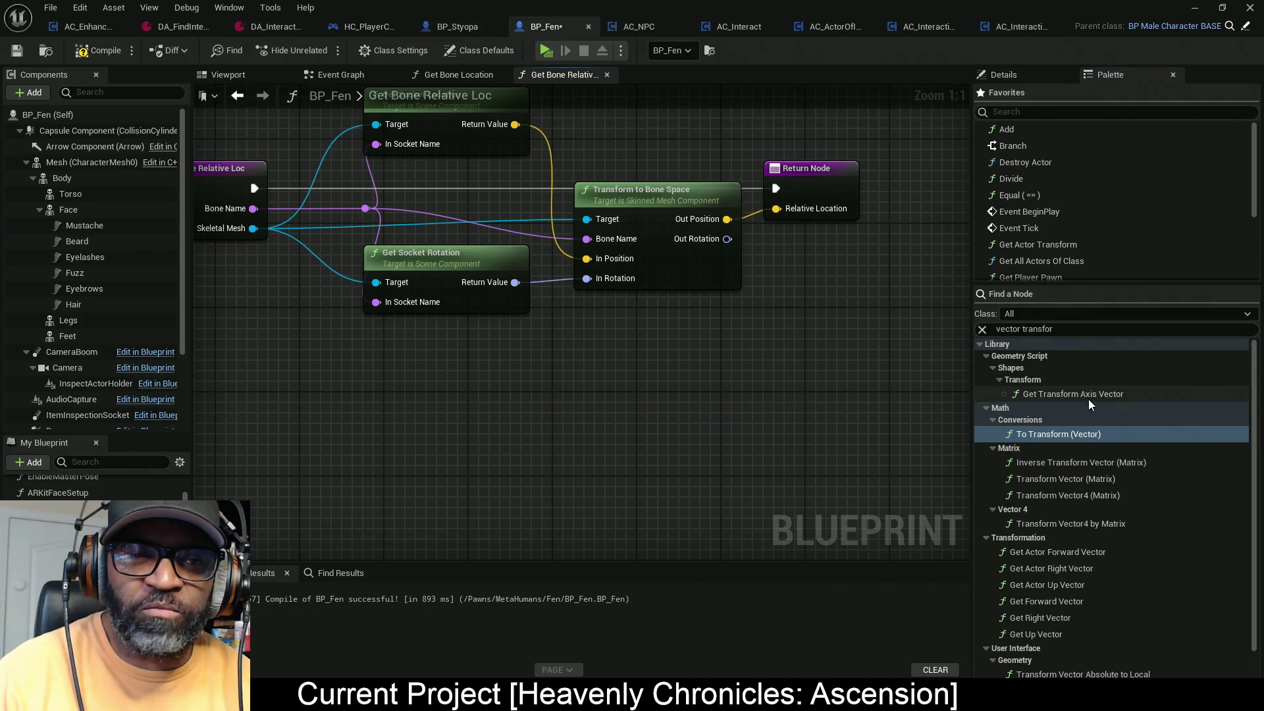
left_click_drag(1056, 327, 1027, 331)
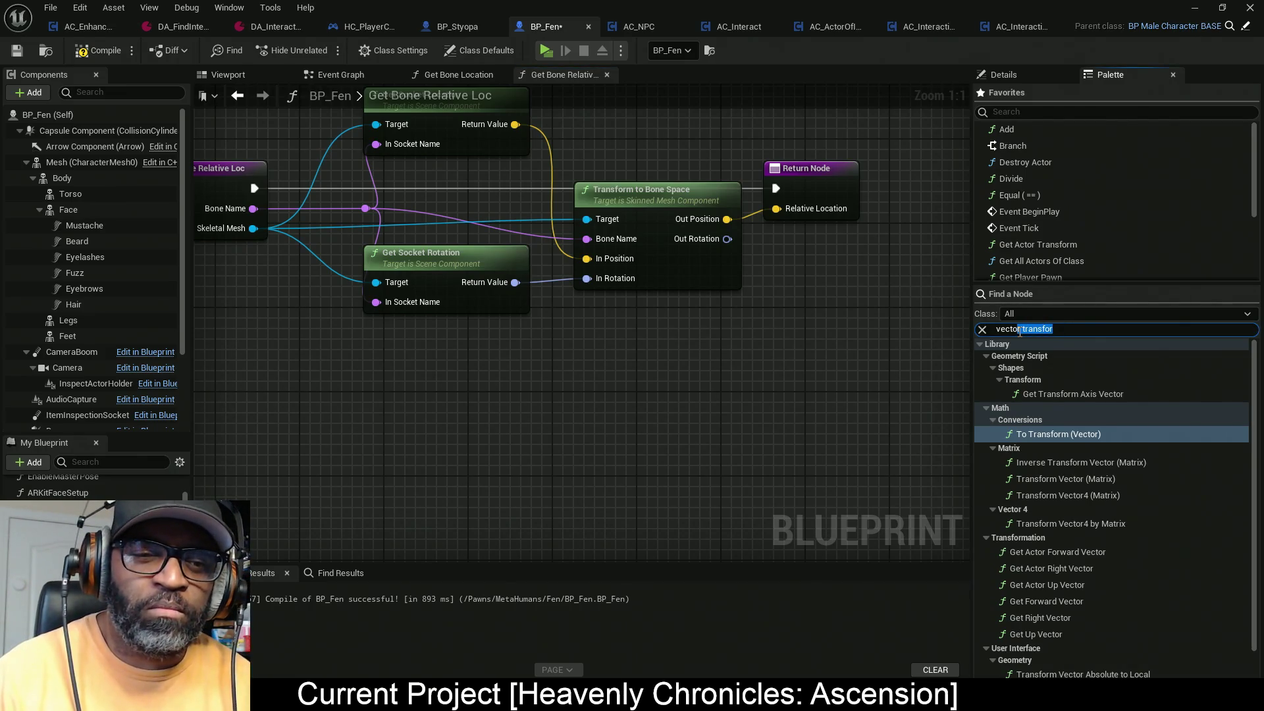
key("BackSpace")
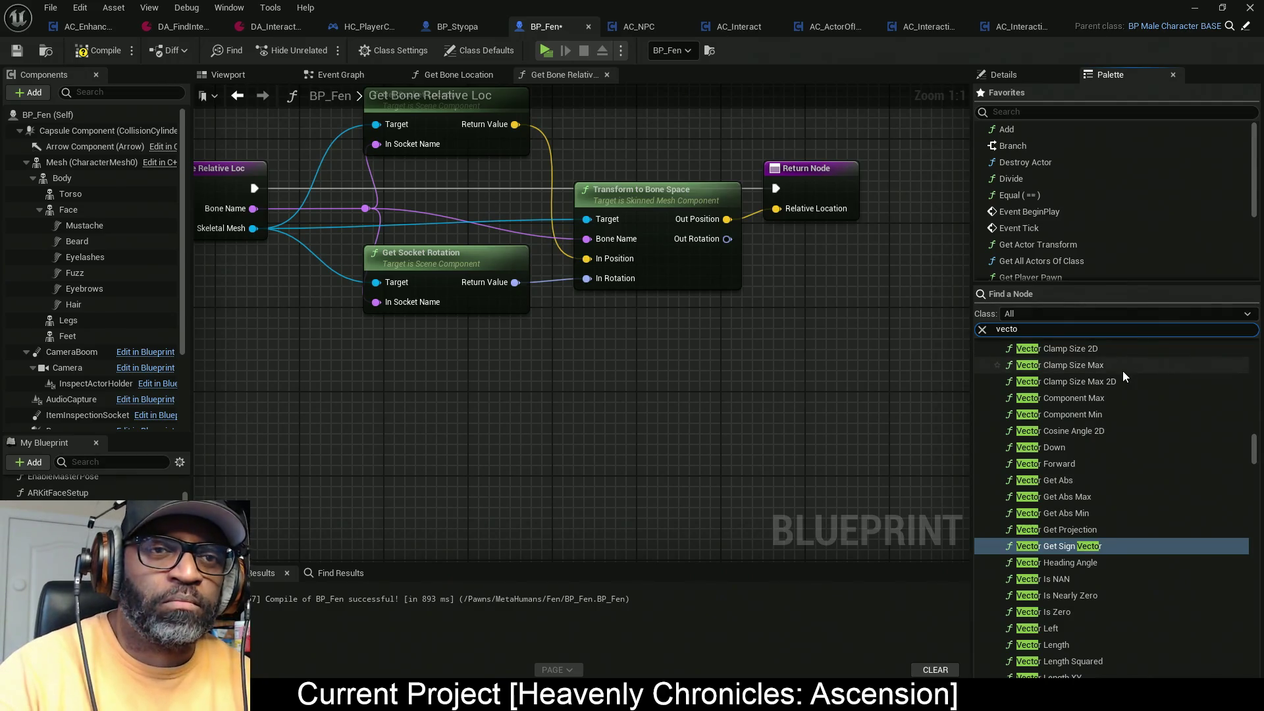
key("BackSpace")
key("BackSpace")
key("BackSpace")
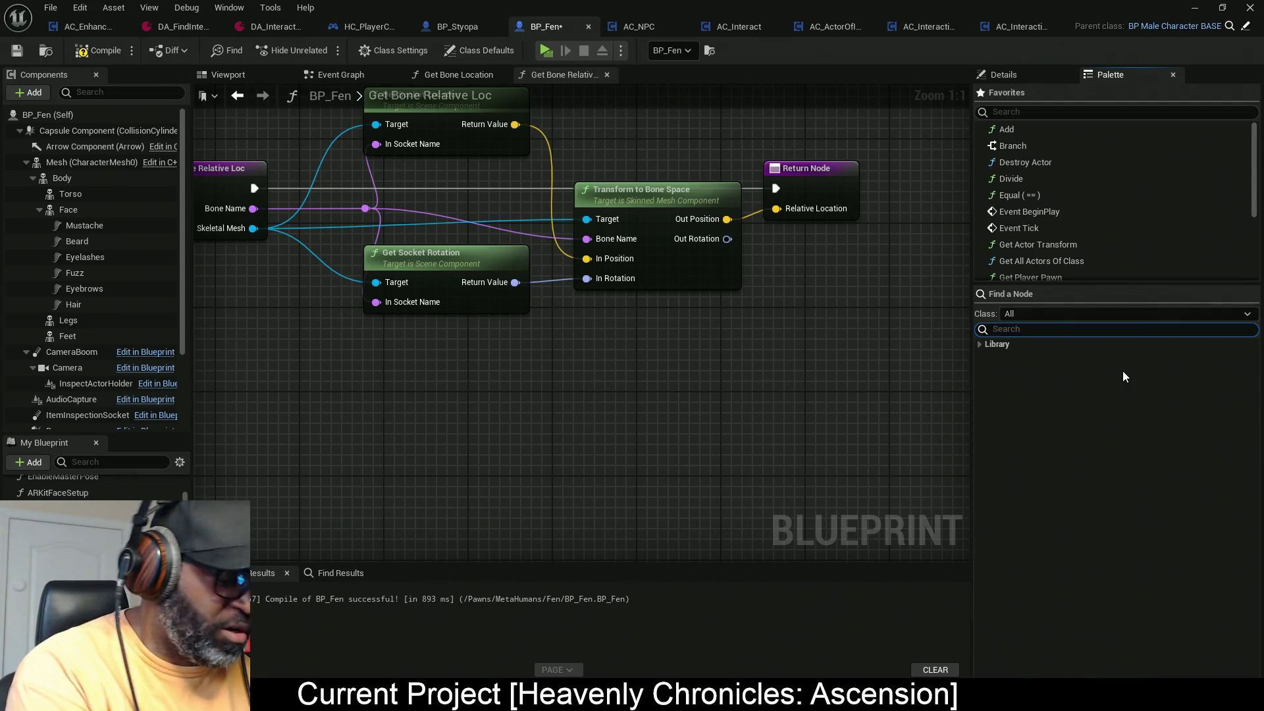
Step: Search the Palette for 'Transform' and add a Transform Location node to the graph
type("Tran")
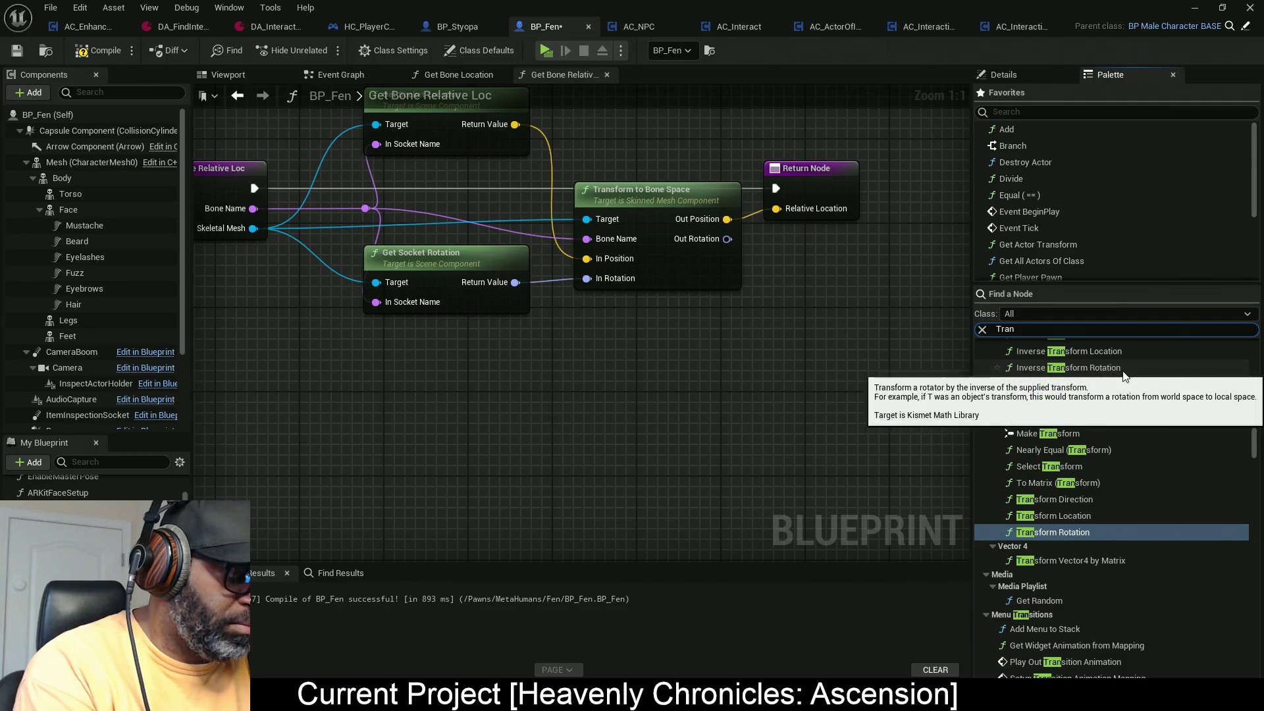
type("sfor")
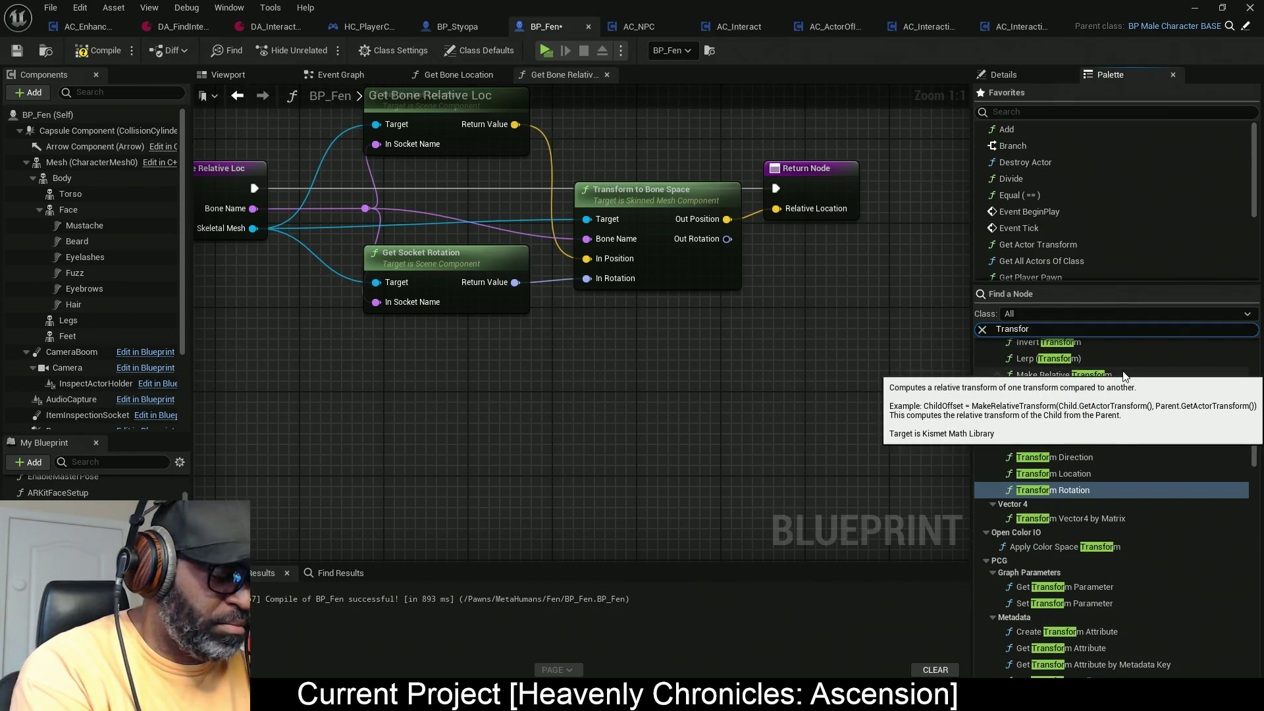
type("om")
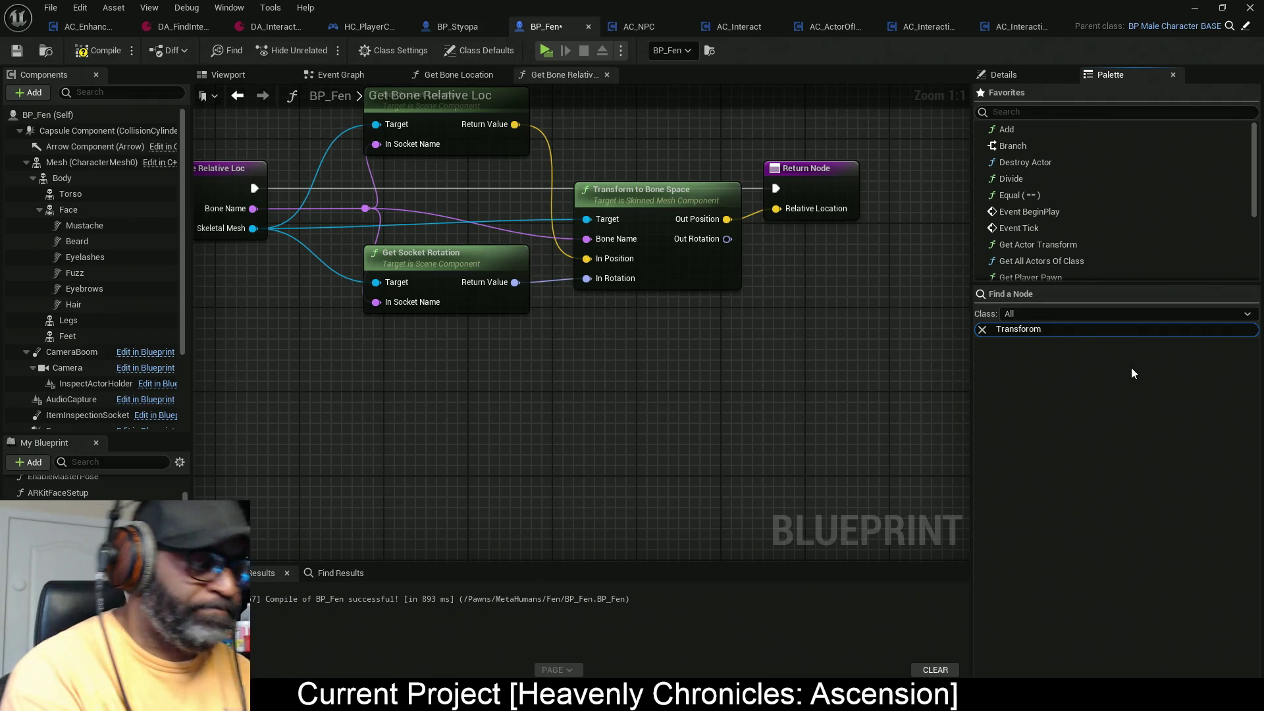
key("BackSpace")
key("BackSpace")
type("m")
mouse_move(1080, 531)
left_mouse_down()
mouse_move(692, 504)
mouse_move(580, 428)
left_mouse_up()
left_click_drag(641, 454, 652, 391)
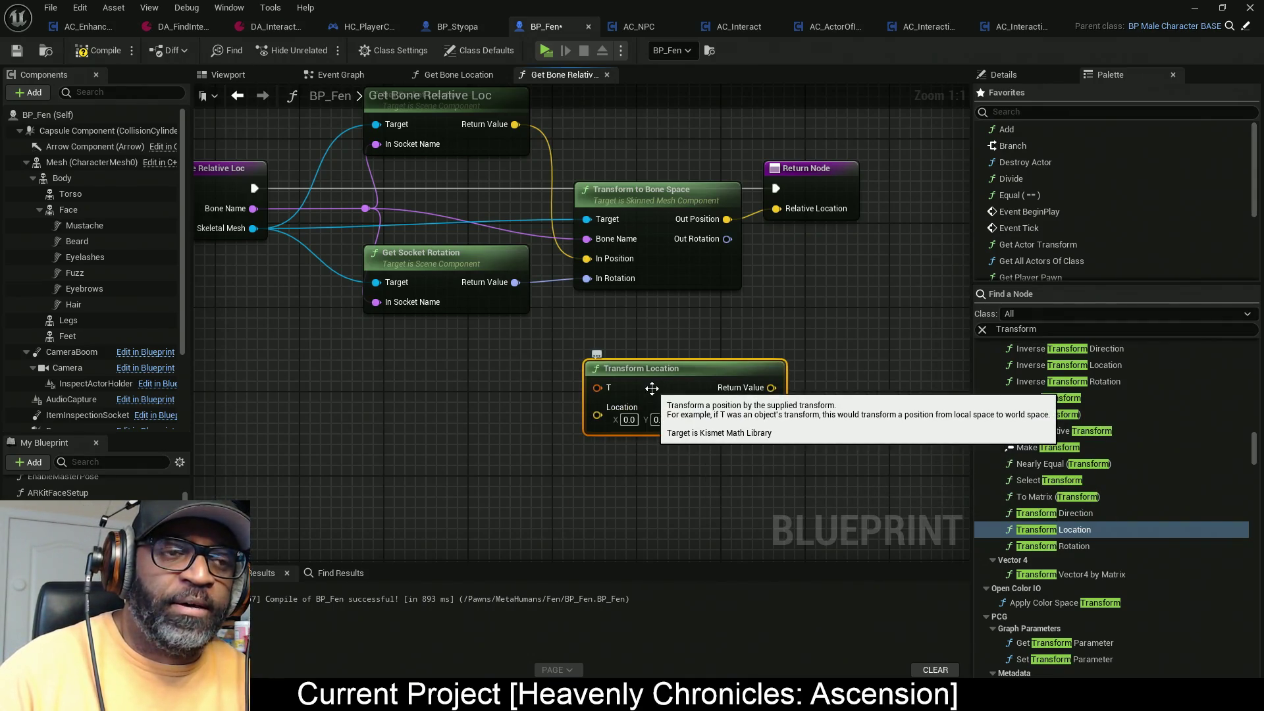
left_click_drag(539, 392, 601, 422)
Step: Add a Get Socket Transform node, wiring its Return Value to T and the socket location to Location
left_click(1051, 334)
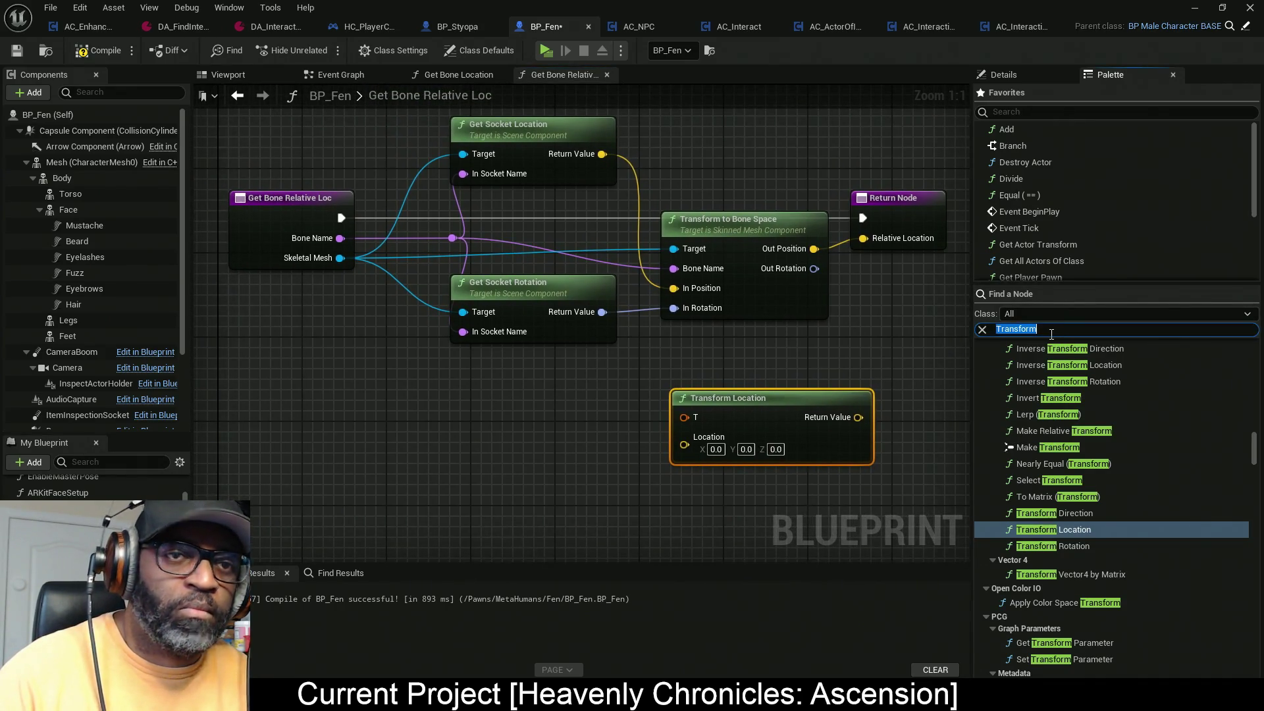
key("Home")
type("socket")
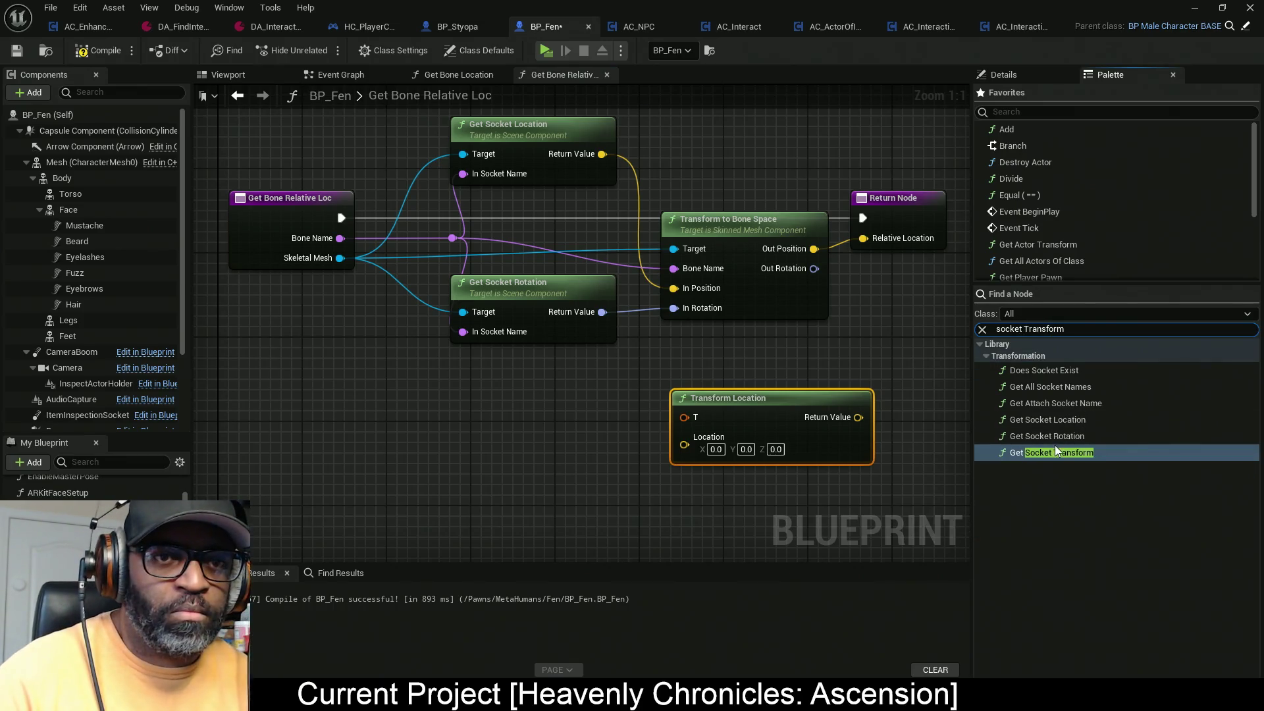
mouse_move(1053, 452)
left_mouse_down()
mouse_move(468, 425)
mouse_move(410, 382)
left_mouse_up()
left_click_drag(635, 419, 686, 417)
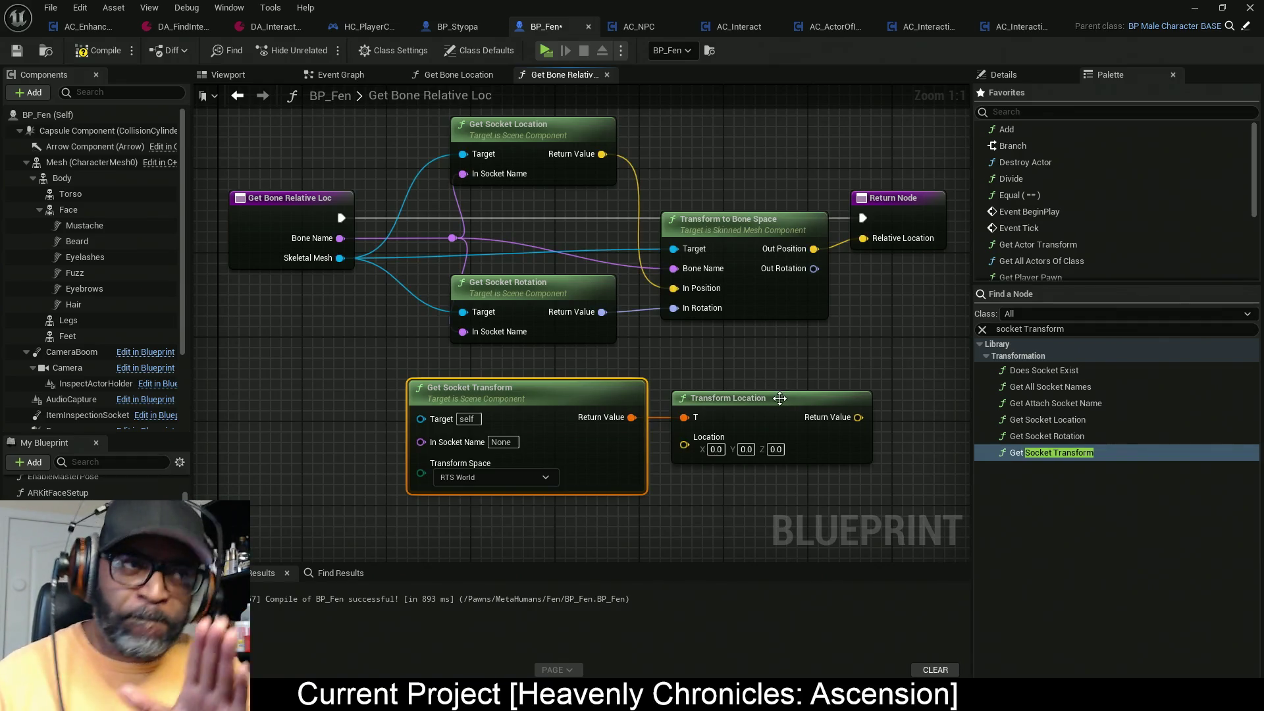
mouse_move(693, 445)
left_mouse_down()
mouse_move(651, 156)
mouse_move(602, 154)
left_mouse_up()
left_click(742, 279)
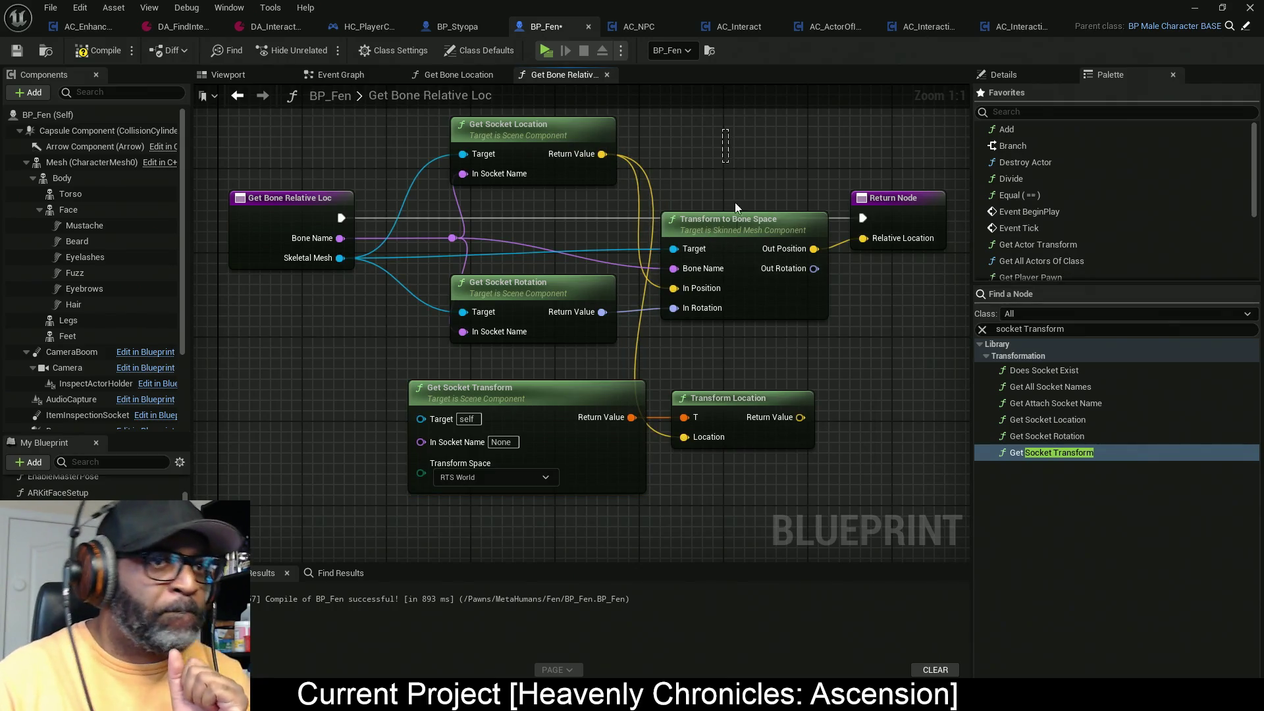
Step: Delete Transform to Bone Space, wire Bone Name into In Socket Name, and choose RTS Parent Bone Space
key("Delete")
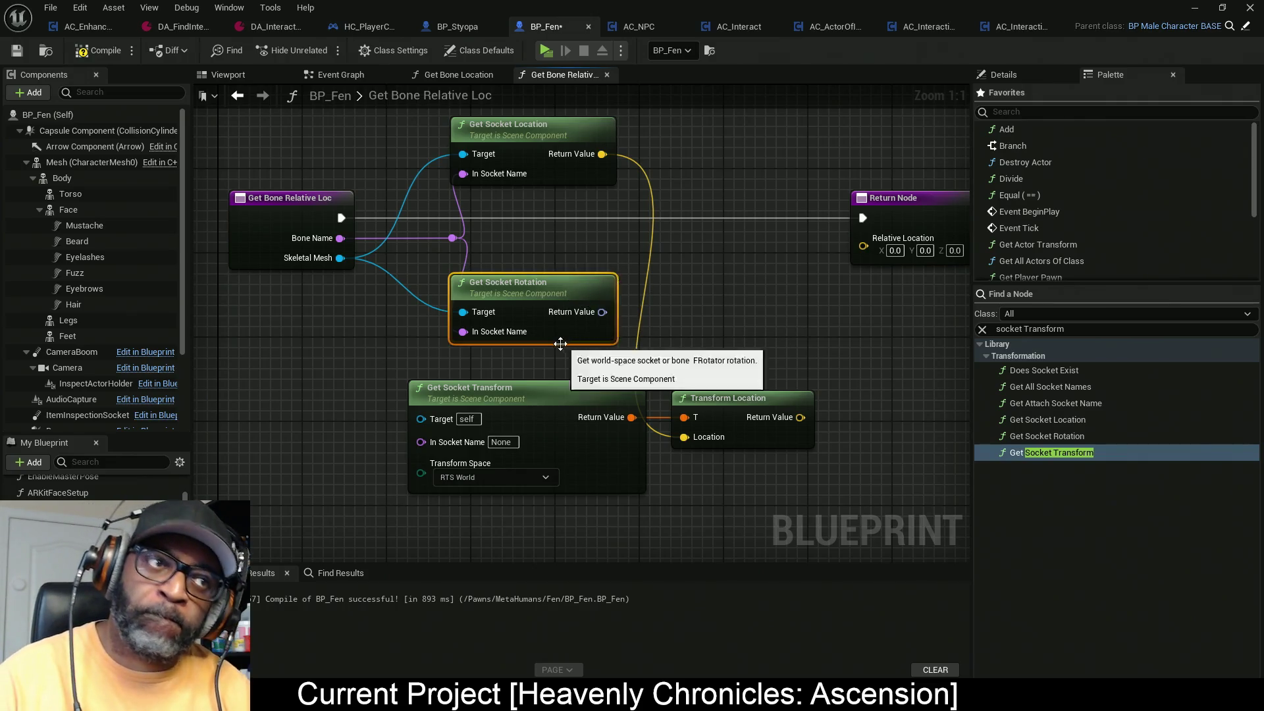
mouse_move(421, 442)
left_mouse_down()
mouse_move(456, 240)
mouse_move(340, 238)
left_mouse_up()
mouse_move(428, 418)
left_mouse_down()
mouse_move(376, 272)
mouse_move(337, 258)
left_mouse_up()
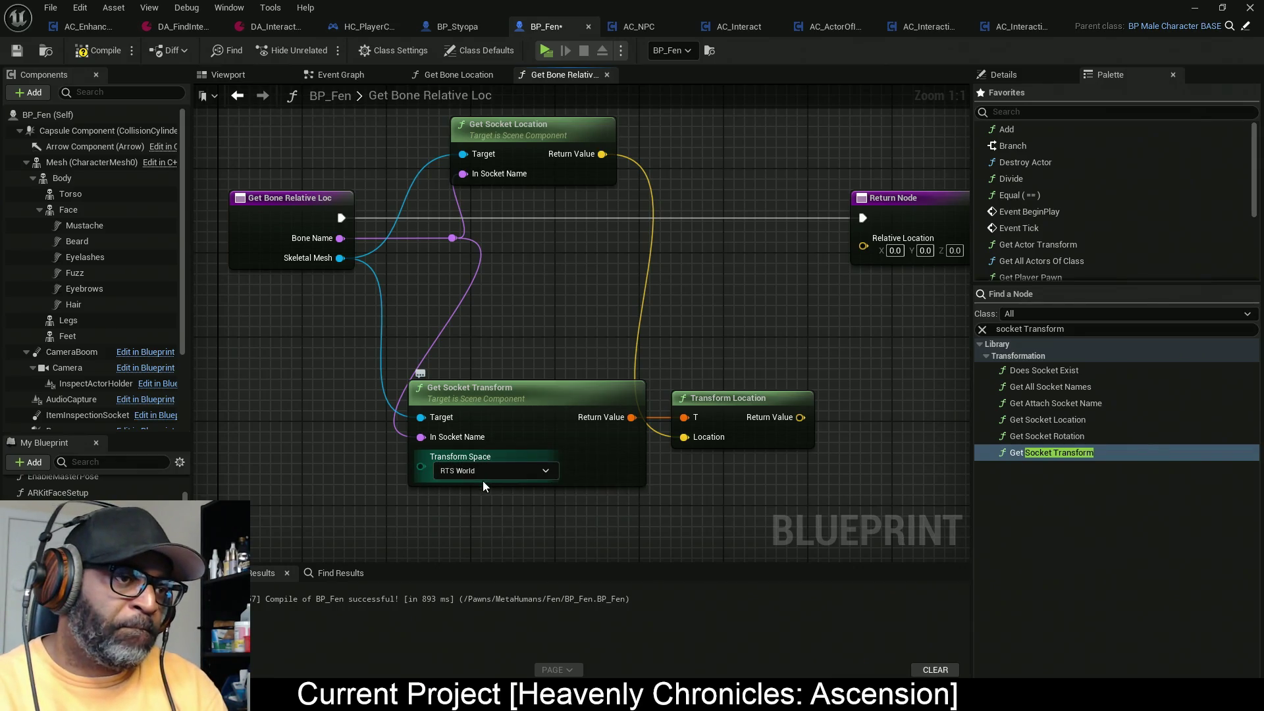
left_click(499, 472)
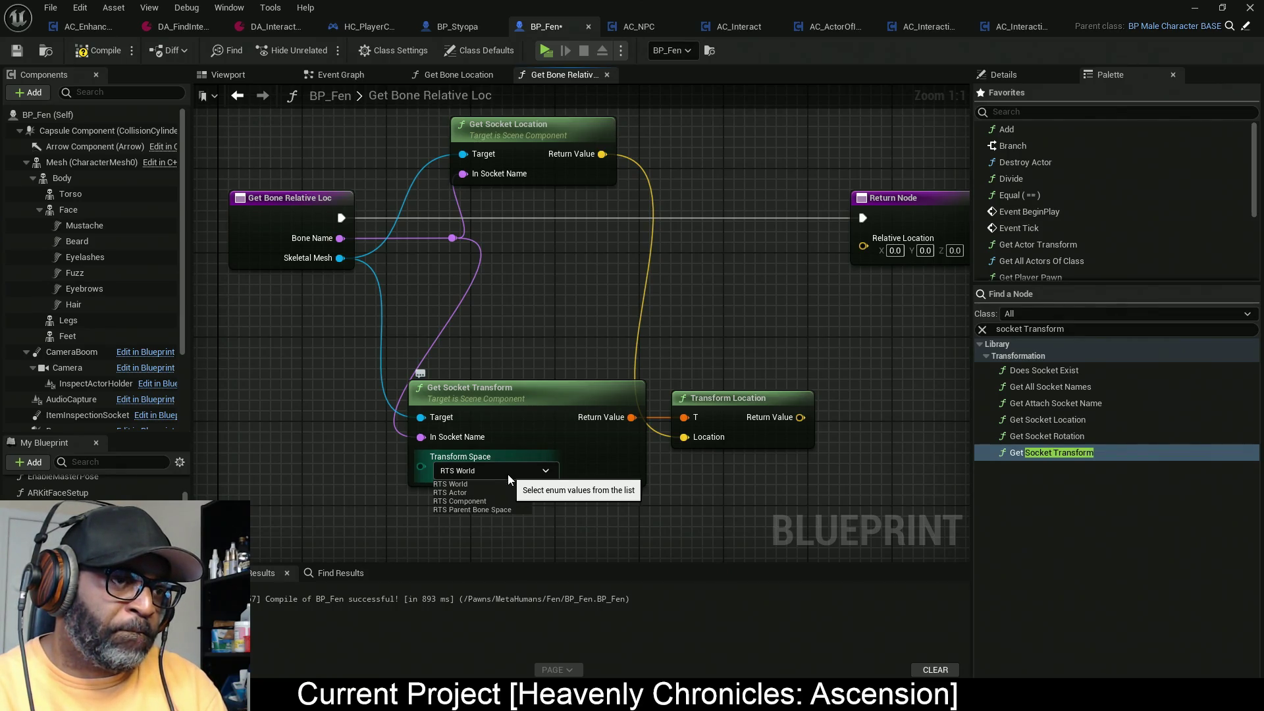
left_click(487, 509)
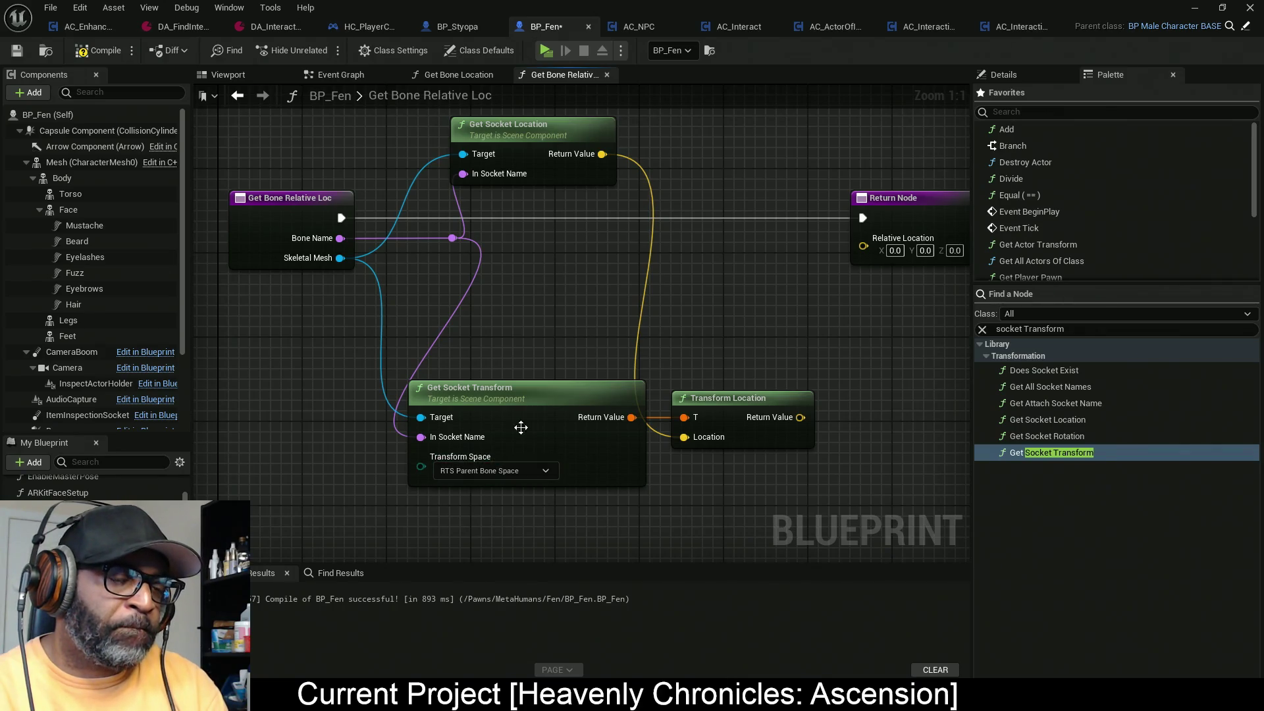
Step: Wire Transform Location into the Return Node's Relative Location and compile BP_Fen
left_click(604, 392)
left_click(674, 433, "ctrl")
mouse_move(669, 409)
left_mouse_down()
mouse_move(673, 319)
mouse_move(672, 330)
left_mouse_up()
mouse_move(736, 327)
left_mouse_down()
mouse_move(751, 328)
mouse_move(789, 241)
left_mouse_up()
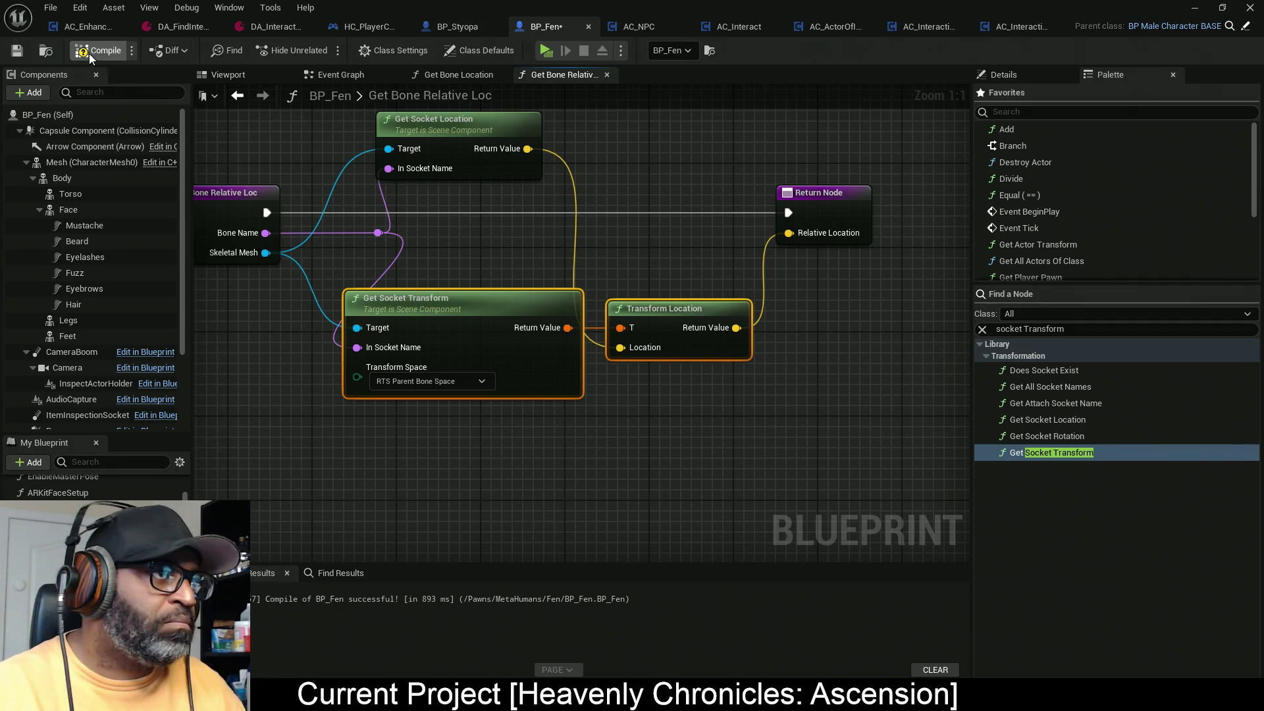
key("F7")
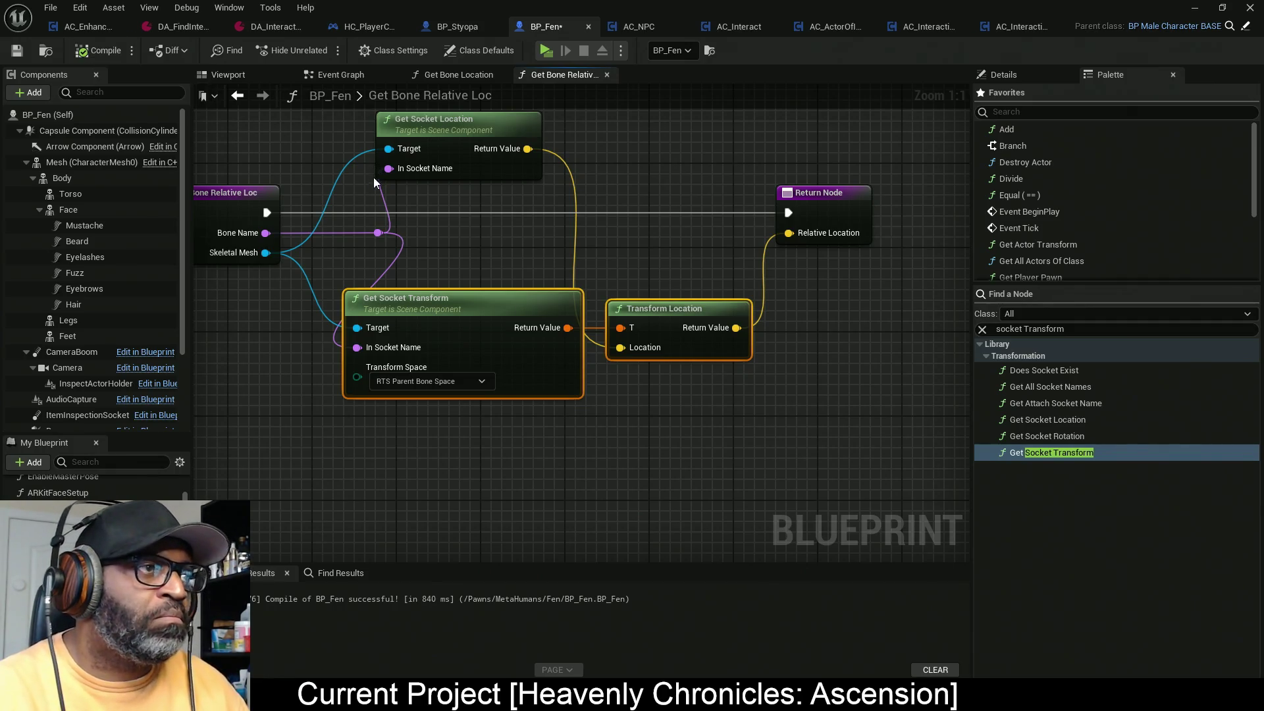
left_click(459, 74)
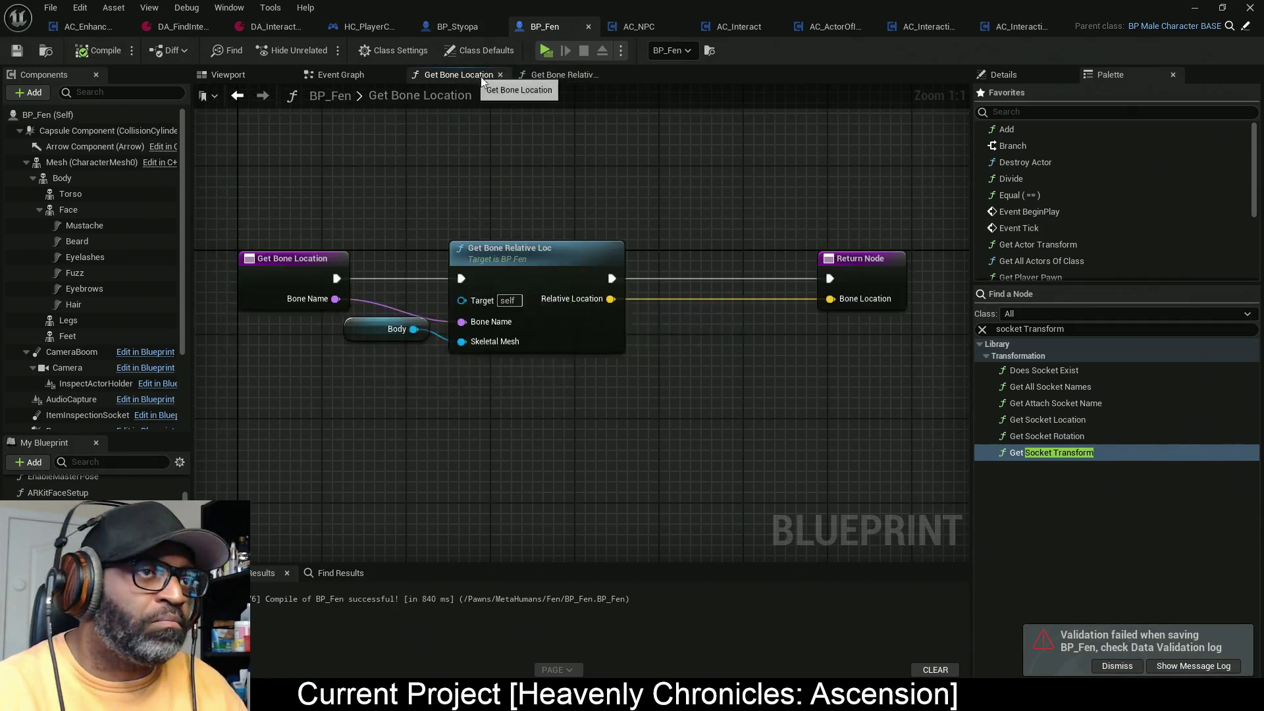
Step: Add a Return Node breakpoint in Get Bone Location, simulate, and read the Bone Location value
right_click(870, 279)
left_click(917, 532)
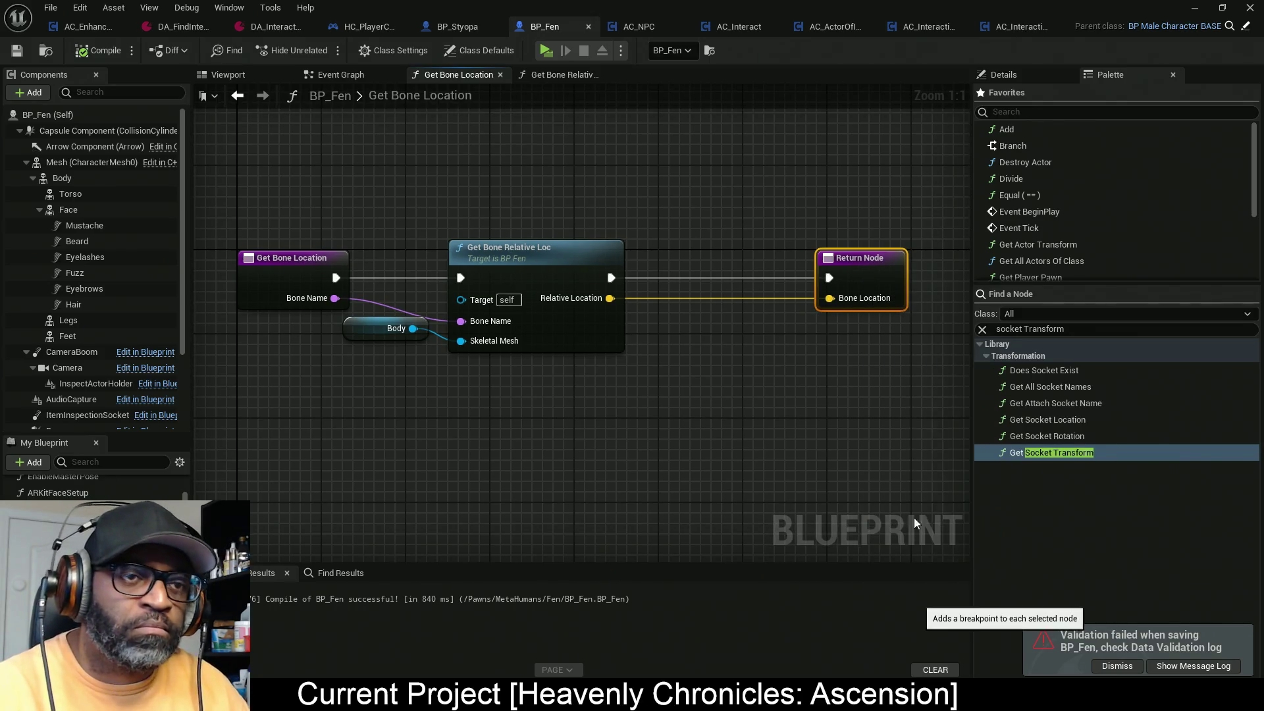
left_click(544, 52)
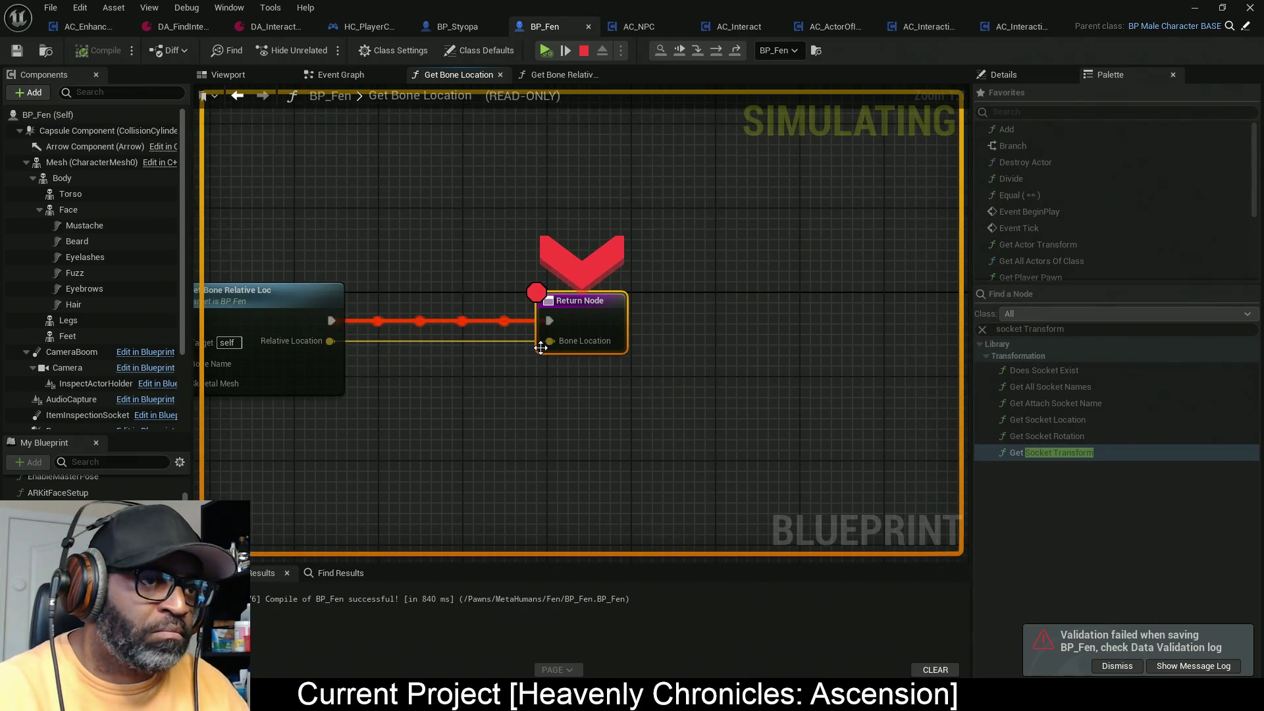
mouse_move(565, 353)
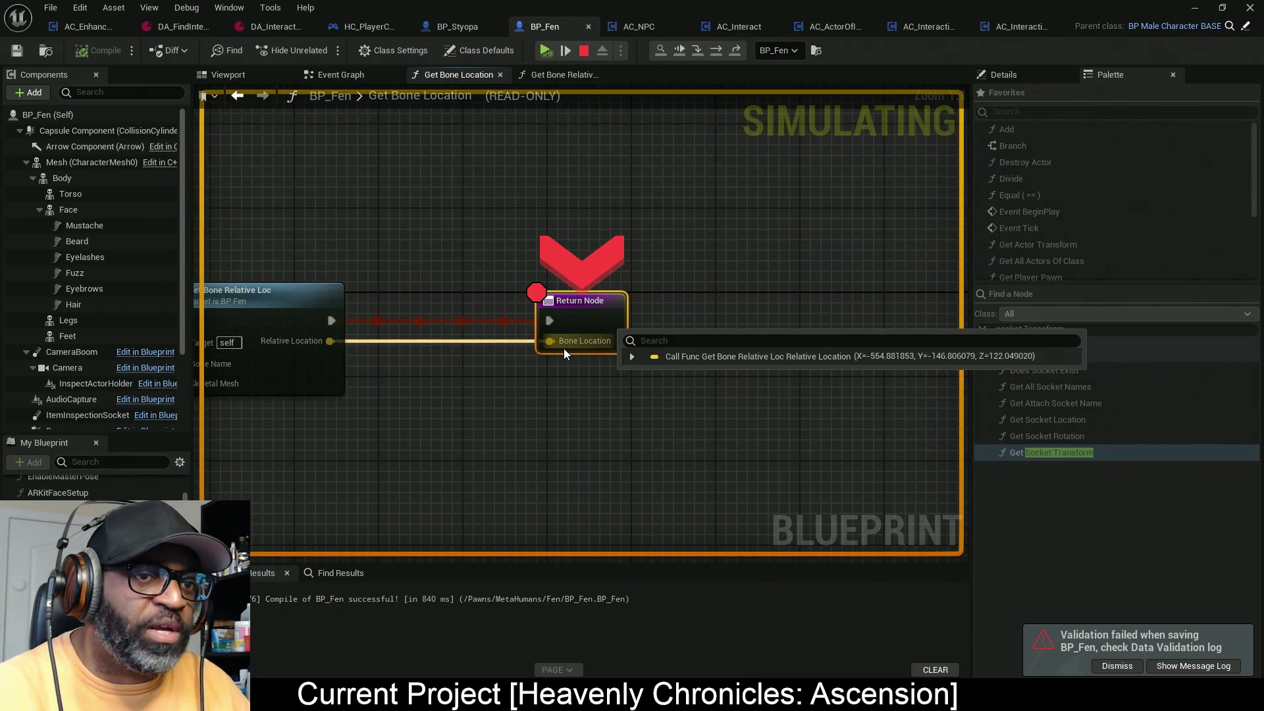
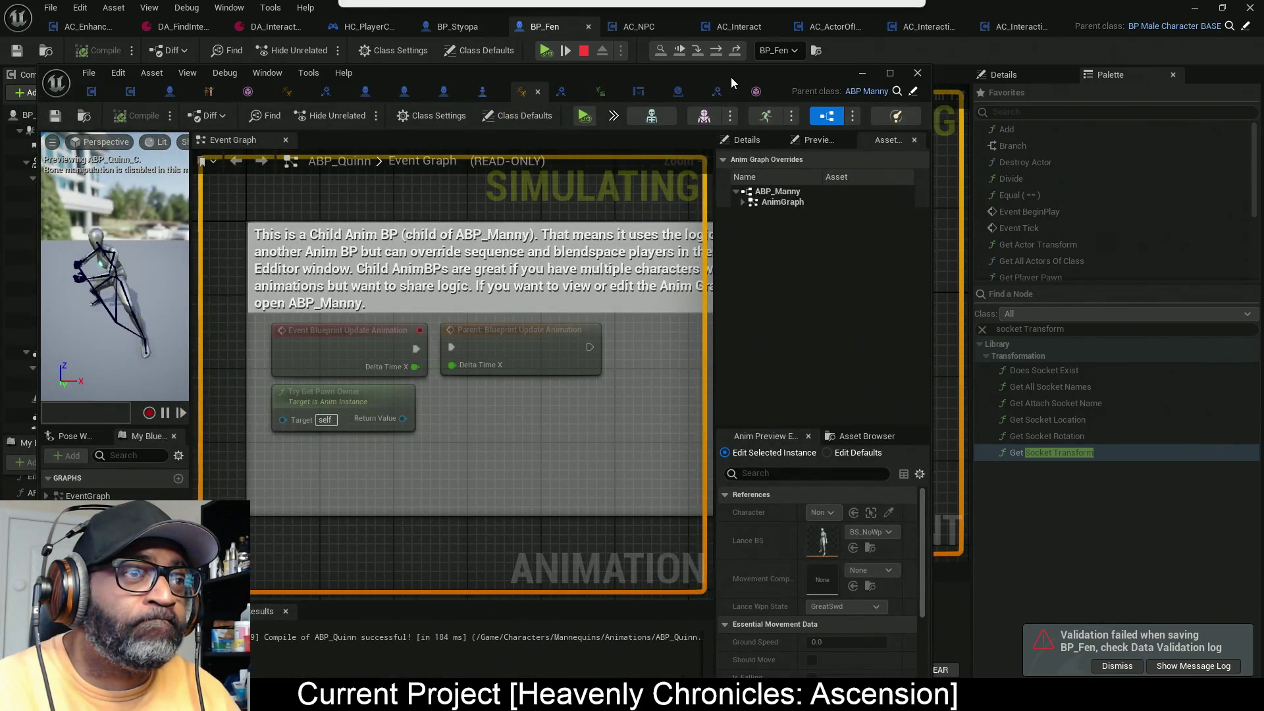
Step: Open the m_med_nrw_body skeleton and view the clavicle_out_l bone's location in world space
double_click(731, 77)
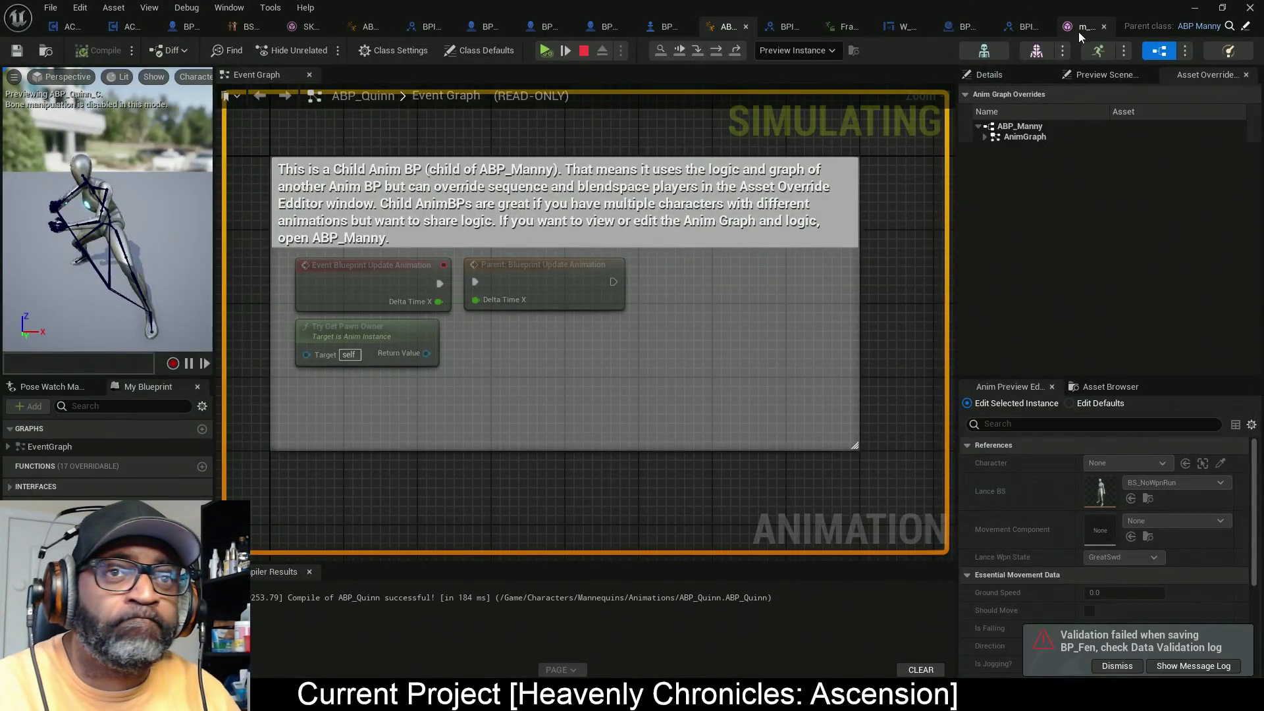
left_click(1078, 31)
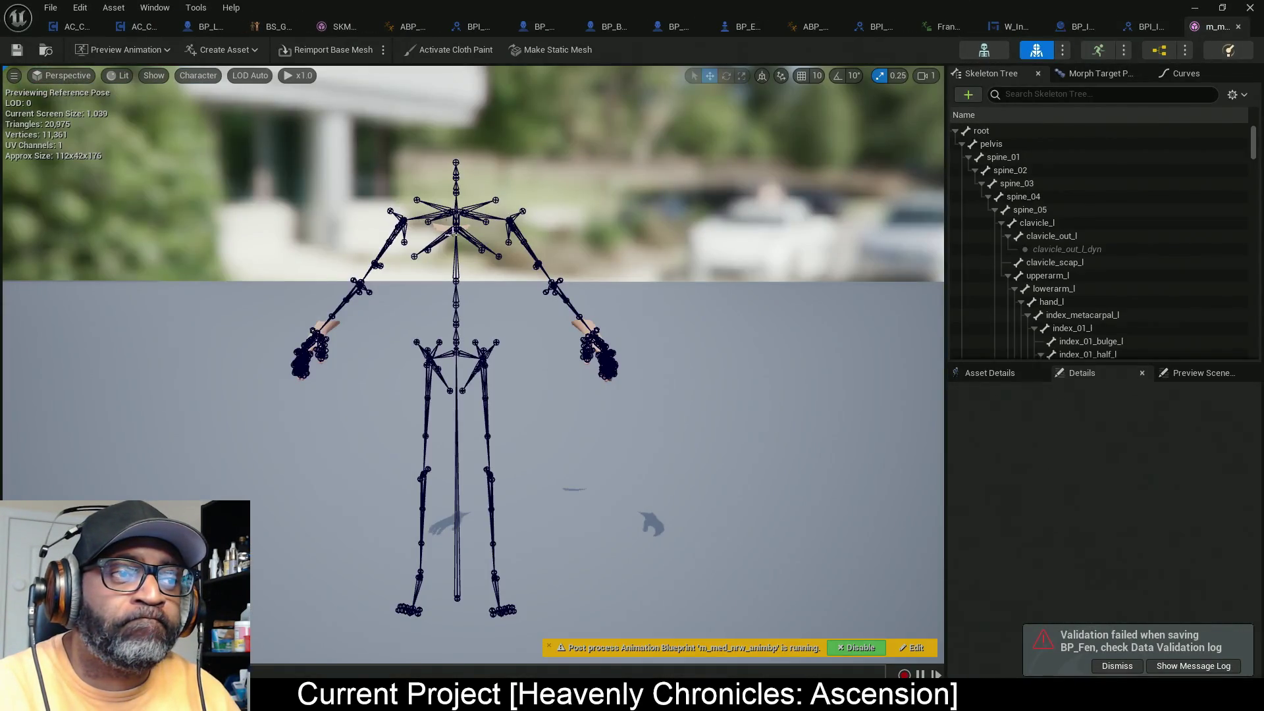
left_click(496, 199)
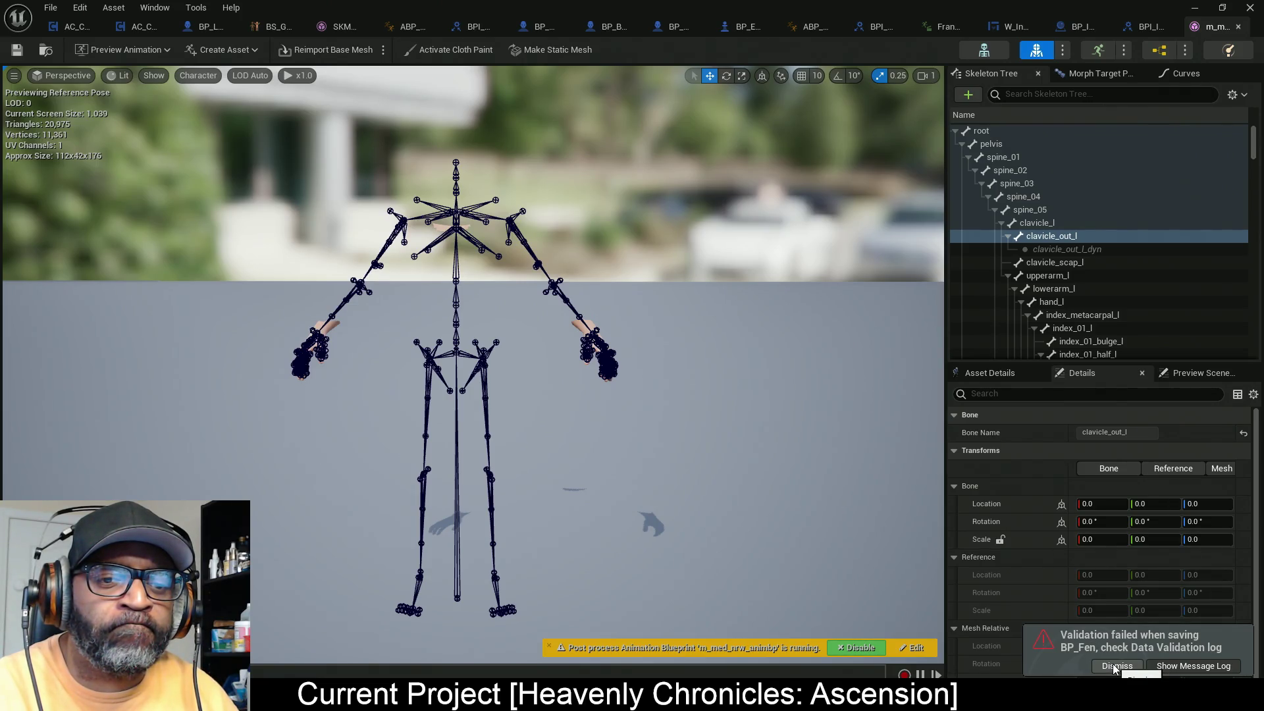
left_click(1062, 504)
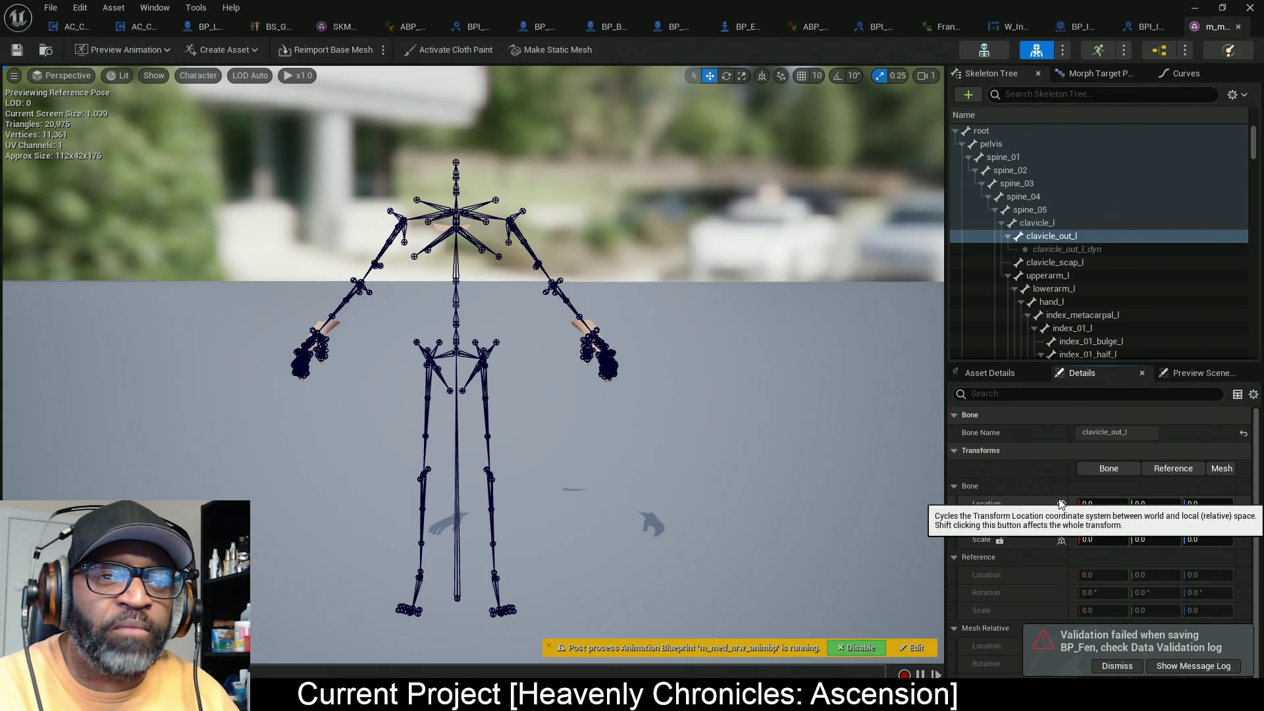
Step: Reselect clavicle_out_l and show only the bone's own relative transform values
left_click(1031, 226)
left_click(1031, 236)
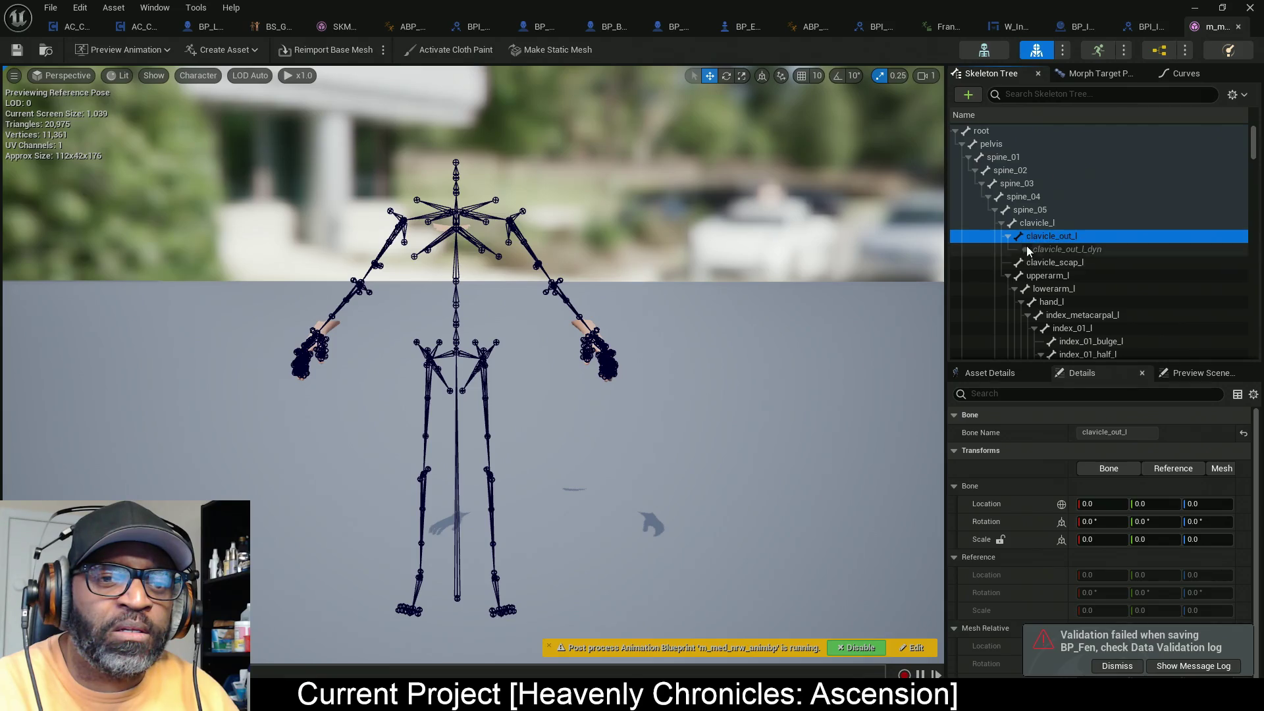
left_click(748, 422)
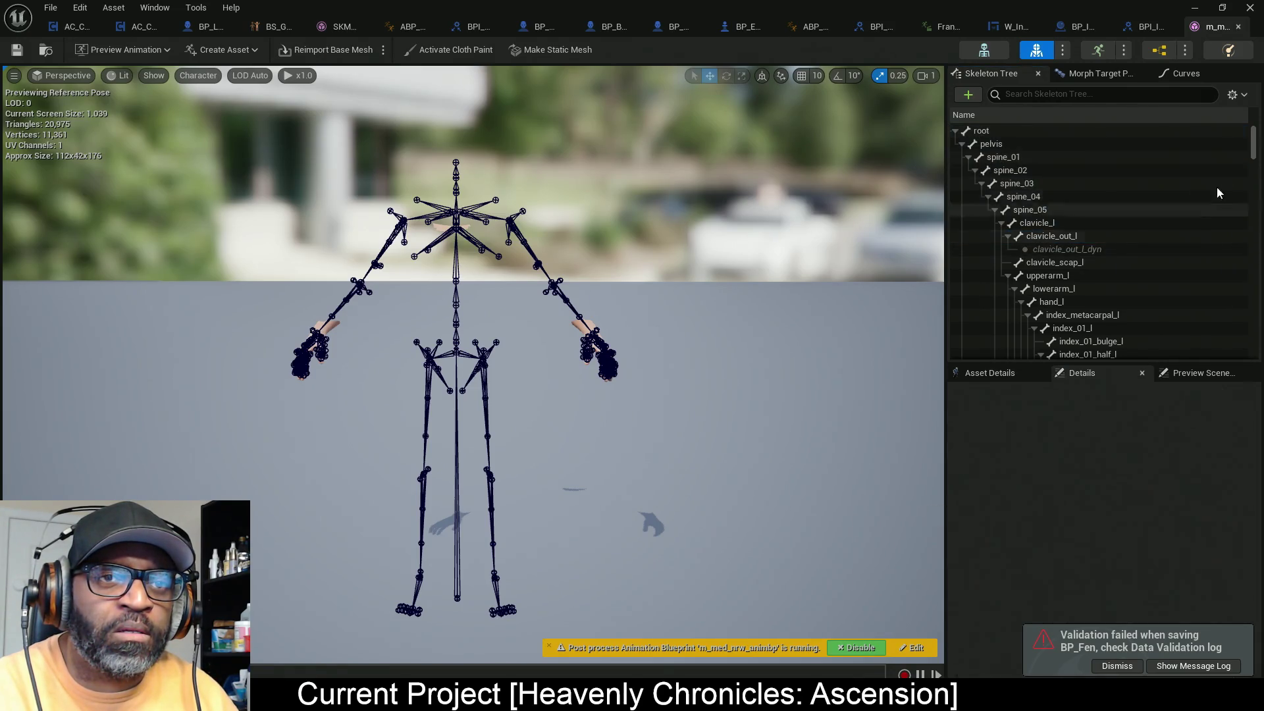
left_click(1042, 236)
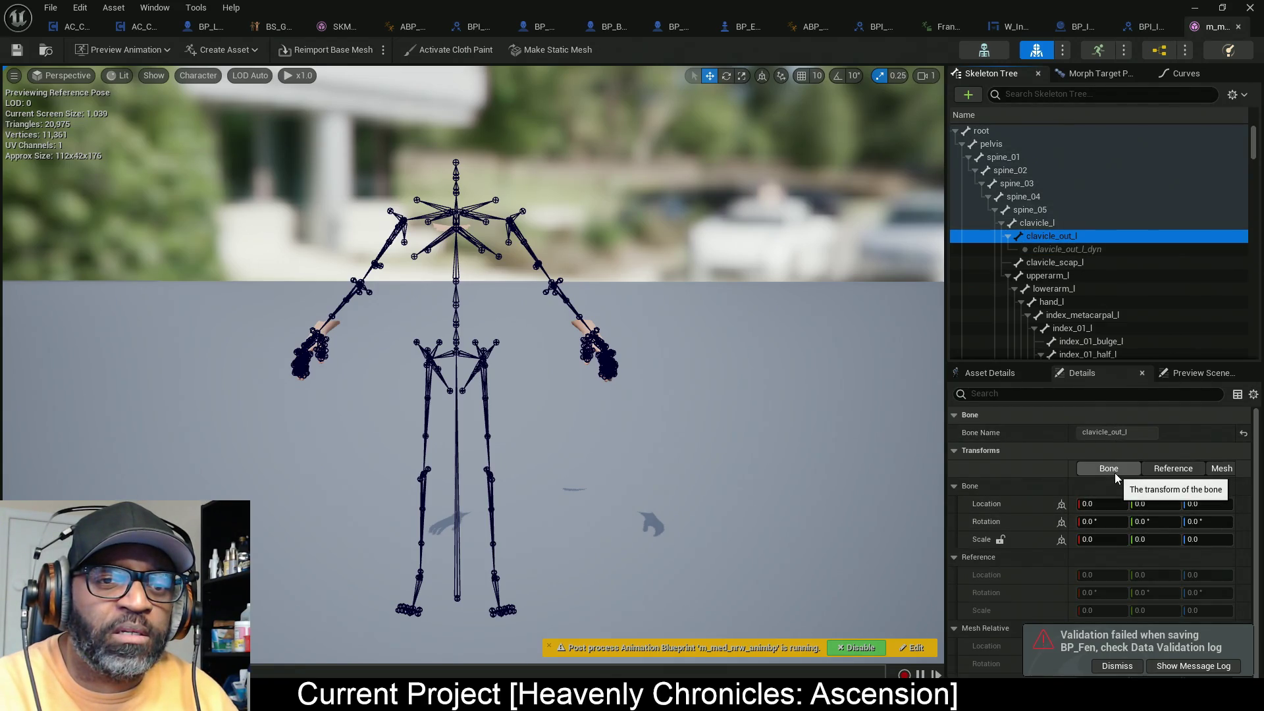
left_click(1115, 472)
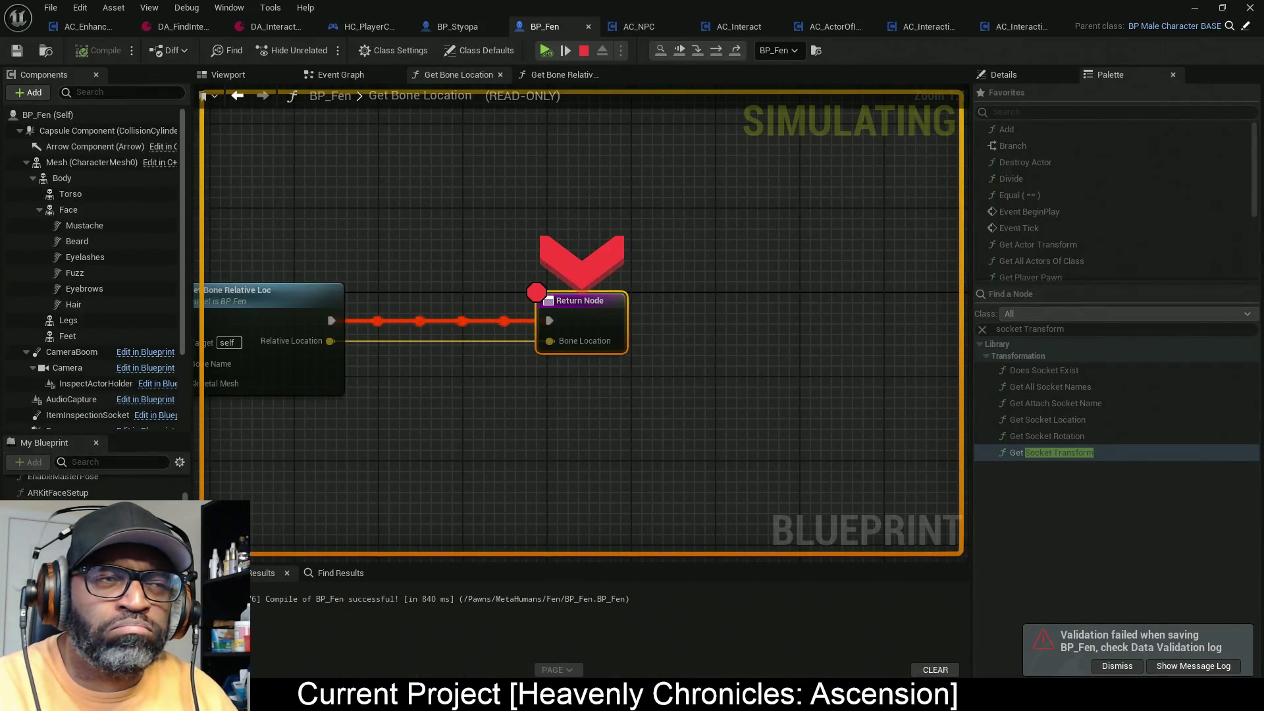
Step: Remove the breakpoint from the Get Bone Location Return Node and resume the game
right_click(591, 320)
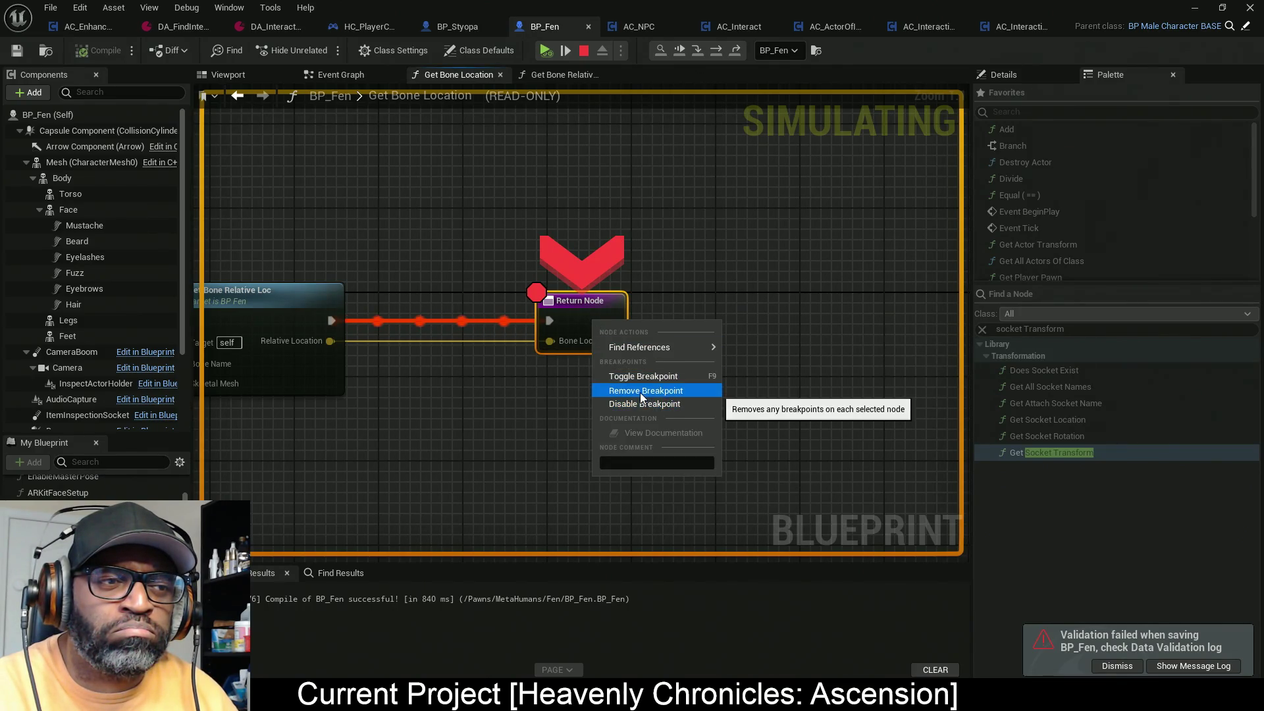
left_click(640, 392)
left_click(677, 55)
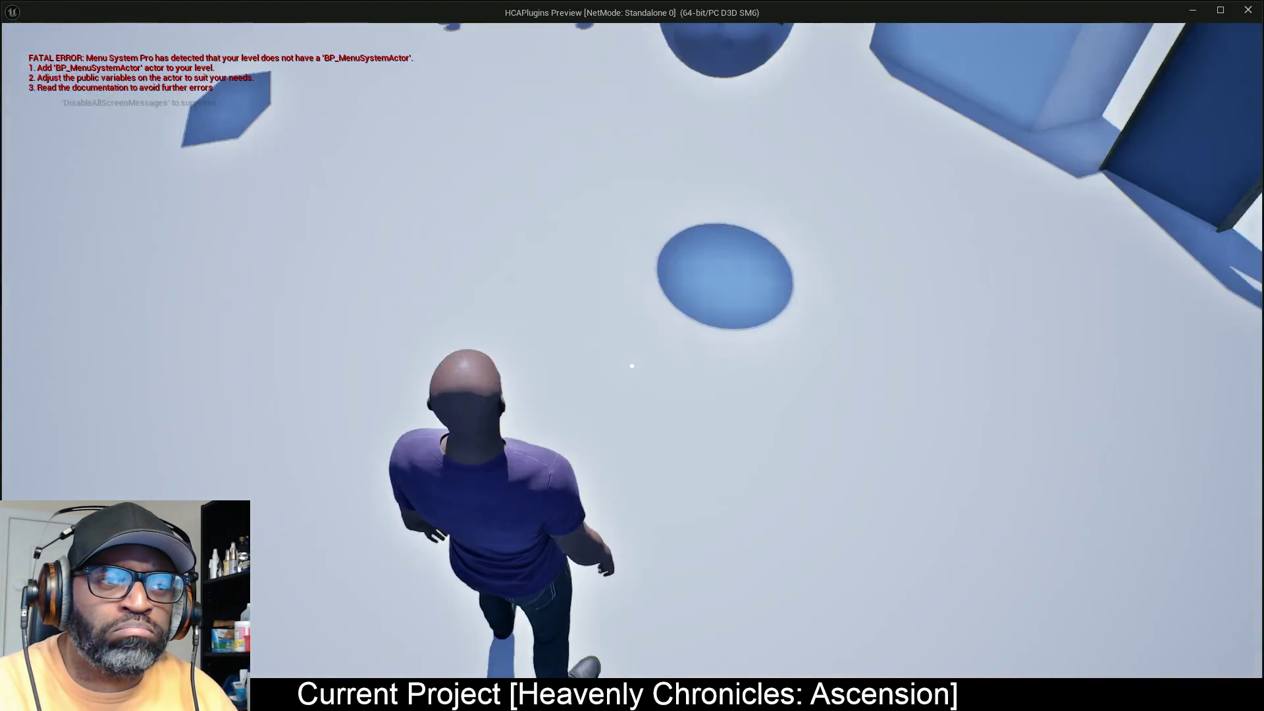
Step: Walk the player up to Fen, then bring the Details/Outliner window forward
key("w")
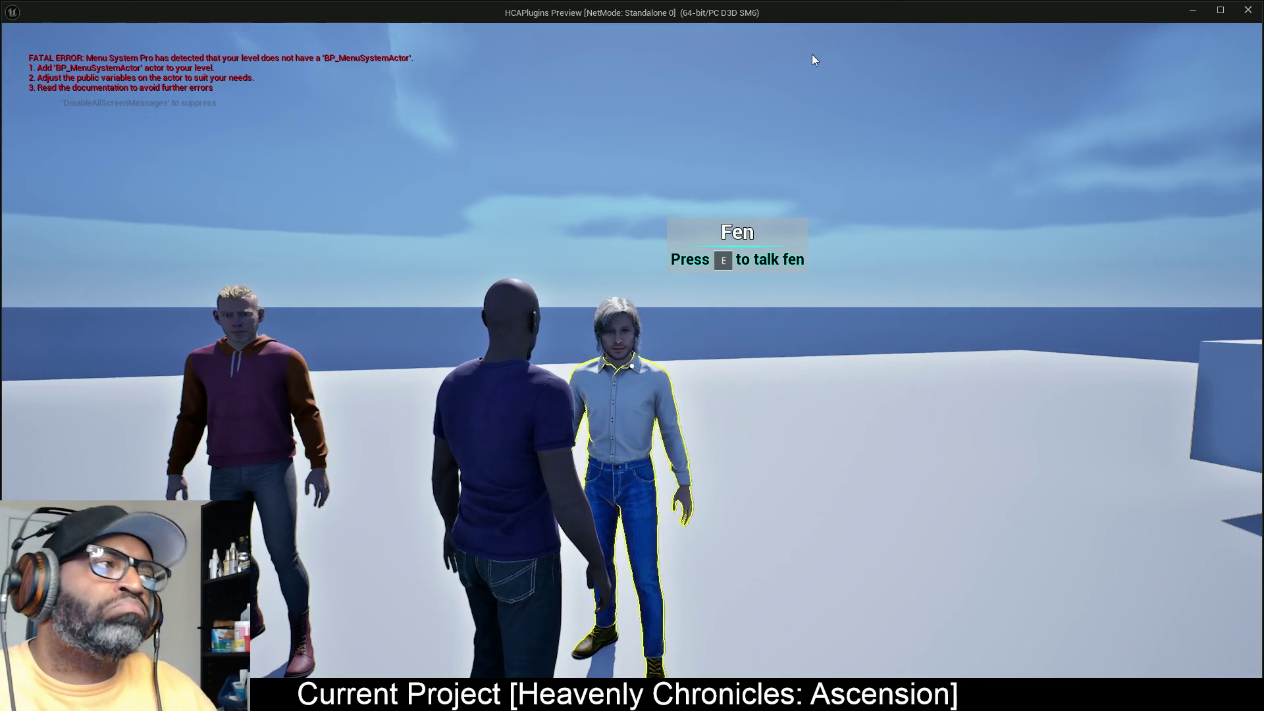
key("alt+Tab")
key("Tab")
key("Tab")
key("Tab")
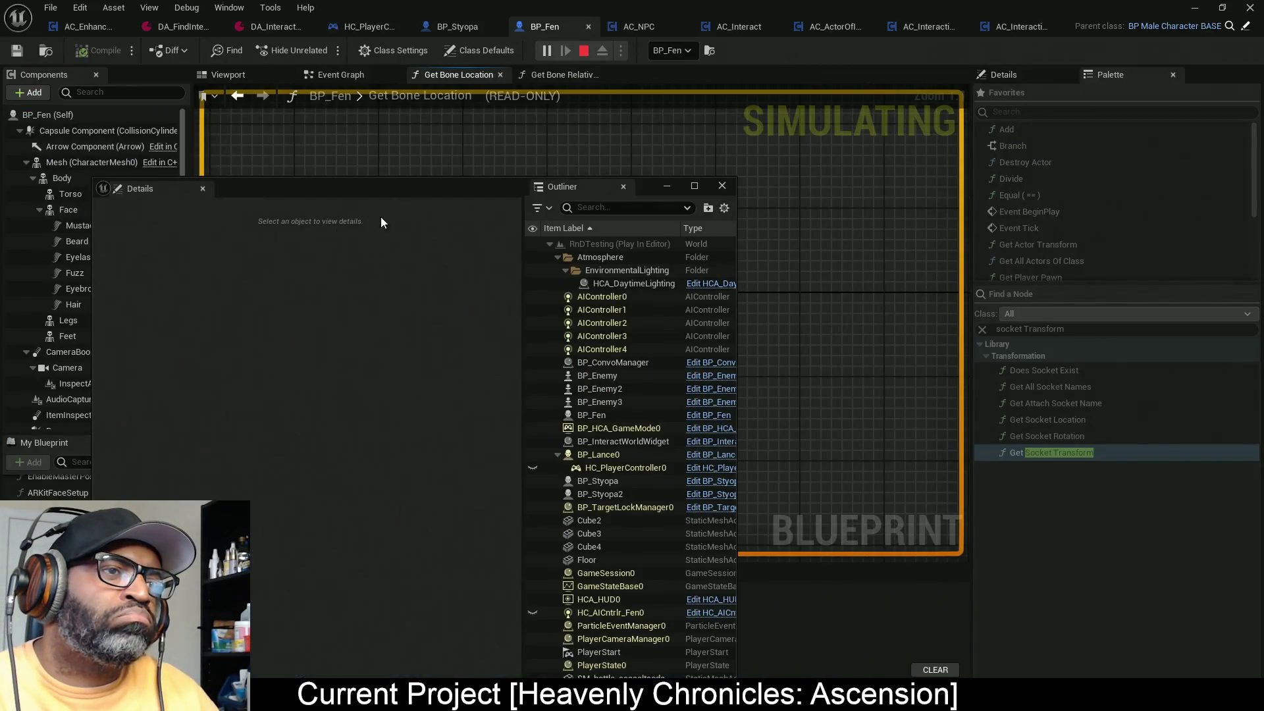
Step: Select BP_Fen and view its AC_NPC settings, including bone clavicle_out_l and UI offset
left_click(696, 187)
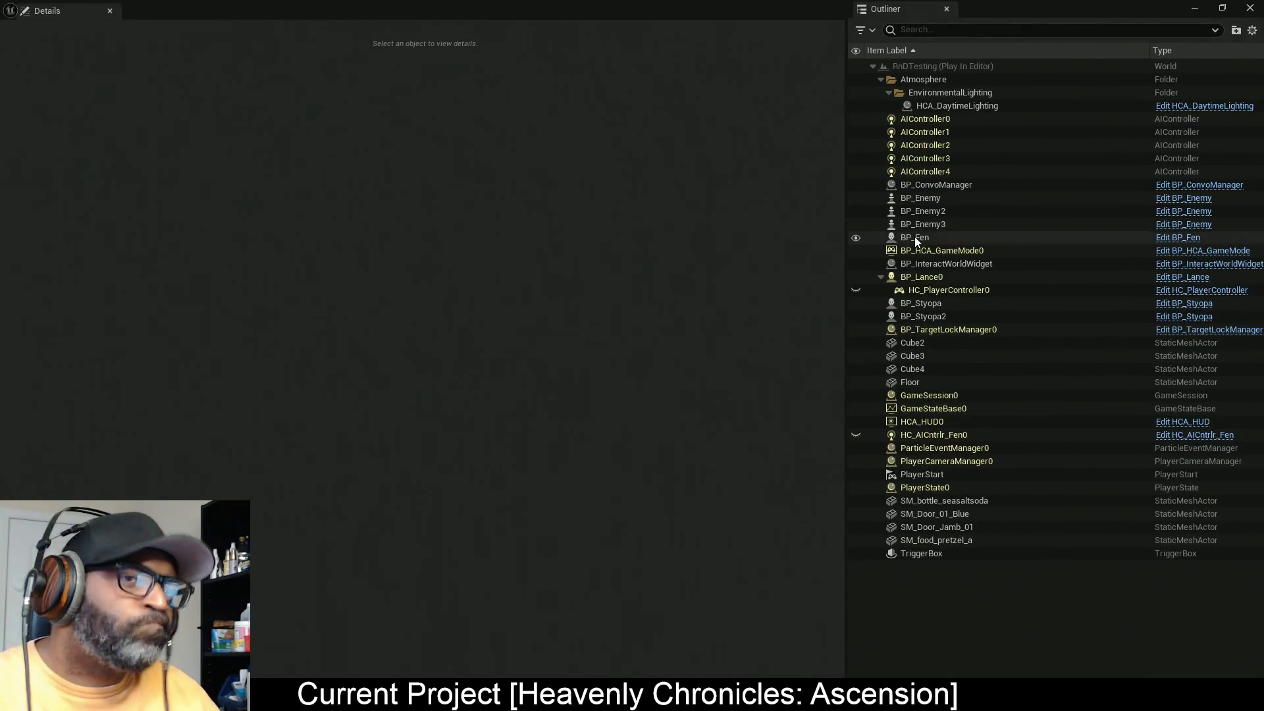
left_click(880, 240)
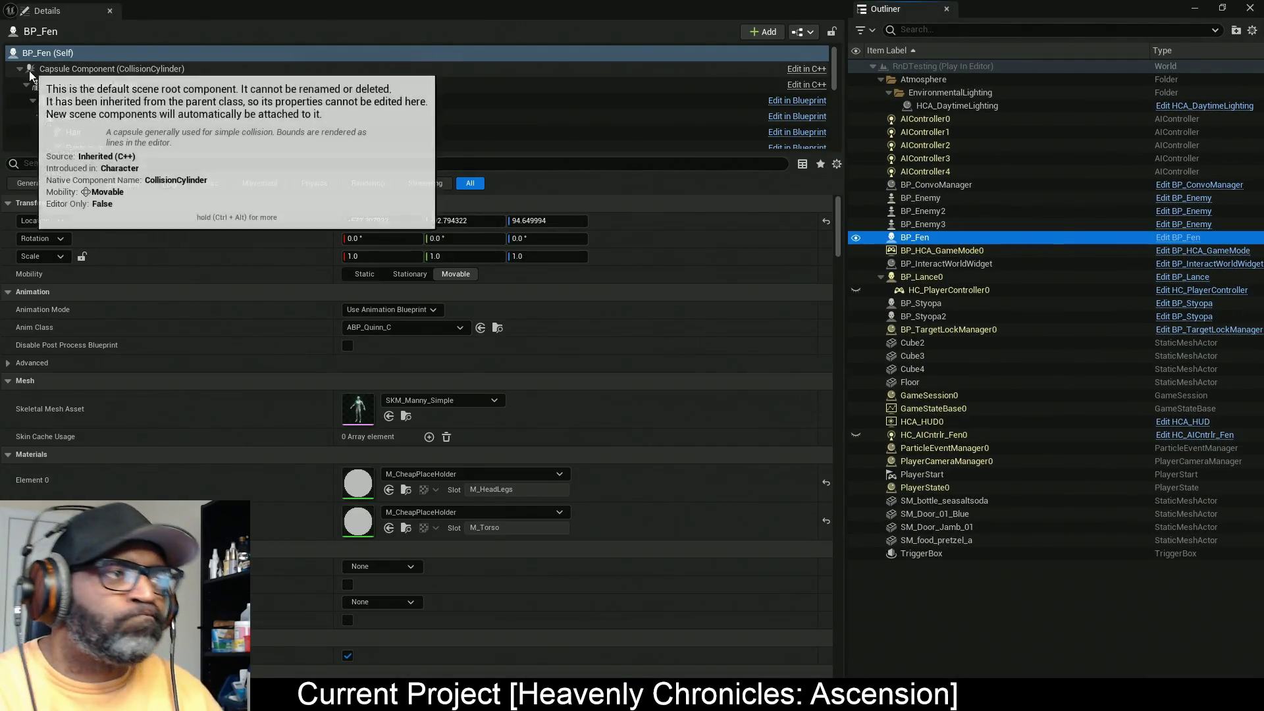
left_click(20, 68)
left_click(66, 140)
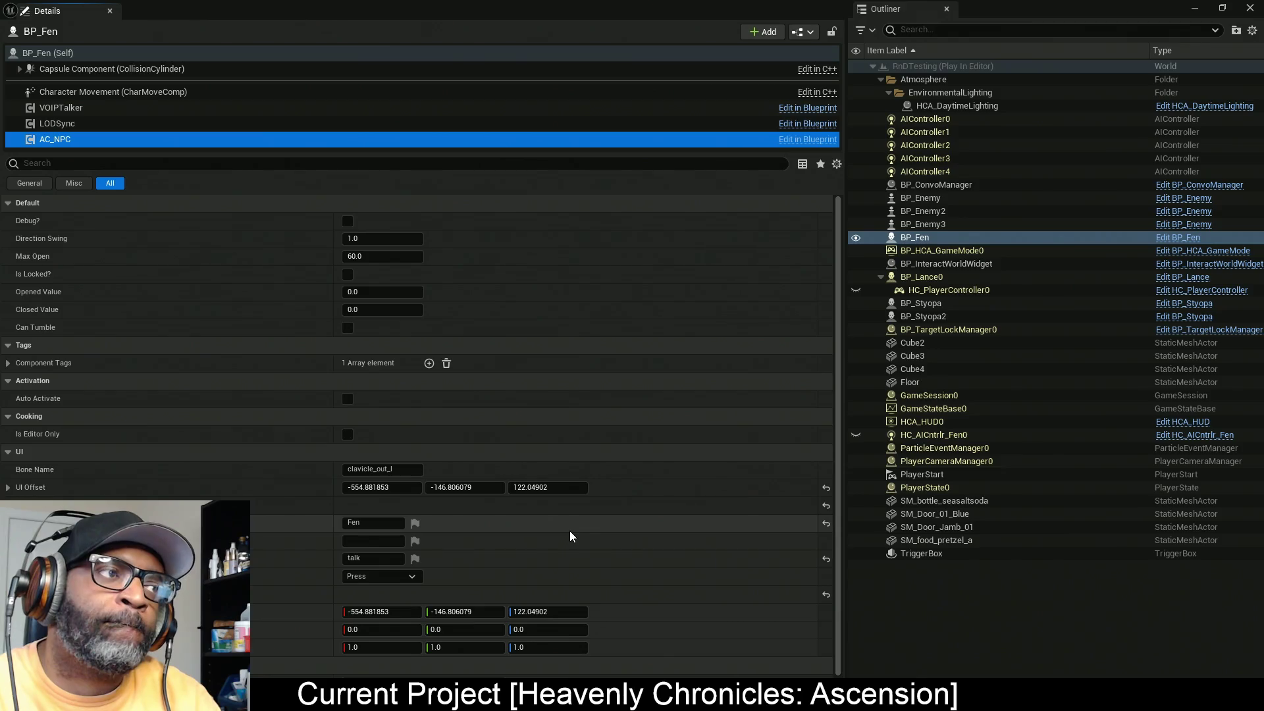
Step: Check the running game against Fen's settings, then stop the play-in-editor session
key("alt+Tab")
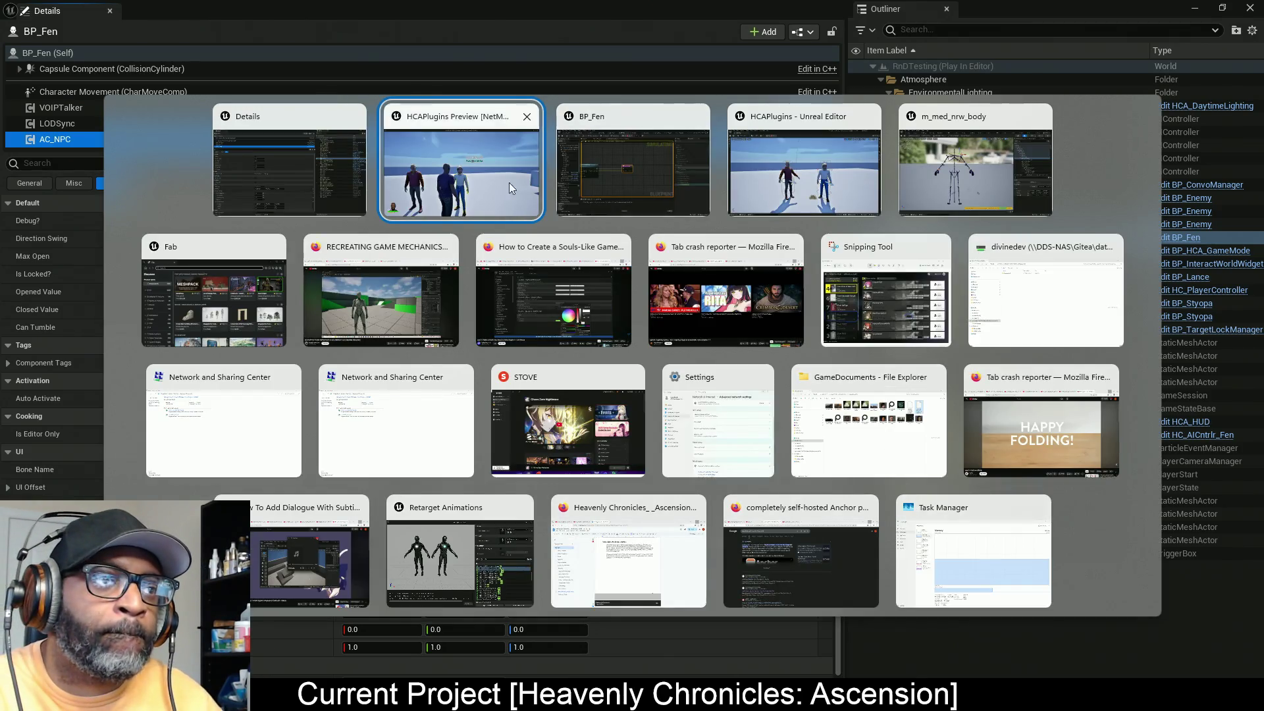
left_click(508, 183)
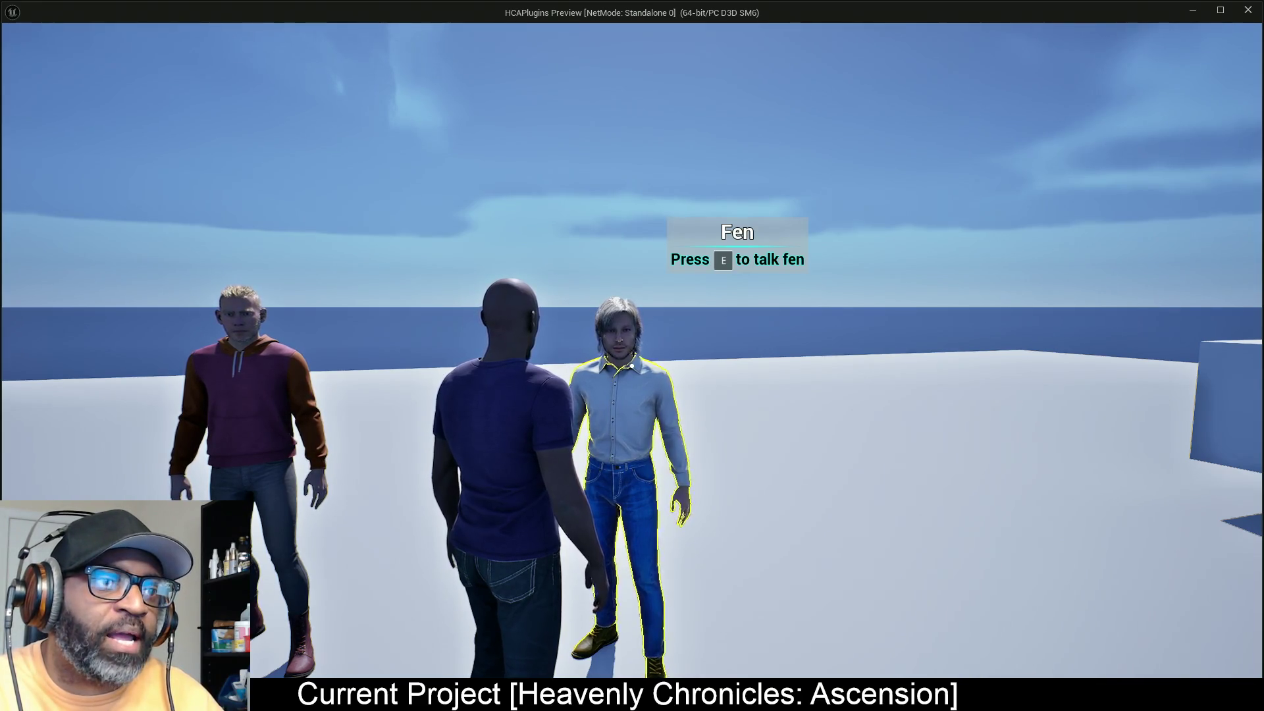
key("alt+Tab")
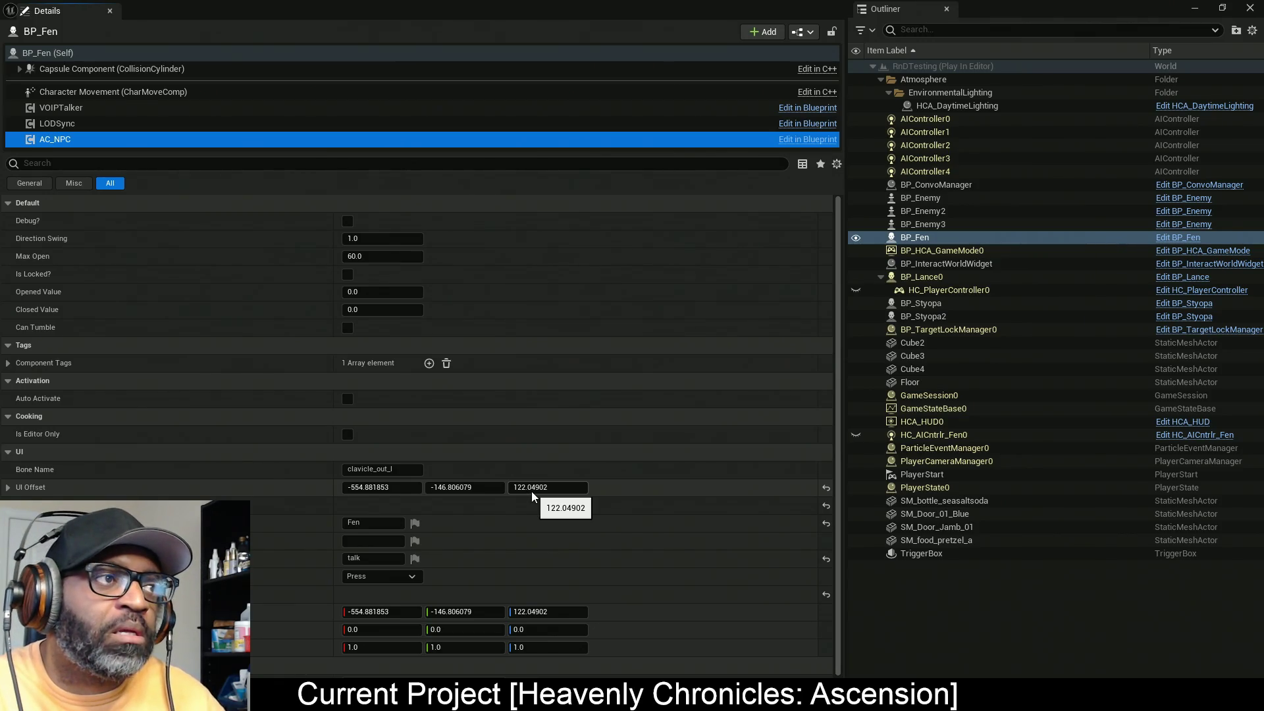
key("Escape")
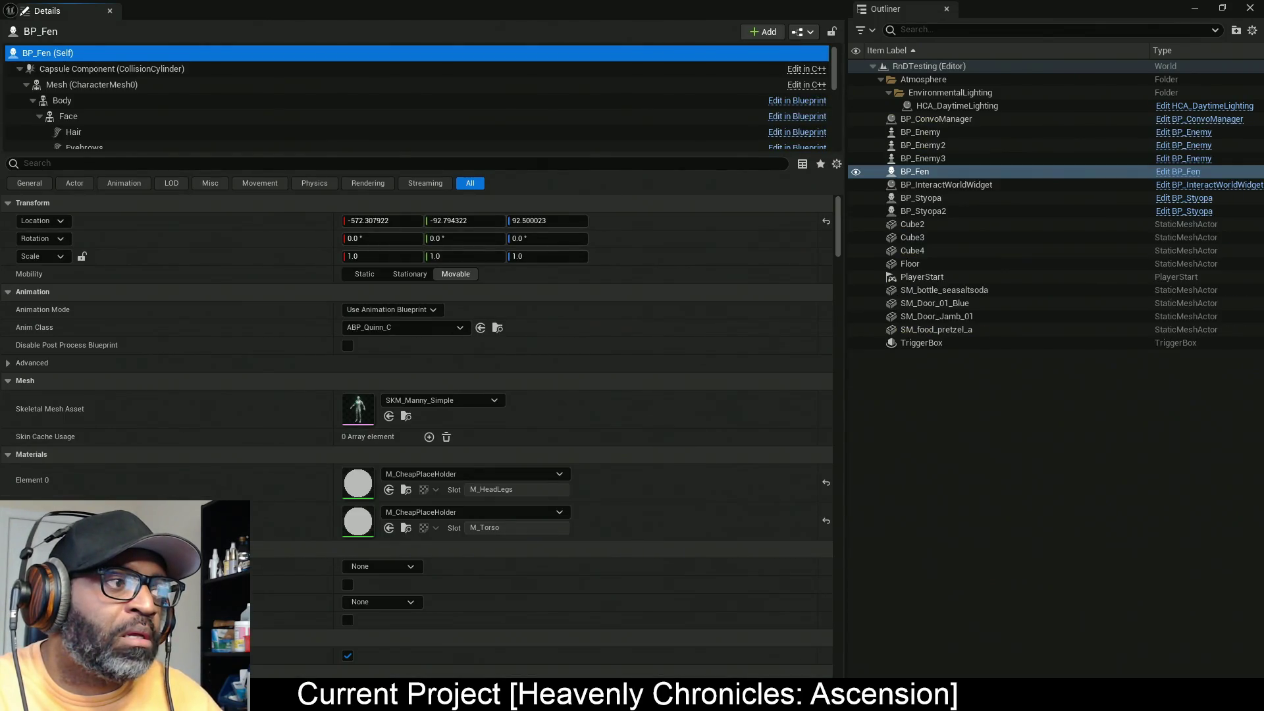
key("alt+Tab")
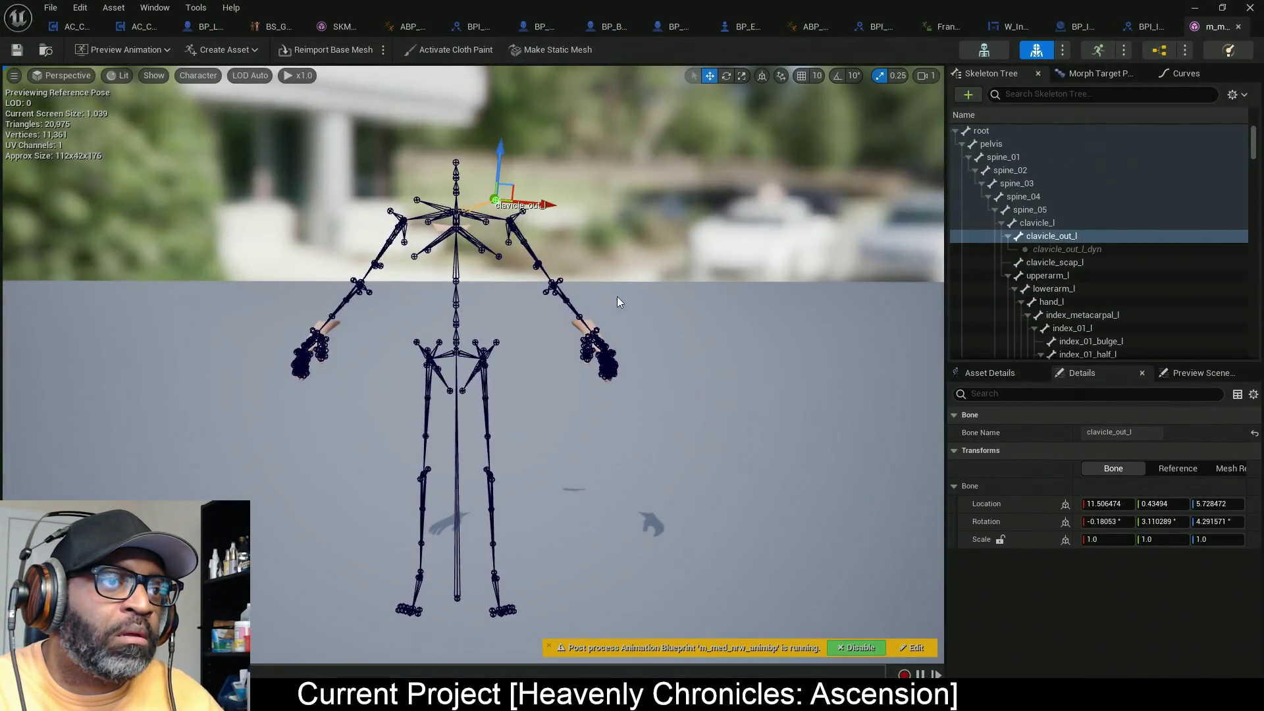
Step: Read clavicle_out_l's world location (13.42, -1.78, 143.36), then close the ABP editor
left_click(981, 130)
left_click(1052, 235)
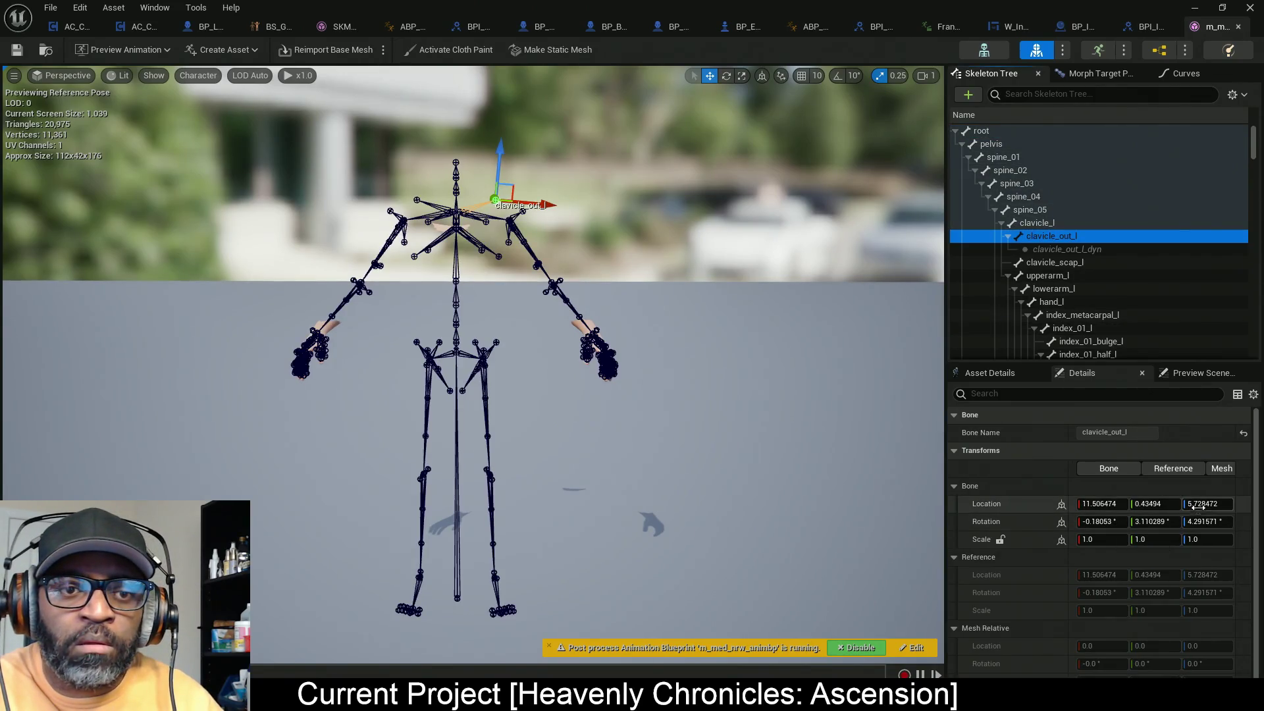
left_click(1061, 505)
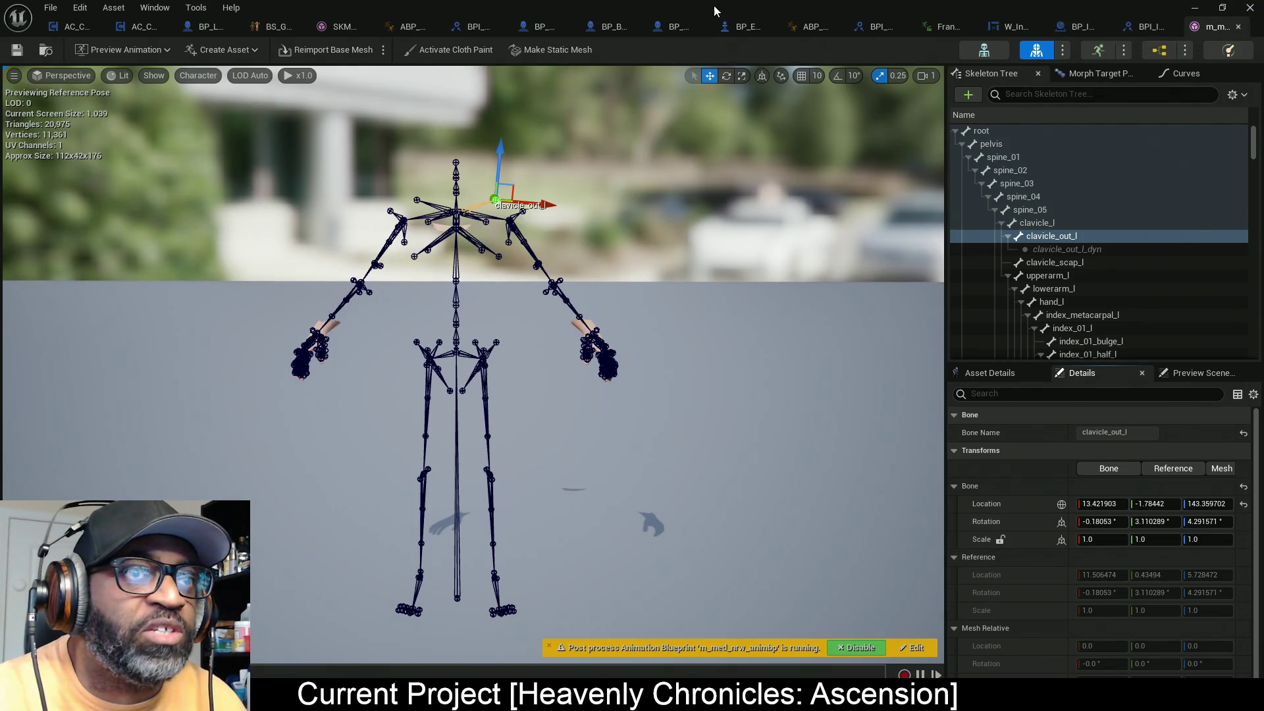
left_click(836, 26)
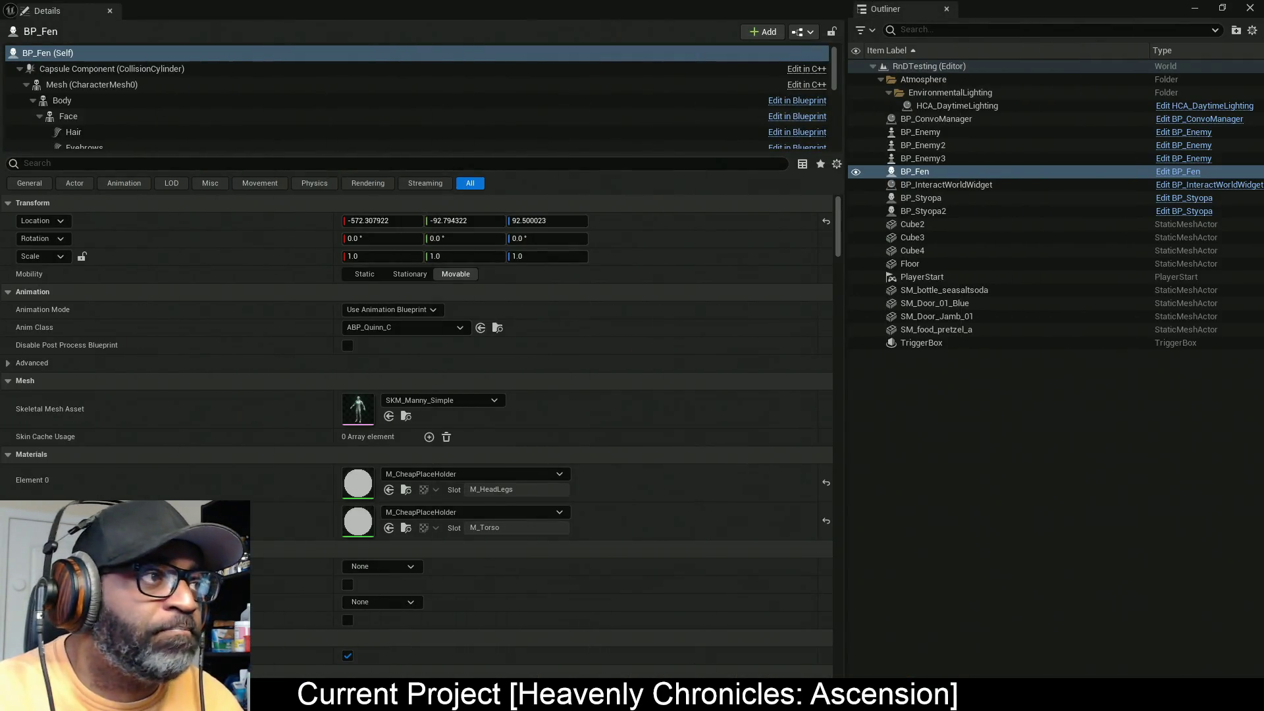
left_click(942, 185)
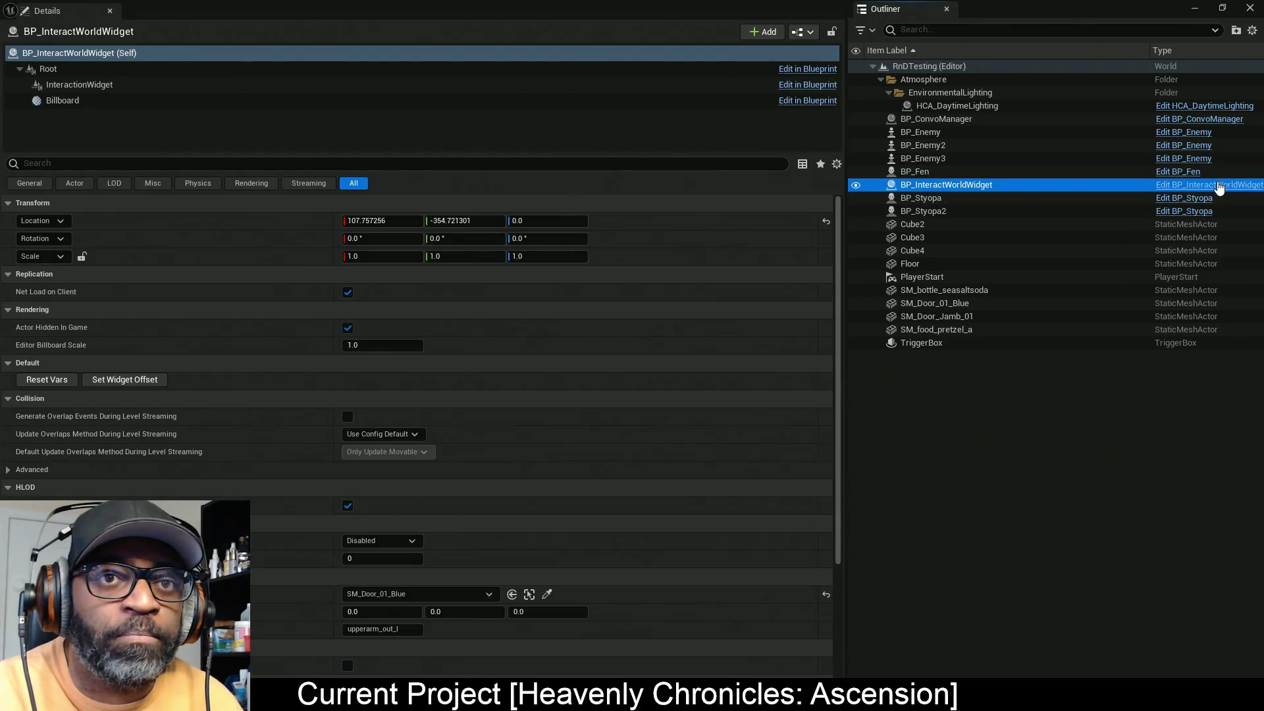
left_click(1219, 186)
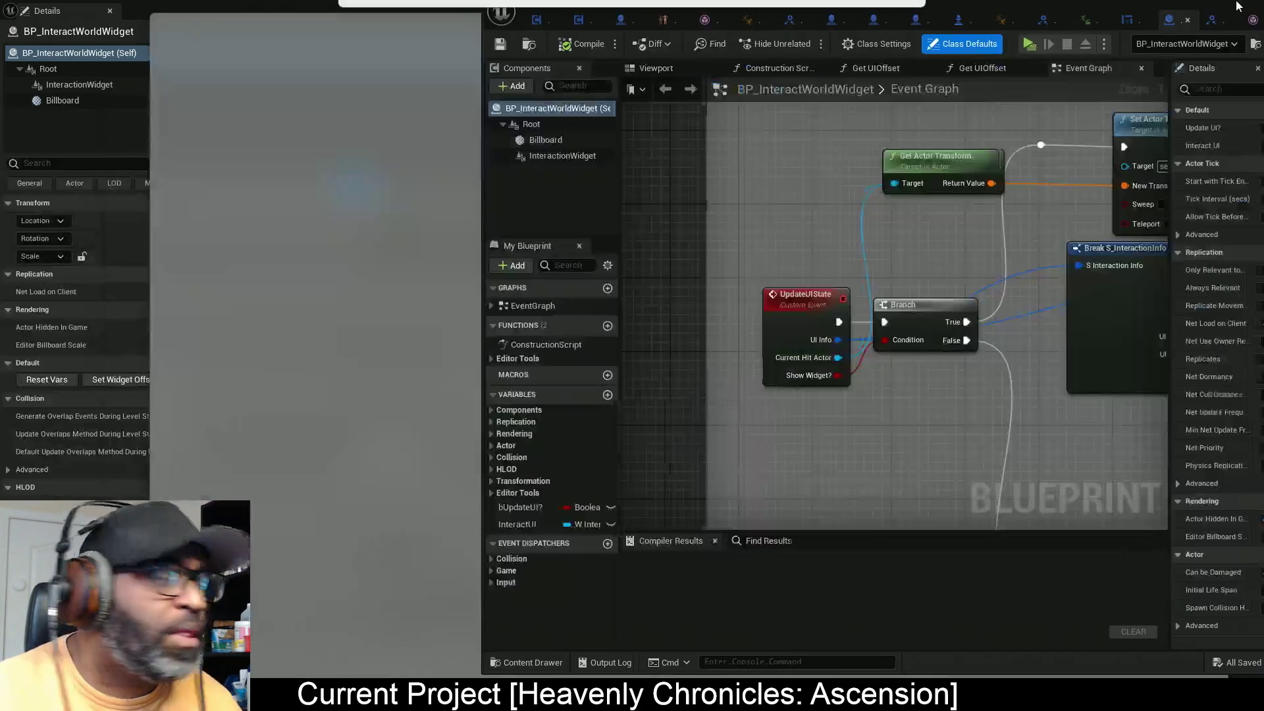
key("super+Right")
key("super+Up")
key("Escape")
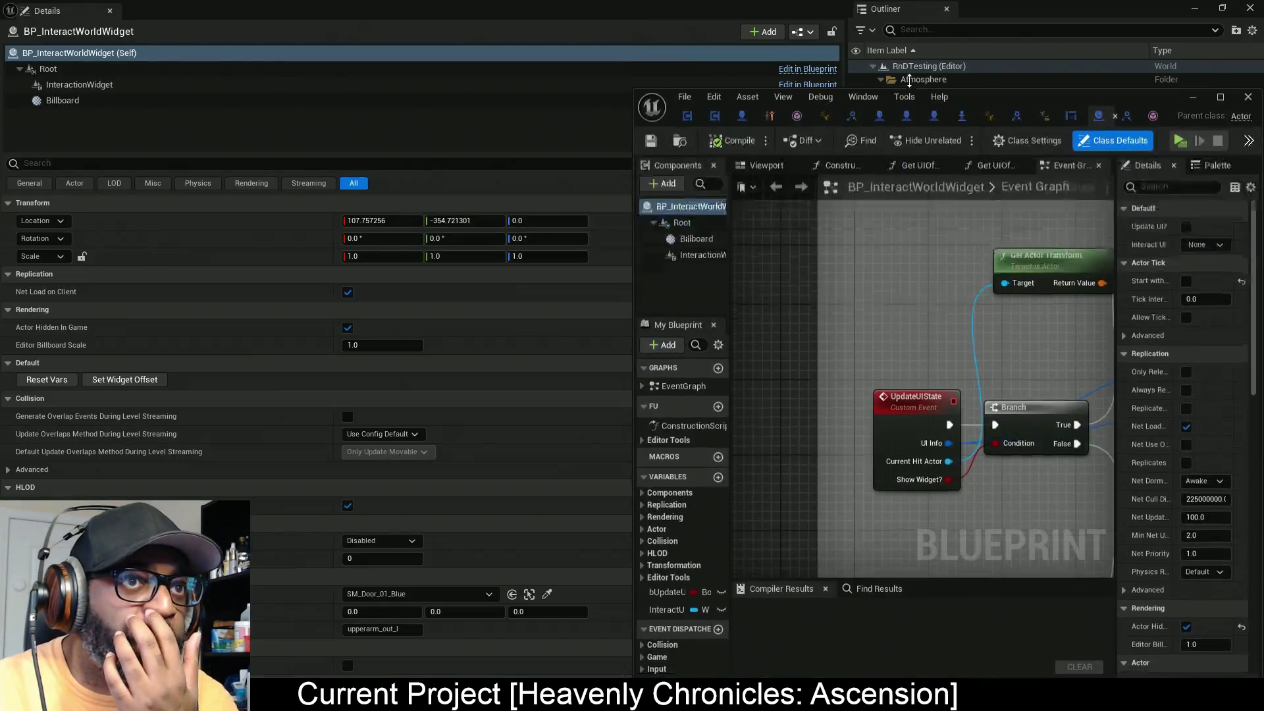
left_click_drag(969, 89, 819, 88)
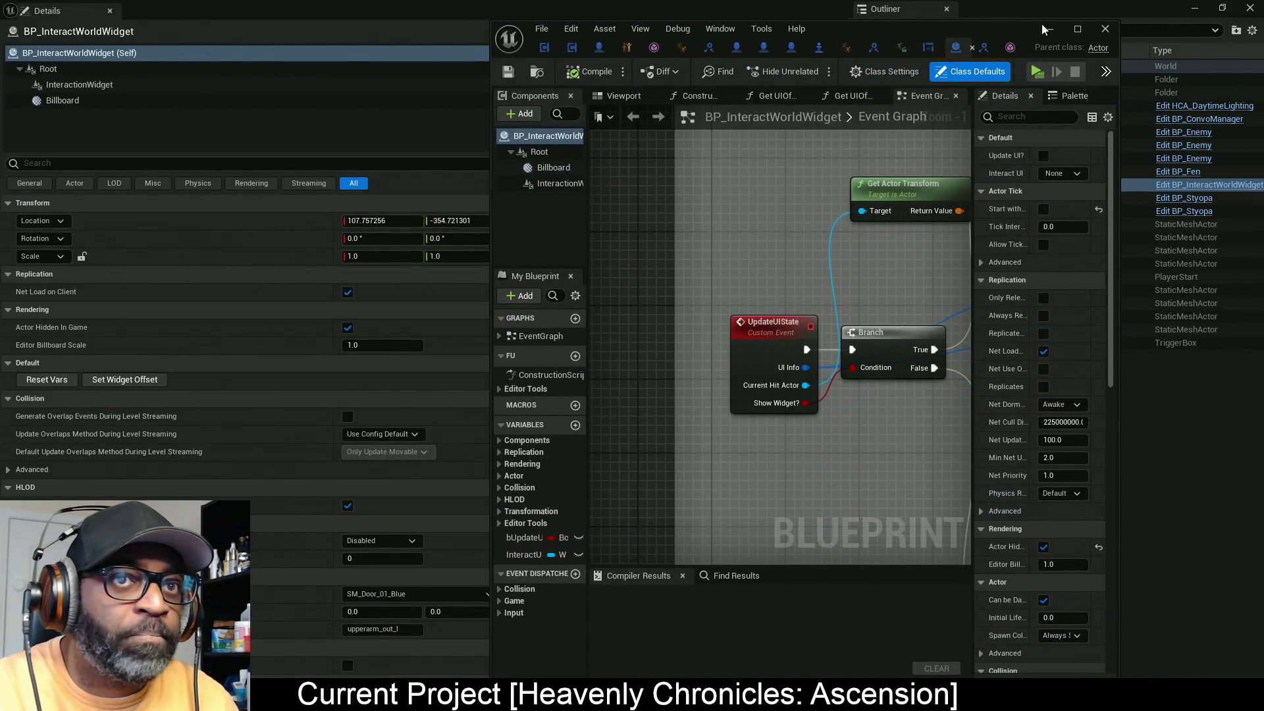
left_click(1078, 31)
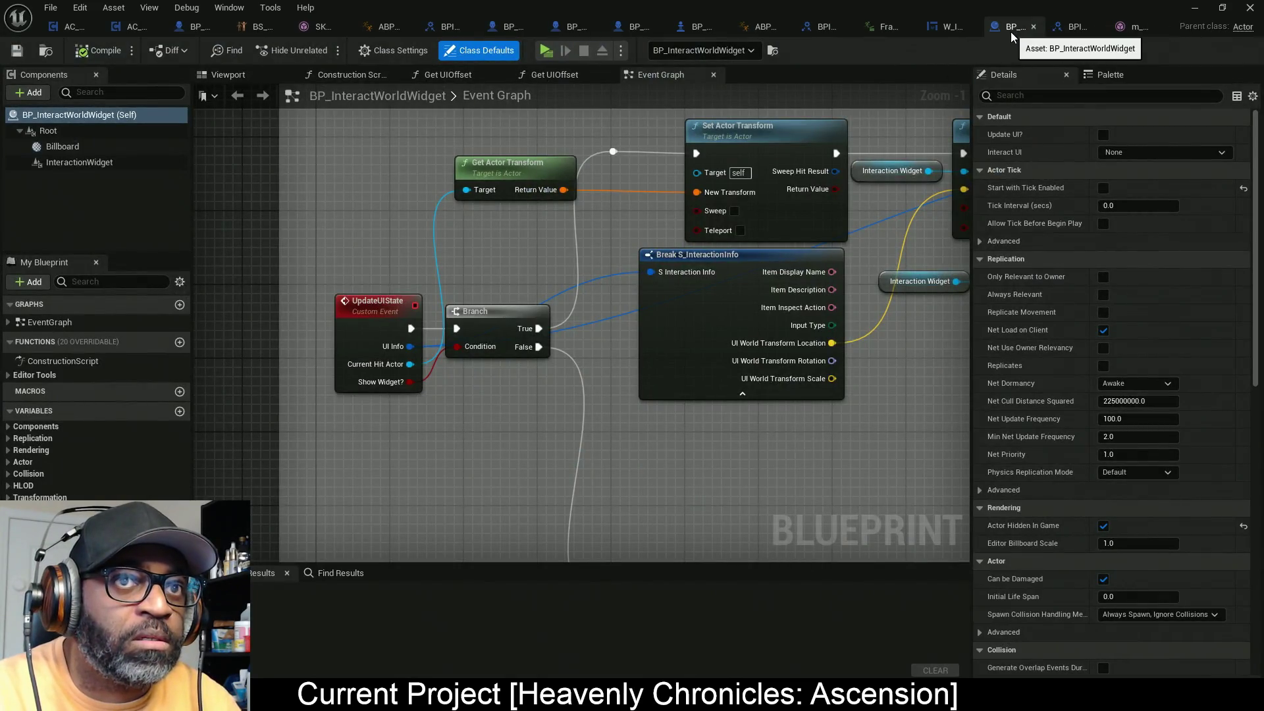
scroll(470, 274, "down", 4)
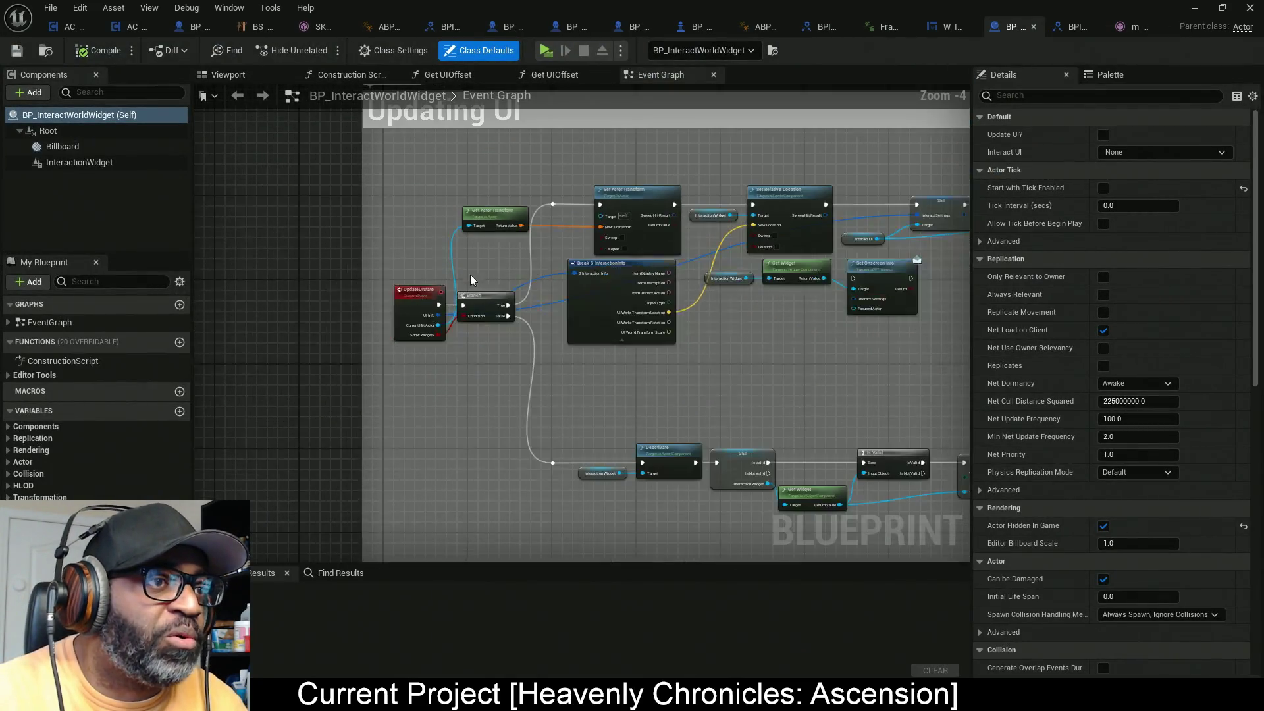
scroll(532, 349, "up", 2)
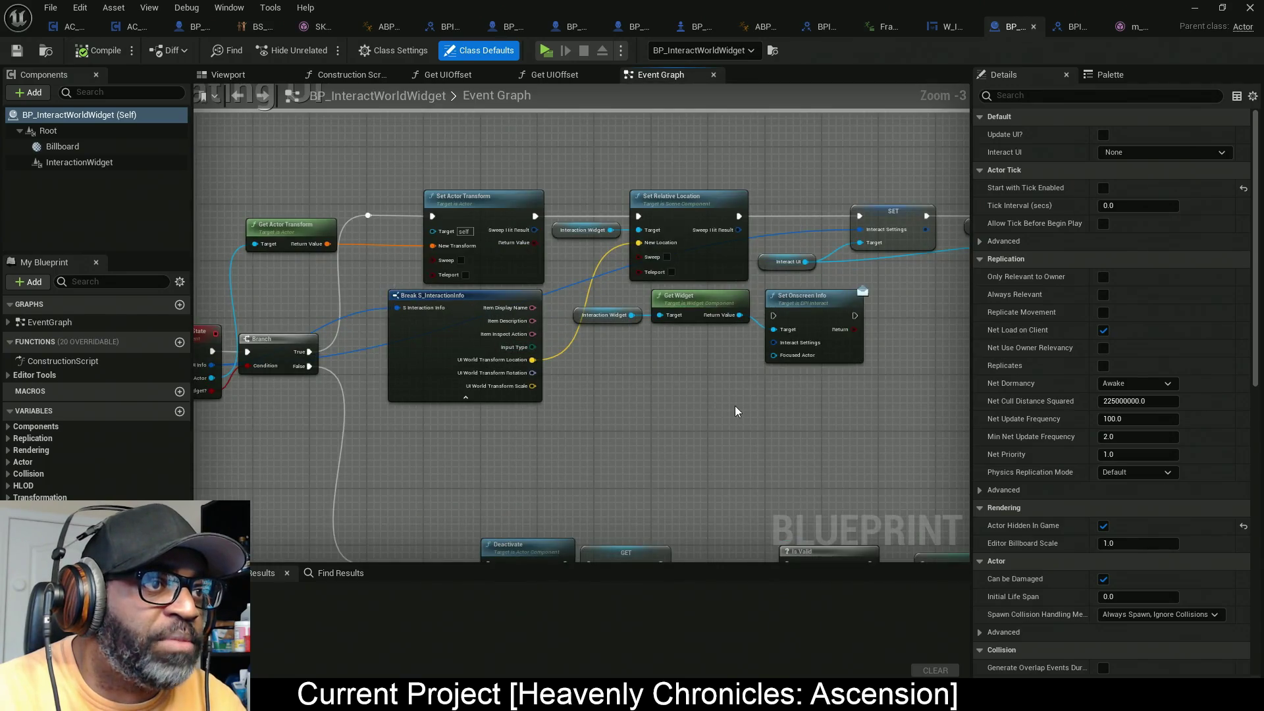
left_click_drag(770, 420, 627, 390)
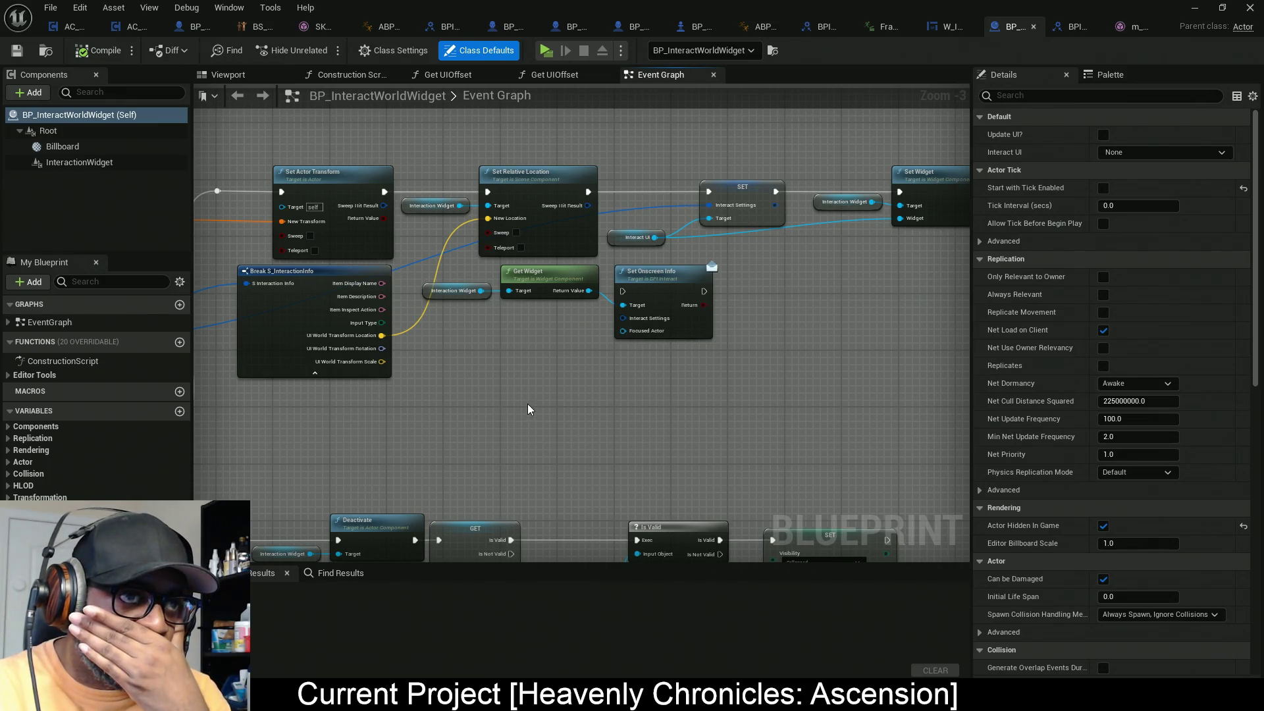
left_click_drag(438, 153, 519, 236)
left_click_drag(521, 376, 631, 374)
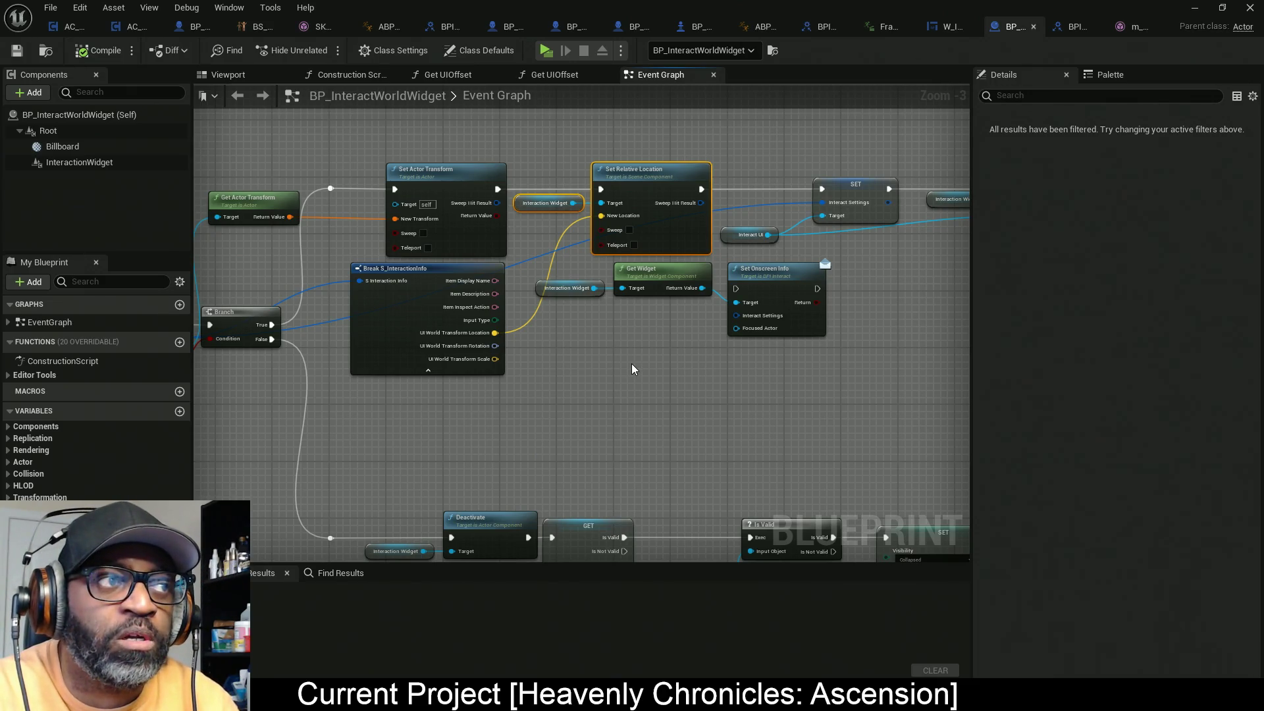
mouse_move(611, 384)
left_mouse_down()
mouse_move(655, 370)
mouse_move(776, 388)
left_mouse_up()
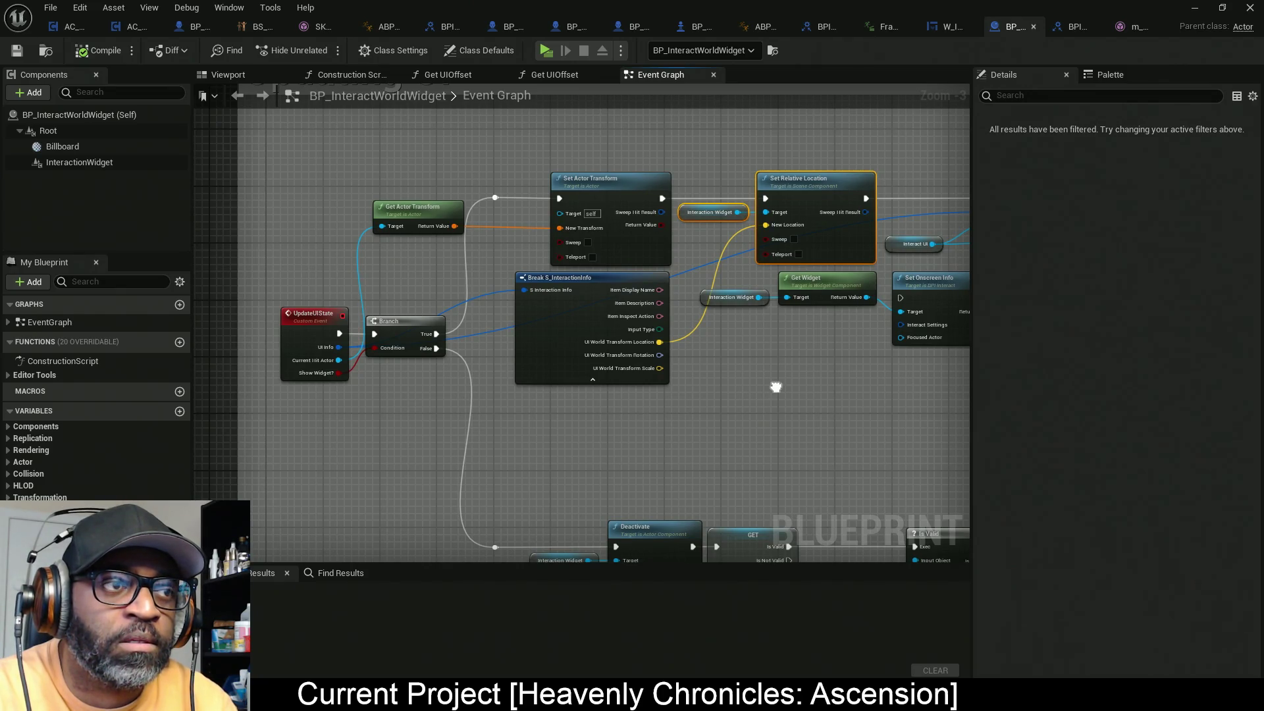
scroll(543, 267, "up", 3)
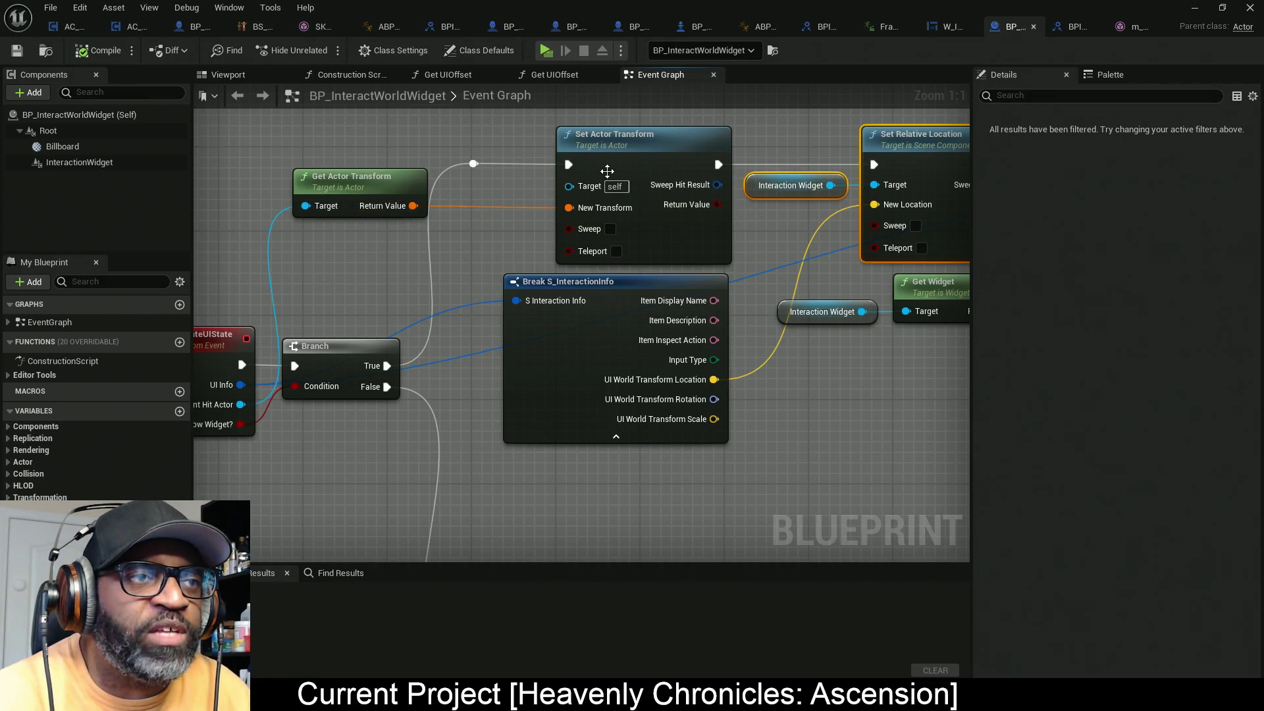
left_click(719, 131)
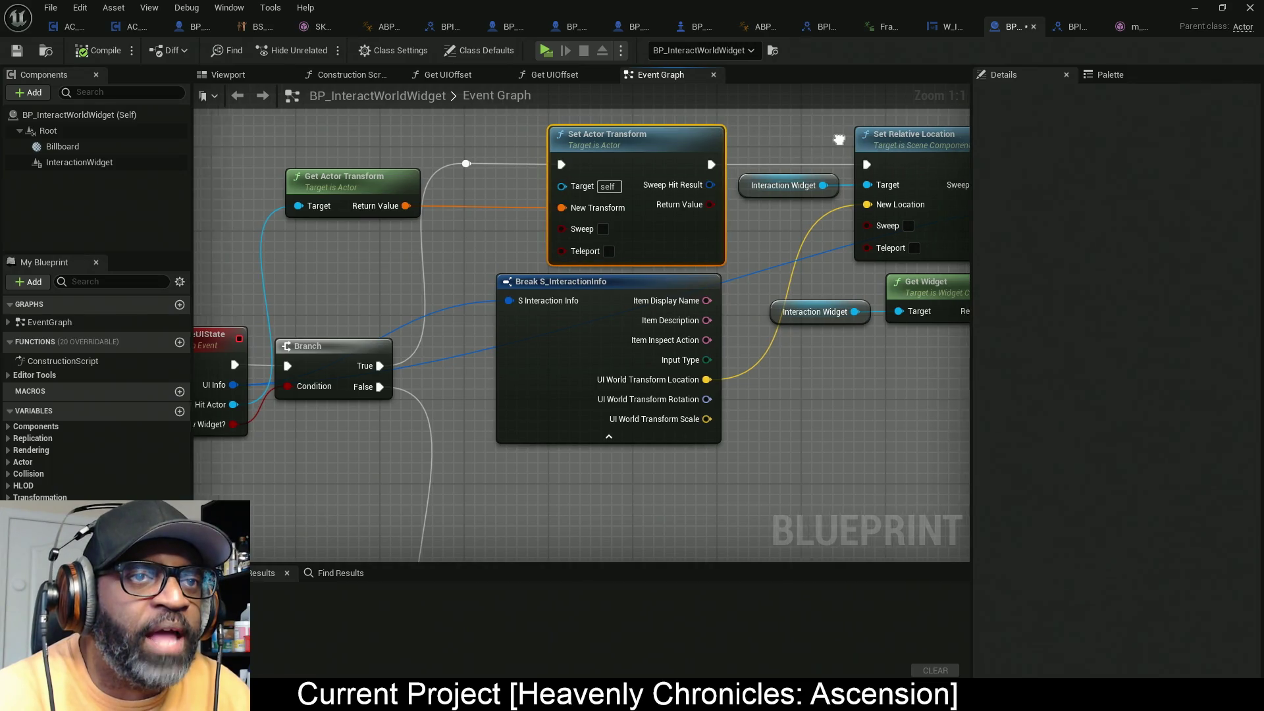
mouse_move(766, 136)
left_mouse_down()
mouse_move(630, 210)
mouse_move(474, 257)
mouse_move(646, 225)
mouse_move(761, 233)
left_mouse_up()
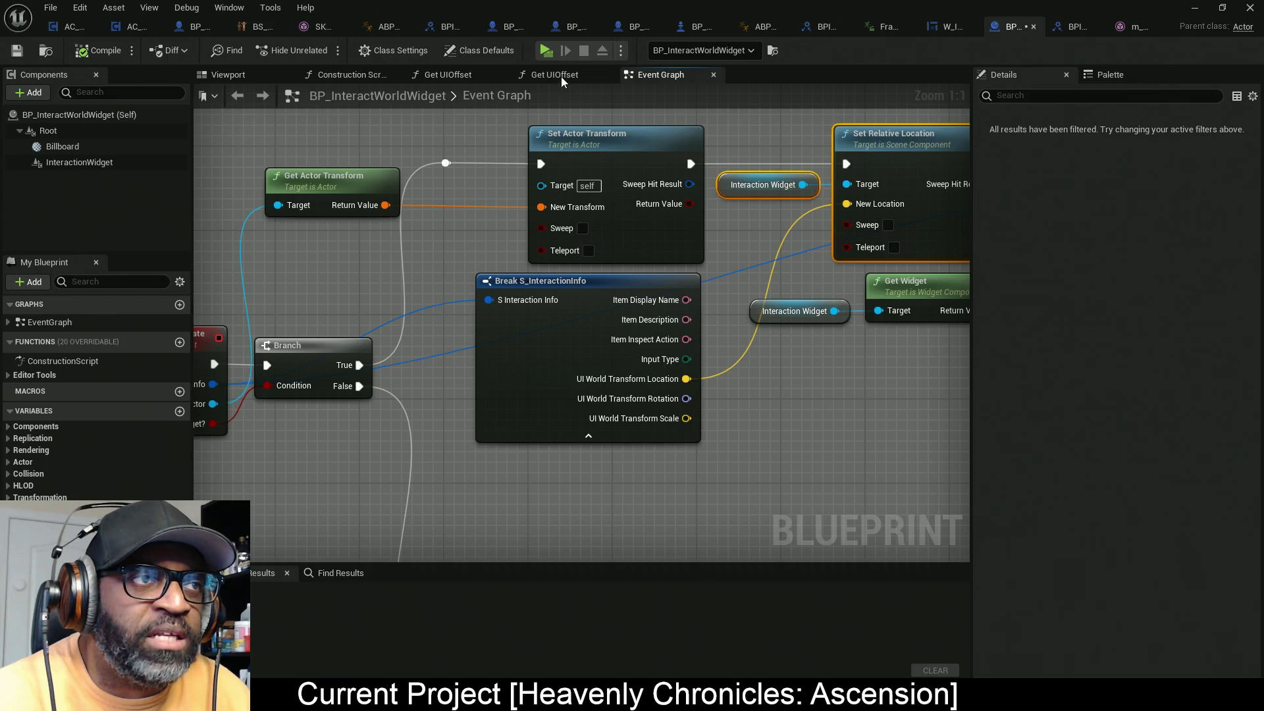
left_click(632, 27)
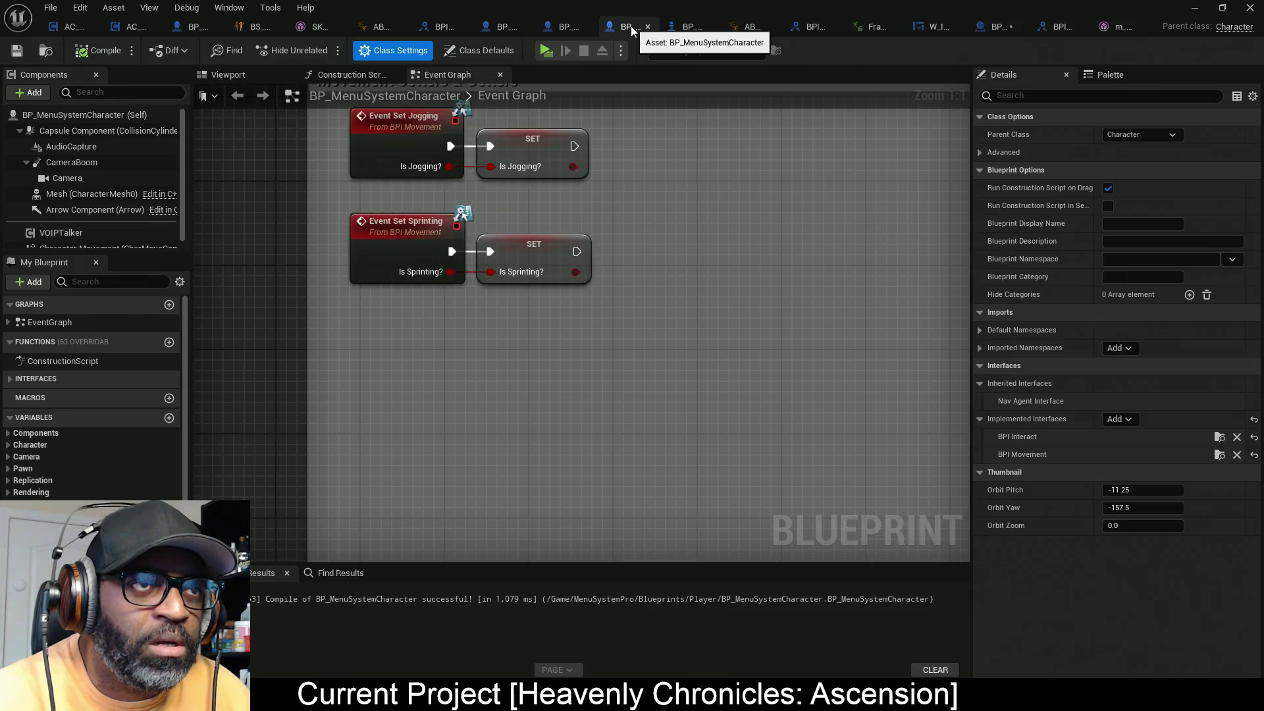
Step: Show BP_MenuSystemCharacter's viewport and select its Mesh (CharacterMesh0) component
left_click(241, 77)
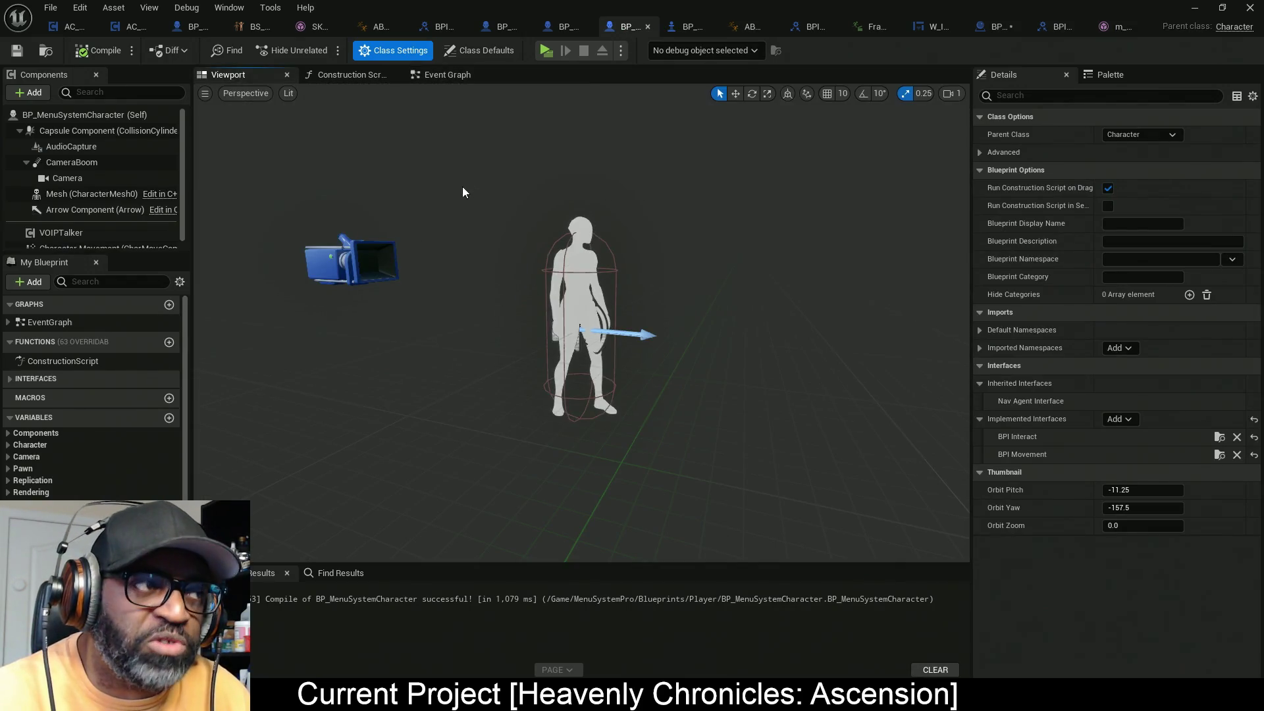
scroll(353, 197, "up", 5)
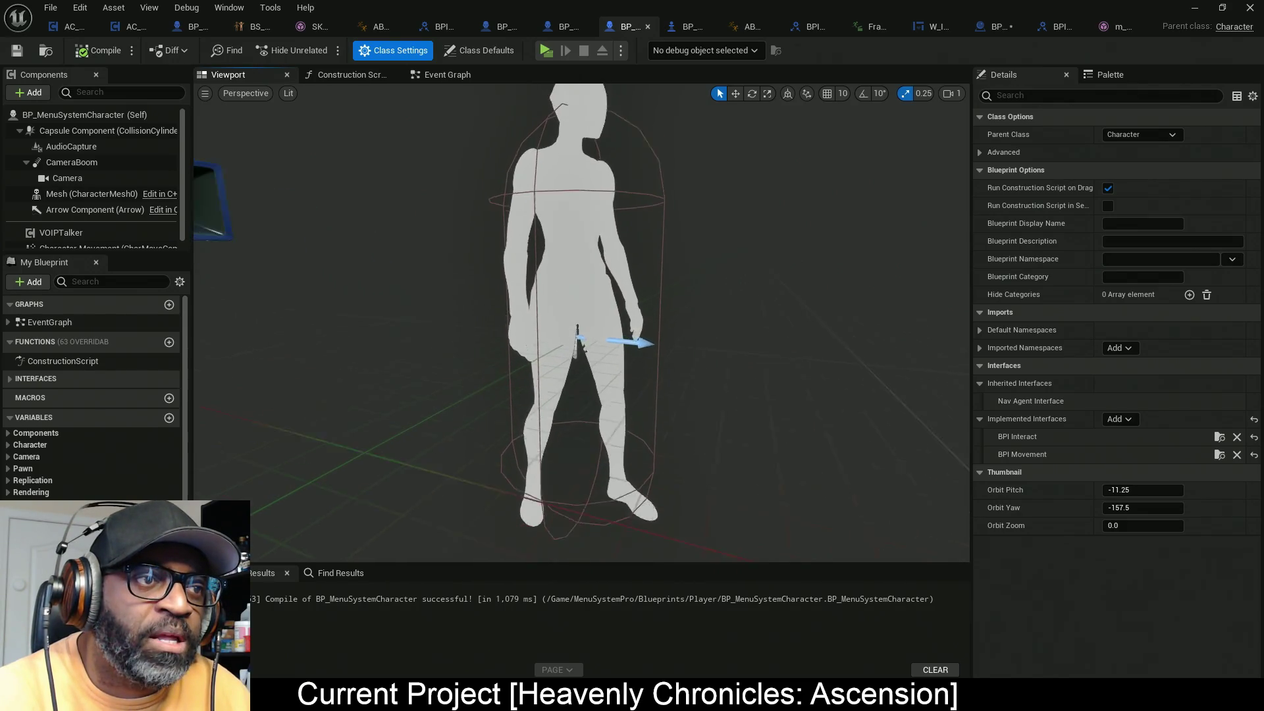
left_click(69, 193)
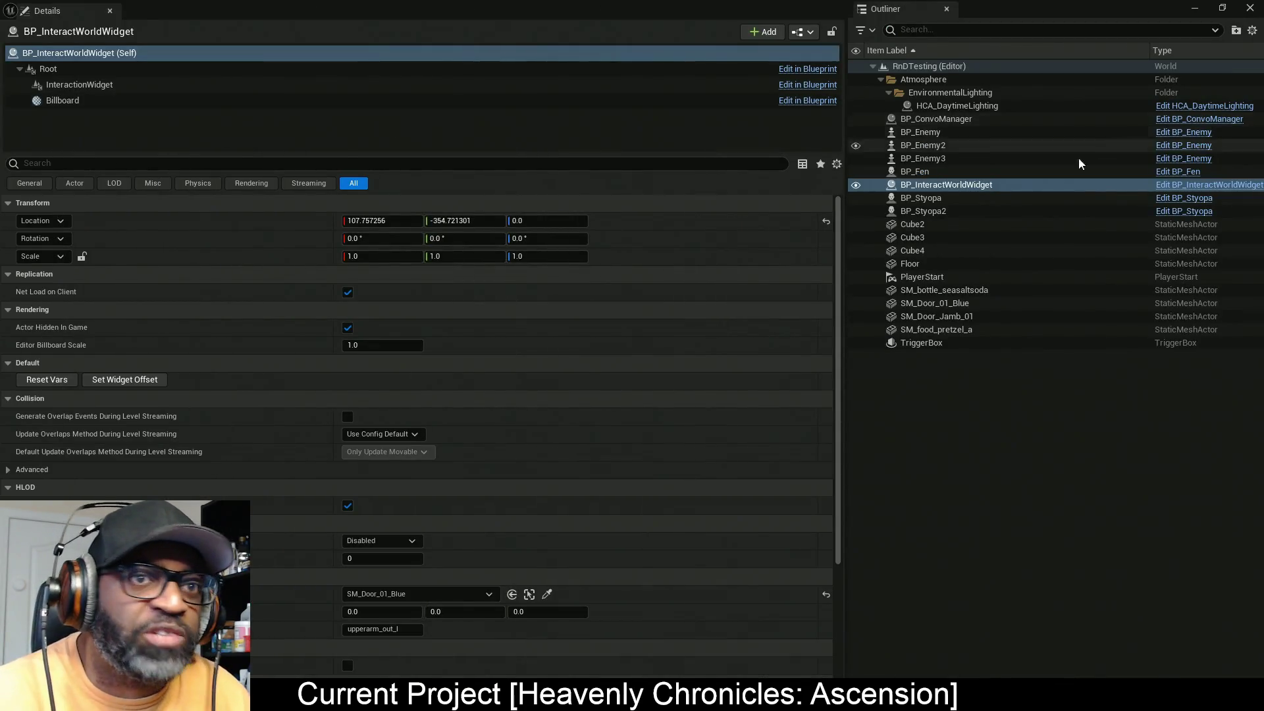
Step: Select BP_Fen in the Outliner and rearrange the floating editor windows
left_click(922, 172)
mouse_move(1034, 6)
left_mouse_down()
mouse_move(132, 145)
mouse_move(551, 167)
mouse_move(495, 175)
mouse_move(527, 140)
left_mouse_up()
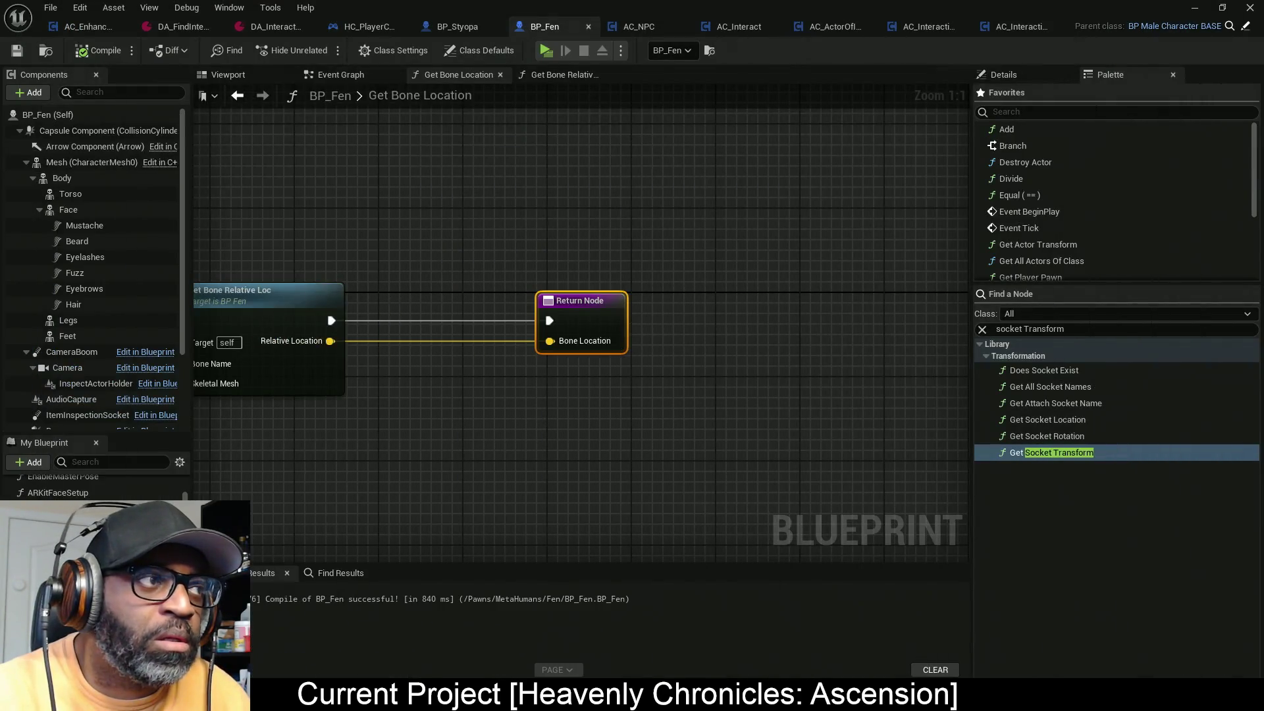
mouse_move(810, 7)
left_mouse_down()
mouse_move(395, 197)
mouse_move(310, 376)
left_mouse_up()
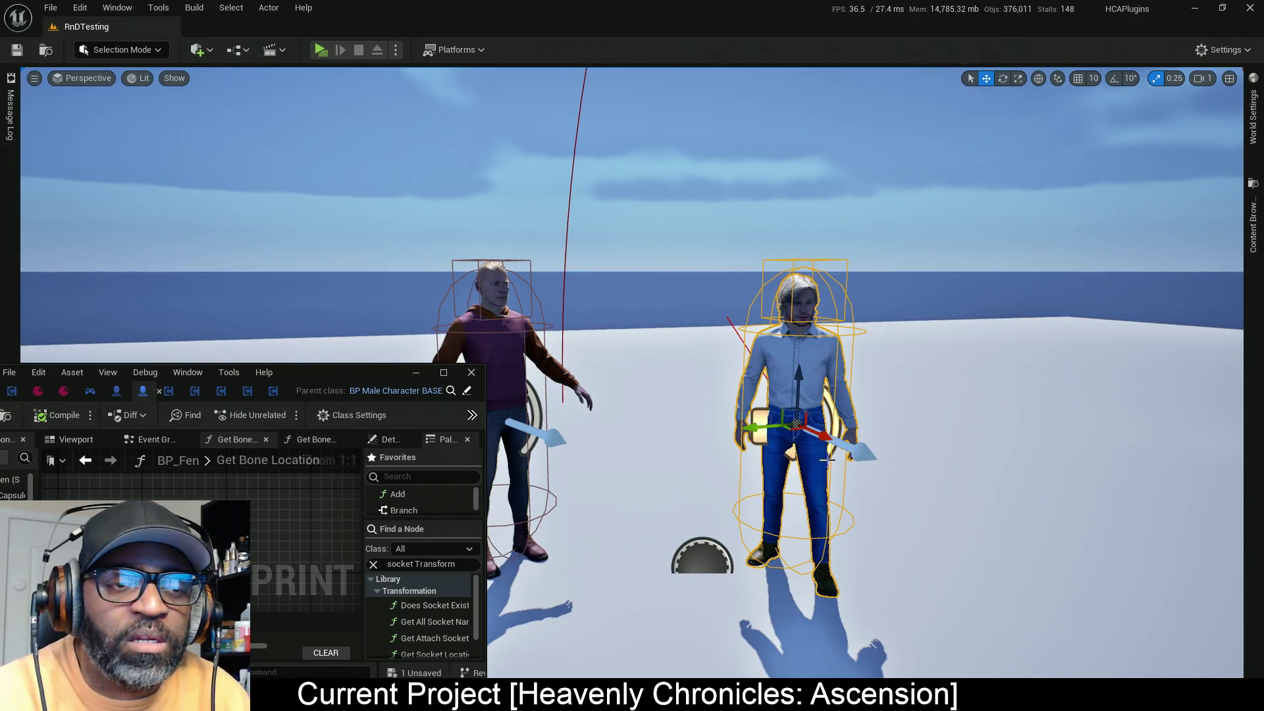
mouse_move(311, 375)
left_mouse_down()
mouse_move(406, 151)
mouse_move(423, 176)
mouse_move(389, 244)
mouse_move(346, 401)
left_mouse_up()
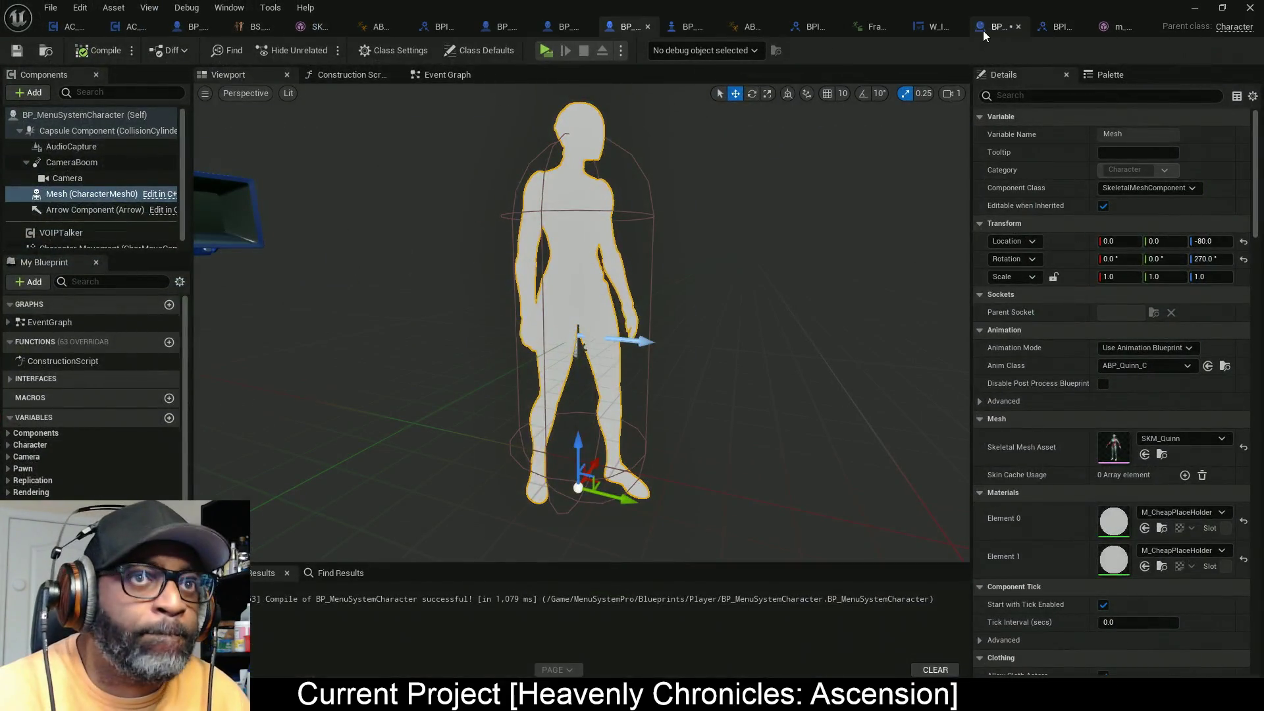
Step: Return to BP_InteractWorldWidget's Event Graph, around the Set Onscreen Info and UpdateUIState nodes
left_click(982, 31)
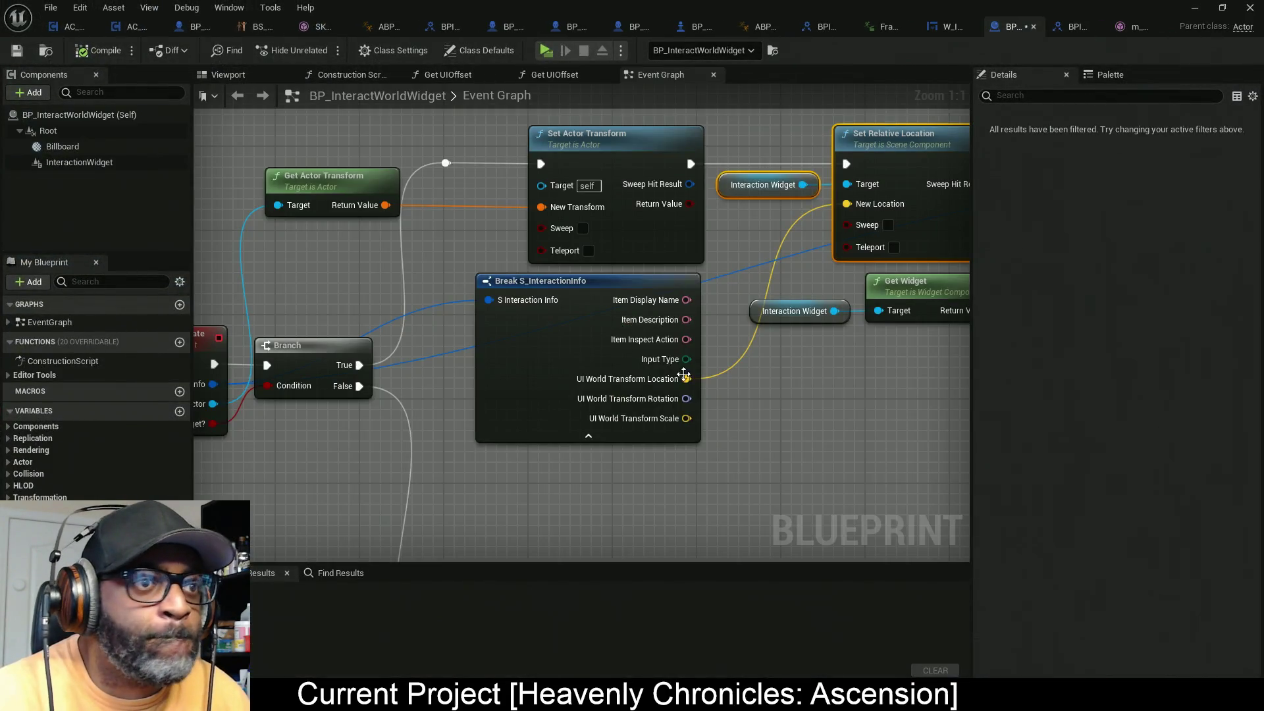
left_click_drag(781, 423, 470, 420)
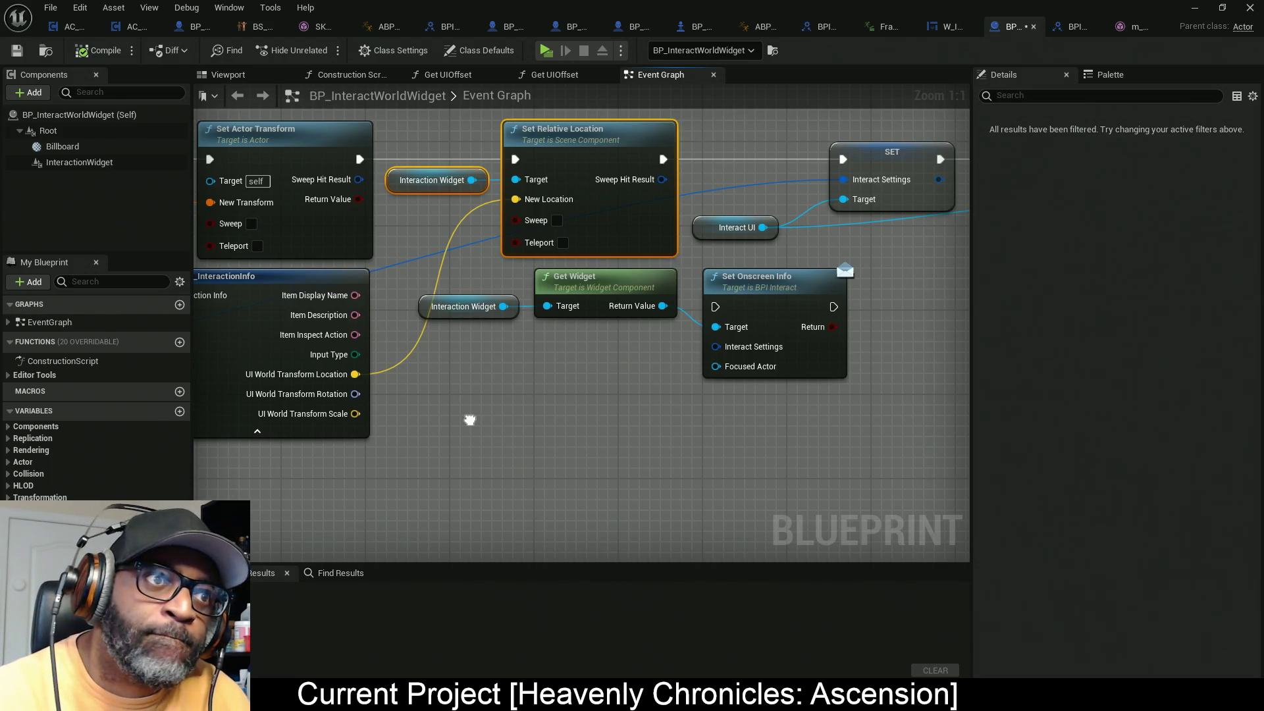
scroll(477, 417, "down", 5)
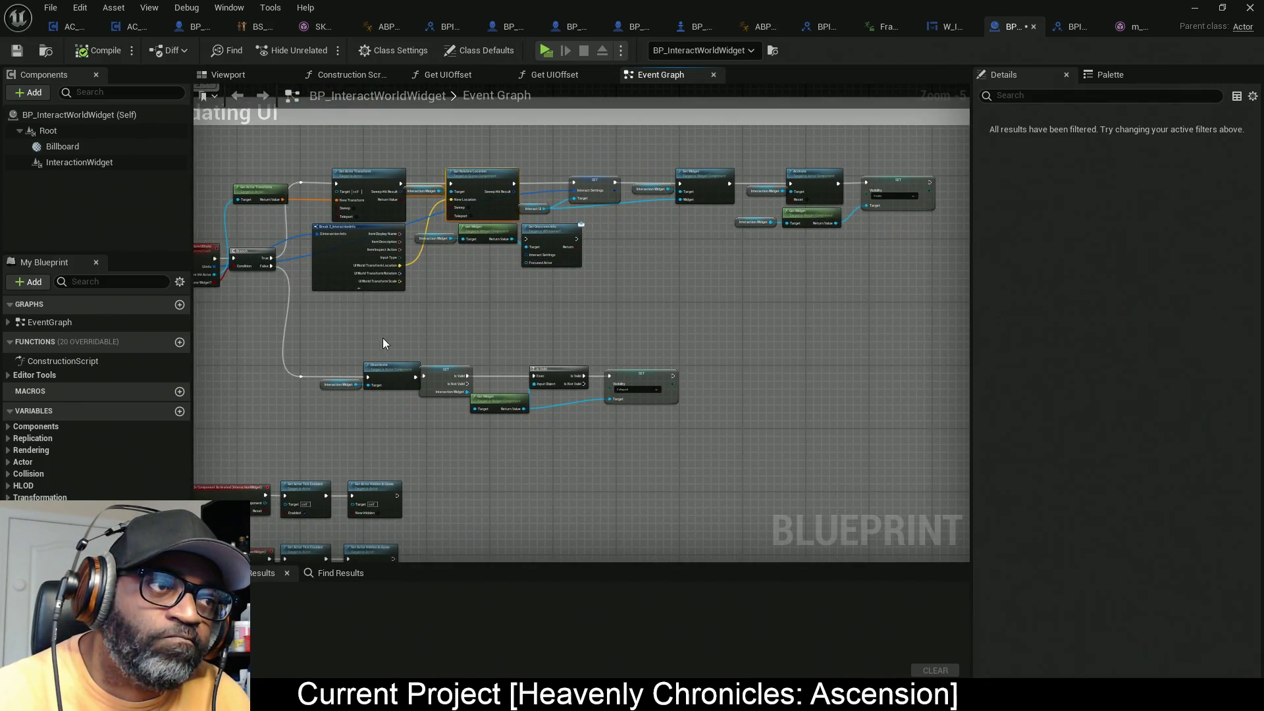
left_click_drag(383, 343, 534, 332)
scroll(481, 290, "down", 2)
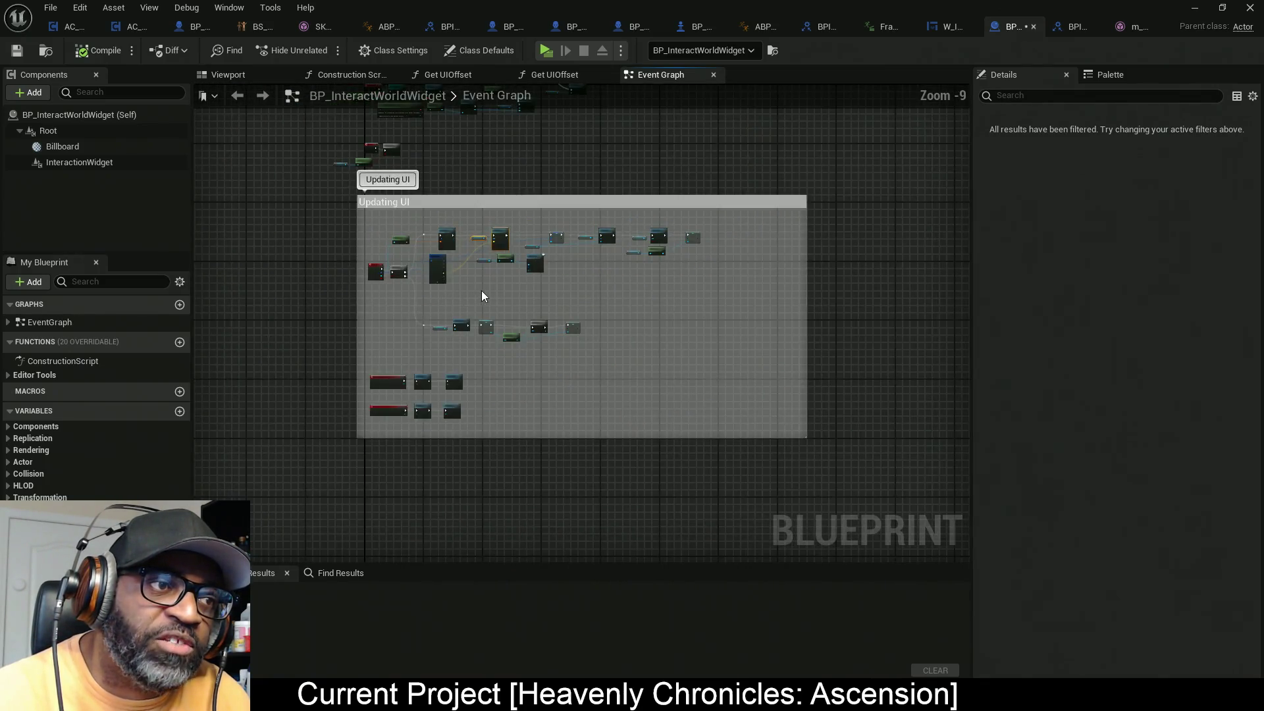
scroll(403, 377, "up", 6)
scroll(397, 409, "down", 5)
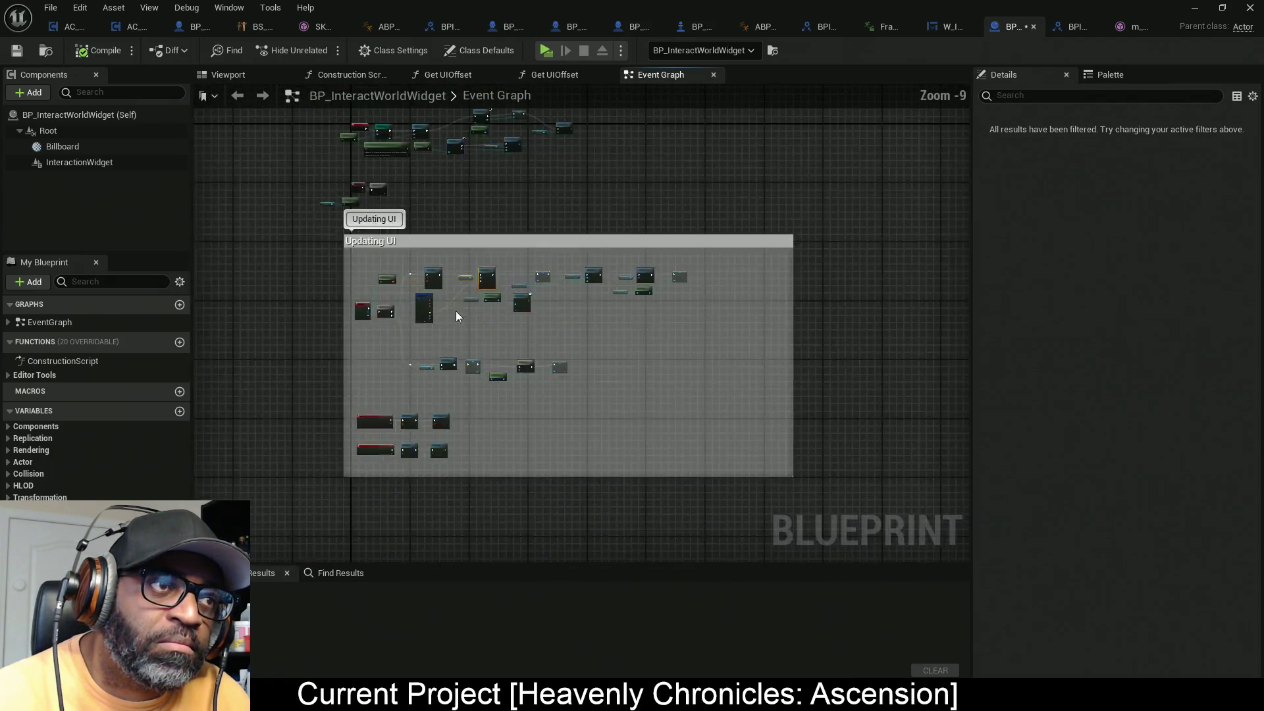
Step: Inspect UpdateUIState's UI Info, Current Hit Actor and Show Widget? inputs; expand EventGraph
left_click_drag(456, 311, 461, 446)
scroll(399, 320, "up", 4)
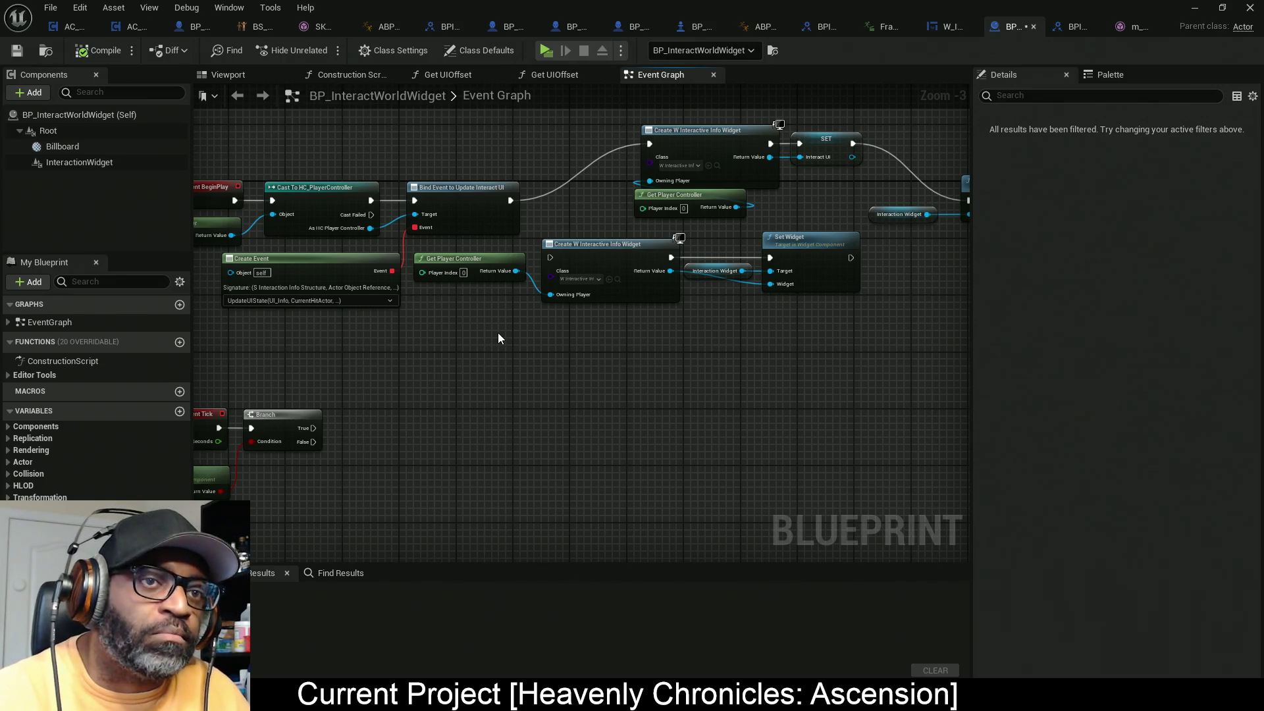
scroll(437, 389, "up", 4)
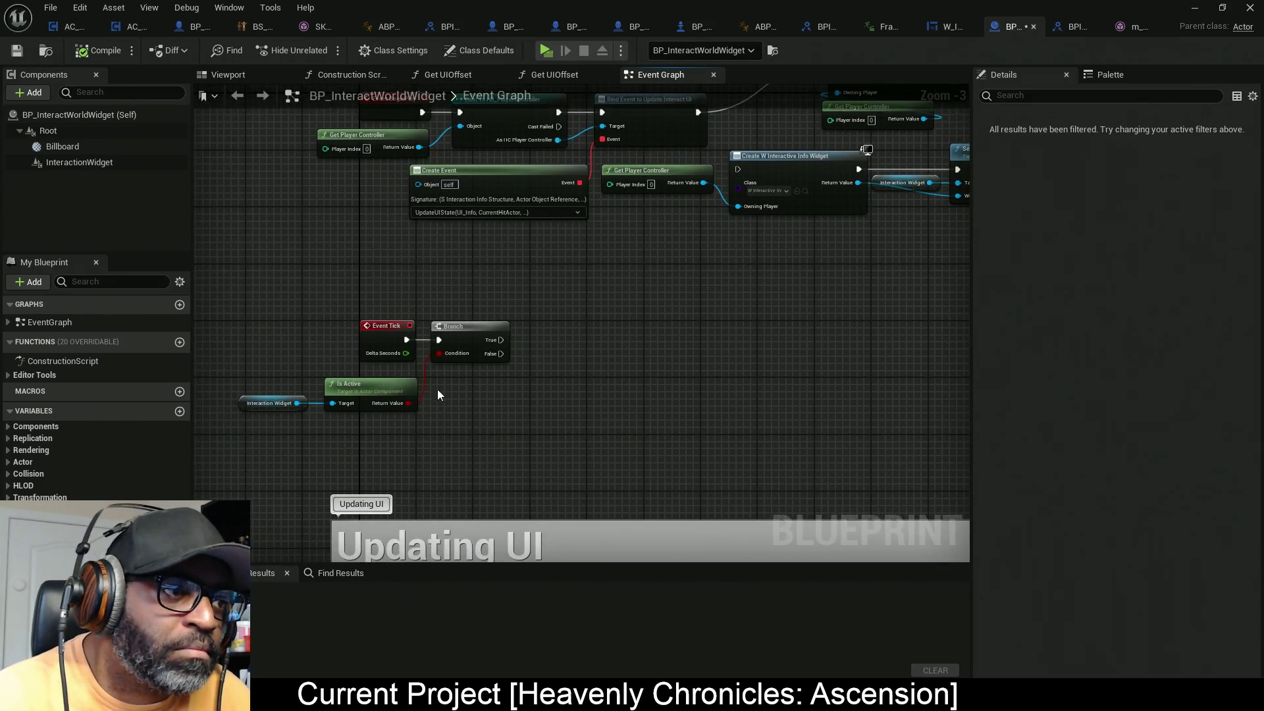
left_click_drag(571, 428, 651, 394)
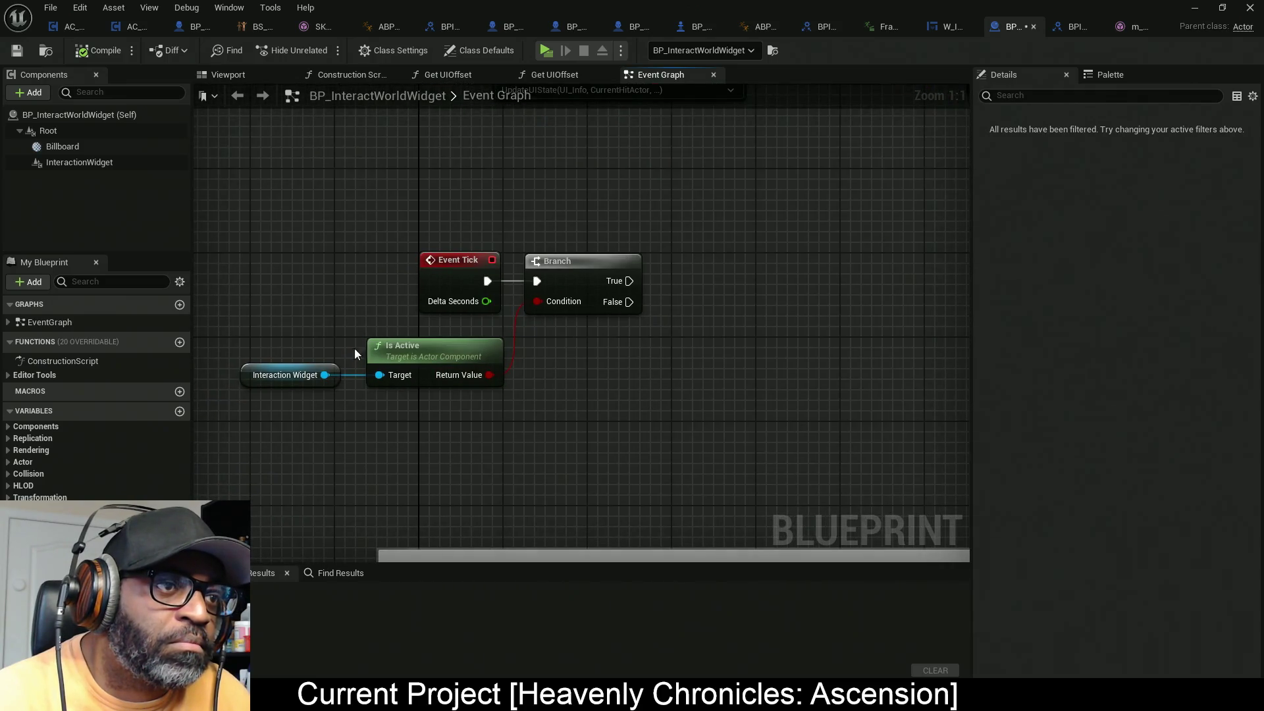
scroll(659, 246, "down", 4)
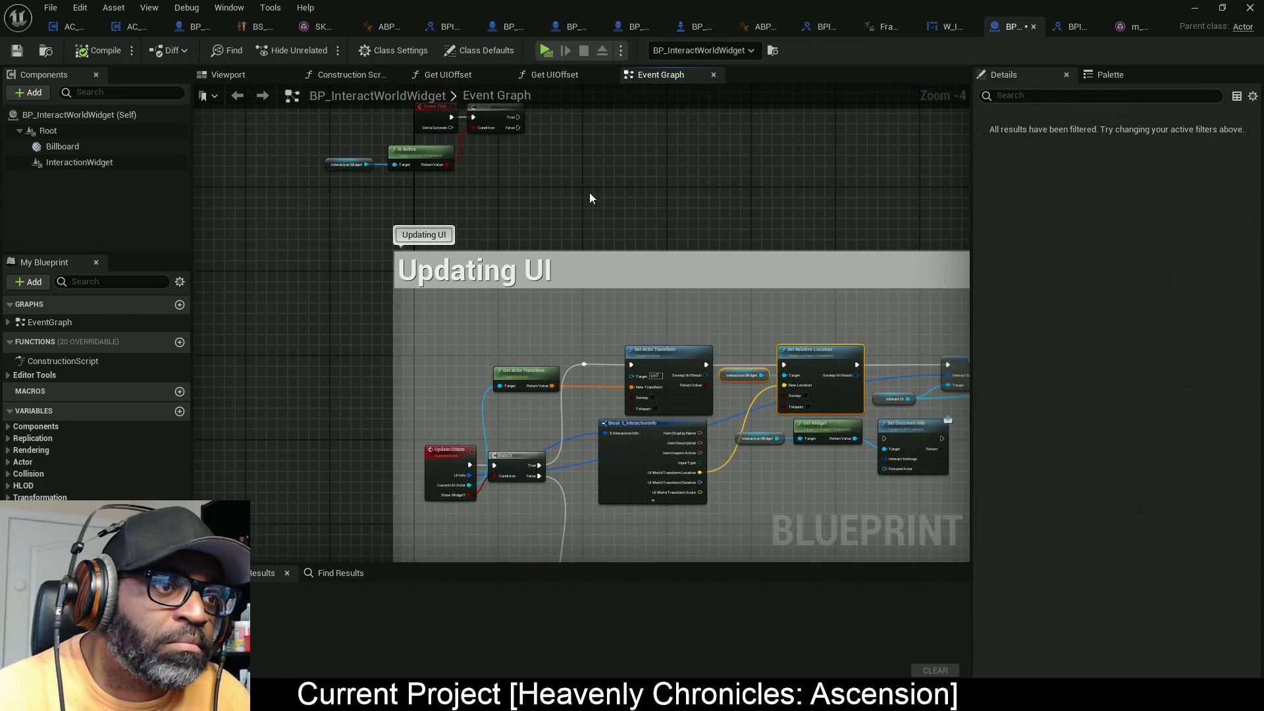
scroll(440, 470, "up", 4)
left_click(432, 435)
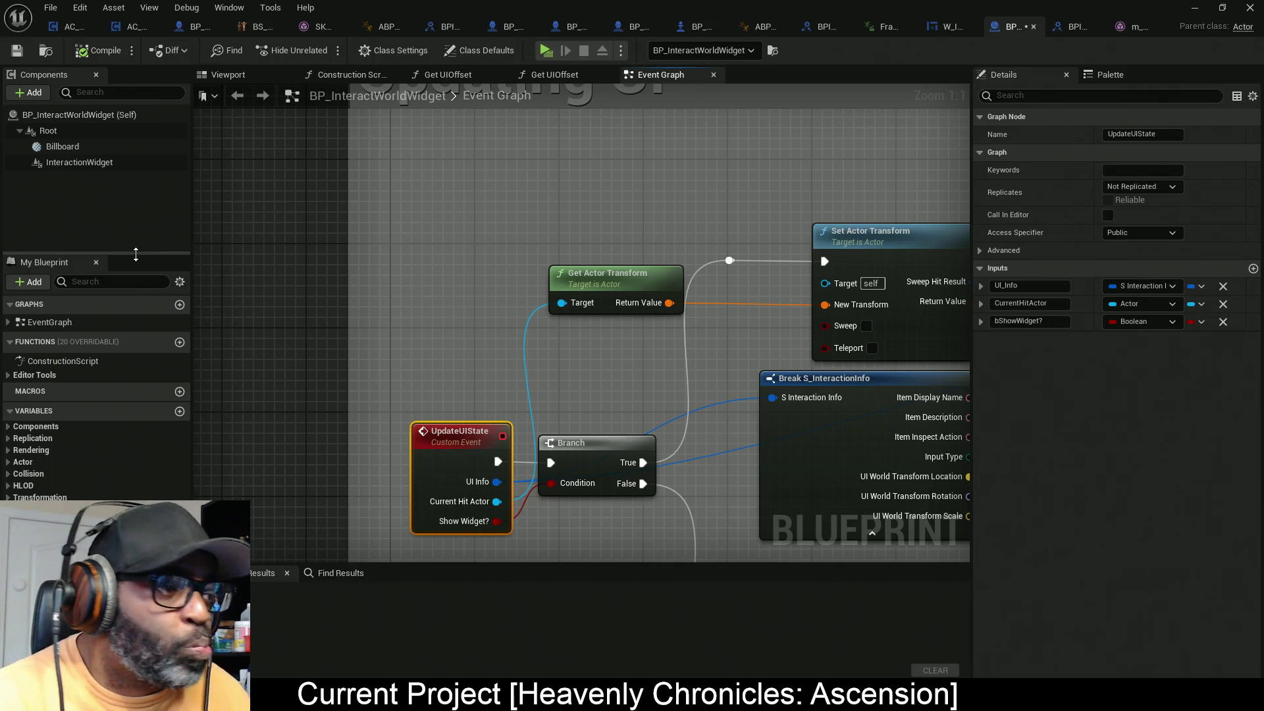
left_click(9, 324)
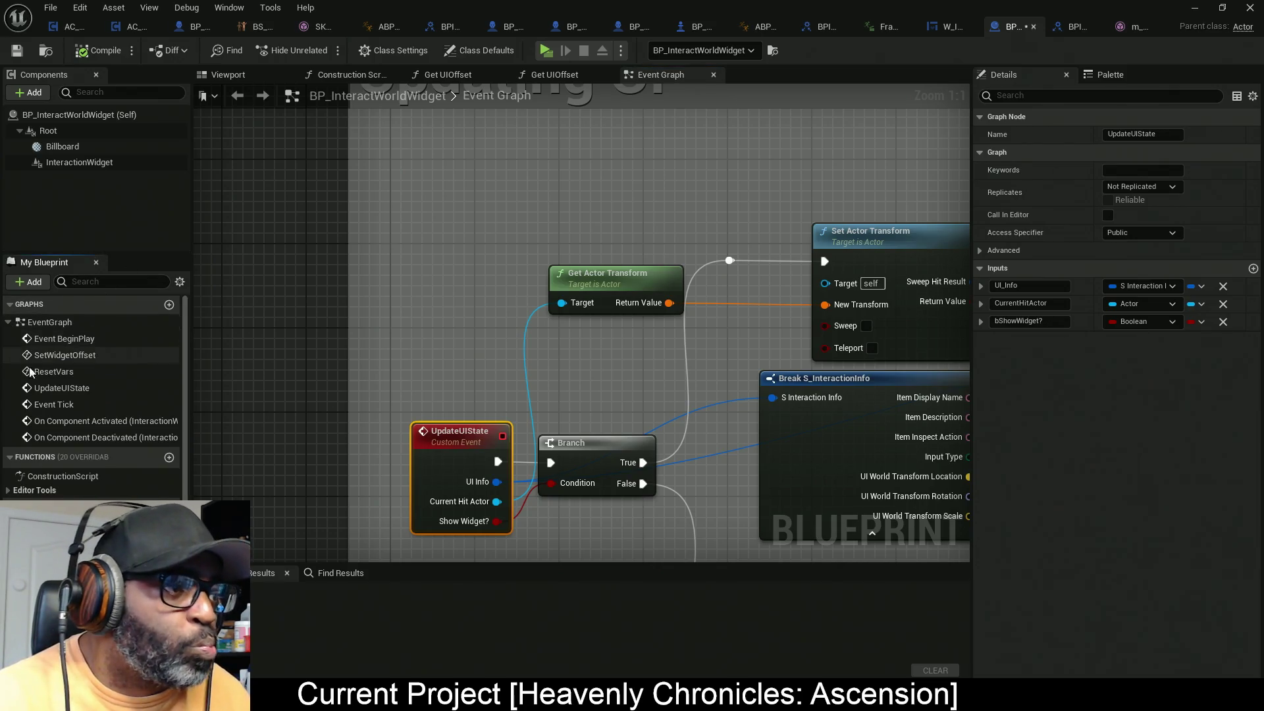
left_click_drag(74, 390, 466, 165)
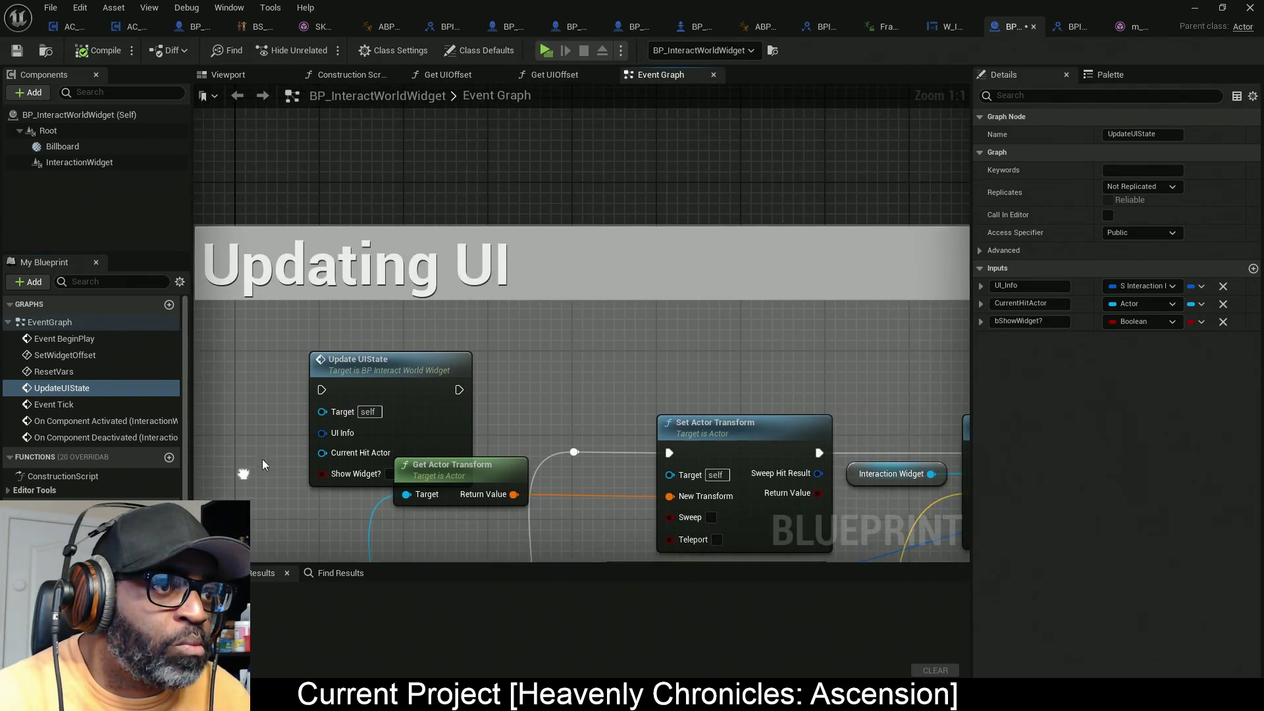
left_click_drag(421, 365, 576, 147)
mouse_move(548, 220)
left_mouse_down()
mouse_move(559, 168)
mouse_move(517, 270)
mouse_move(544, 211)
left_mouse_up()
mouse_move(454, 341)
left_mouse_down()
mouse_move(547, 285)
mouse_move(694, 339)
mouse_move(753, 336)
left_mouse_up()
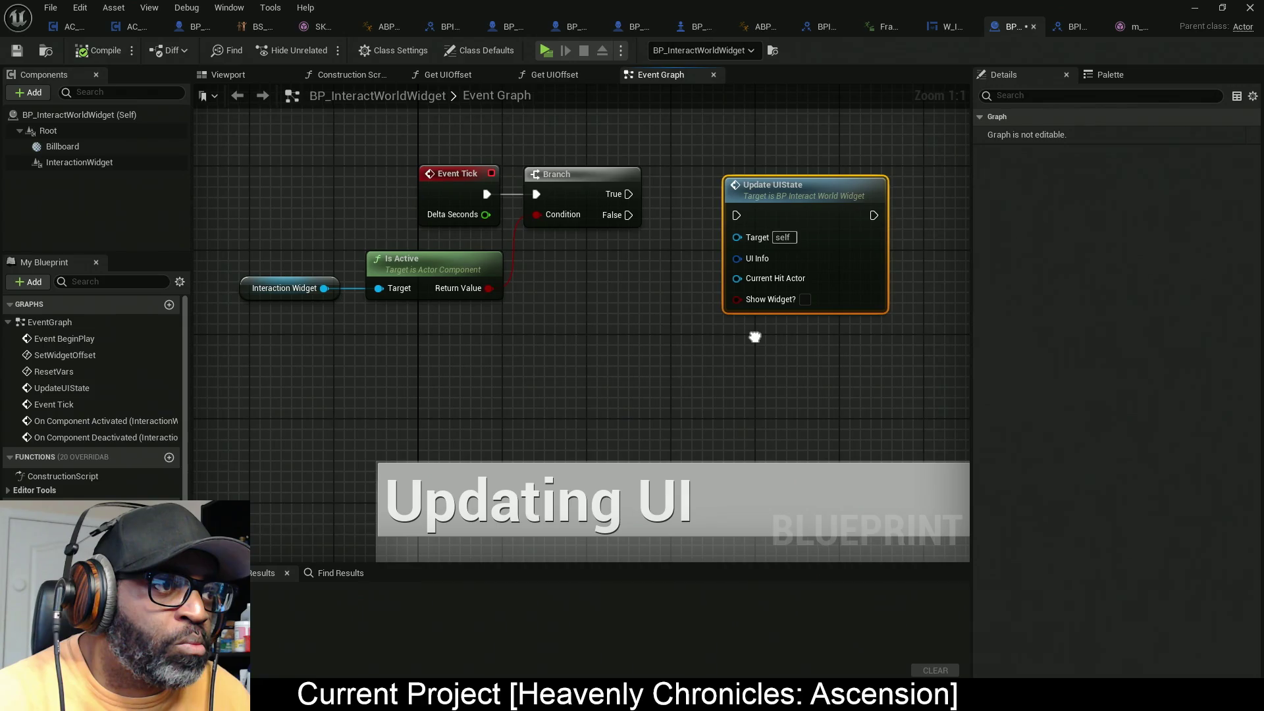
left_click_drag(626, 281, 353, 286)
mouse_move(503, 222)
left_mouse_down()
mouse_move(725, 221)
mouse_move(657, 206)
left_mouse_up()
mouse_move(411, 302)
left_mouse_down()
mouse_move(700, 298)
mouse_move(533, 262)
left_mouse_up()
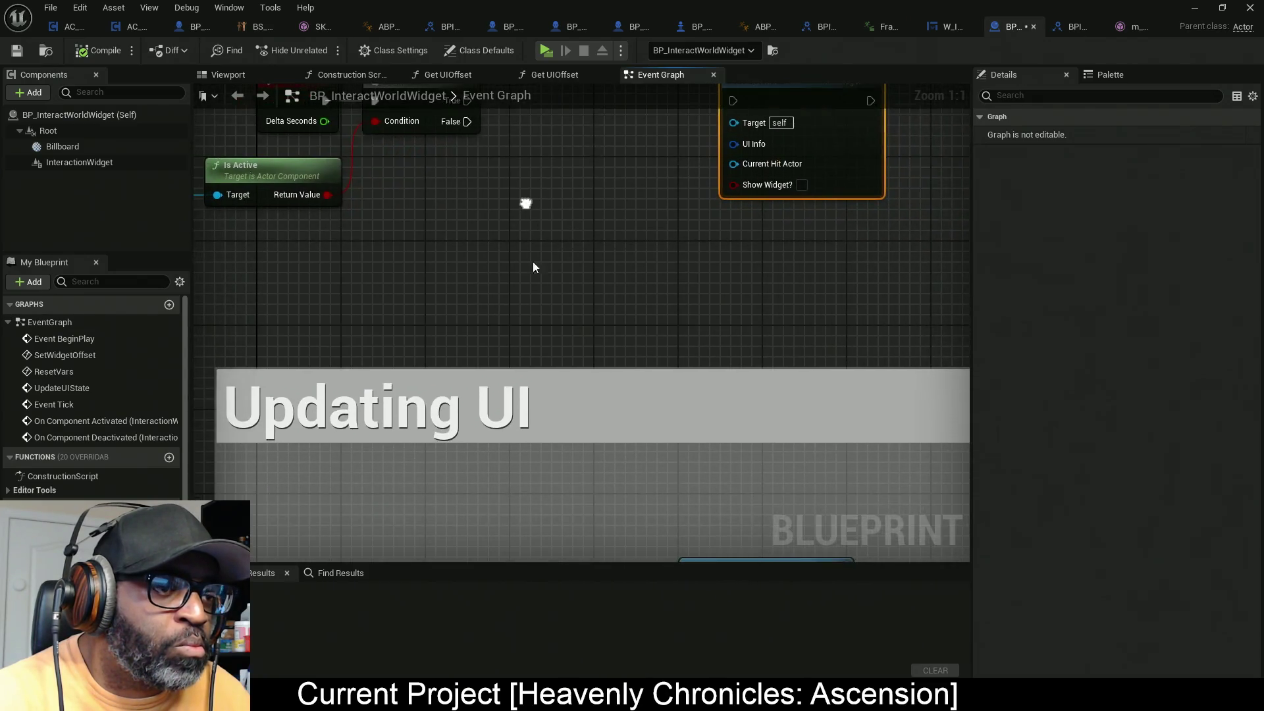
scroll(584, 125, "down", 3)
left_click_drag(555, 347, 484, 185)
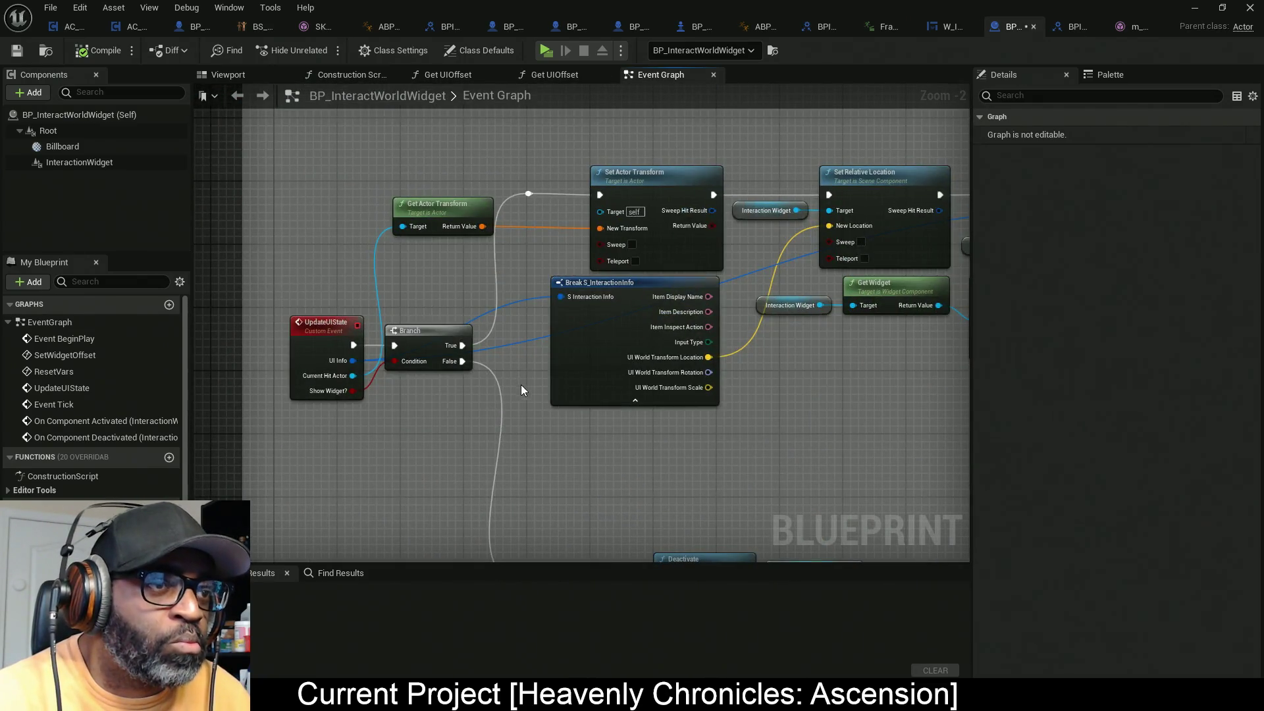
left_click_drag(584, 422, 574, 395)
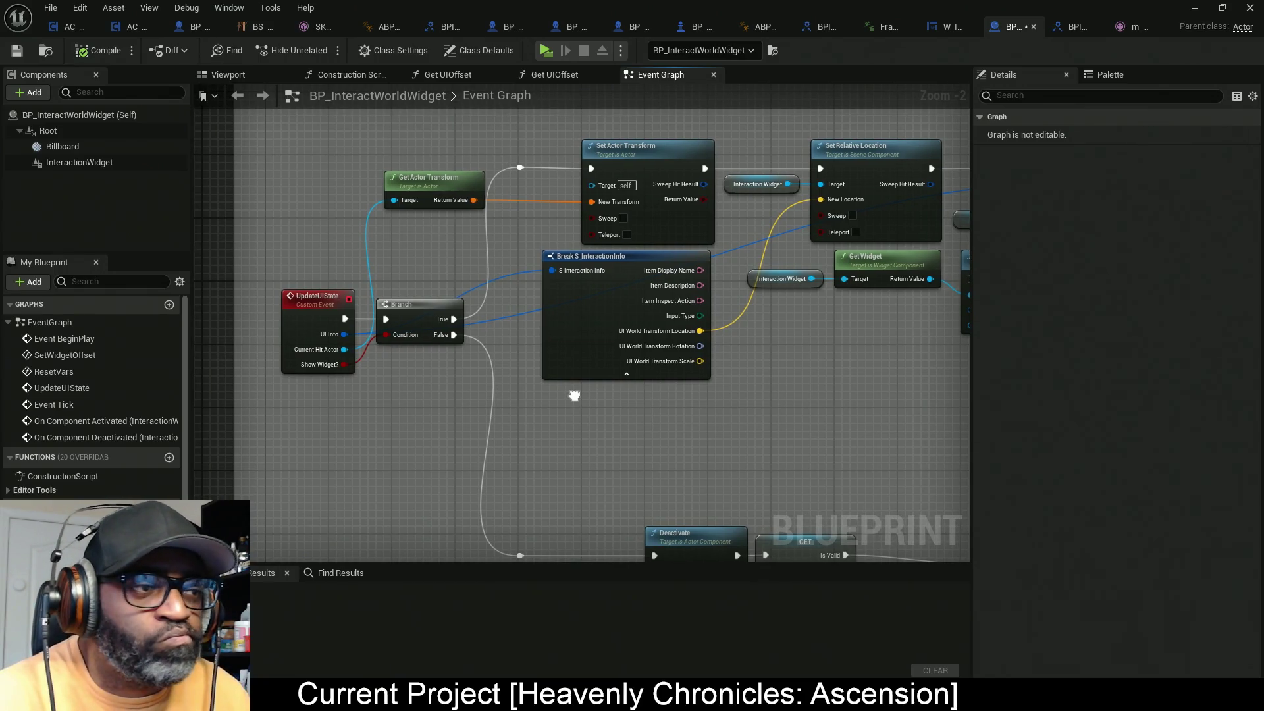
mouse_move(574, 395)
left_mouse_down()
mouse_move(551, 307)
mouse_move(557, 286)
mouse_move(559, 300)
left_mouse_up()
scroll(544, 322, "down", 2)
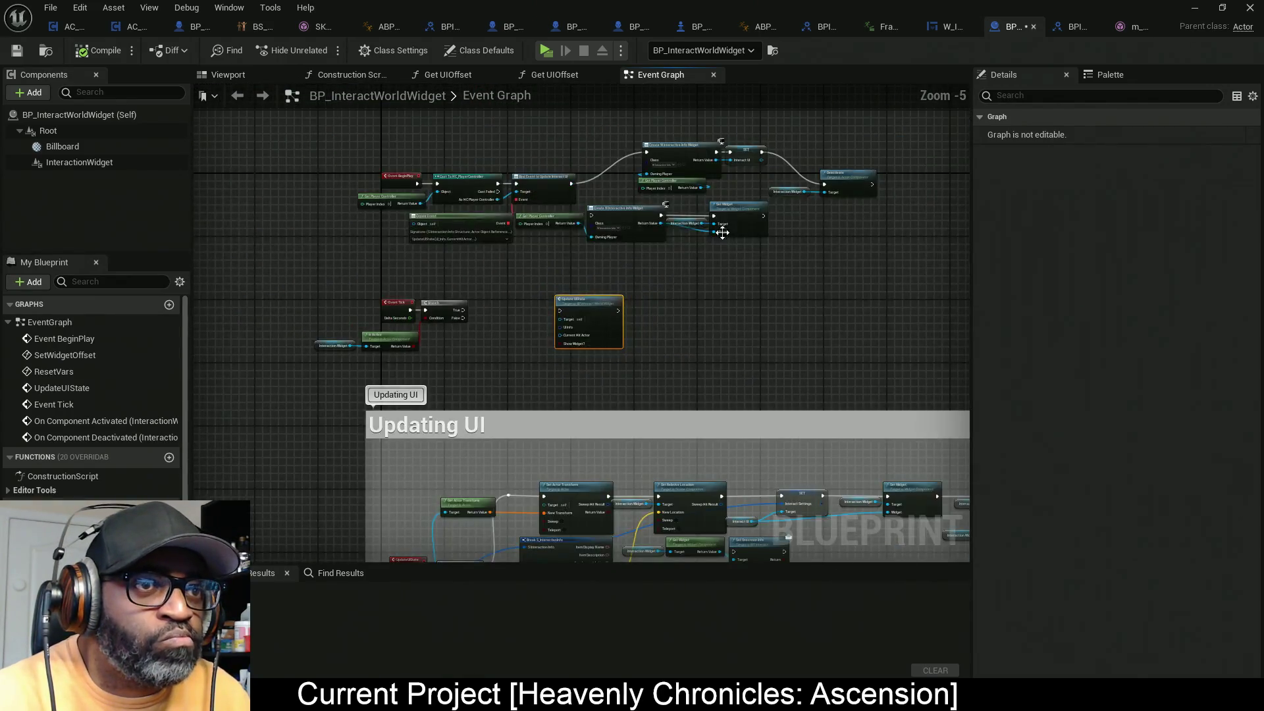
scroll(749, 204, "up", 2)
mouse_move(749, 204)
left_mouse_down()
mouse_move(744, 238)
mouse_move(1025, 249)
mouse_move(907, 240)
mouse_move(862, 253)
mouse_move(692, 204)
left_mouse_up()
mouse_move(582, 406)
left_mouse_down()
mouse_move(621, 257)
mouse_move(593, 235)
mouse_move(469, 286)
left_mouse_up()
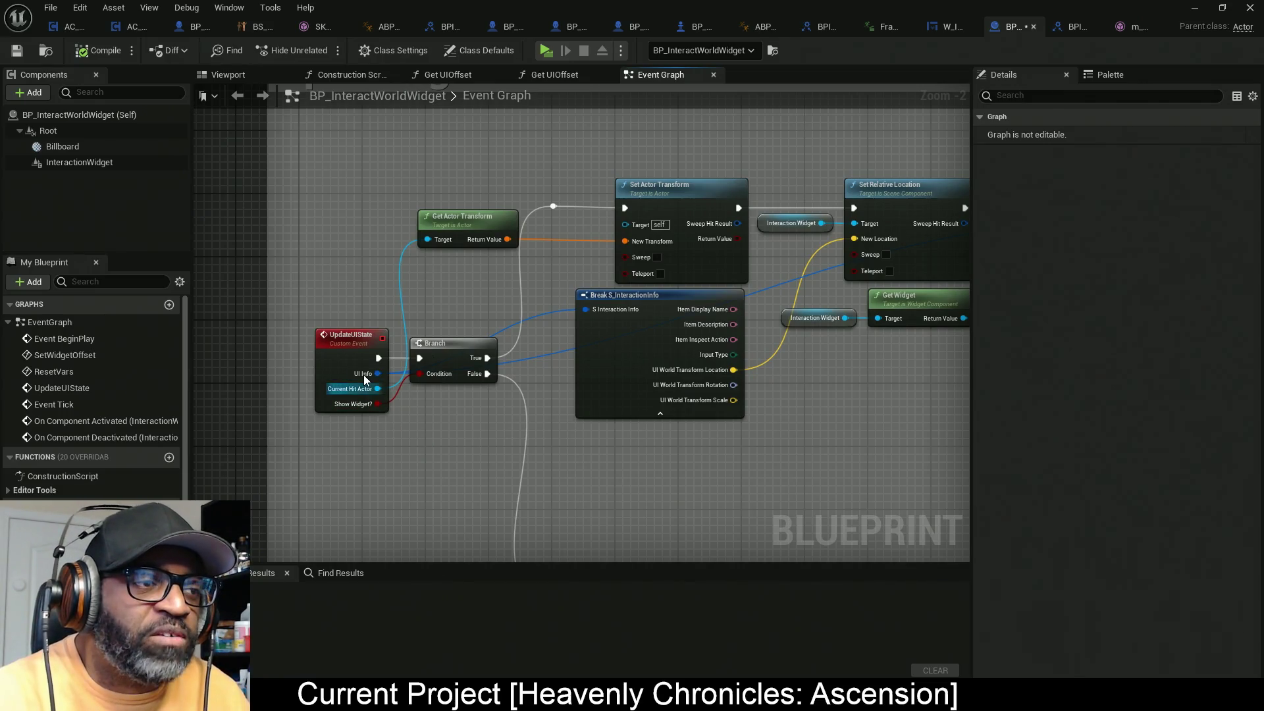
scroll(92, 395, "down", 1)
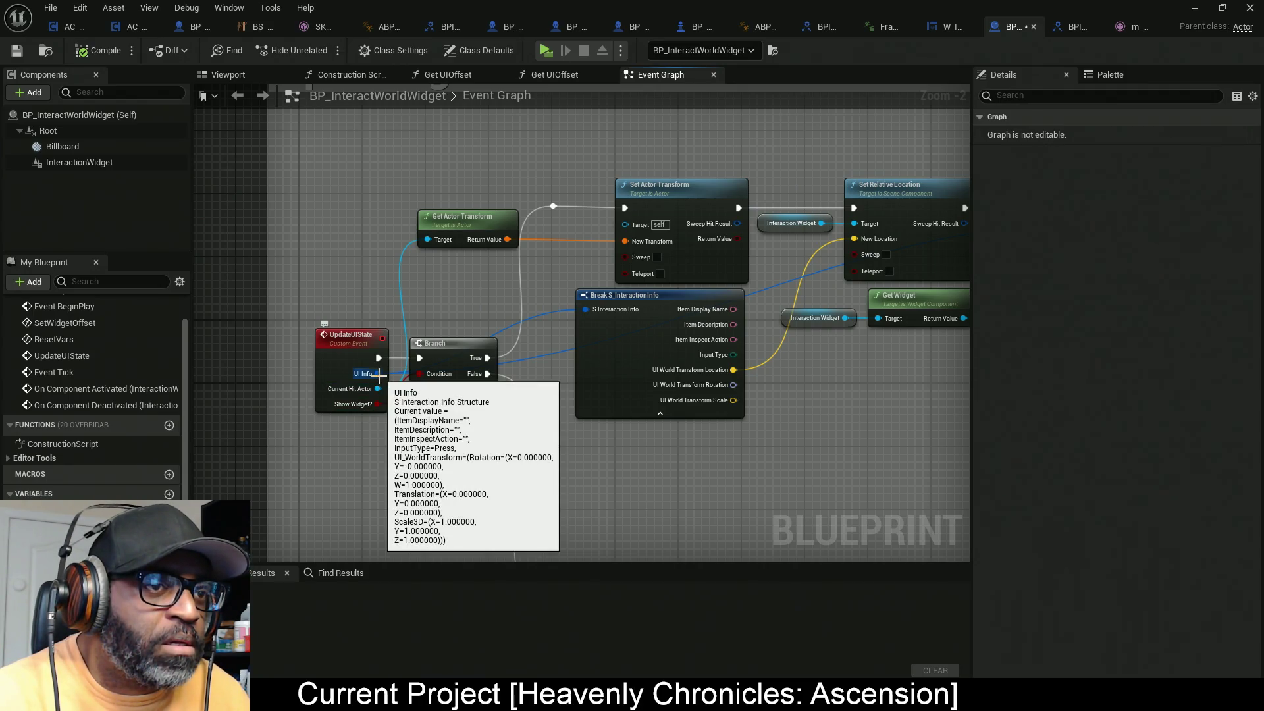
mouse_move(379, 380)
left_mouse_down()
mouse_move(339, 417)
mouse_move(283, 422)
mouse_move(293, 418)
left_mouse_up()
left_click(692, 221)
left_click_drag(447, 530, 745, 498)
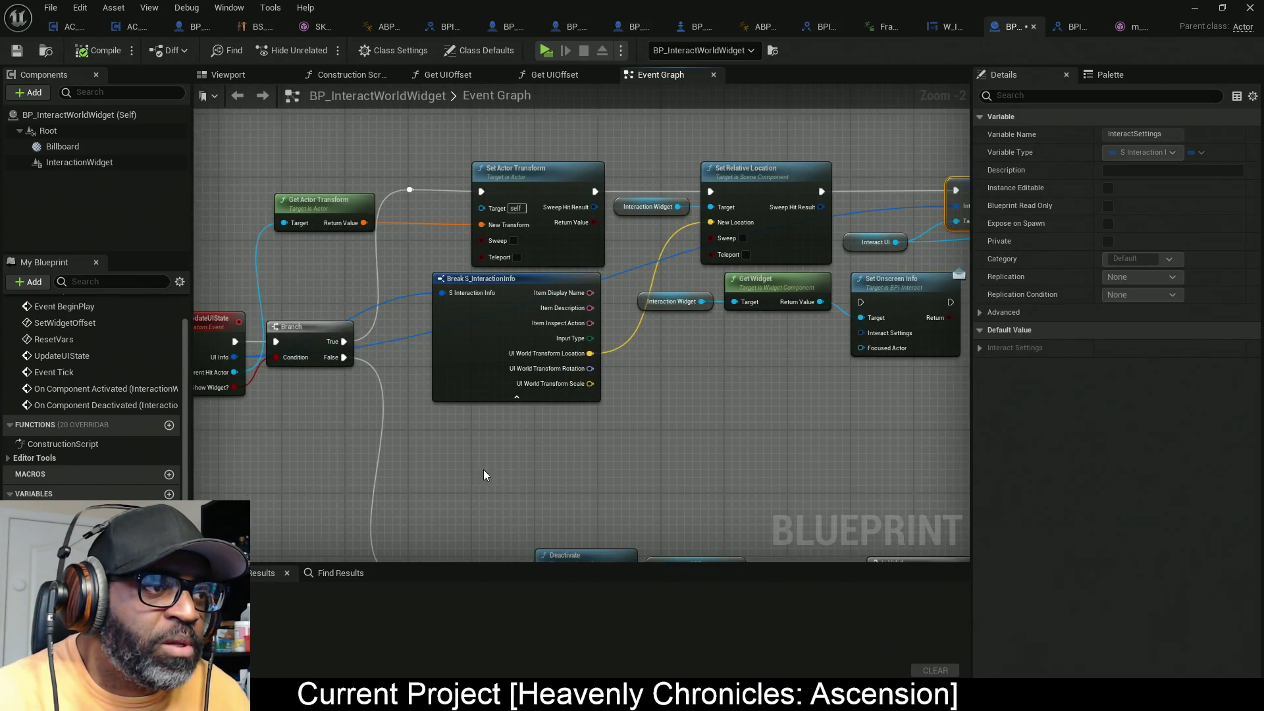
left_click_drag(483, 469, 640, 453)
left_click_drag(847, 416, 577, 347)
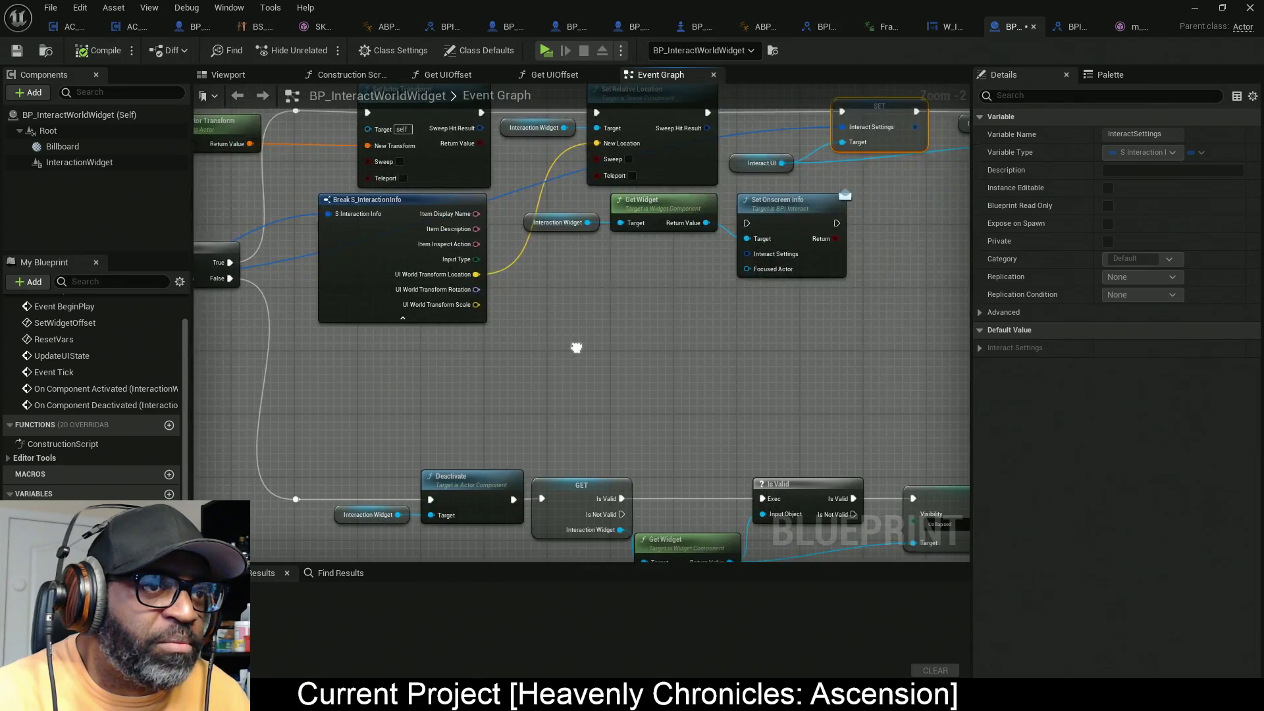
right_click(577, 353)
scroll(705, 461, "down", 5)
mouse_move(769, 319)
left_mouse_down()
mouse_move(609, 299)
mouse_move(685, 228)
mouse_move(745, 268)
mouse_move(620, 488)
mouse_move(254, 479)
mouse_move(373, 457)
mouse_move(287, 469)
left_mouse_up()
key("alt+Left")
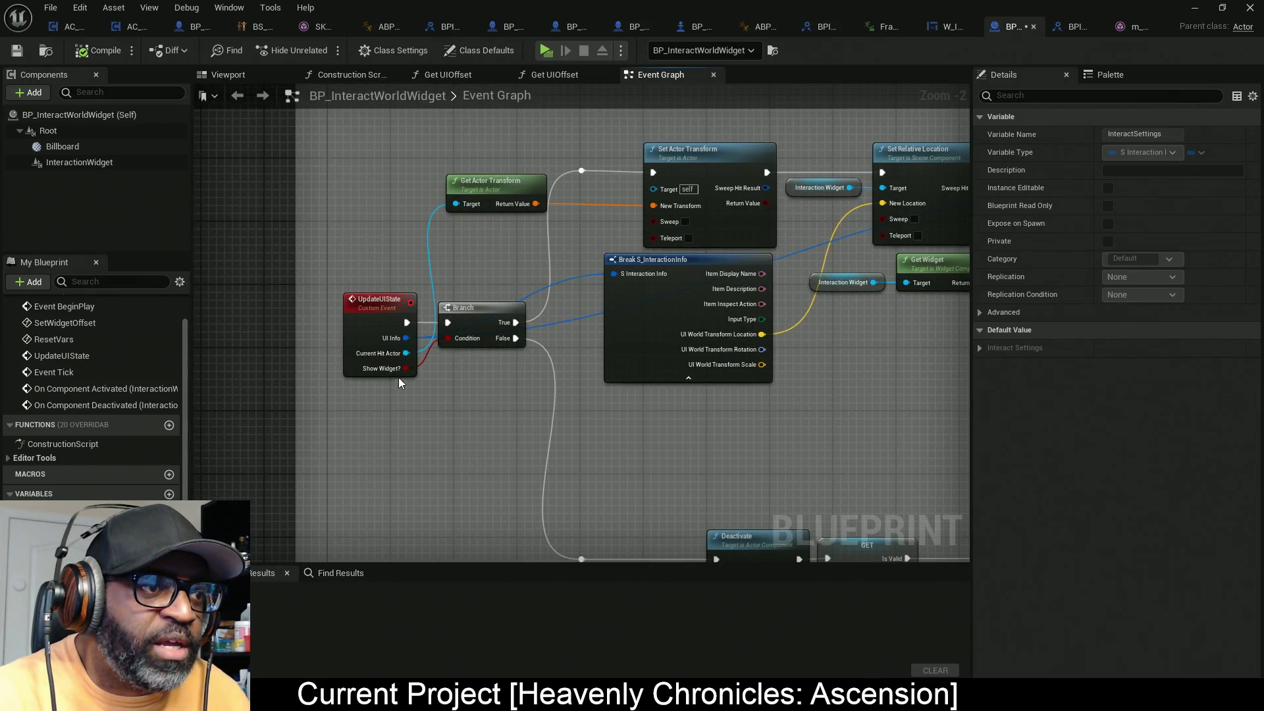
mouse_move(757, 421)
left_mouse_down()
mouse_move(382, 410)
mouse_move(377, 279)
left_mouse_up()
key("alt+Left")
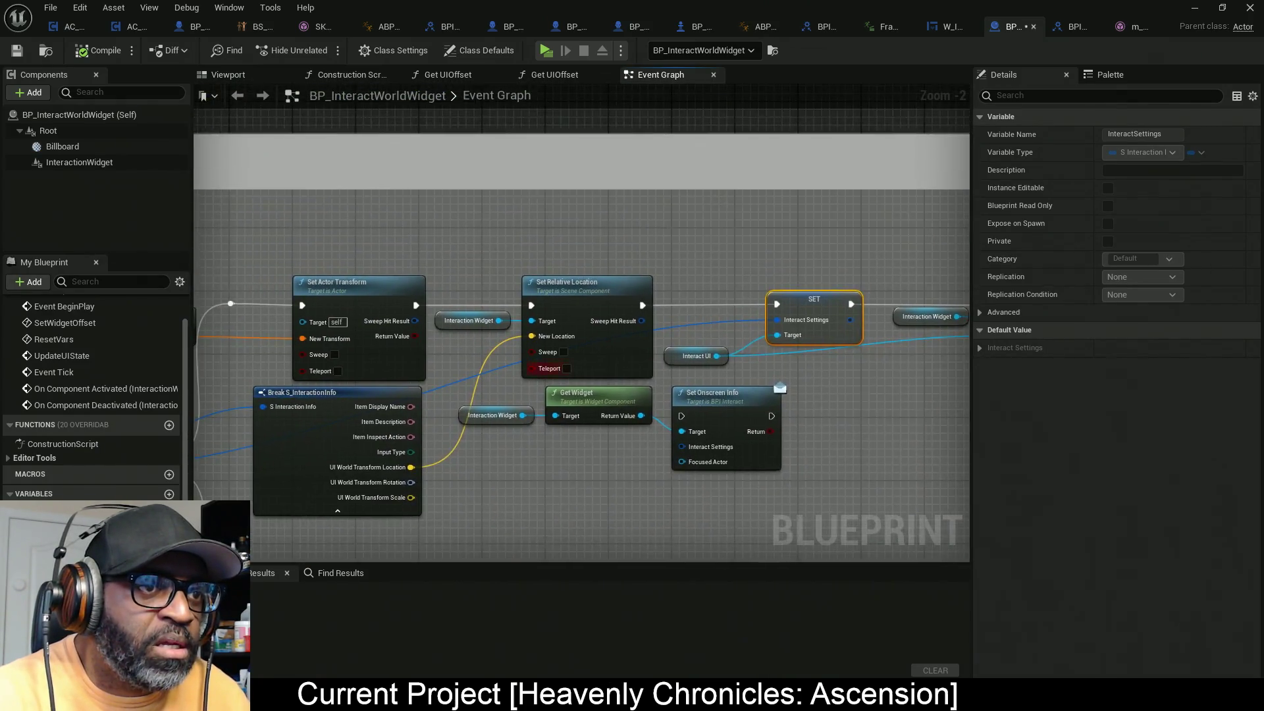
left_click_drag(507, 189, 733, 404)
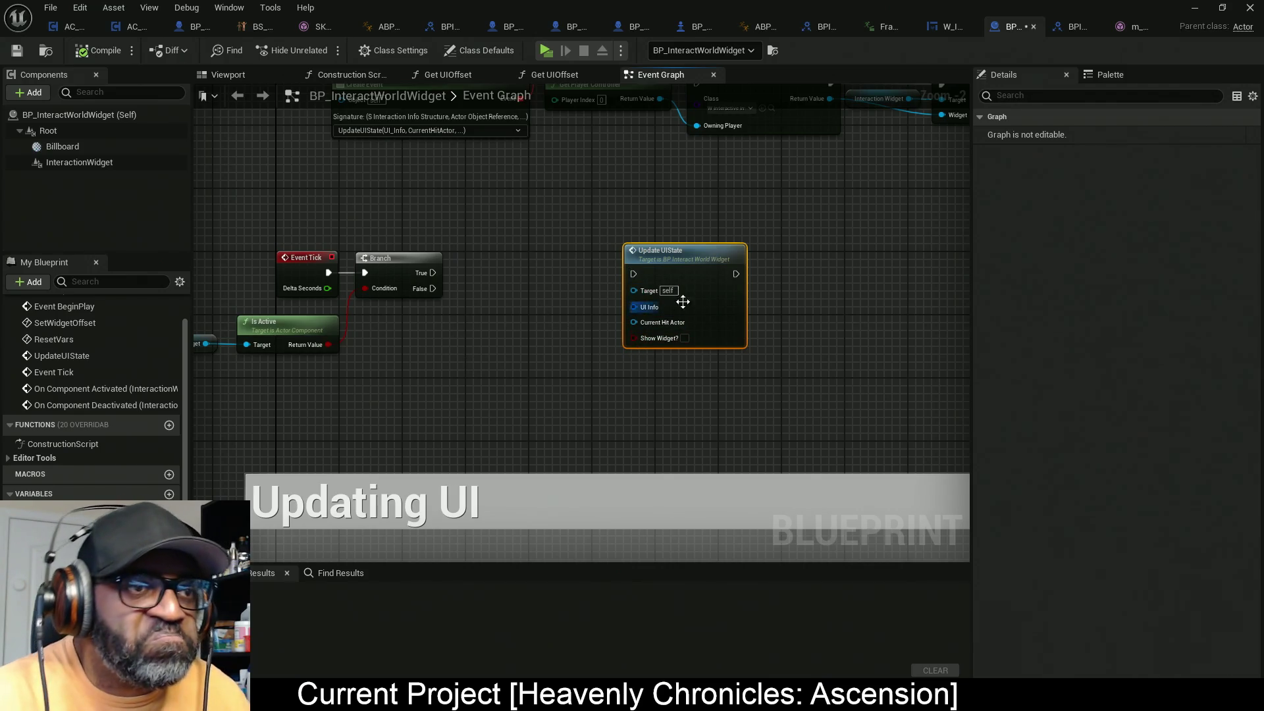
Step: Review the widget setup nodes and save BP_InteractWorldWidget, which fails validation
key("alt+Left")
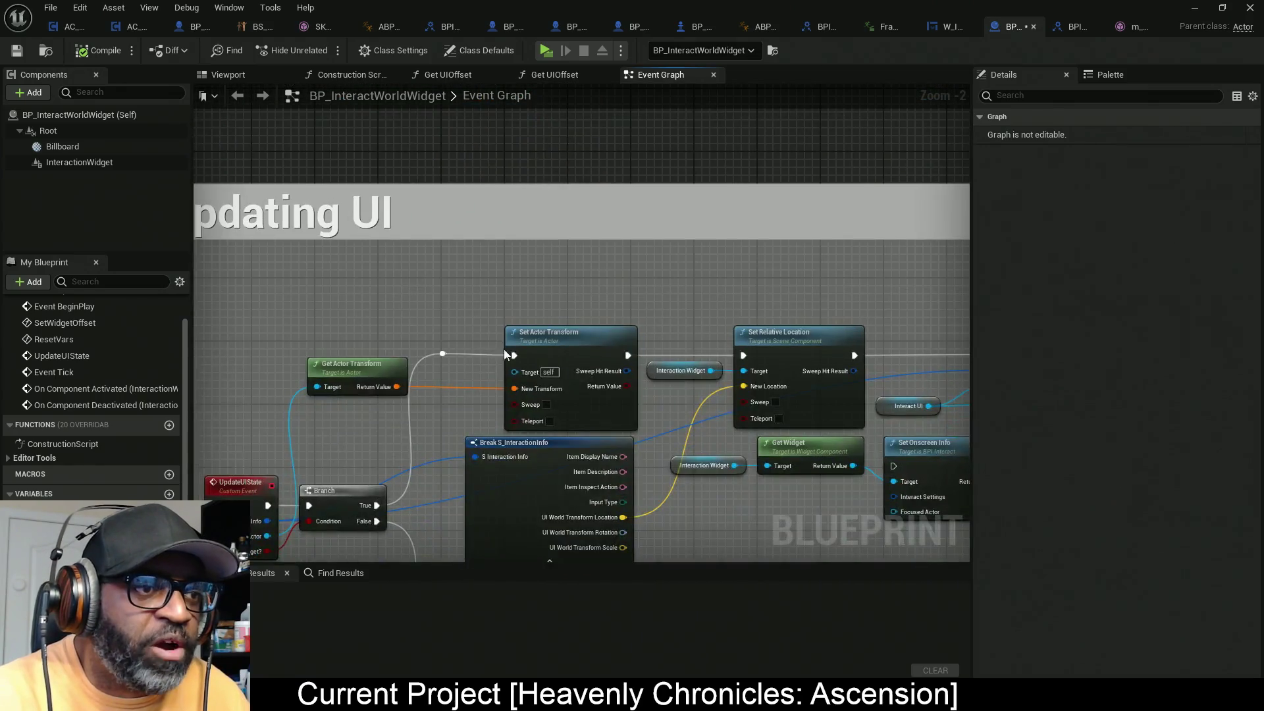
left_click_drag(452, 408, 562, 326)
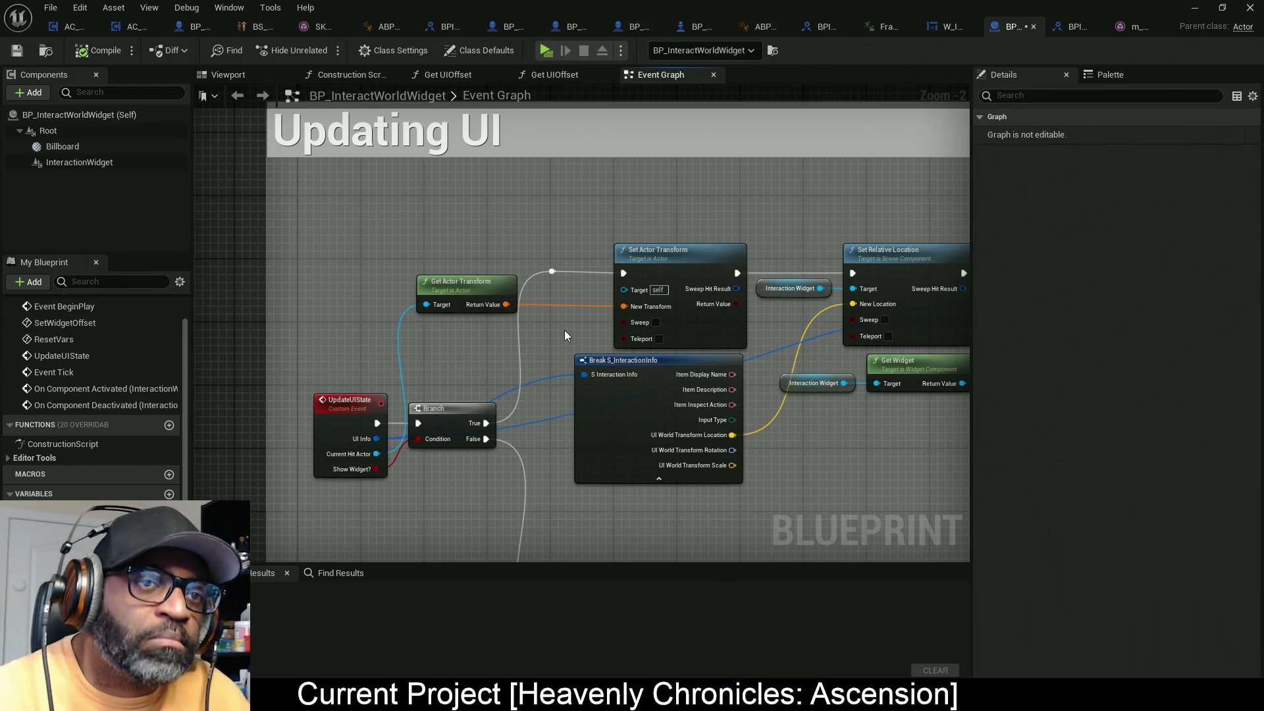
left_click_drag(748, 368, 632, 322)
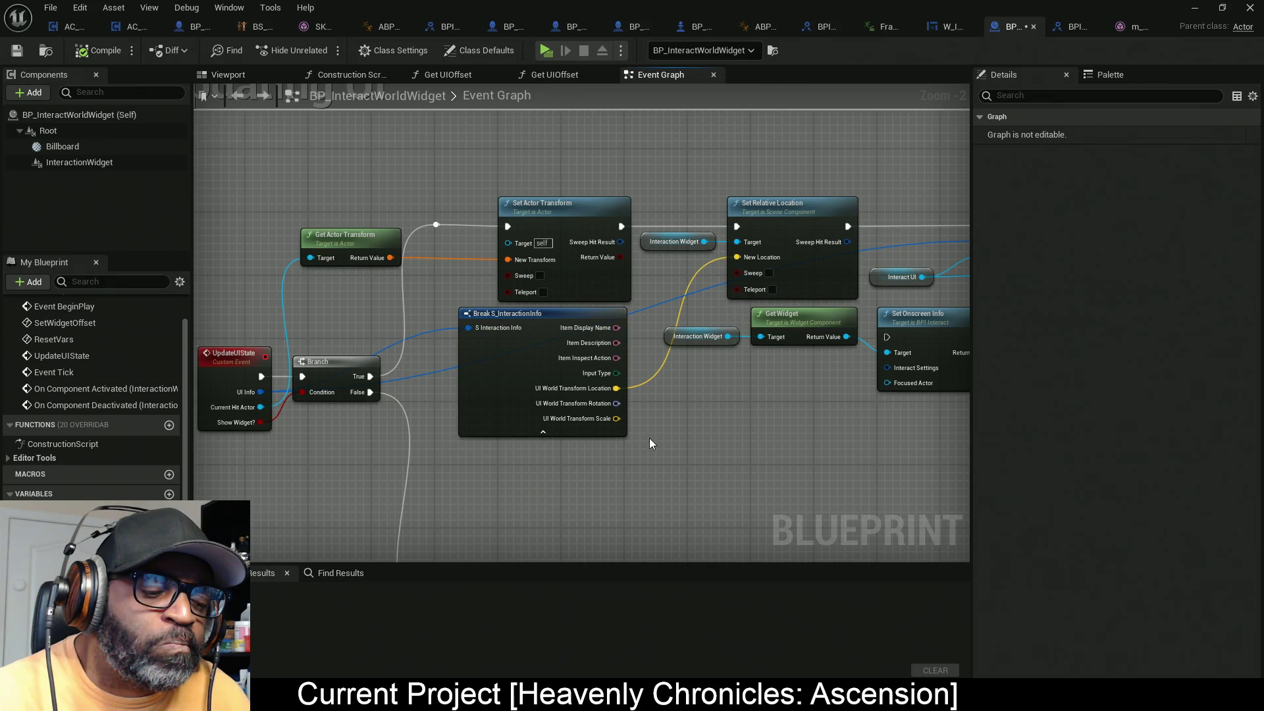
left_click_drag(653, 436, 540, 419)
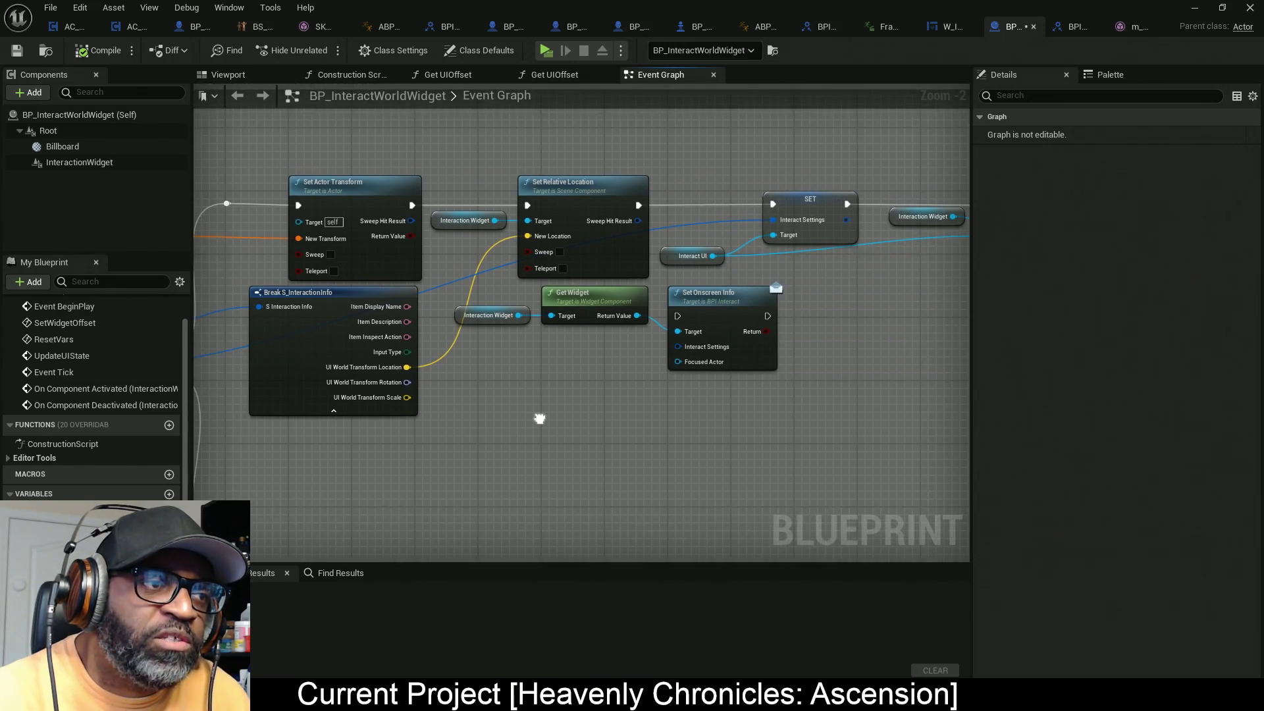
mouse_move(473, 148)
left_mouse_down()
mouse_move(649, 284)
mouse_move(771, 442)
left_mouse_up()
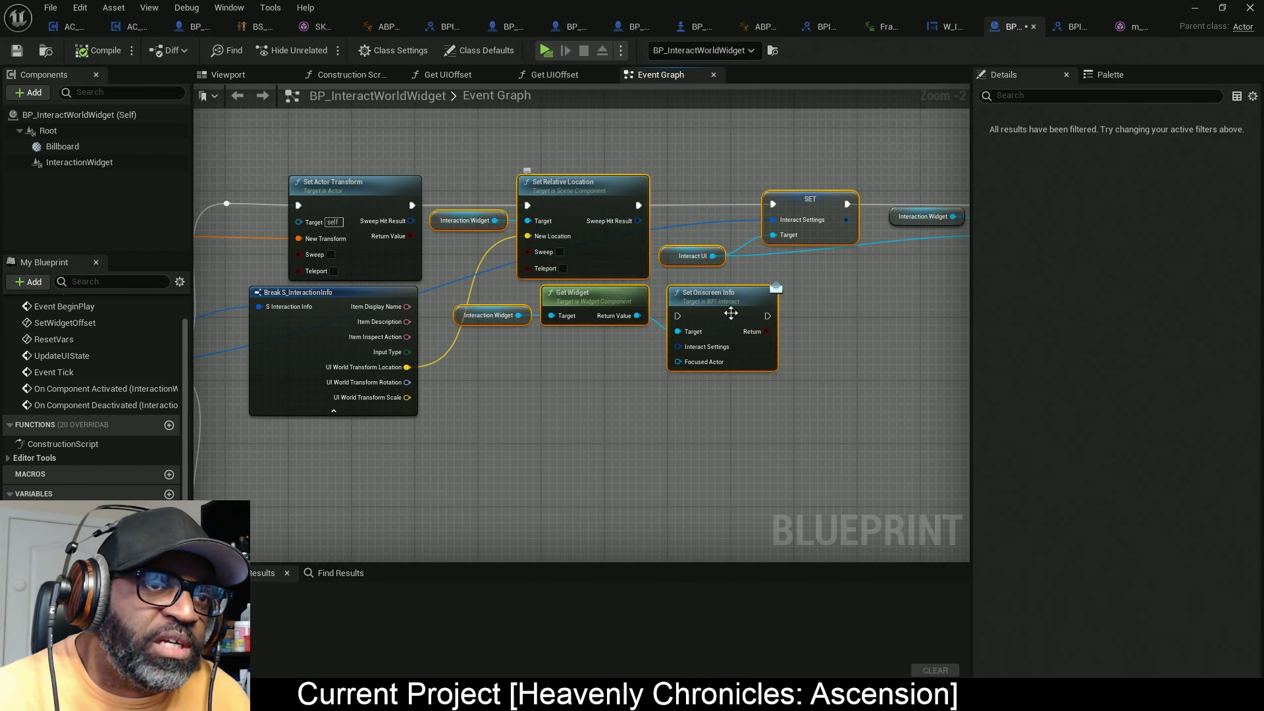
scroll(639, 330, "down", 5)
scroll(468, 330, "up", 5)
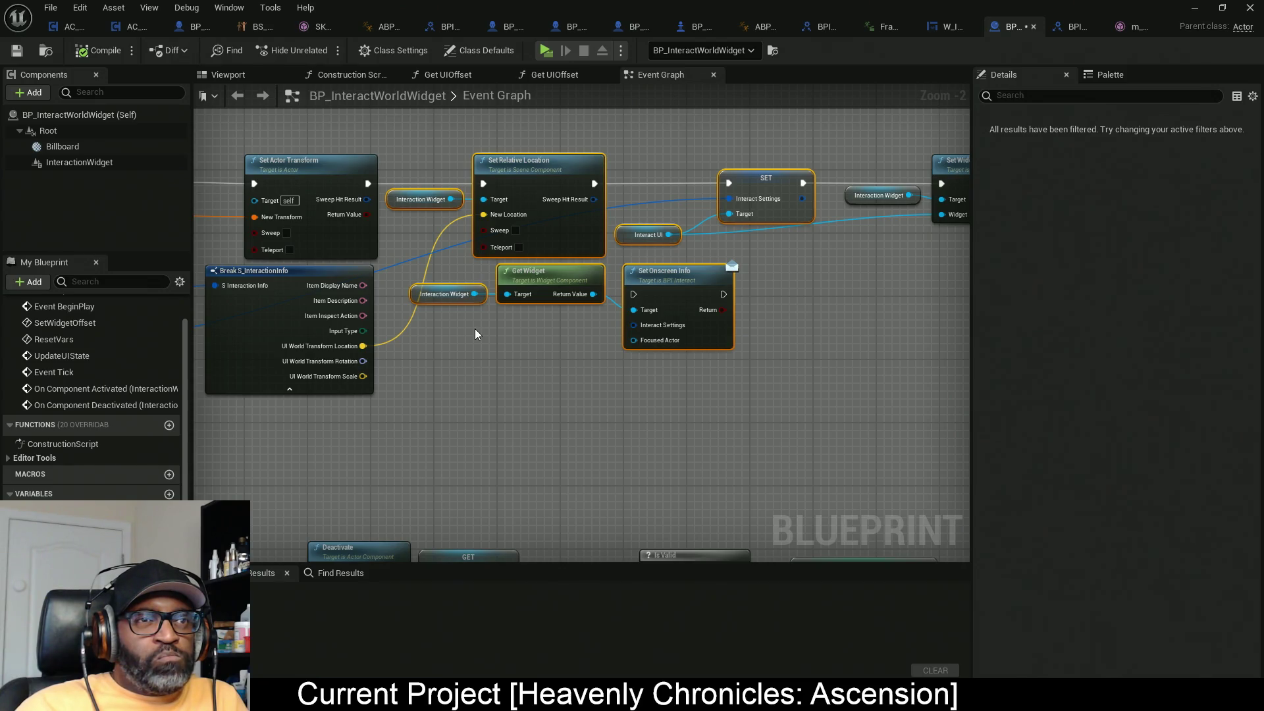
key("ctrl+s")
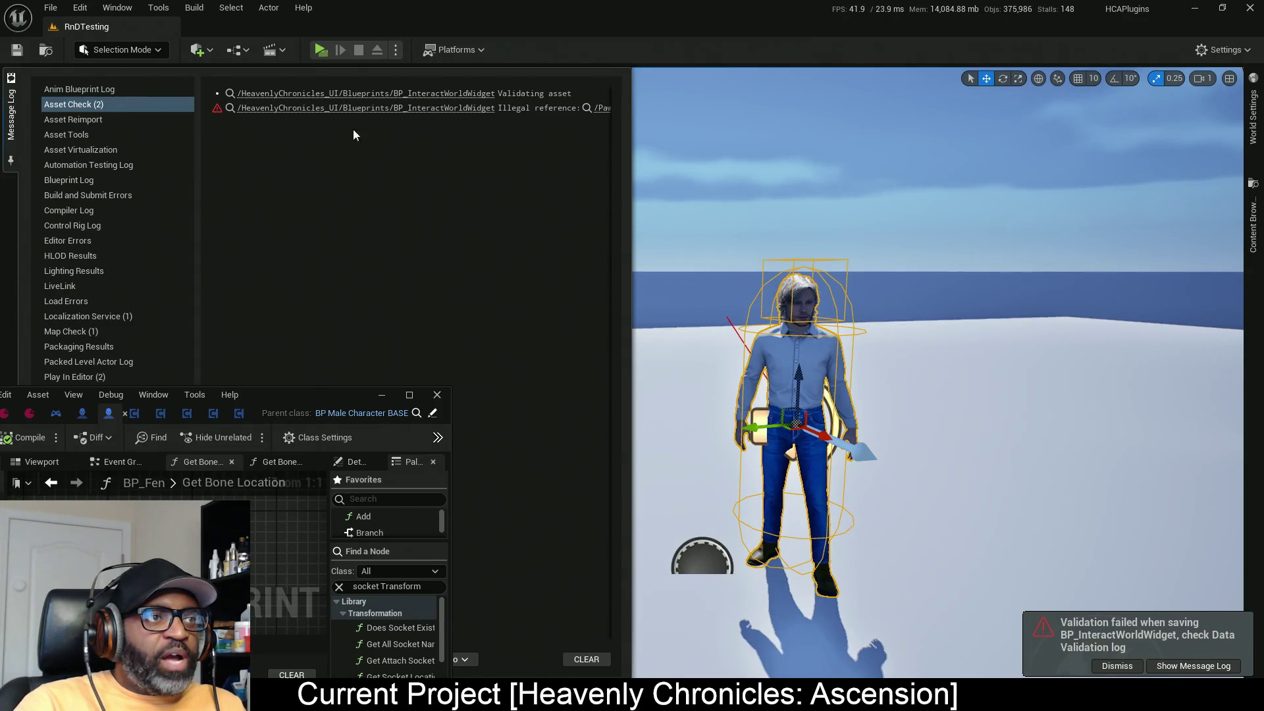
Step: Close the Message Log, select the level's BP_InteractWorldWidget and reset its variables
left_click(649, 264)
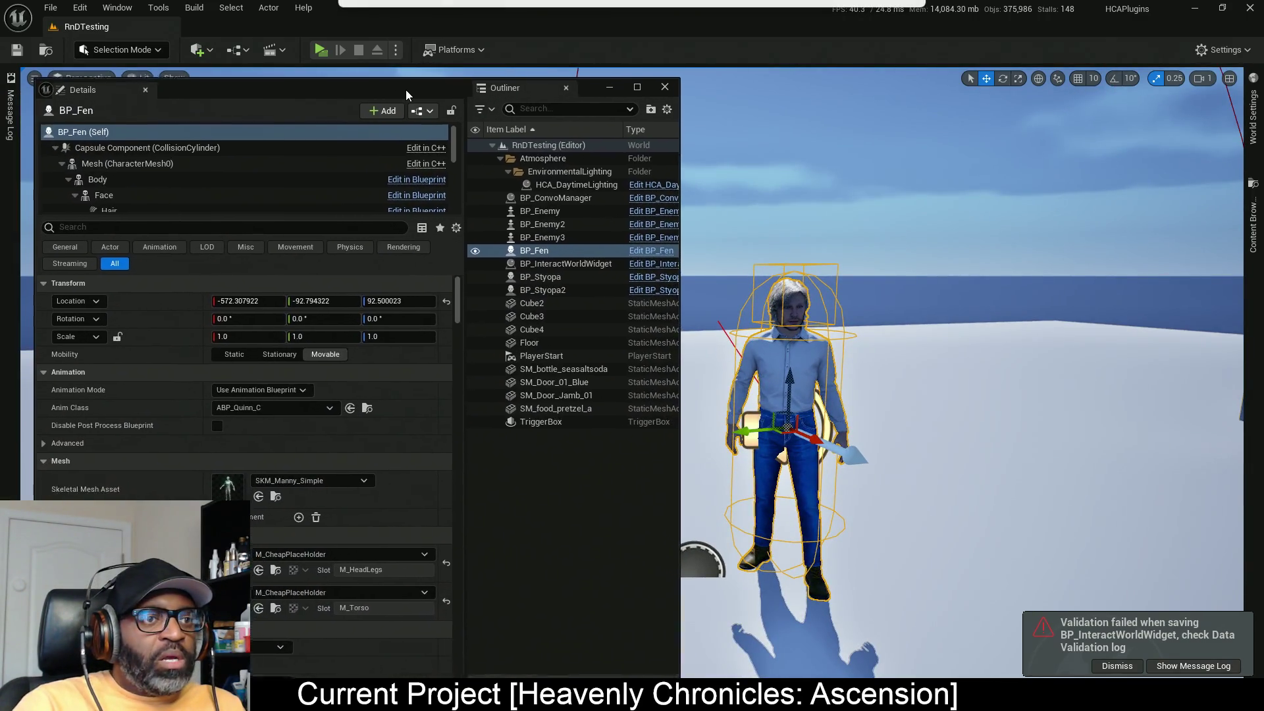
left_click(609, 263)
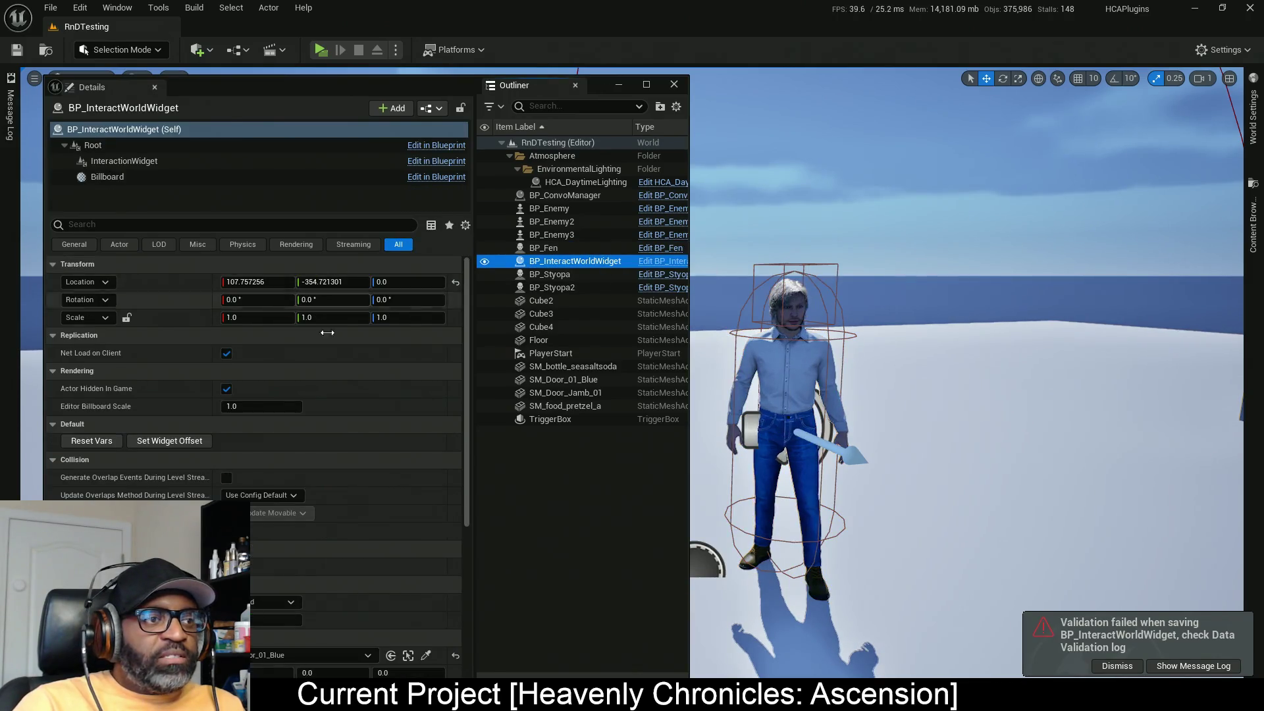
left_click(109, 443)
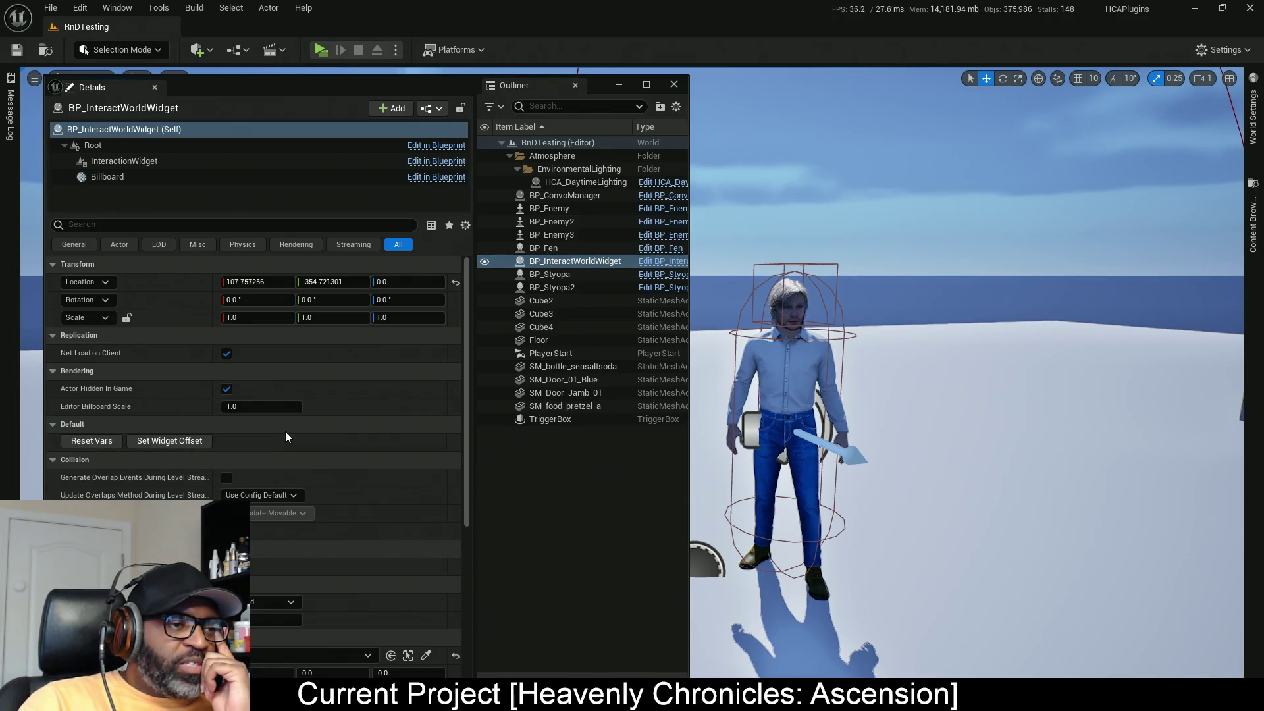
Step: Pick BP_Fen from the level as the widget's target actor
scroll(366, 597, "down", 2)
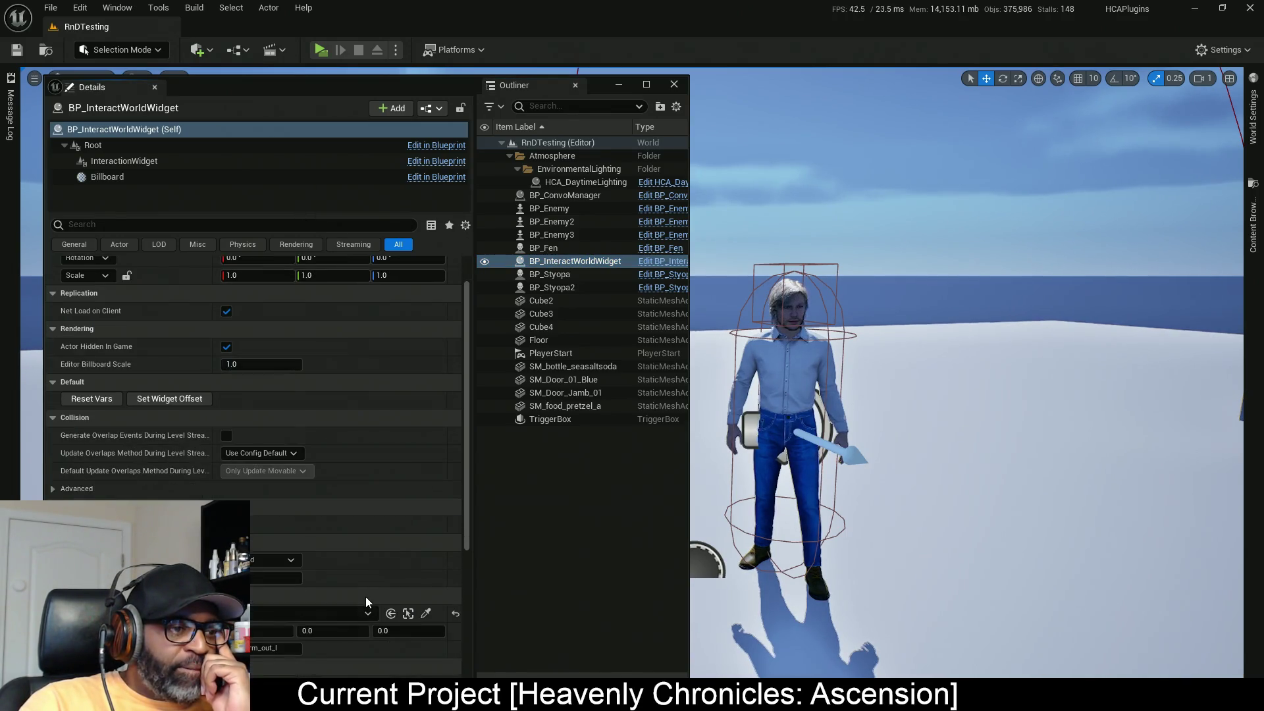
left_click(426, 613)
left_click(776, 358)
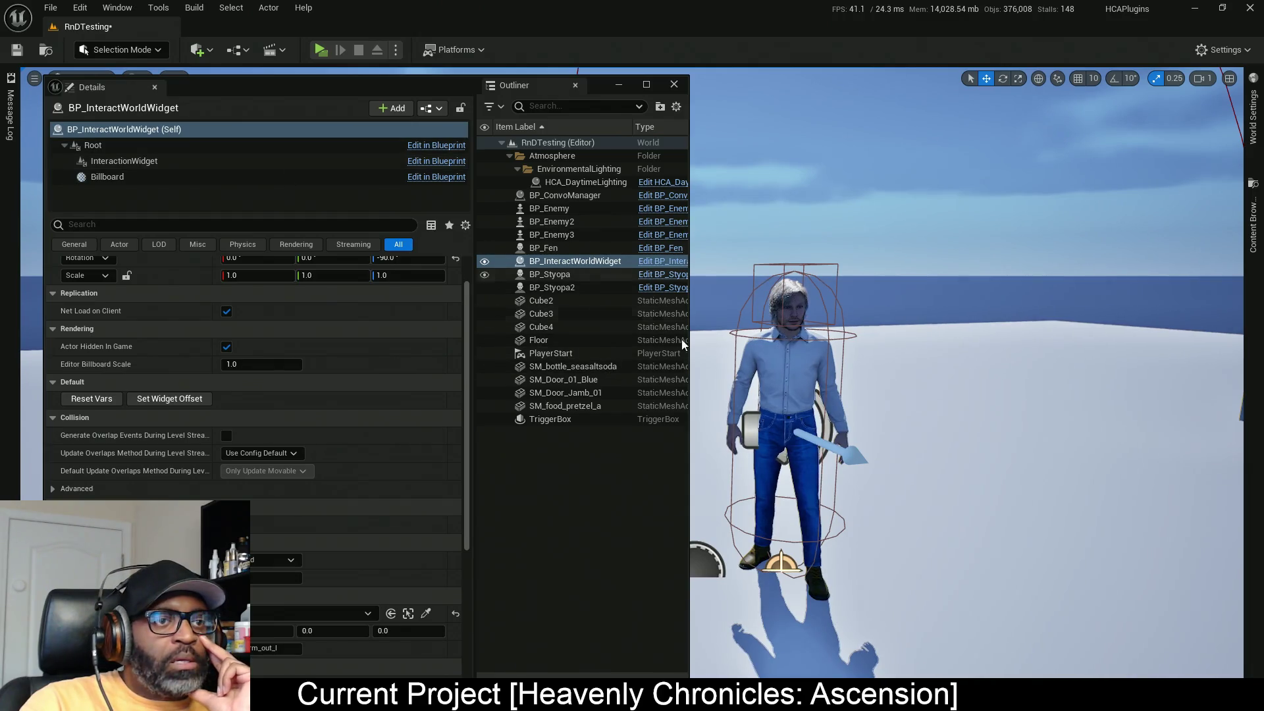
left_click(787, 369)
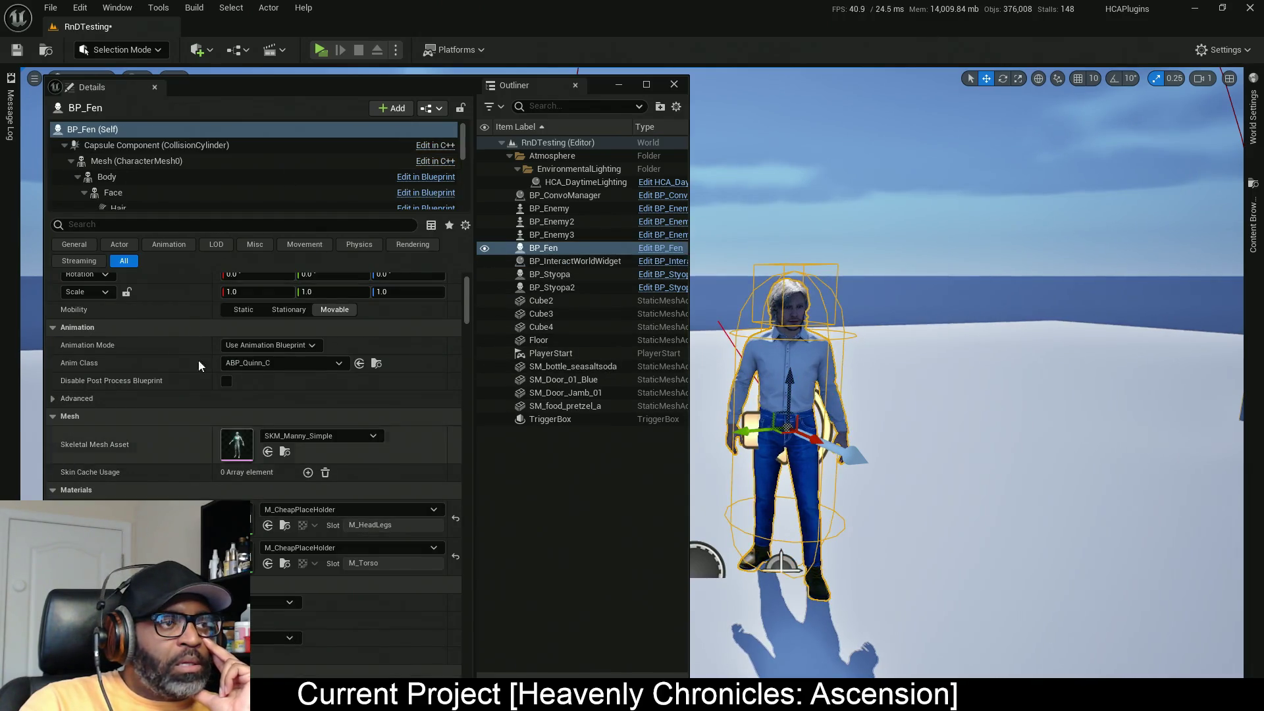
left_click(65, 145)
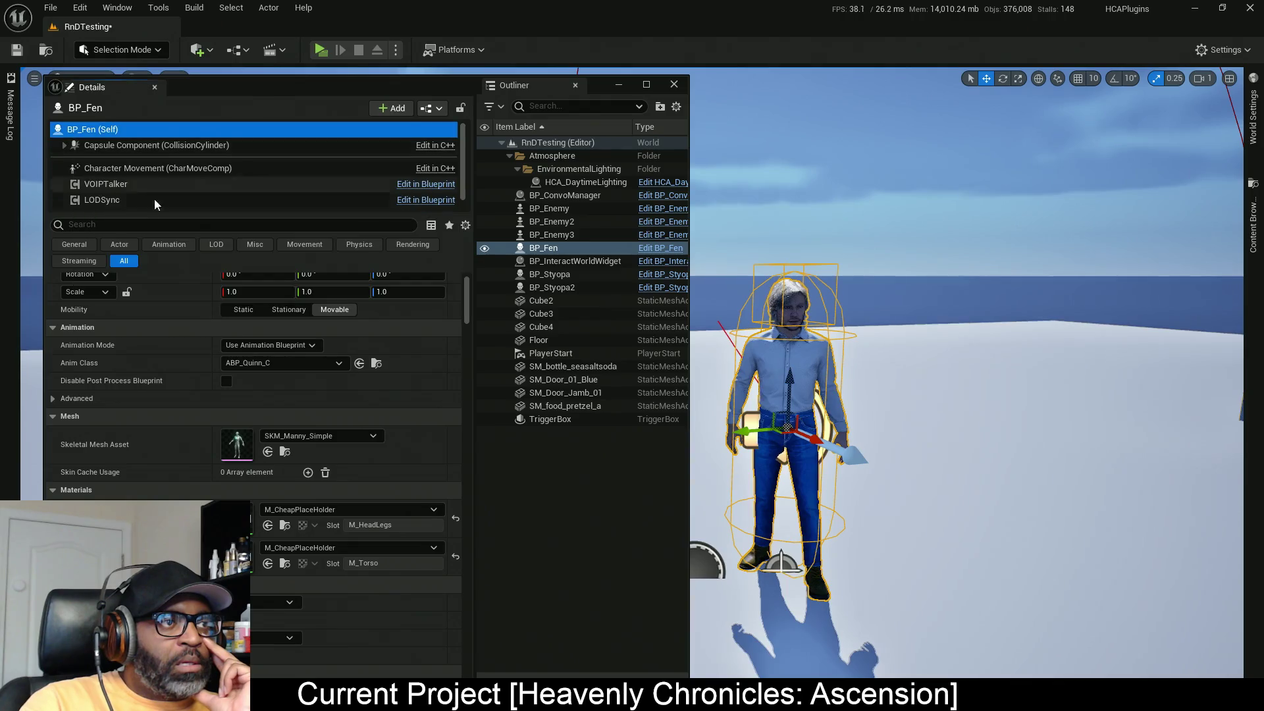
left_click(113, 203)
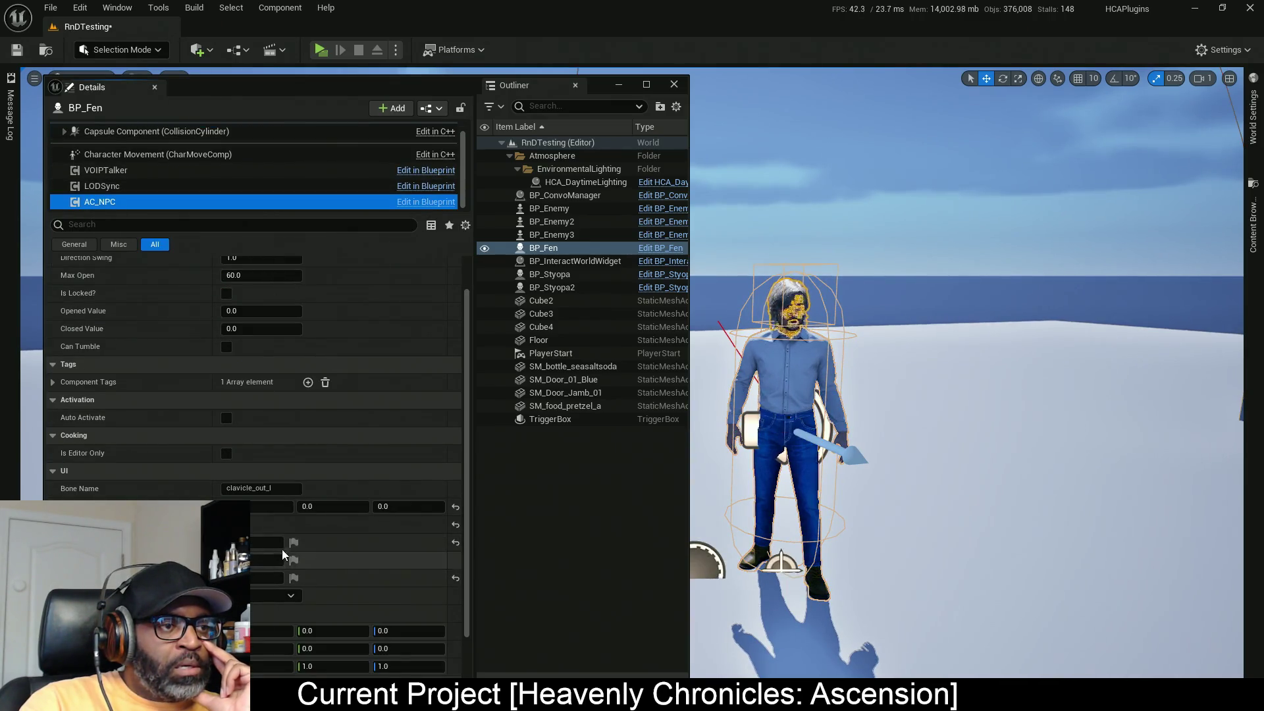
left_click(282, 488)
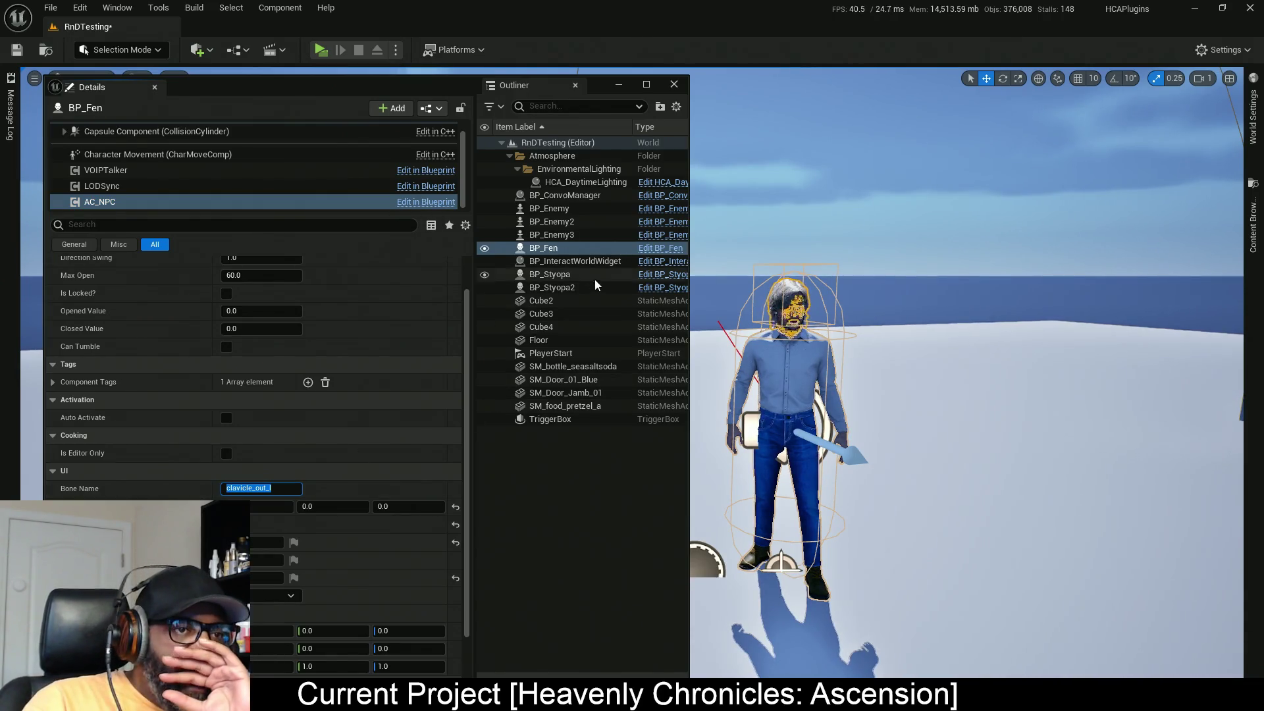
left_click(596, 261)
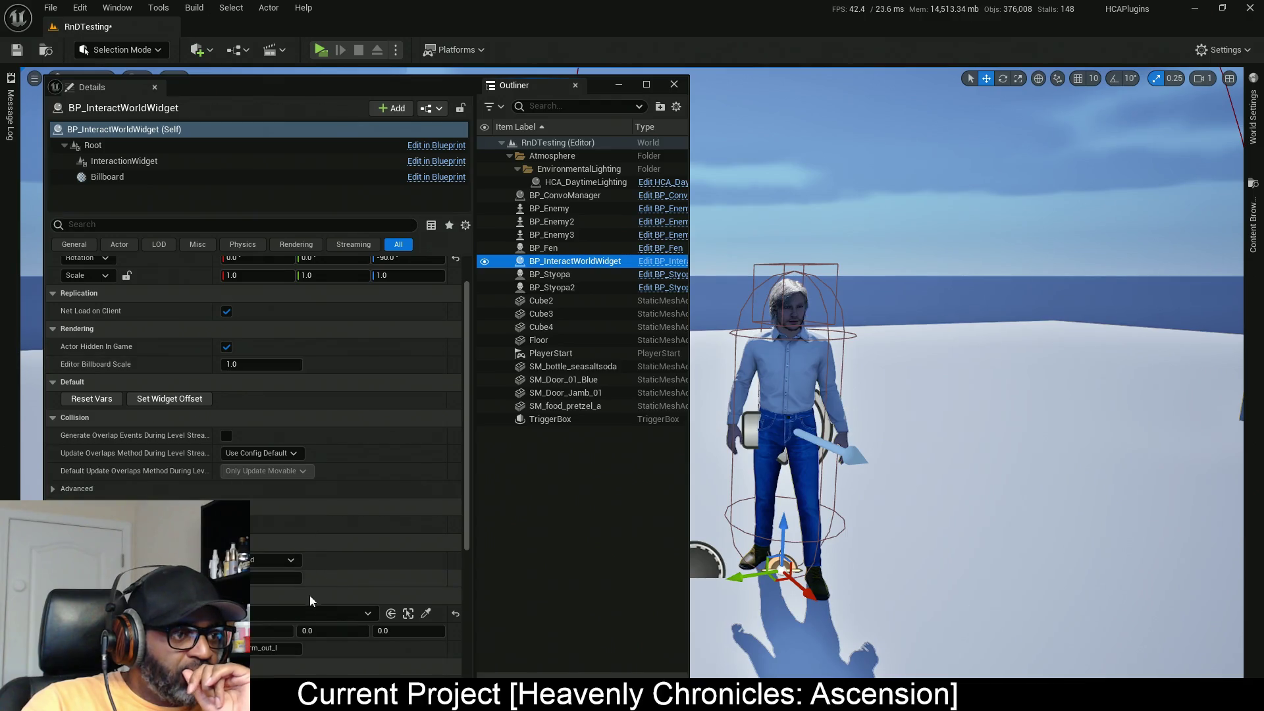
left_click(290, 648)
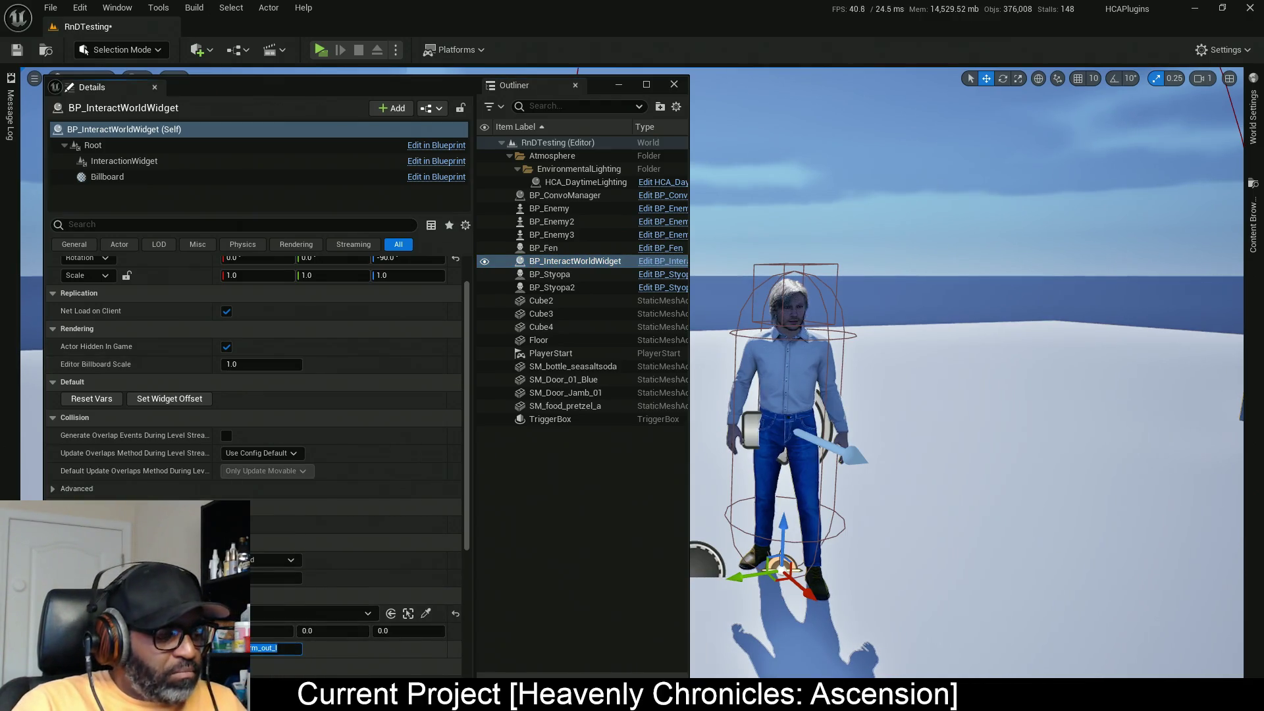
key("ctrl+v")
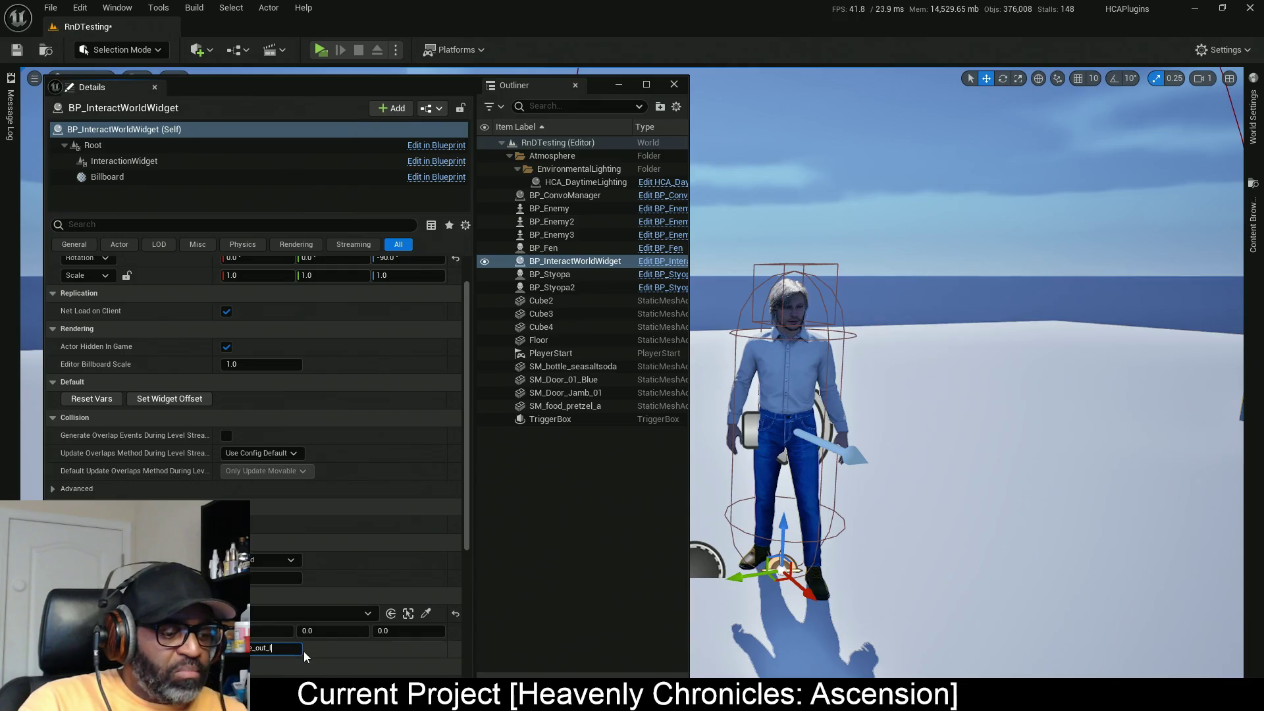
key("ctrl+a")
key("Return")
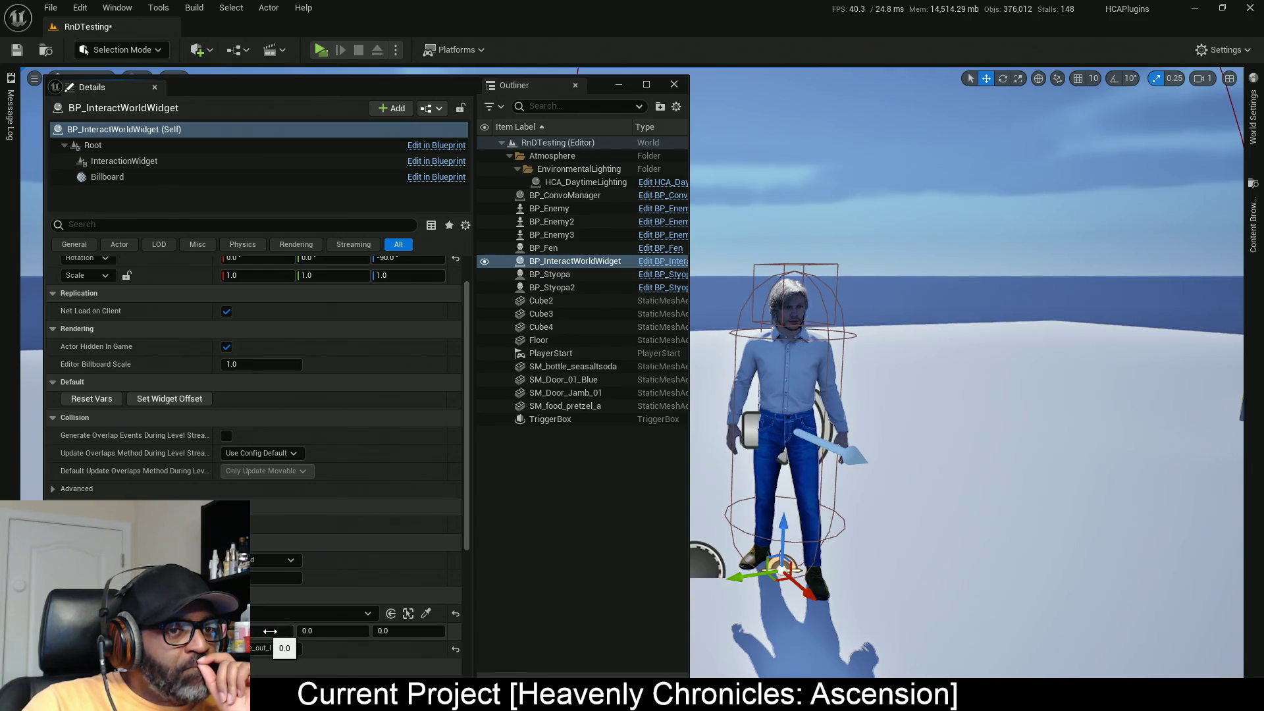
left_click(157, 160)
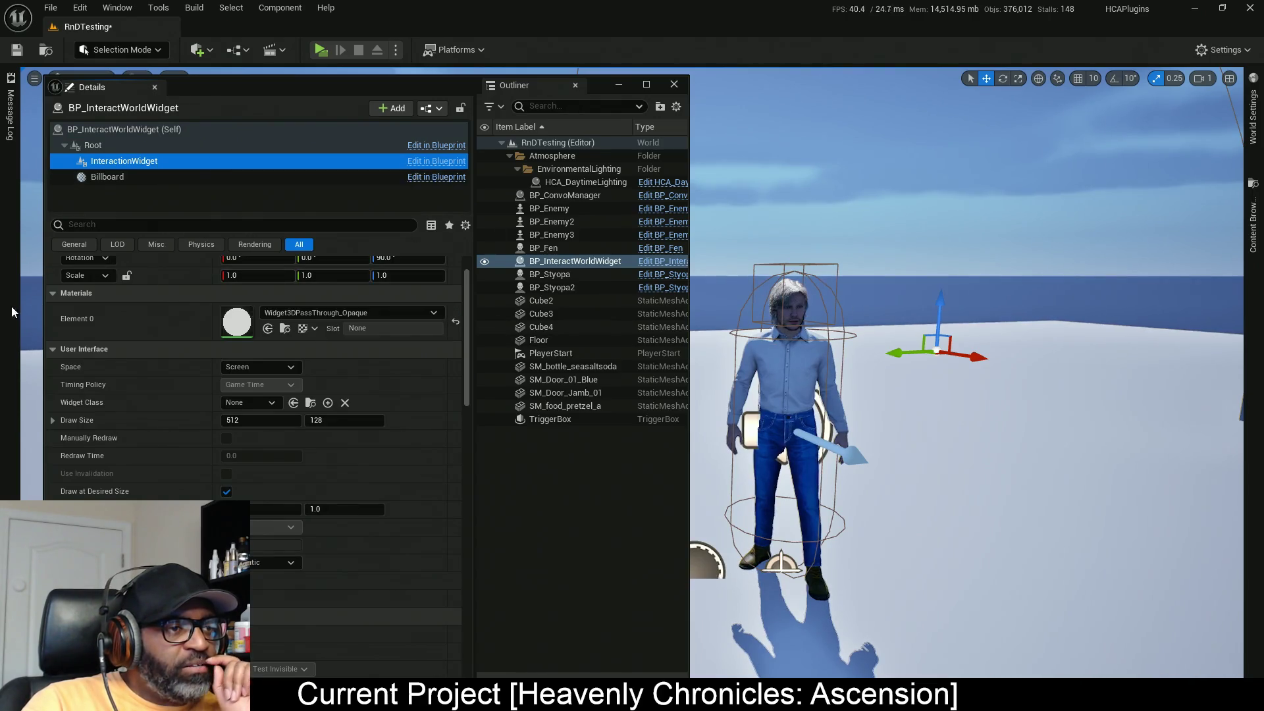
scroll(385, 292, "up", 2)
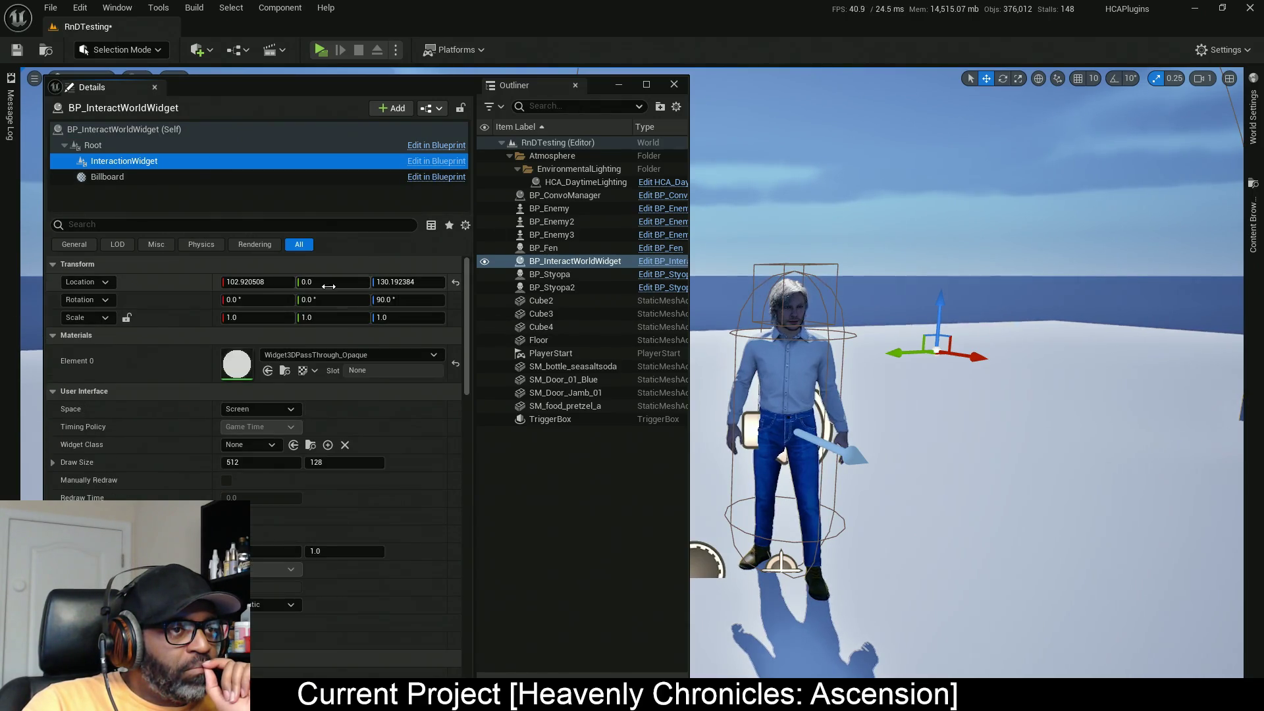
left_click(93, 128)
scroll(294, 536, "down", 5)
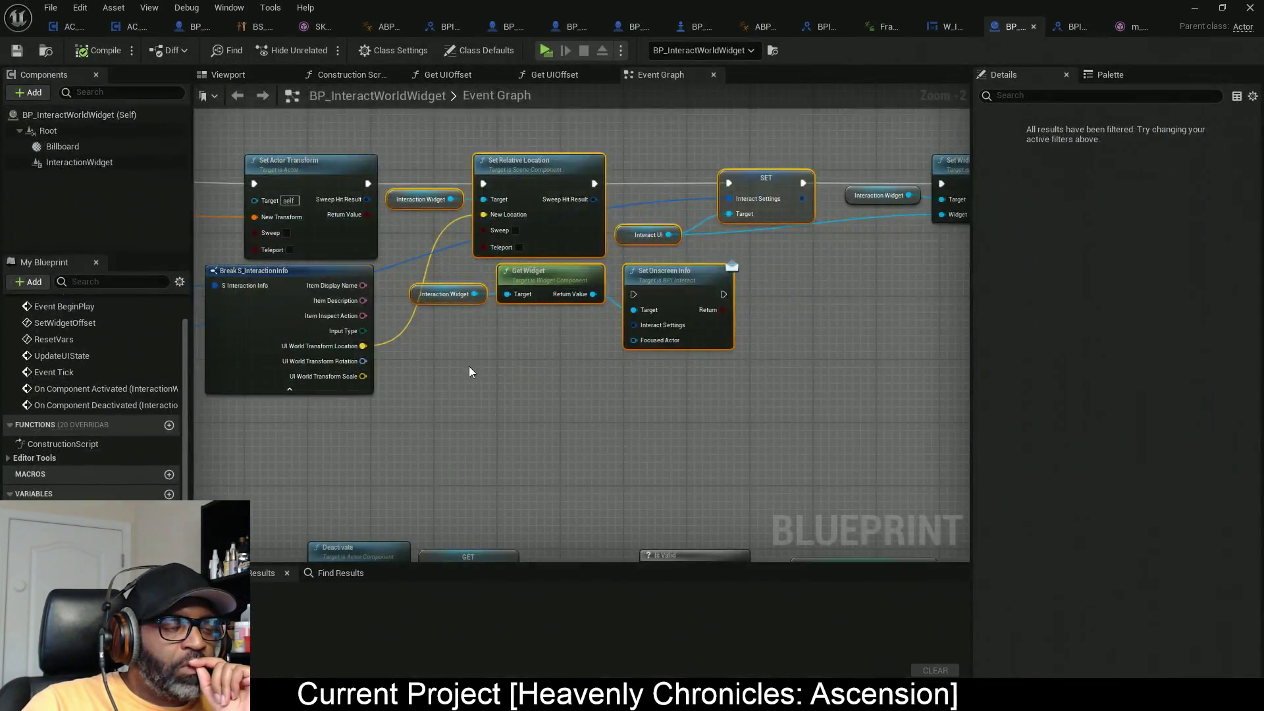
Step: Pan BP_InteractWorldWidget's Event Graph past the Branch and Cast nodes to the UI offset nodes
scroll(528, 368, "down", 5)
scroll(520, 368, "up", 8)
scroll(512, 368, "down", 11)
mouse_move(398, 314)
left_mouse_down()
mouse_move(681, 315)
mouse_move(476, 270)
left_mouse_up()
scroll(432, 191, "up", 12)
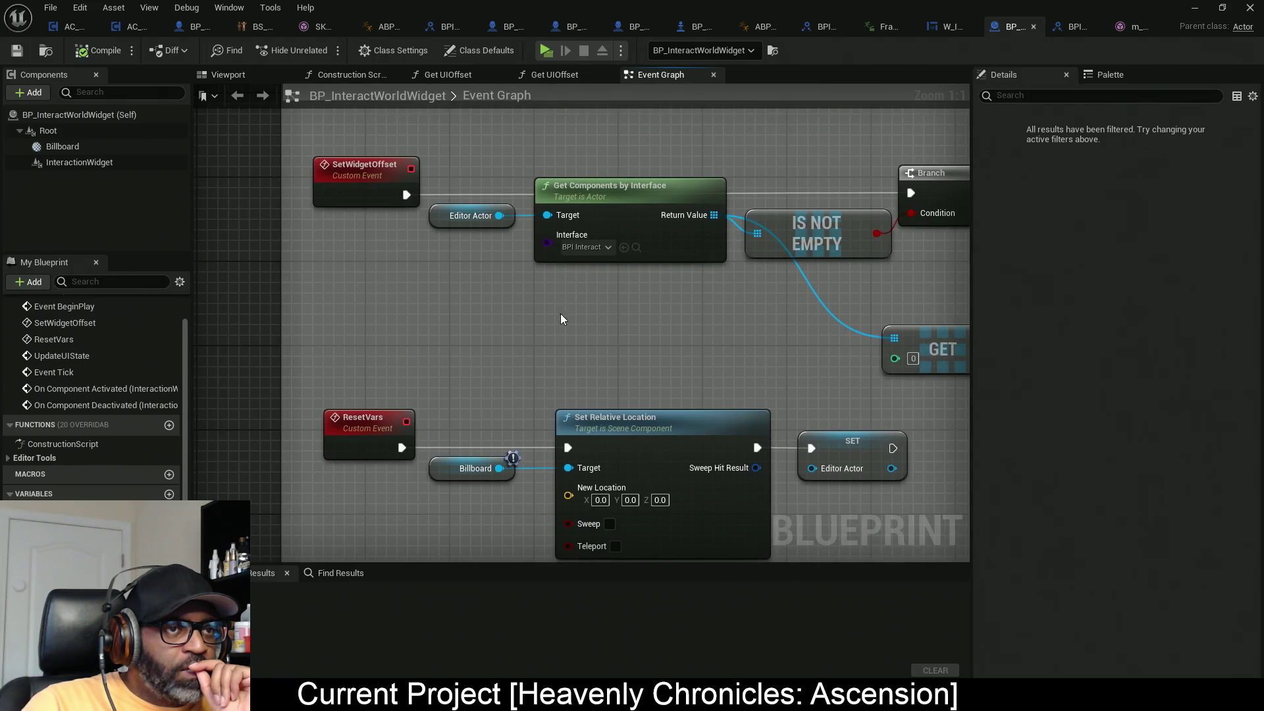
left_click_drag(560, 314, 424, 322)
mouse_move(341, 172)
left_mouse_down()
mouse_move(519, 298)
mouse_move(437, 298)
left_mouse_up()
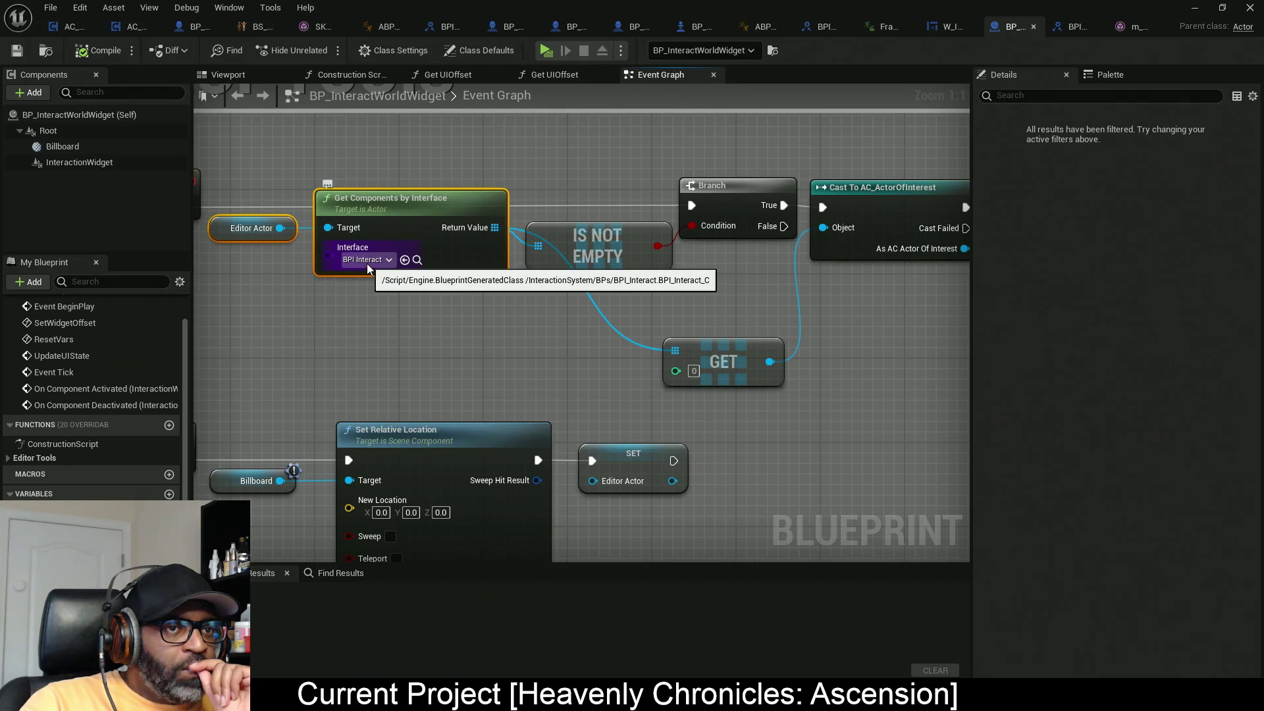
left_click_drag(716, 314, 352, 328)
left_click_drag(774, 291, 669, 297)
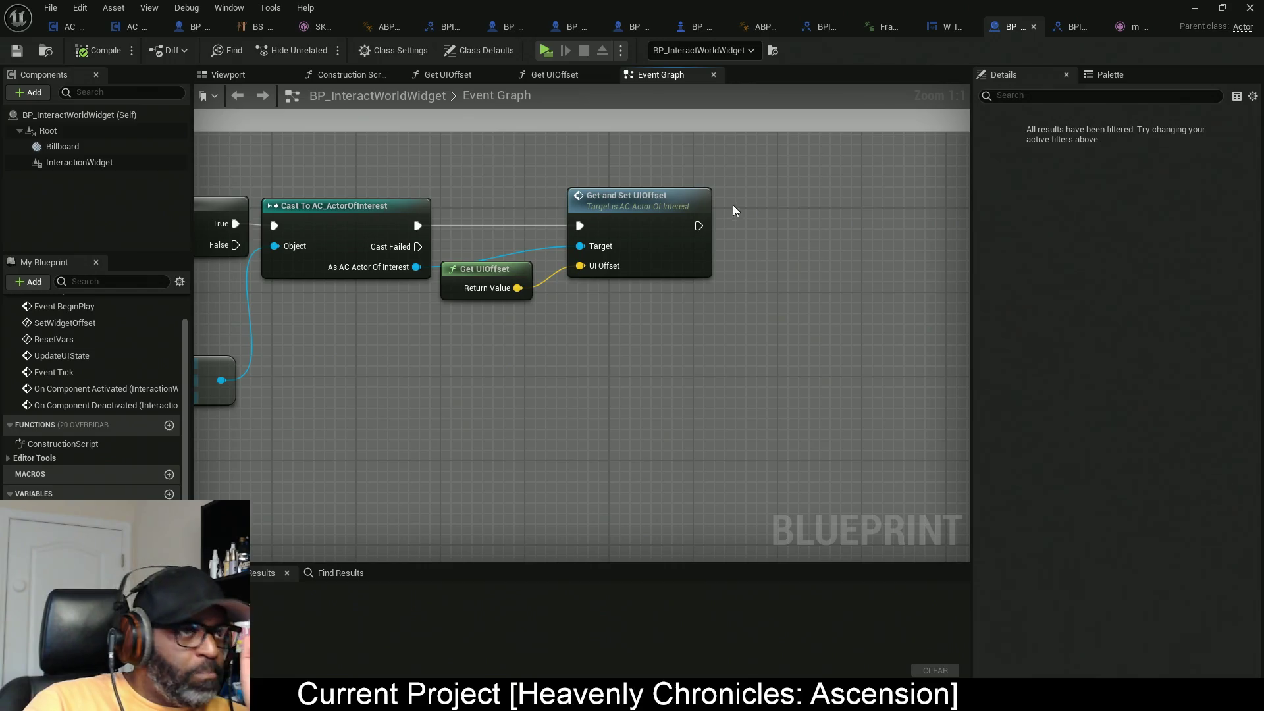
Step: Move the Get UIOffset and Get and Set UIOffset nodes right, then open Get UIOffset
left_click_drag(740, 193, 489, 311)
mouse_move(638, 232)
left_mouse_down()
mouse_move(711, 229)
mouse_move(680, 228)
left_mouse_up()
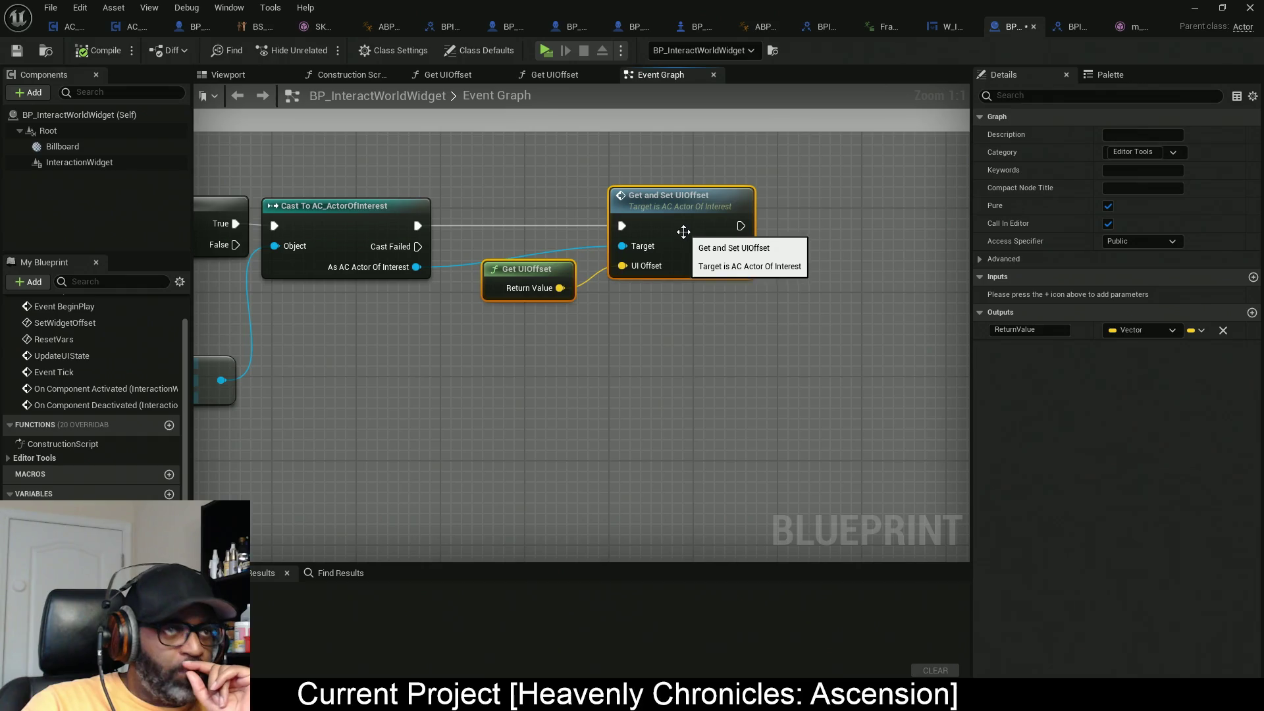
left_click_drag(558, 367, 573, 353)
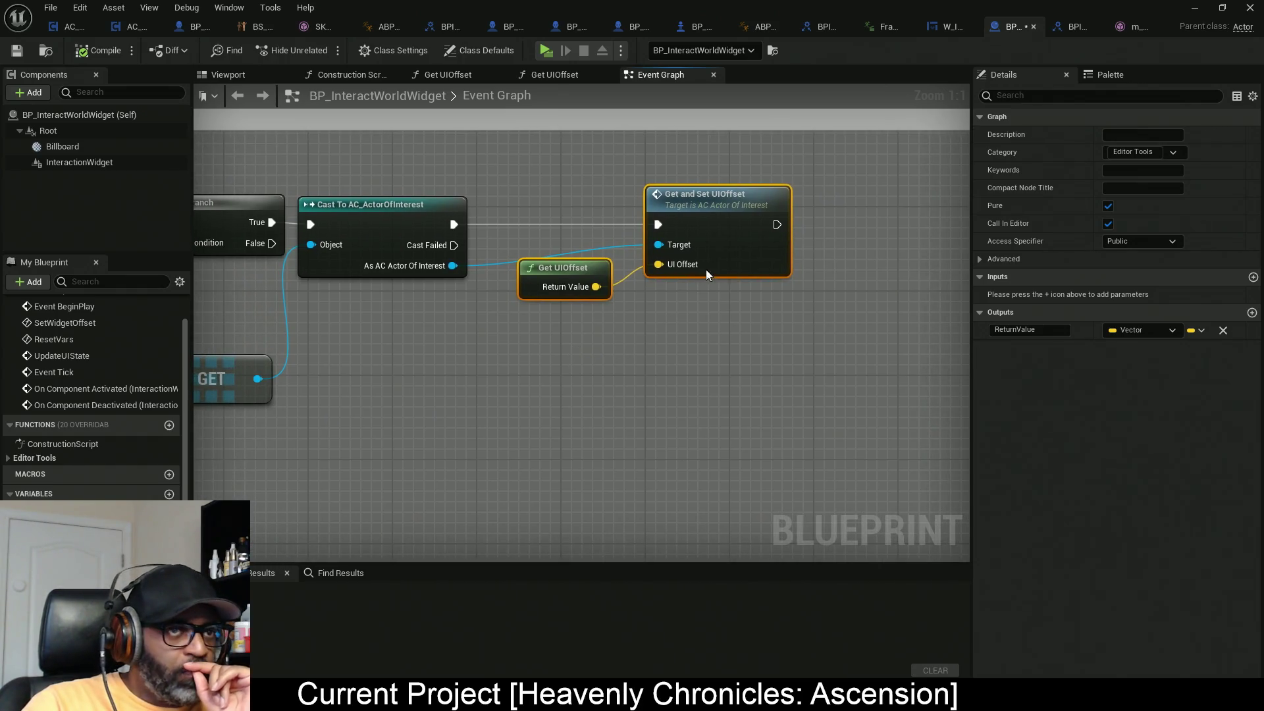
left_click(629, 290)
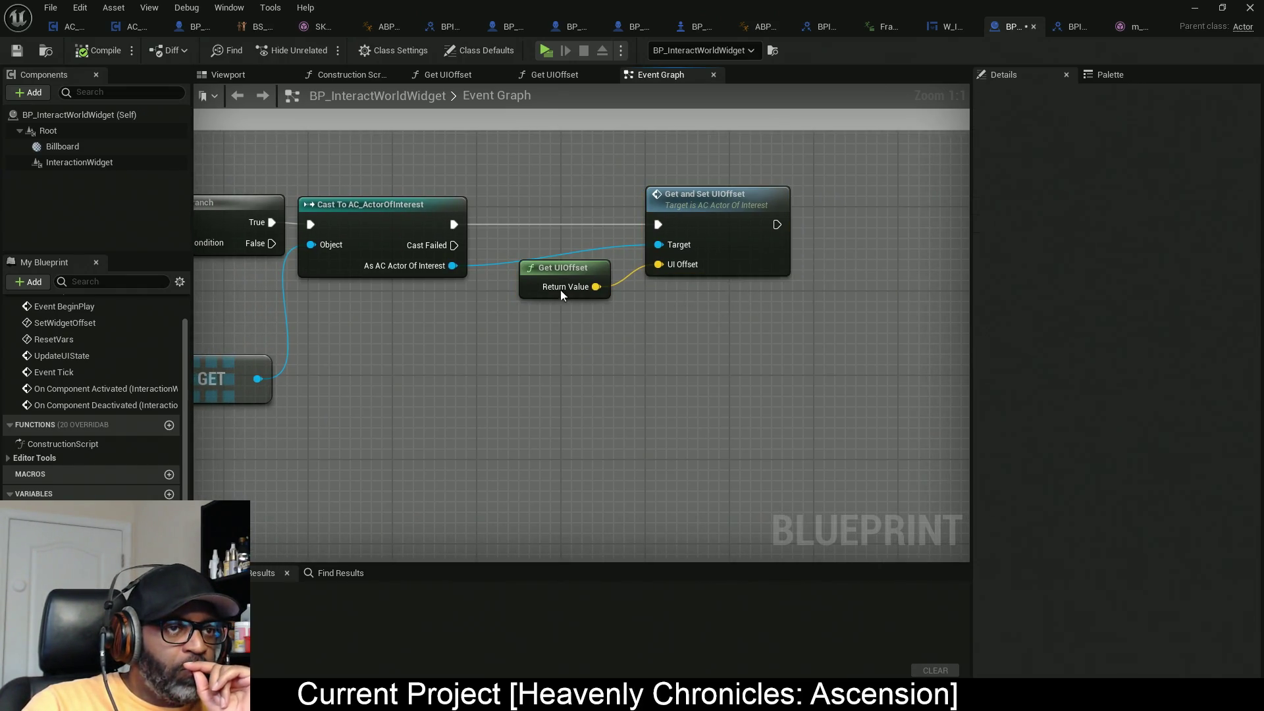
double_click(563, 285)
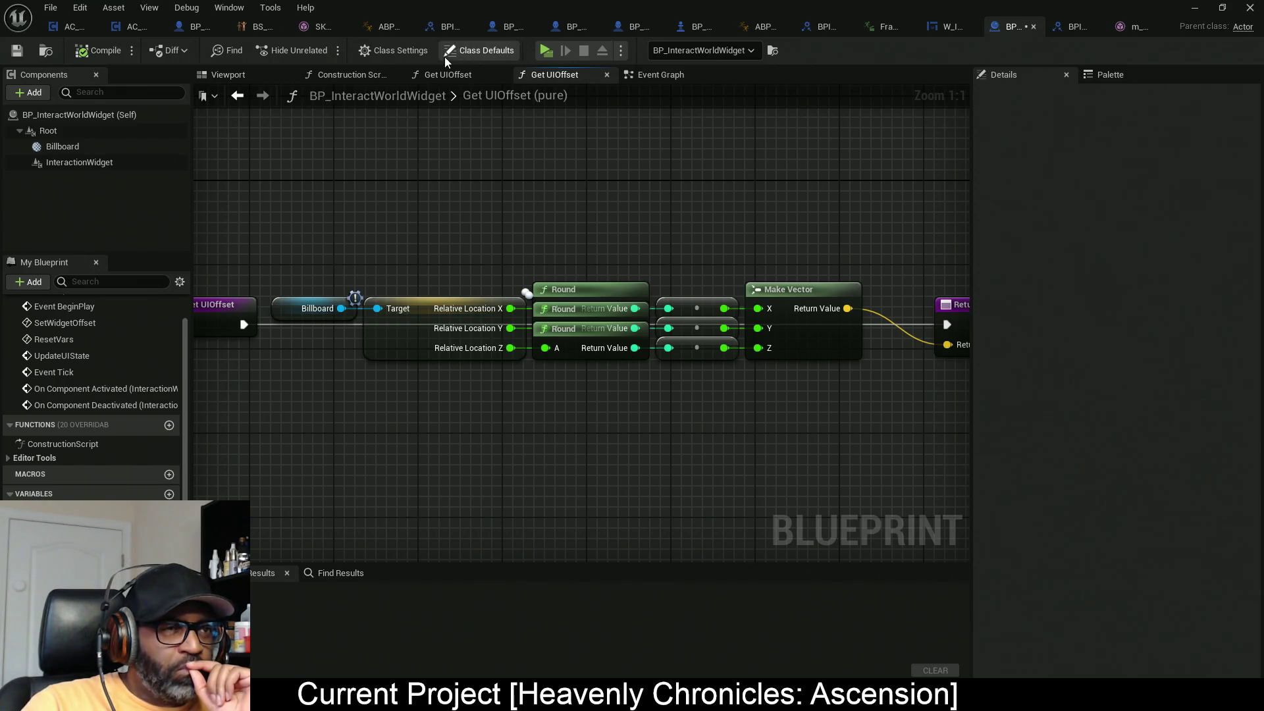
Step: Look through both Get UIOffset graphs and move the Event Graph tab ahead of them
left_click(456, 74)
left_click(551, 77)
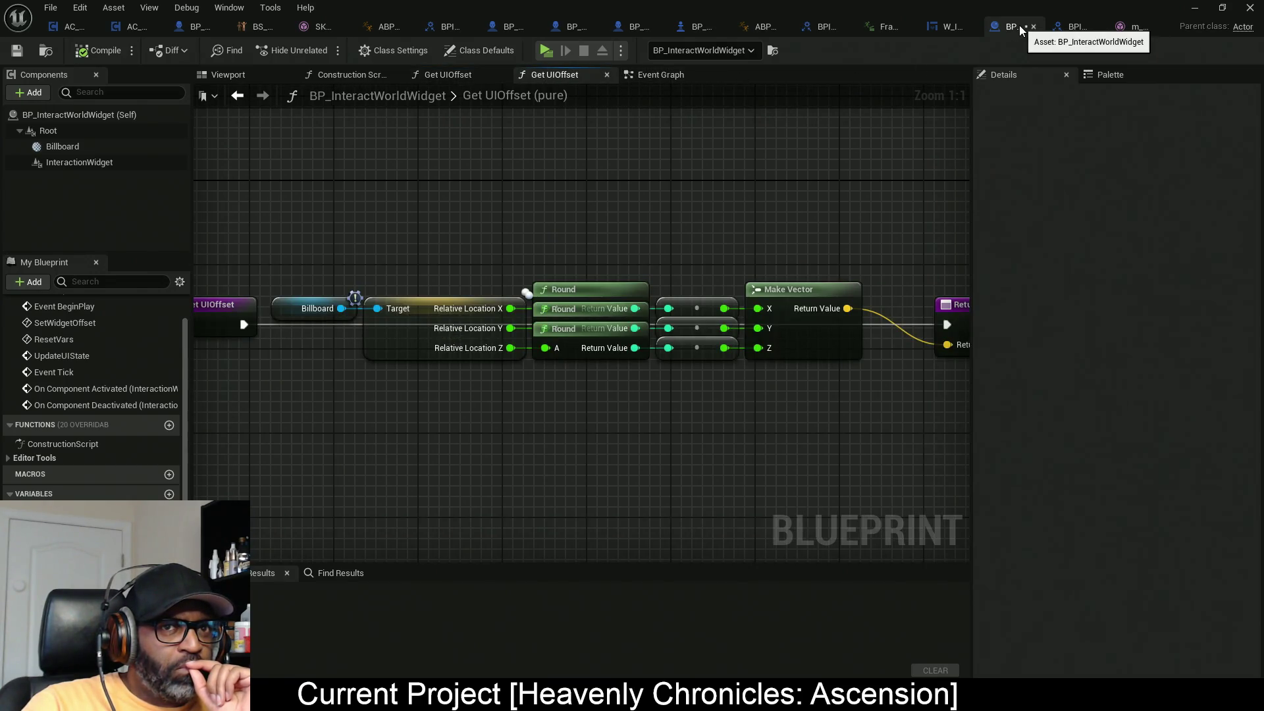
left_click(656, 76)
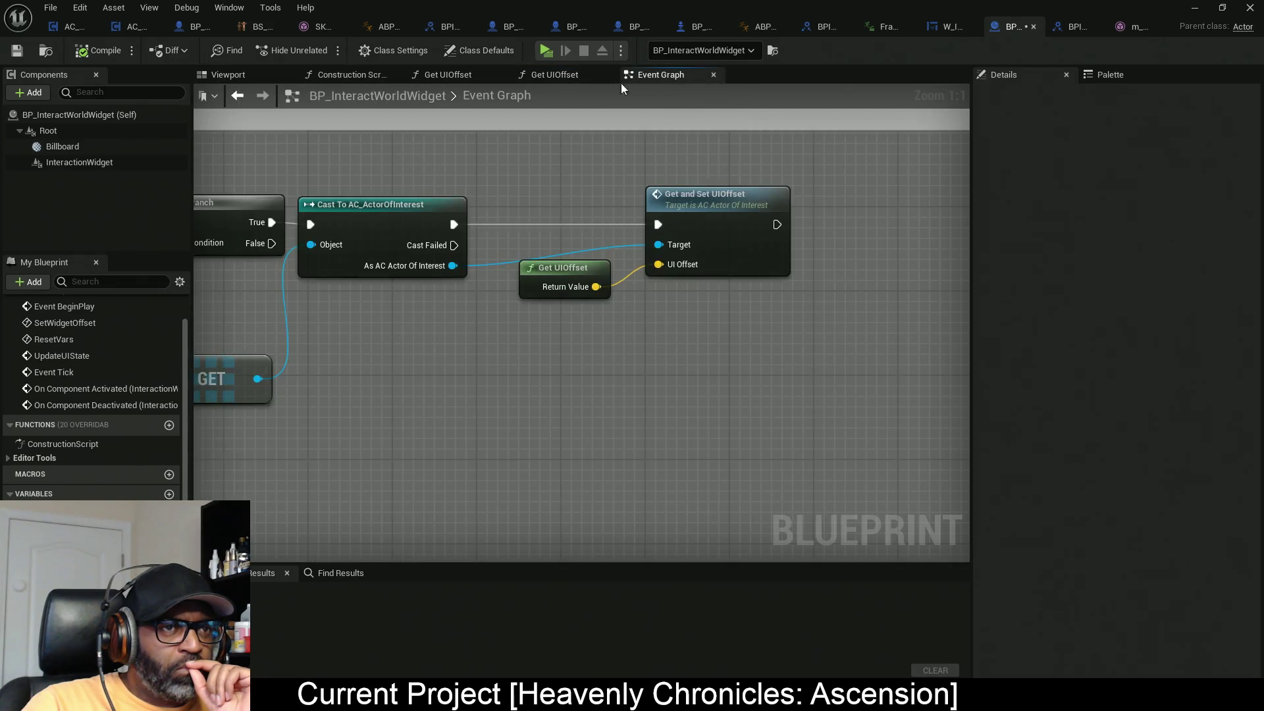
left_click_drag(658, 72, 426, 77)
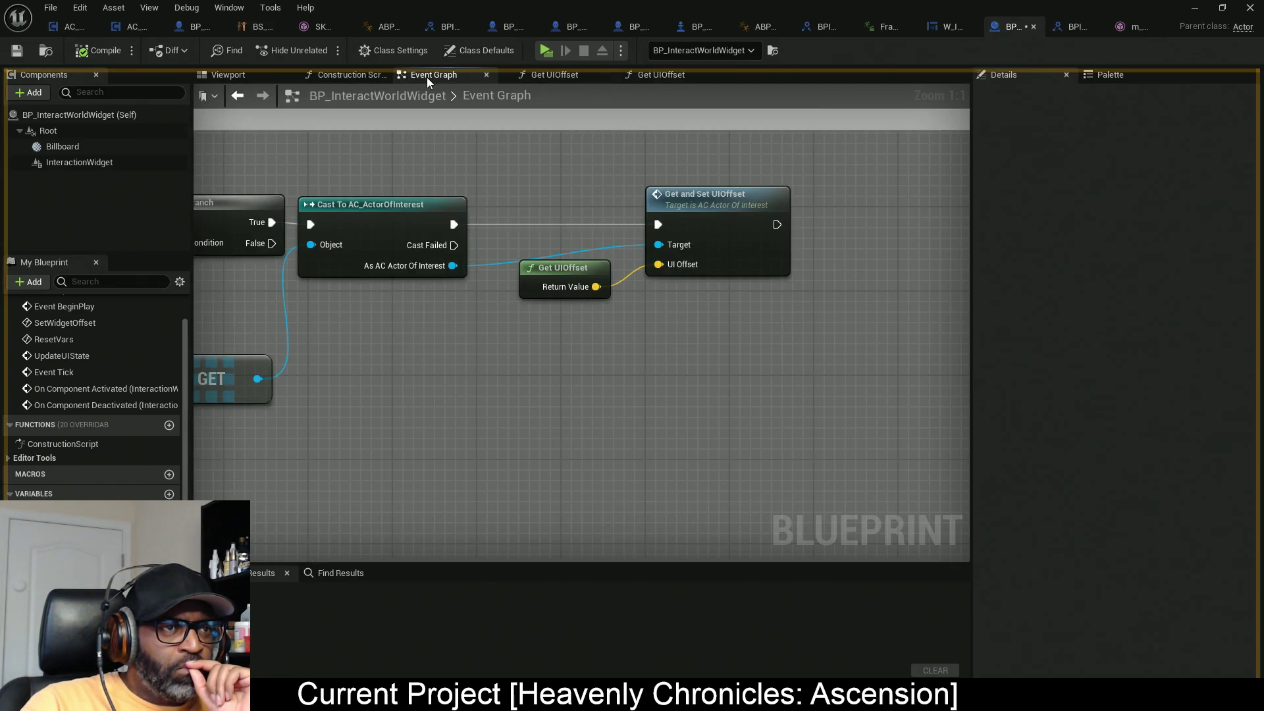
Step: Close all graph tabs right of the Event Graph and switch to AC_ActorOfInterest
right_click(464, 74)
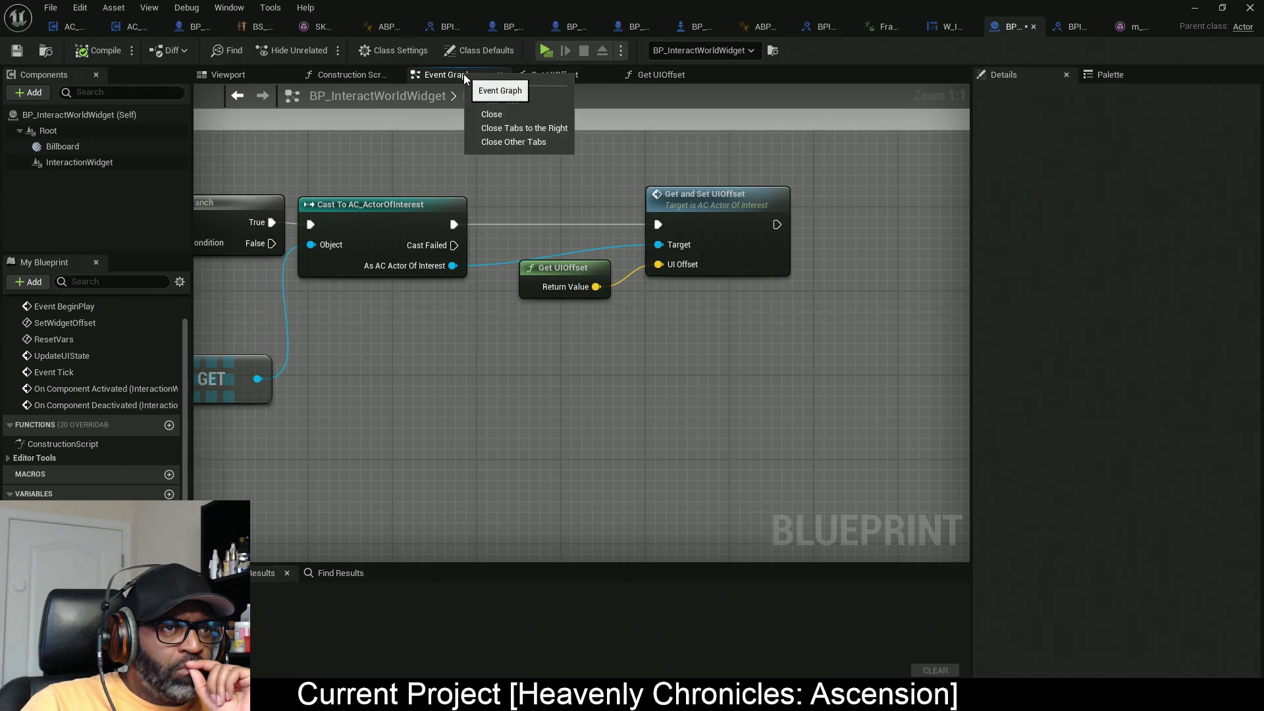
left_click(525, 128)
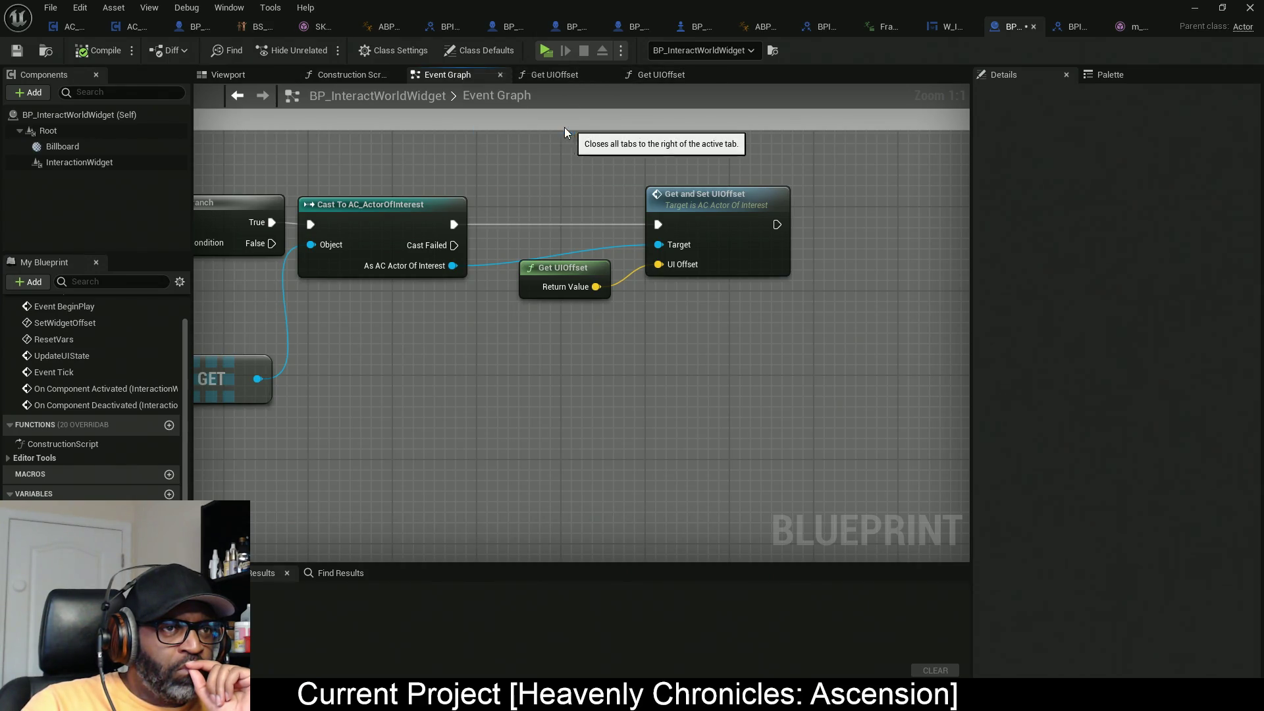
left_click(709, 219)
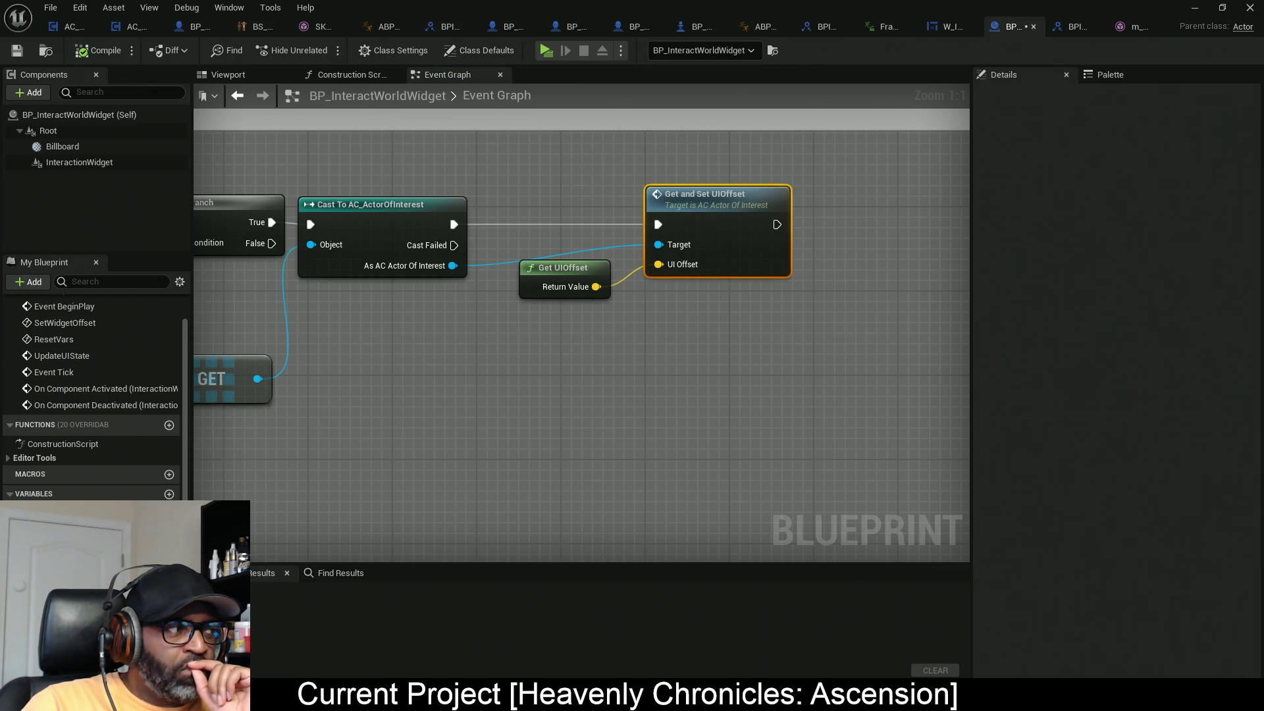
key("alt+Tab")
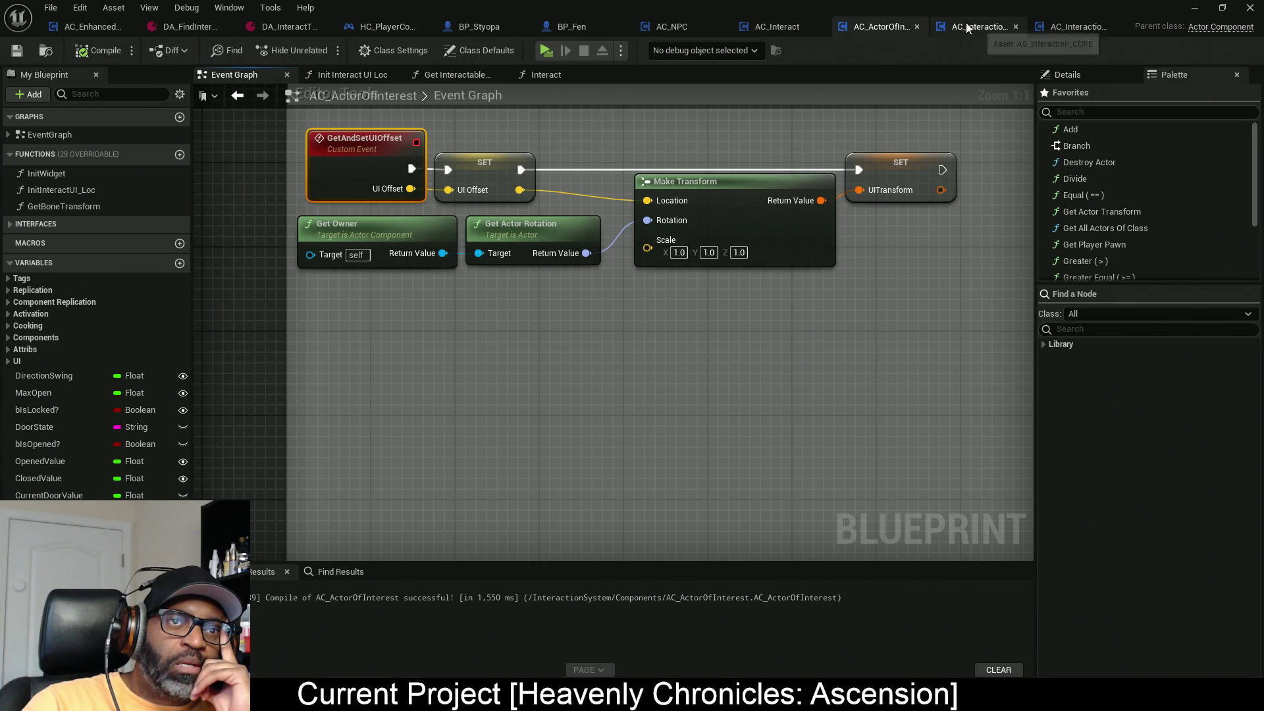
Step: In BP_InteractWorldWidget, move the array GET node up beside IS NOT EMPTY, save all, and return to the level
key("alt+Tab")
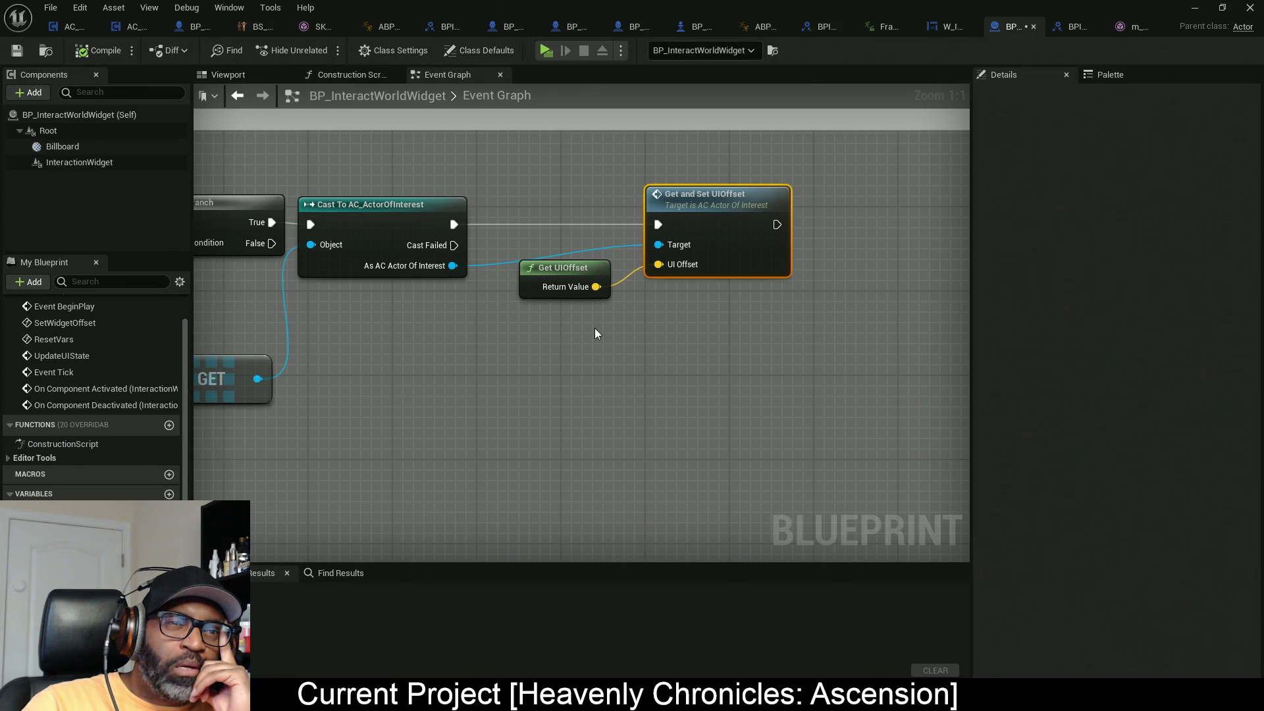
mouse_move(595, 327)
left_mouse_down()
mouse_move(961, 299)
mouse_move(1224, 239)
left_mouse_up()
mouse_move(508, 316)
left_mouse_down()
mouse_move(551, 329)
mouse_move(426, 406)
mouse_move(224, 393)
left_mouse_up()
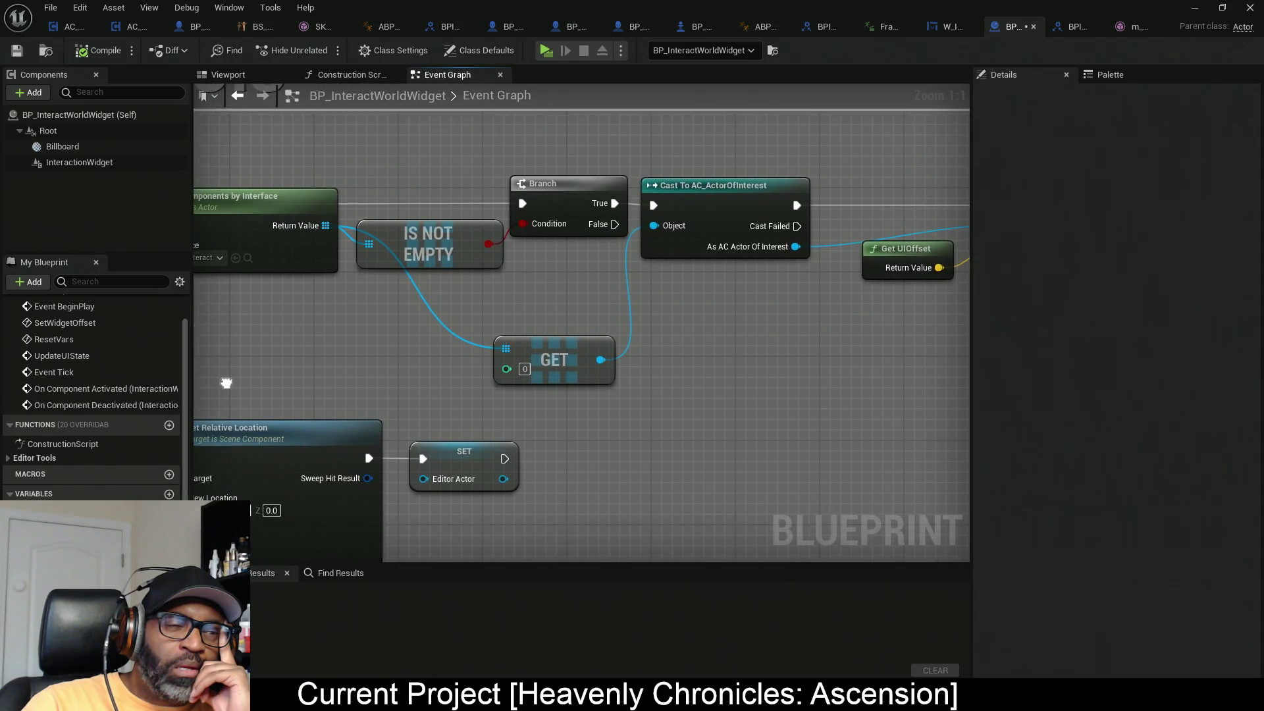
mouse_move(685, 378)
left_mouse_down()
mouse_move(935, 384)
mouse_move(636, 388)
mouse_move(857, 336)
mouse_move(899, 310)
mouse_move(927, 316)
mouse_move(895, 318)
left_mouse_up()
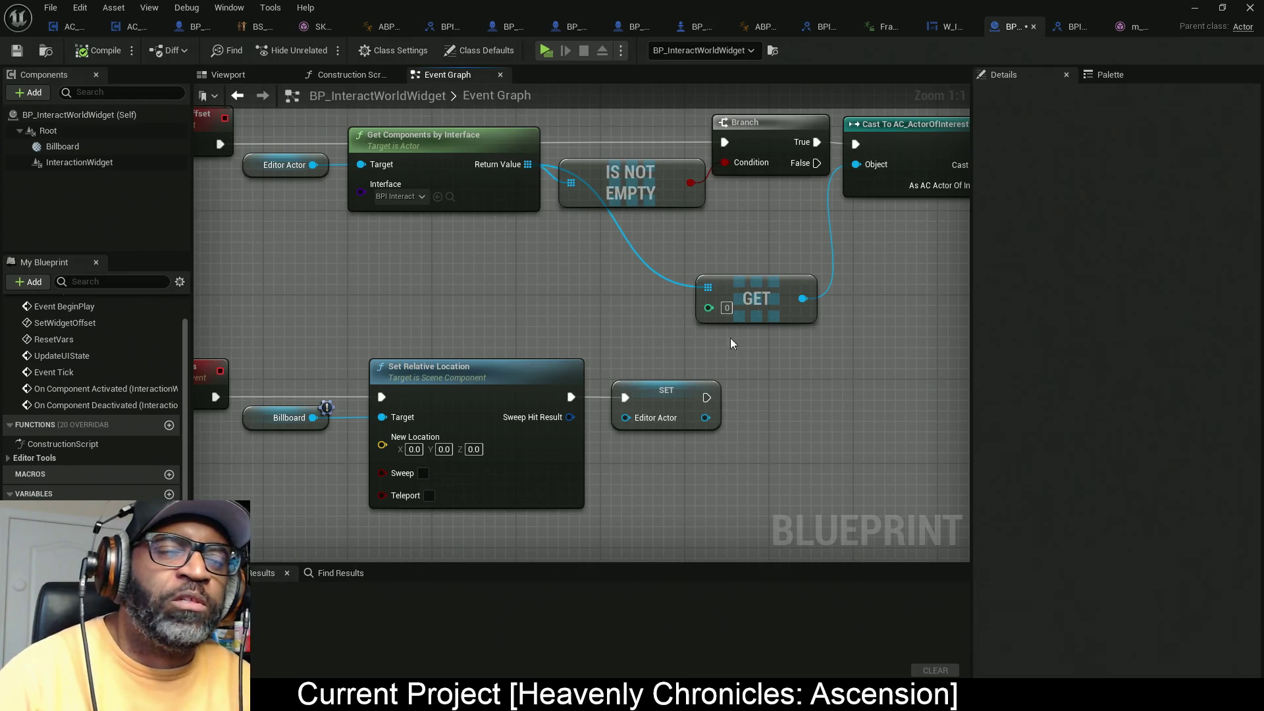
mouse_move(738, 284)
left_mouse_down()
mouse_move(617, 252)
mouse_move(607, 231)
left_mouse_up()
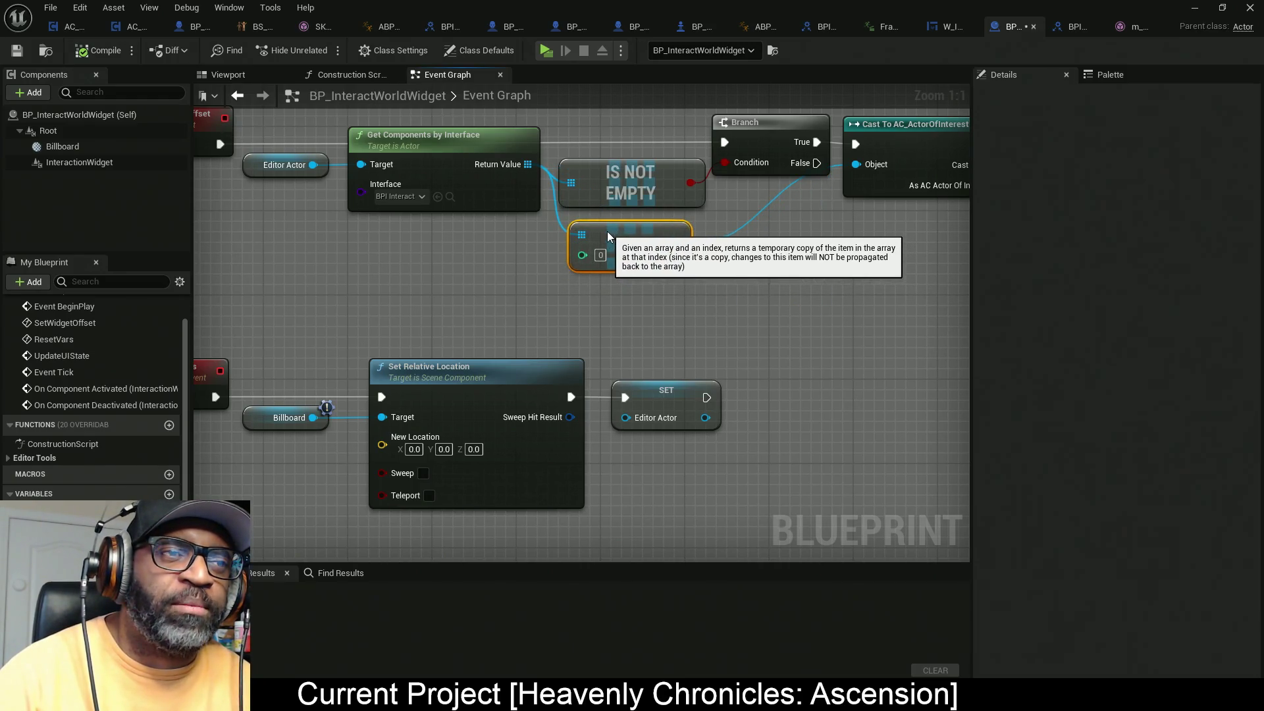
key("ctrl+s")
key("alt+Tab")
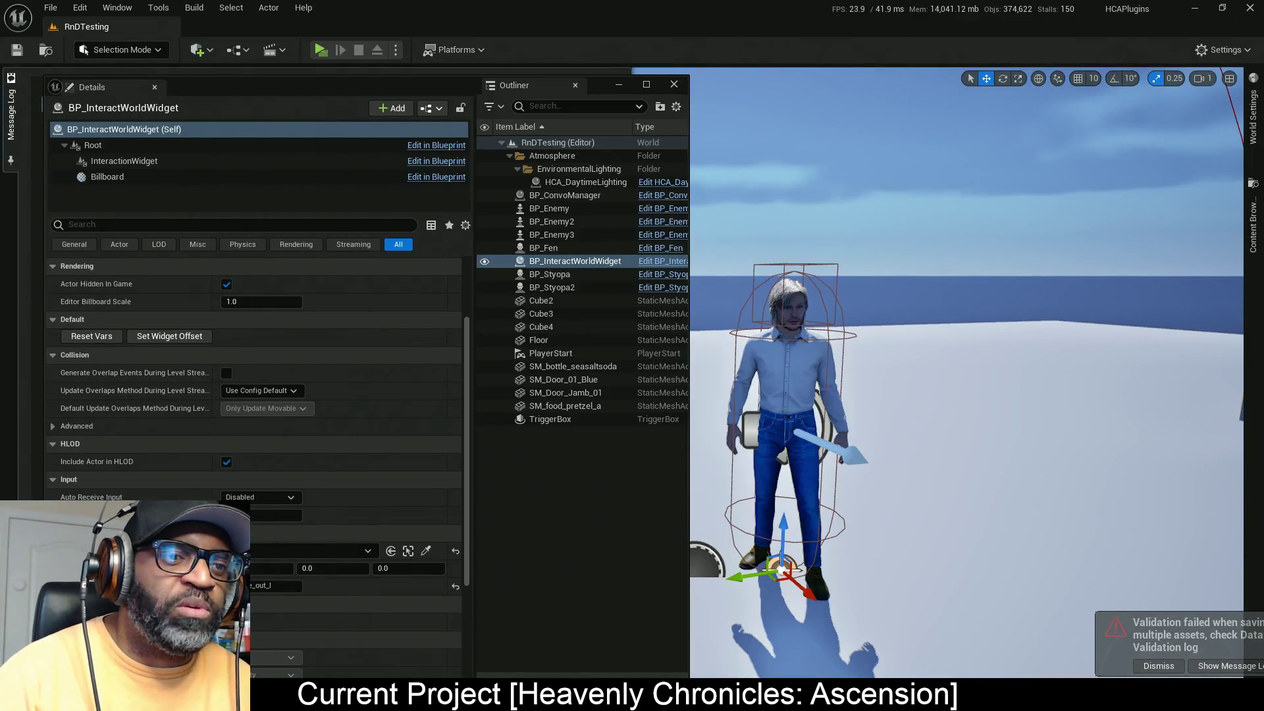
Step: Raise the Billboard component up to the character's chest and focus the view on it
left_click(108, 179)
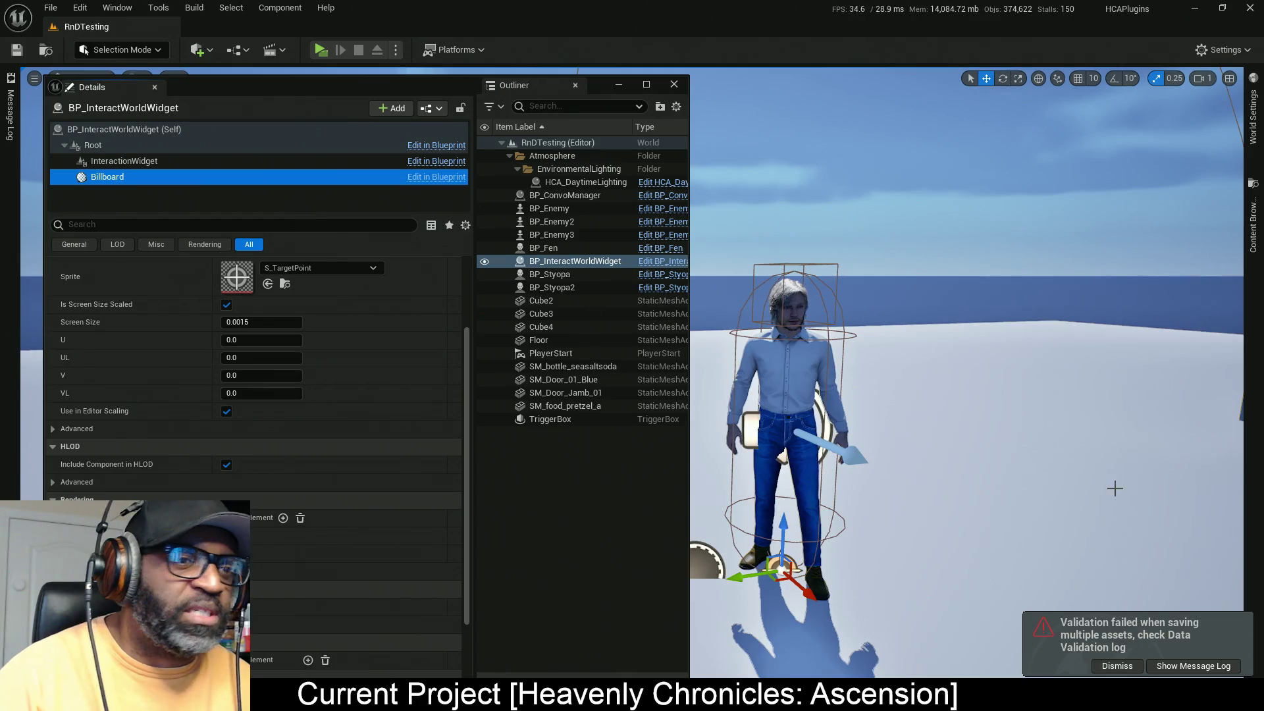
mouse_move(784, 523)
left_mouse_down()
mouse_move(790, 355)
mouse_move(827, 304)
left_mouse_up()
key("f")
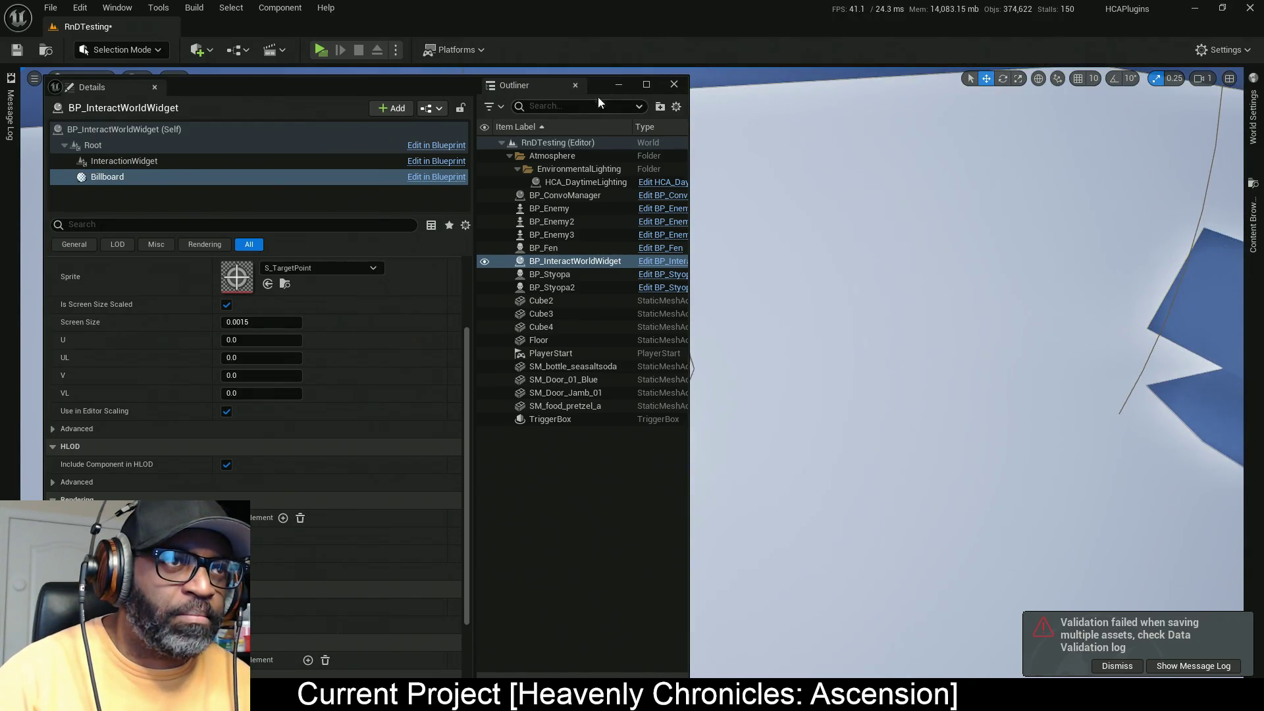
left_click(618, 84)
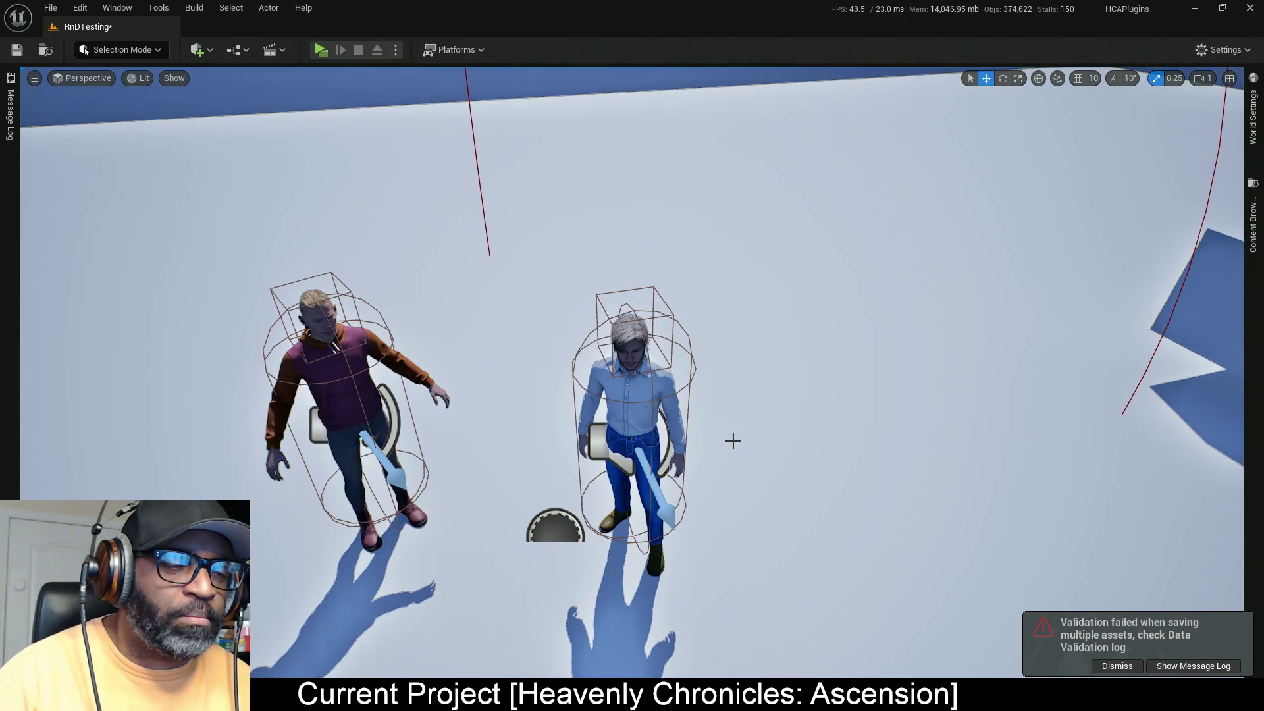
scroll(733, 438, "up", 5)
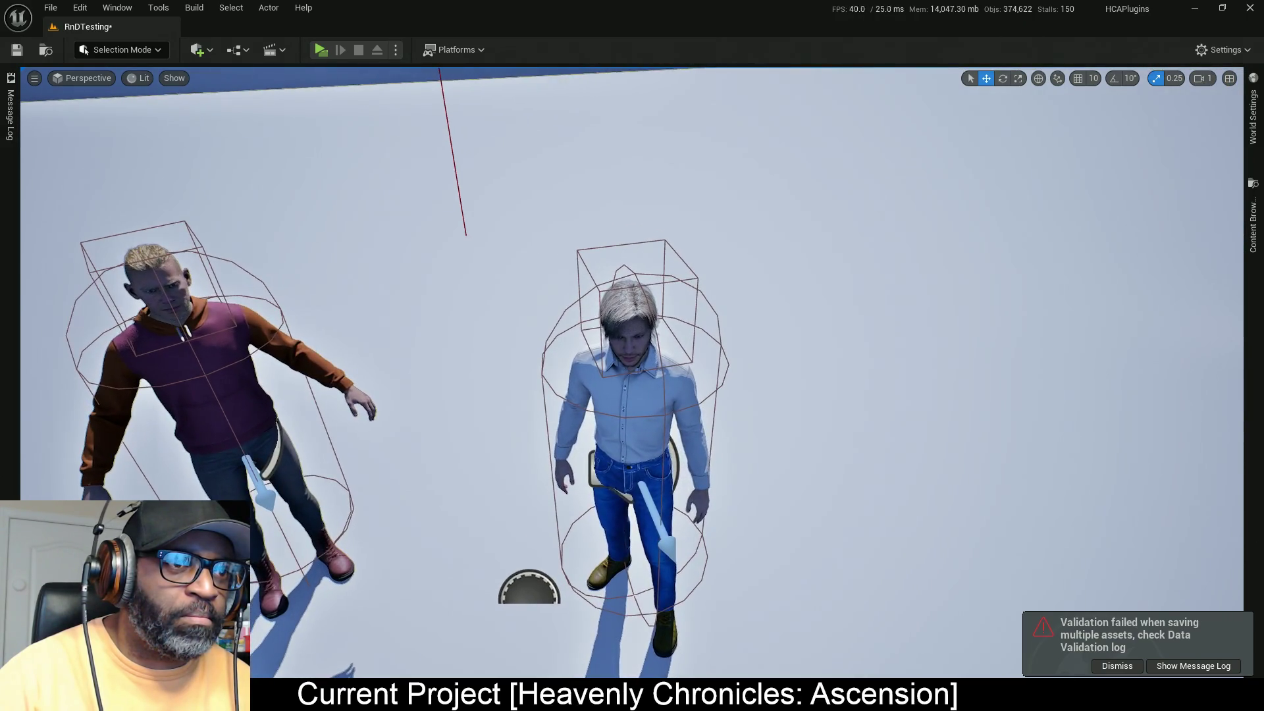
Step: Select the BP_InteractWorldWidget actor, then the whole character actor, viewing both characters up close at eye level
key("alt+Tab")
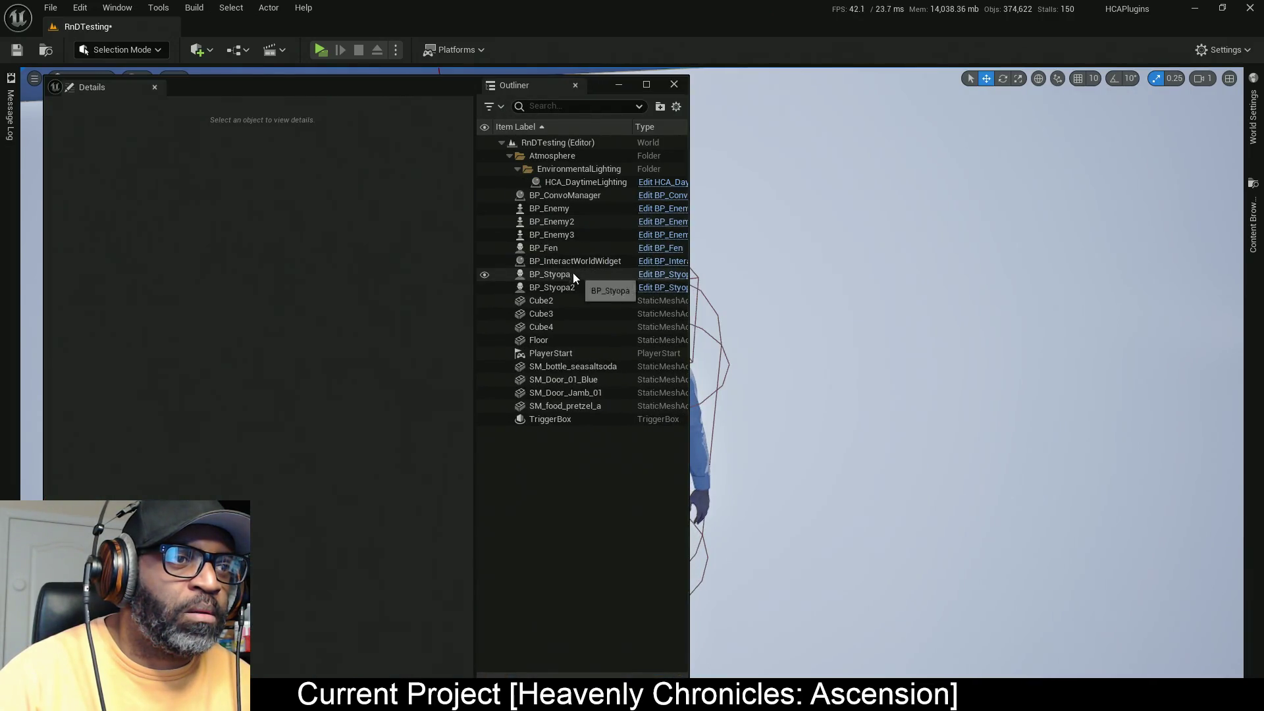
left_click(572, 261)
key("alt+Tab")
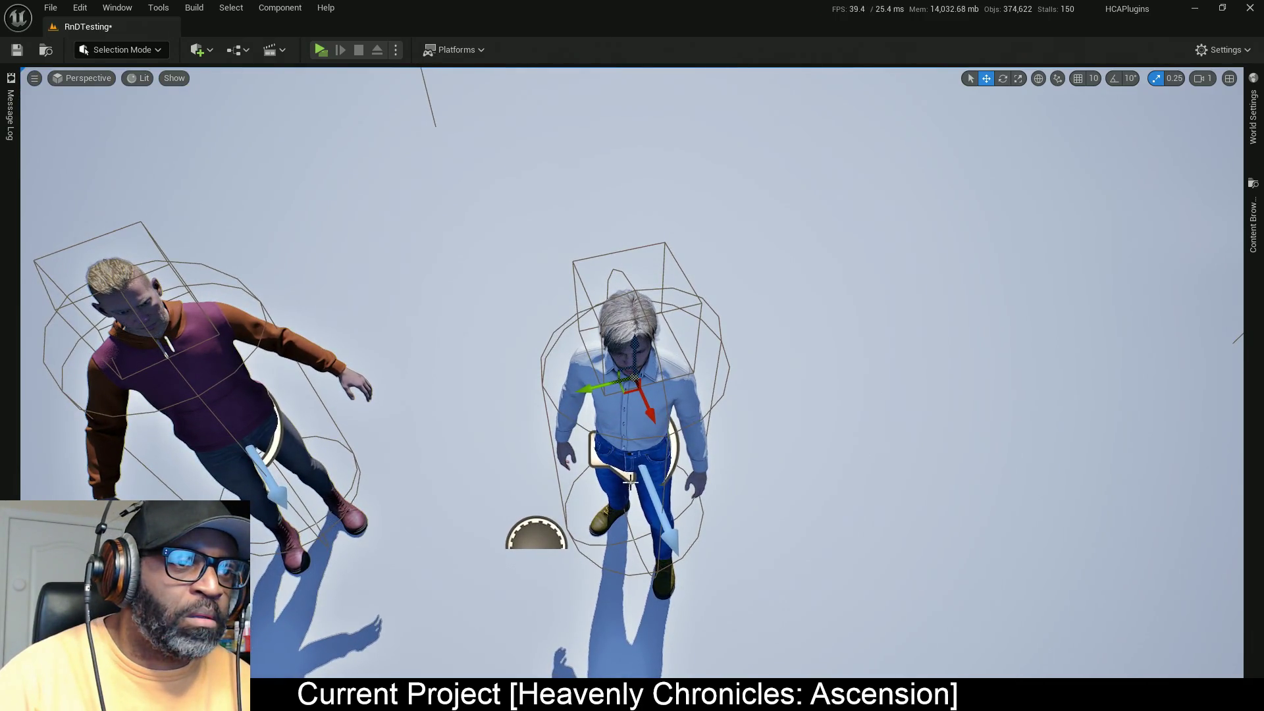
left_click_drag(584, 485, 584, 484)
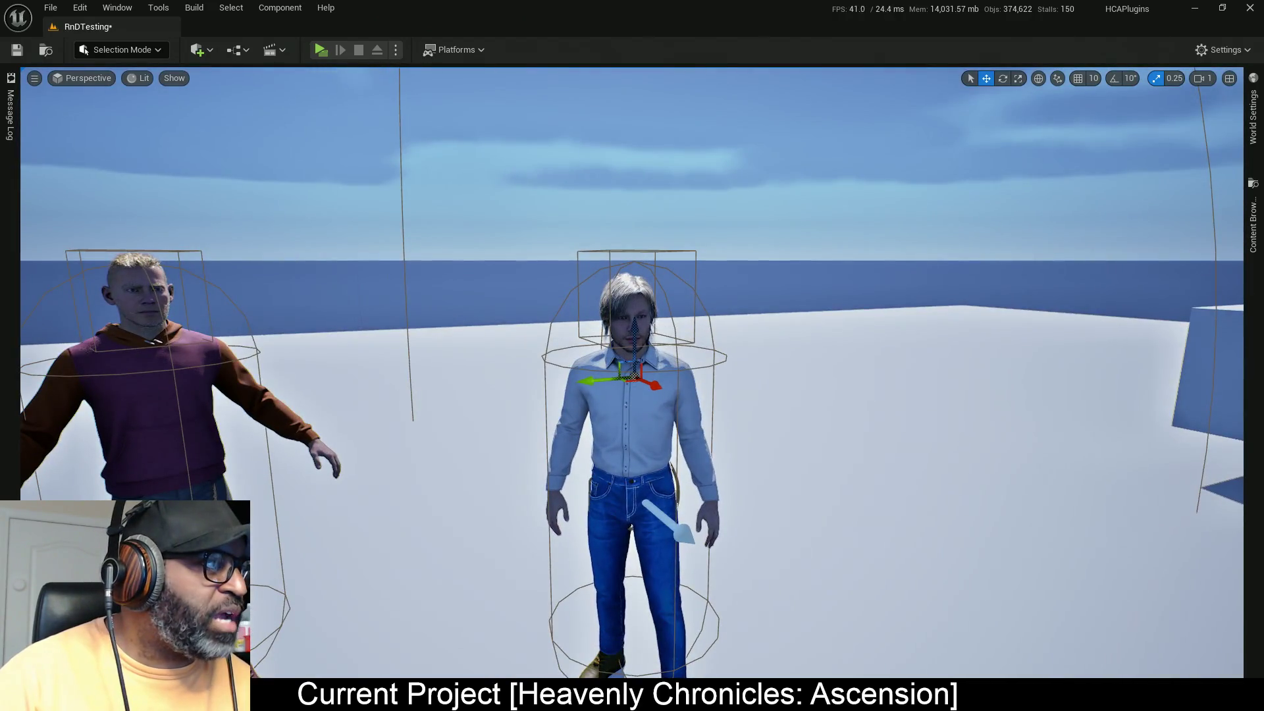
left_click(675, 485)
left_click_drag(541, 620, 541, 620)
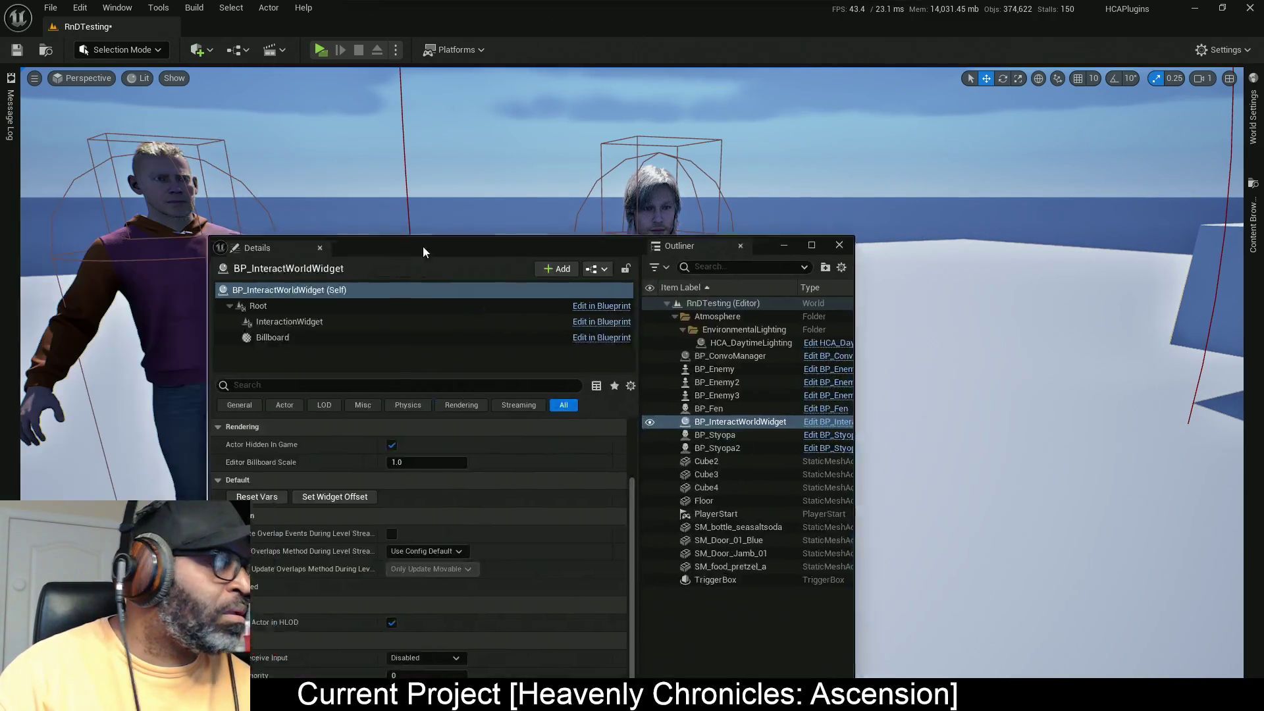
left_click_drag(423, 246, 706, 414)
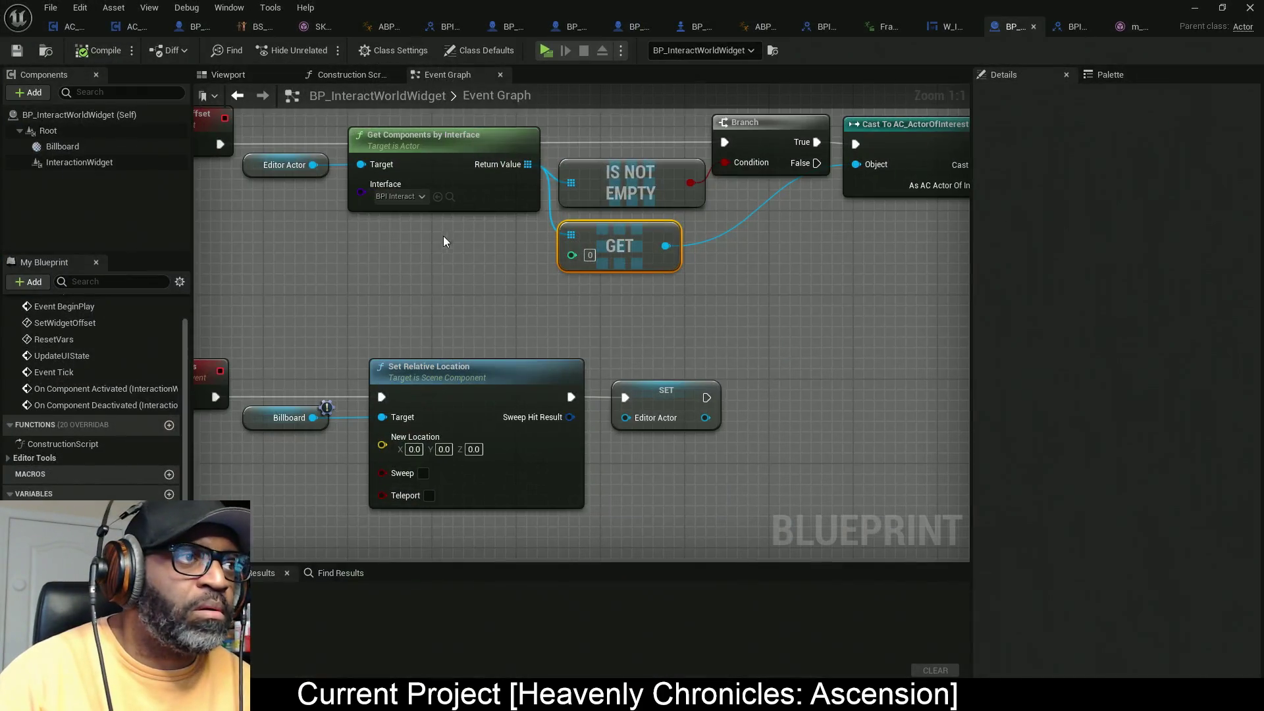
Step: In the Construction Script, select the editor-actor GET node and bring the bone transform nodes into view
mouse_move(688, 299)
left_mouse_down()
mouse_move(502, 272)
mouse_move(604, 280)
left_mouse_up()
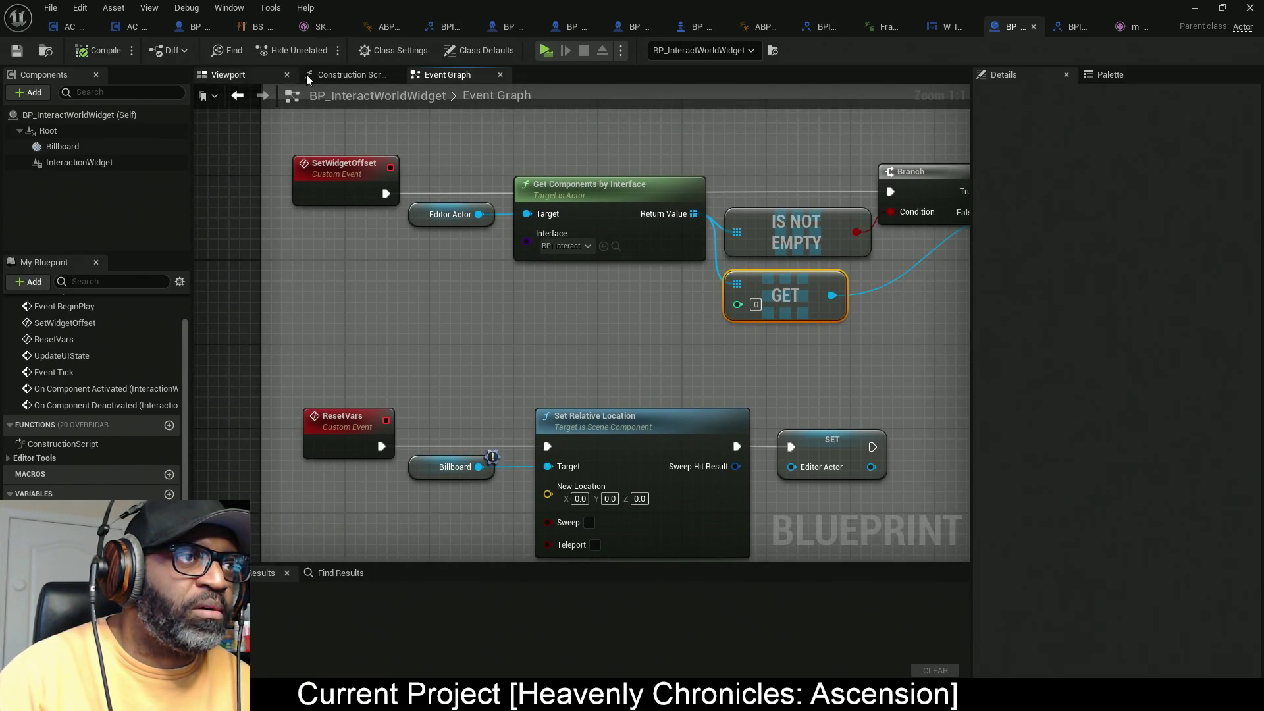
left_click(340, 75)
scroll(491, 265, "up", 5)
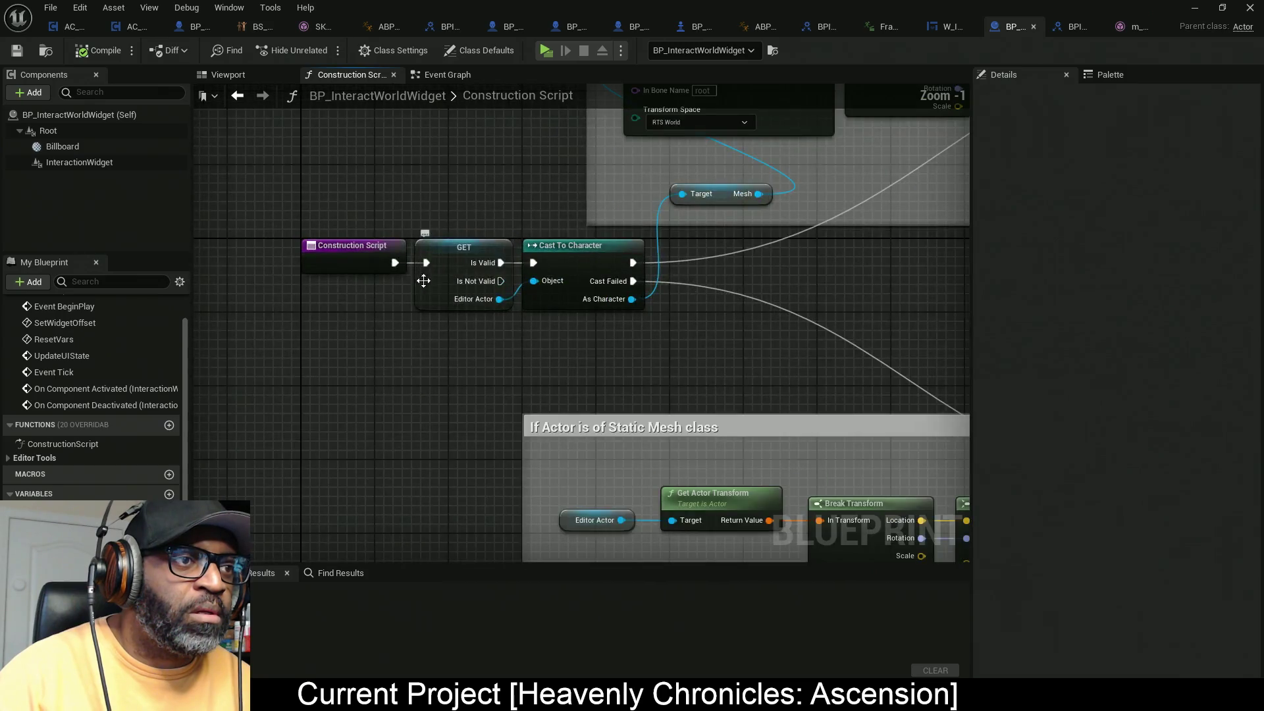
left_click(468, 277)
left_click_drag(587, 360, 487, 376)
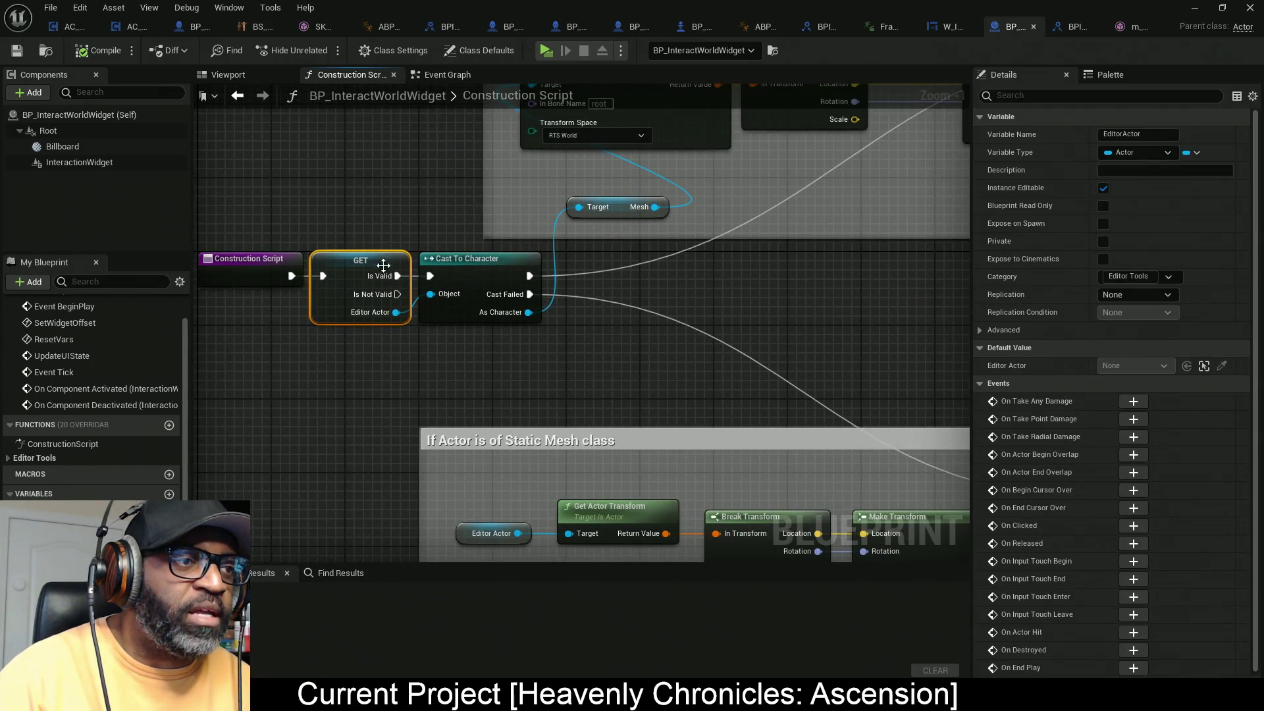
left_click_drag(612, 360, 592, 400)
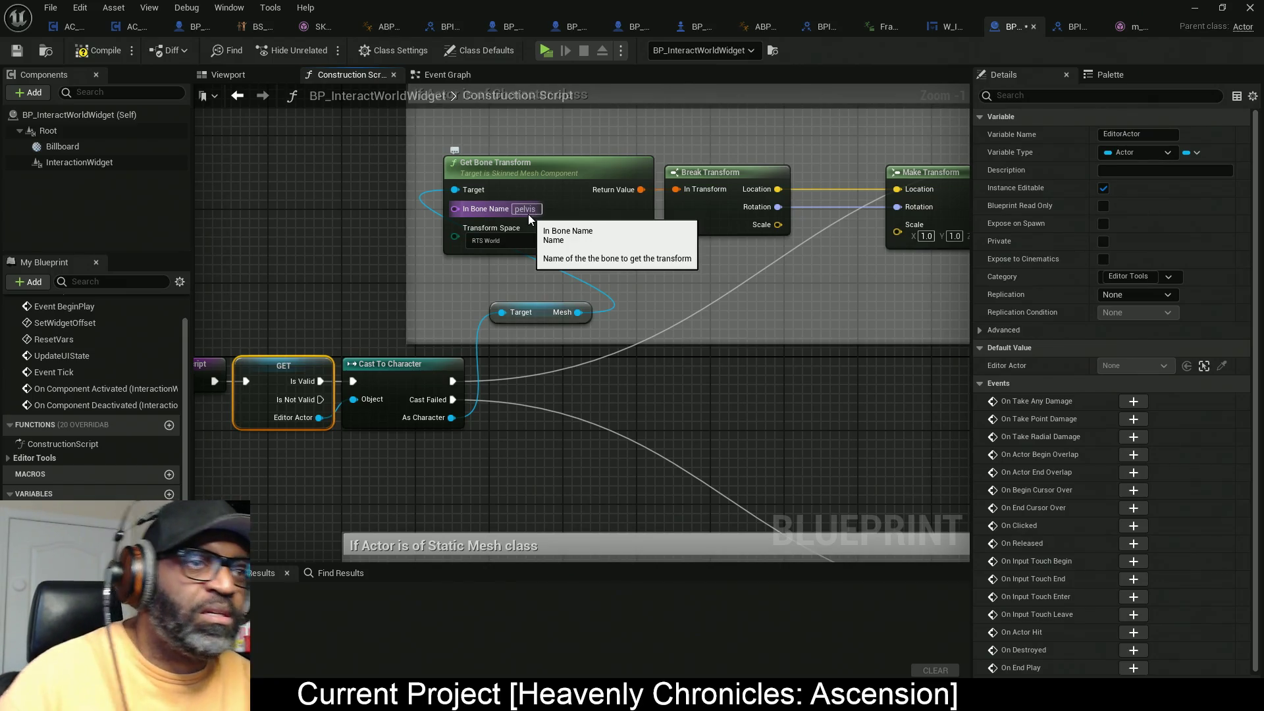
Step: Compile and save BP_InteractWorldWidget, moving the Make Transform node further left
left_click(85, 56)
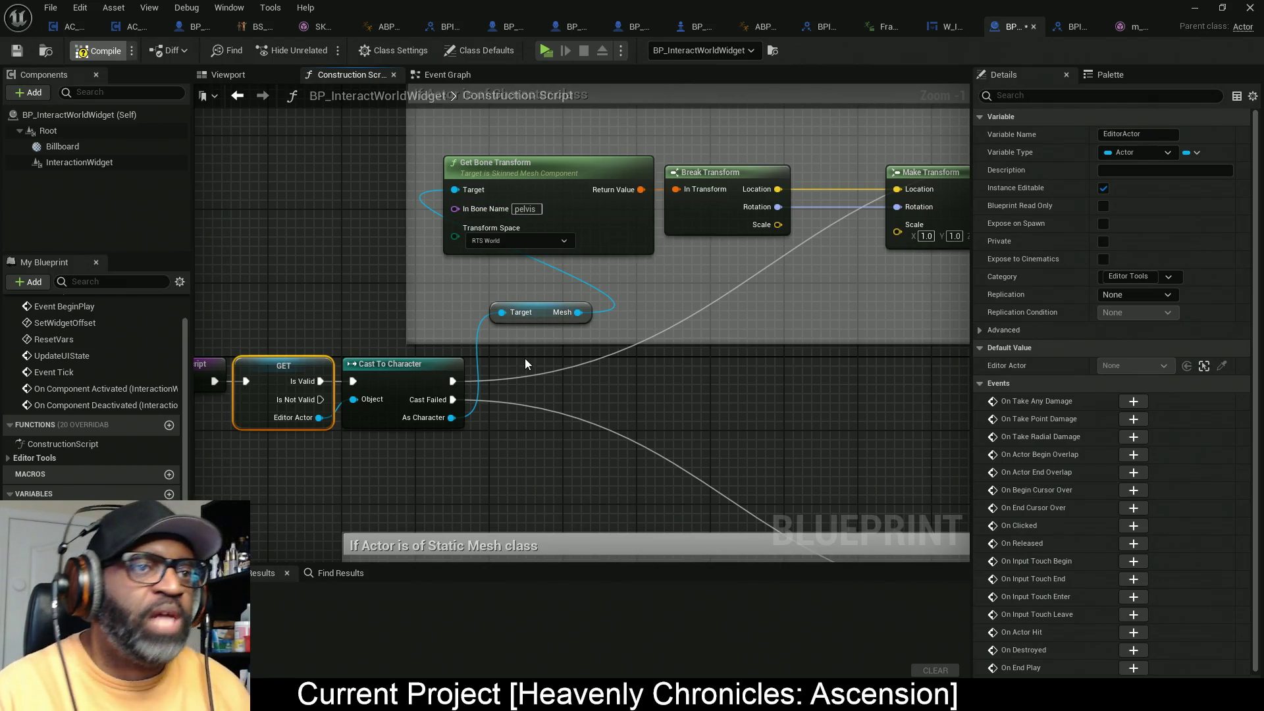
key("ctrl+s")
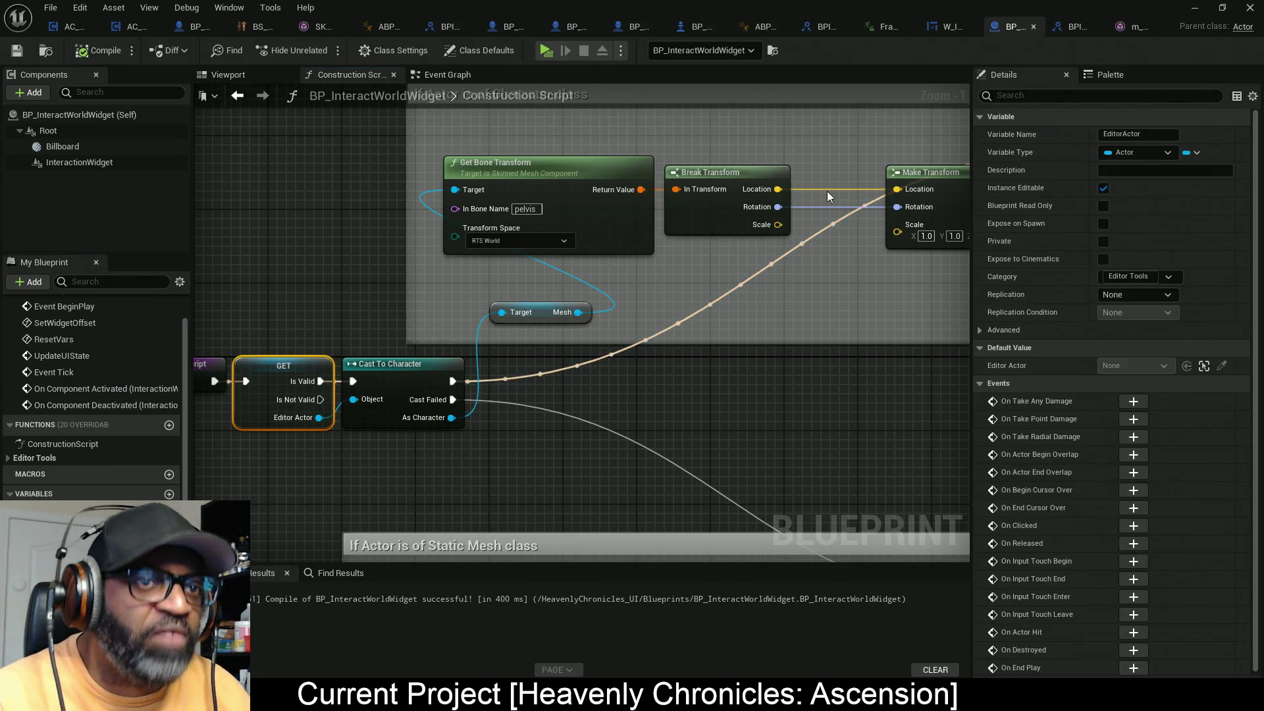
mouse_move(846, 275)
left_mouse_down()
mouse_move(637, 290)
mouse_move(527, 319)
mouse_move(560, 322)
left_mouse_up()
left_click_drag(701, 220, 634, 219)
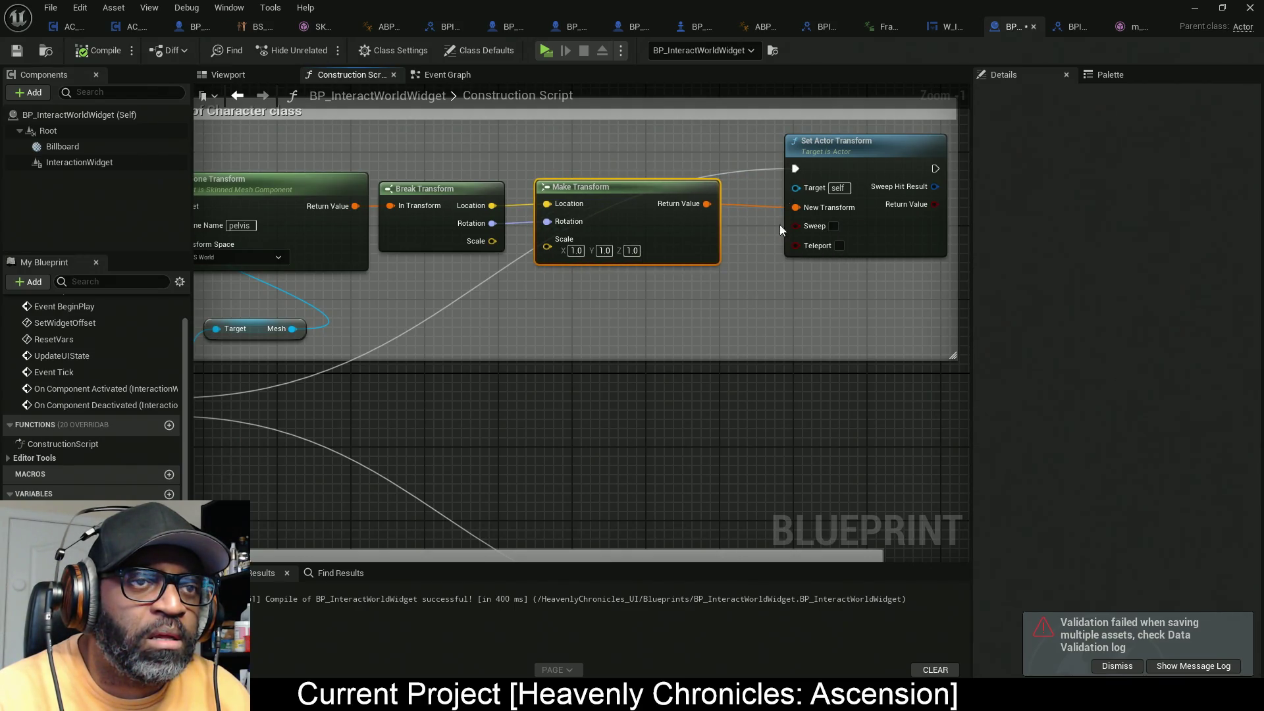
key("ctrl+s")
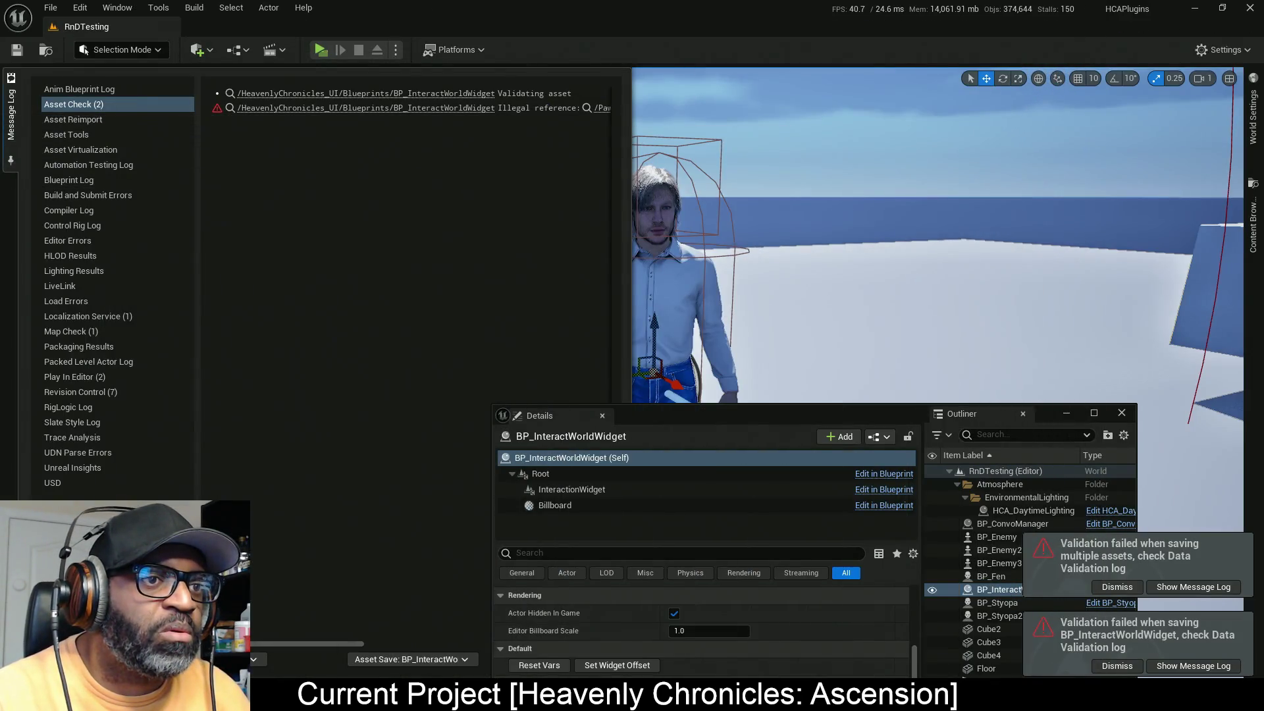
Step: Close the Message Log, select the interaction widget, and snap it to the right character, raising it to the neck
right_click(756, 190)
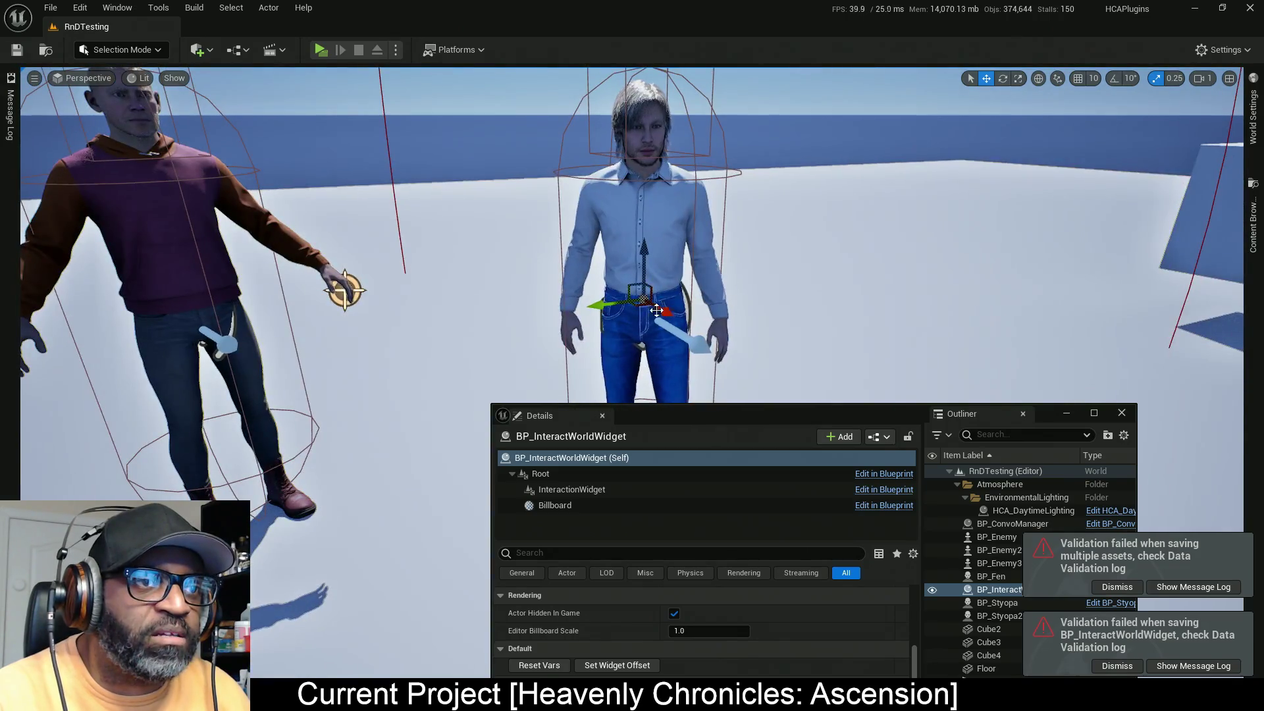
mouse_move(871, 415)
left_mouse_down()
mouse_move(457, 306)
mouse_move(349, 188)
mouse_move(449, 183)
left_mouse_up()
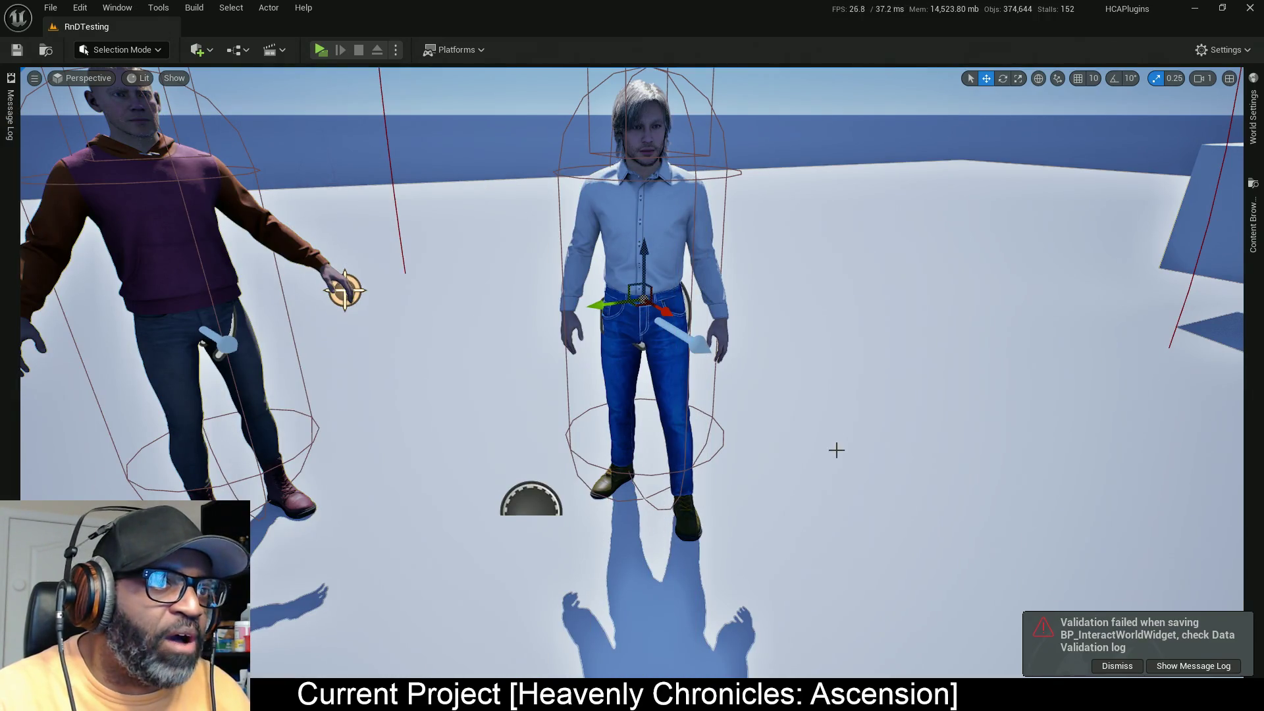
scroll(835, 452, "down", 5)
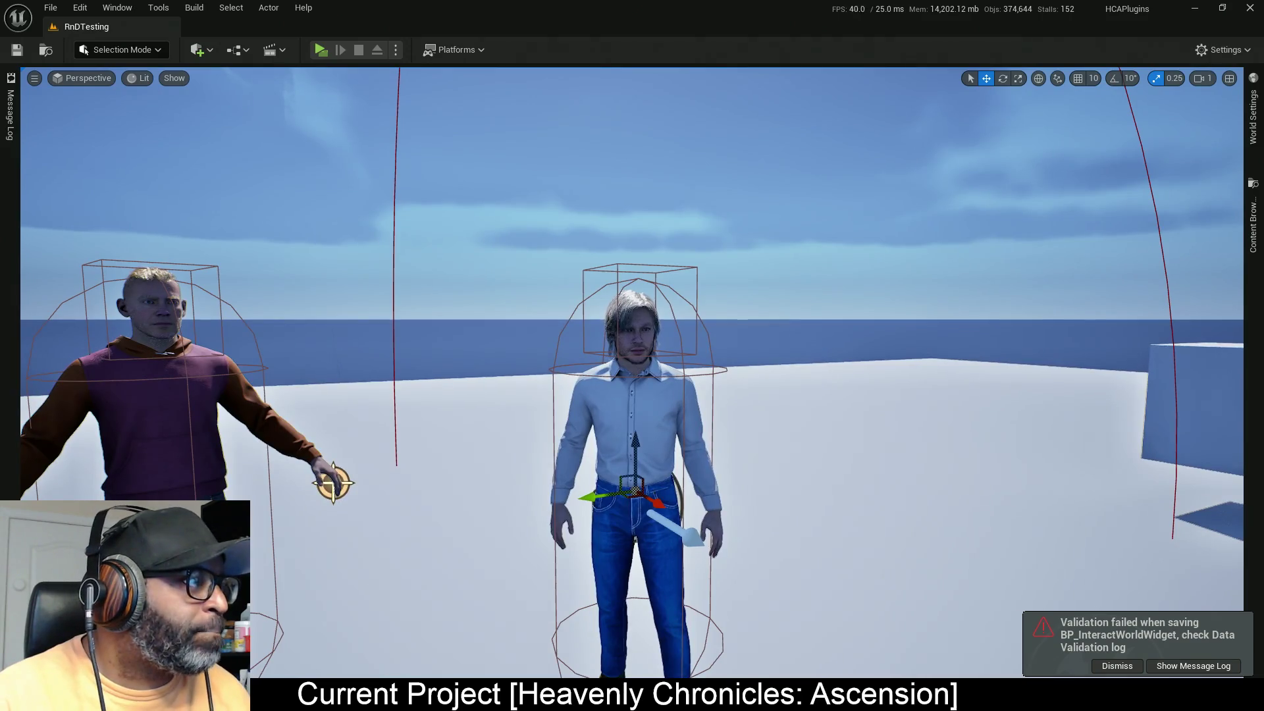
left_click(333, 484)
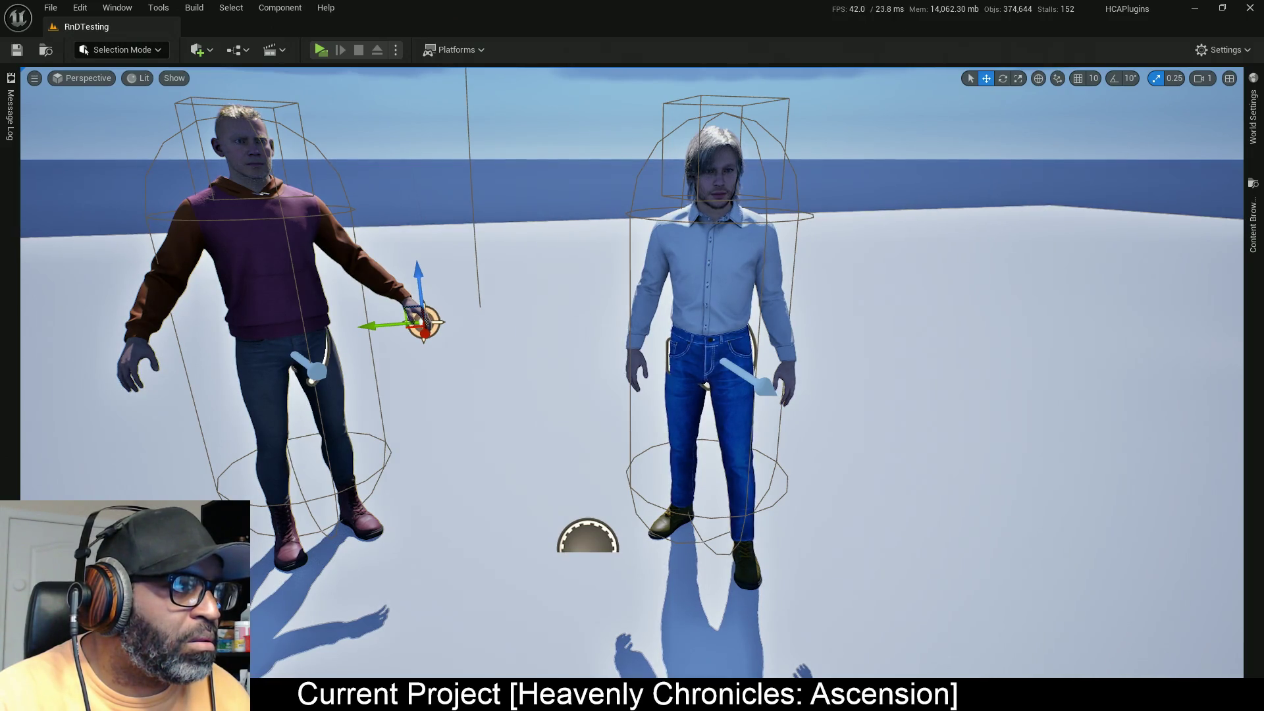
key("ctrl+z")
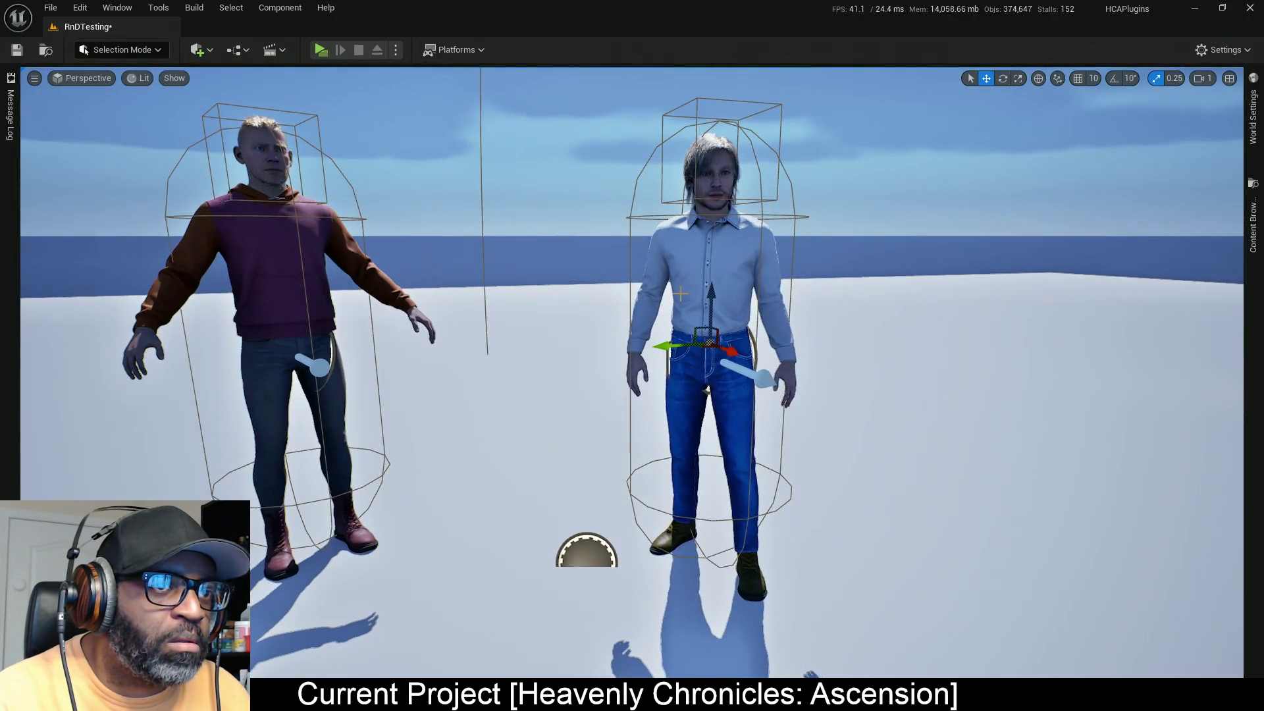
left_click_drag(715, 295, 737, 167)
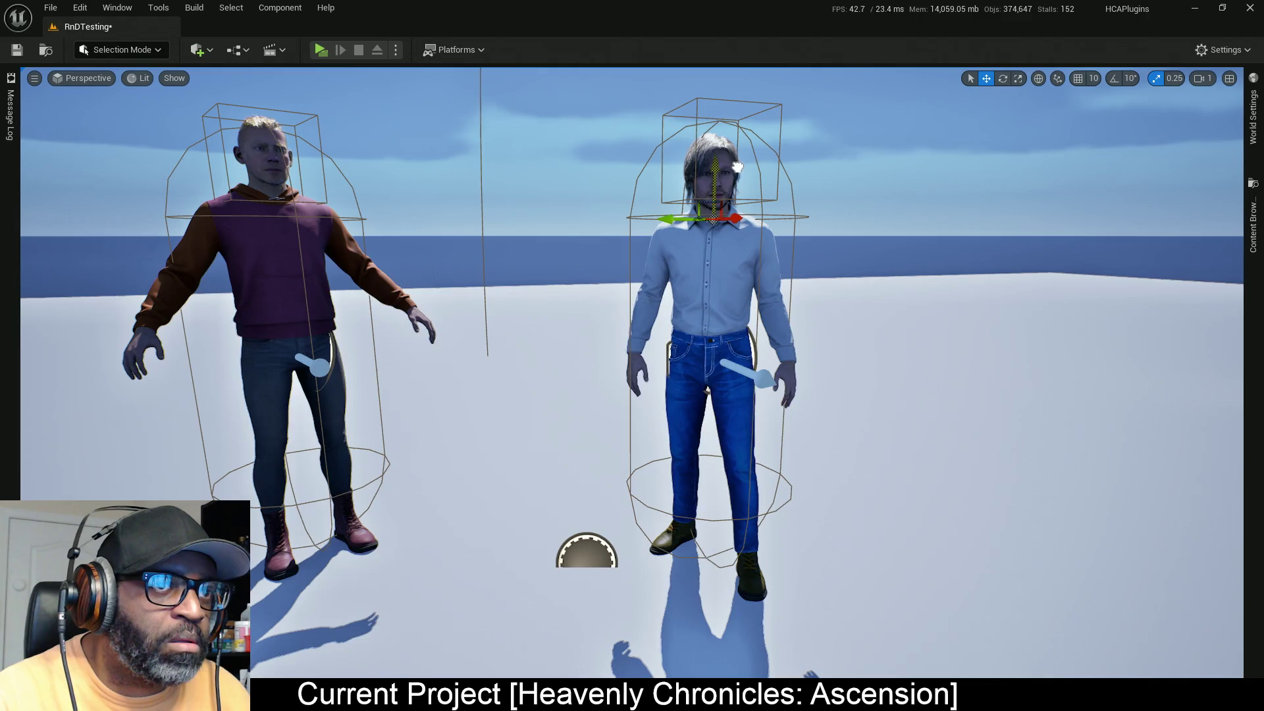
Step: Shift the widget to the right side of his head, ending at -574.75, -92.82, 97.78, and show its properties
left_click_drag(706, 391, 828, 270)
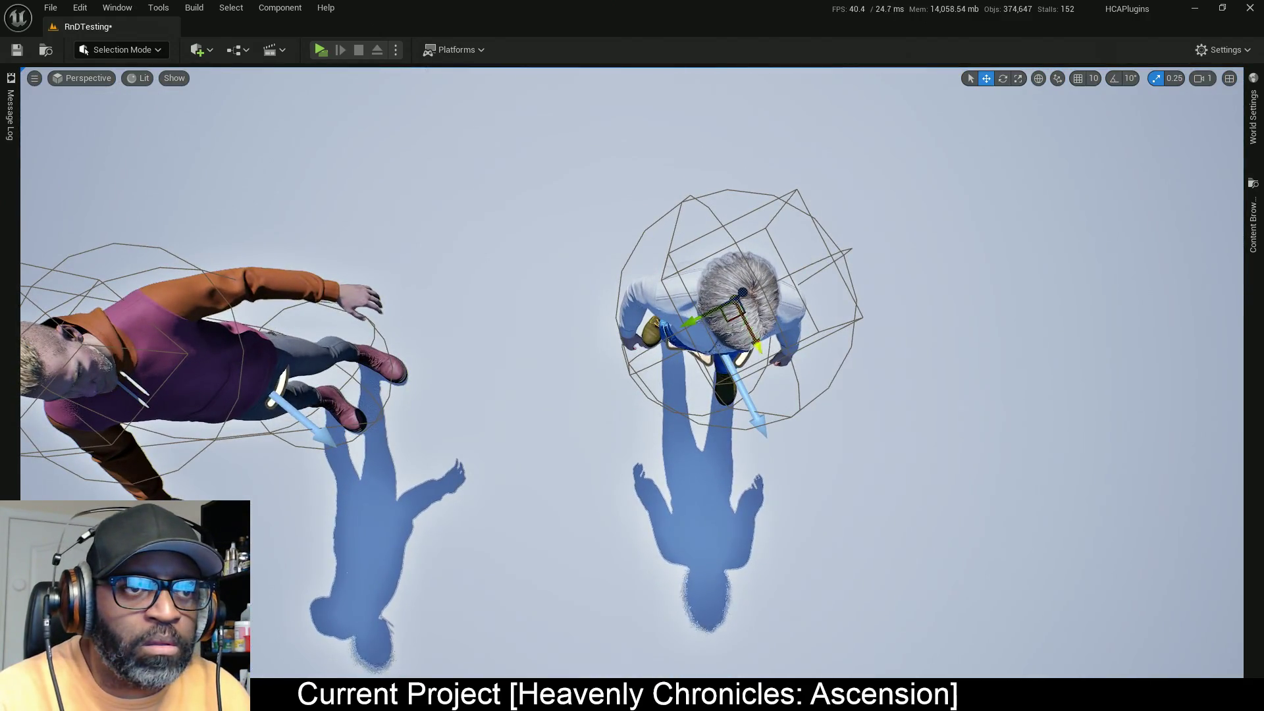
mouse_move(732, 320)
left_mouse_down()
mouse_move(794, 308)
mouse_move(798, 319)
left_mouse_up()
mouse_move(869, 457)
left_mouse_down()
mouse_move(703, 389)
mouse_move(677, 229)
left_mouse_up()
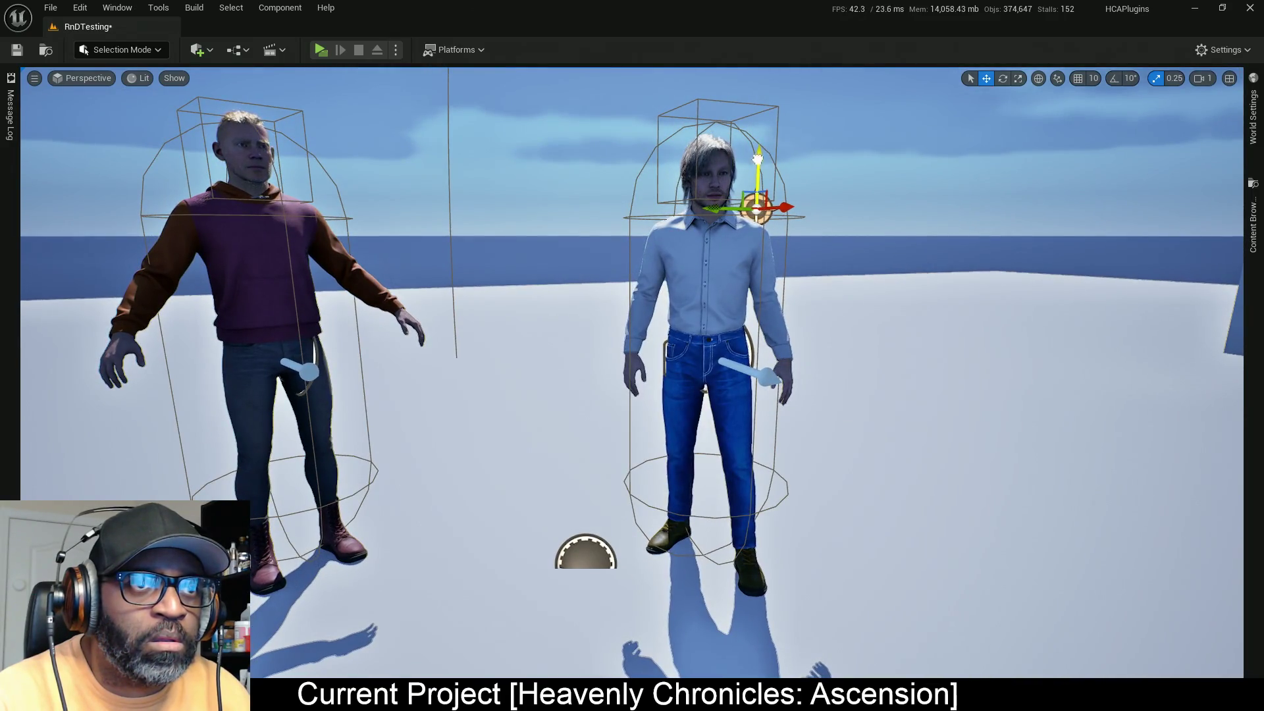
left_click_drag(815, 316, 817, 474)
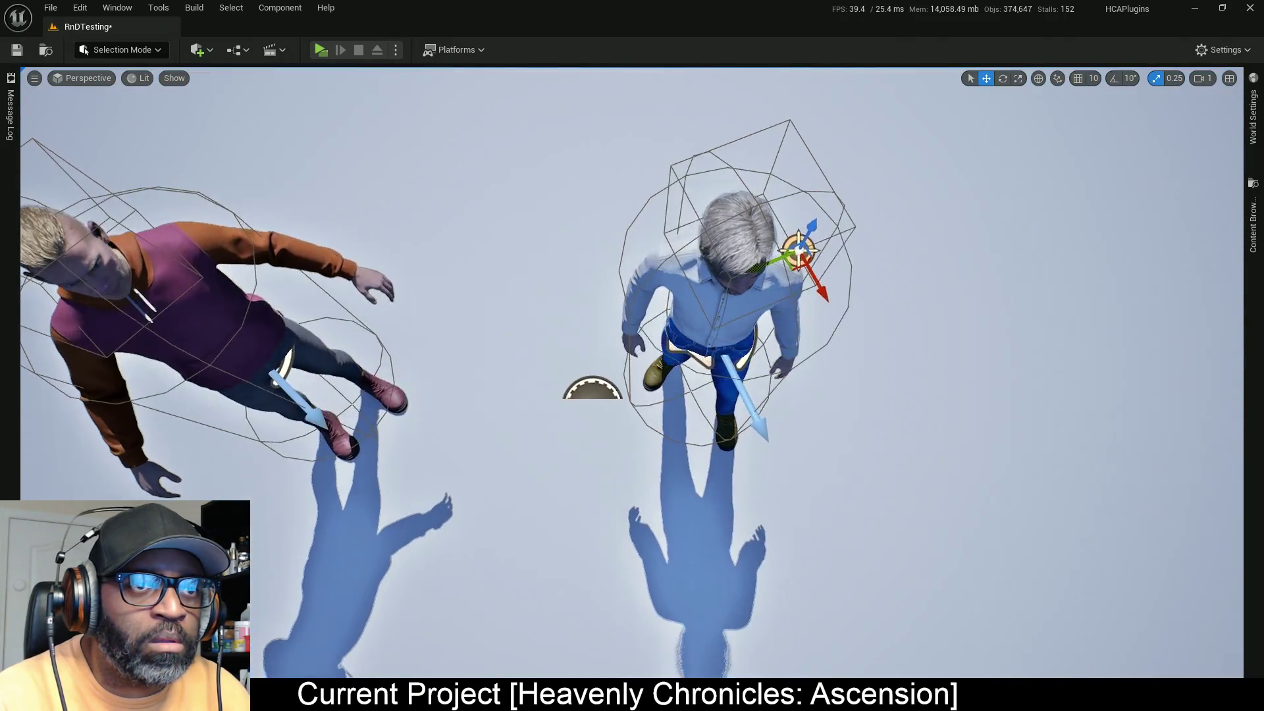
mouse_move(835, 382)
left_mouse_down()
mouse_move(826, 283)
mouse_move(822, 376)
left_mouse_up()
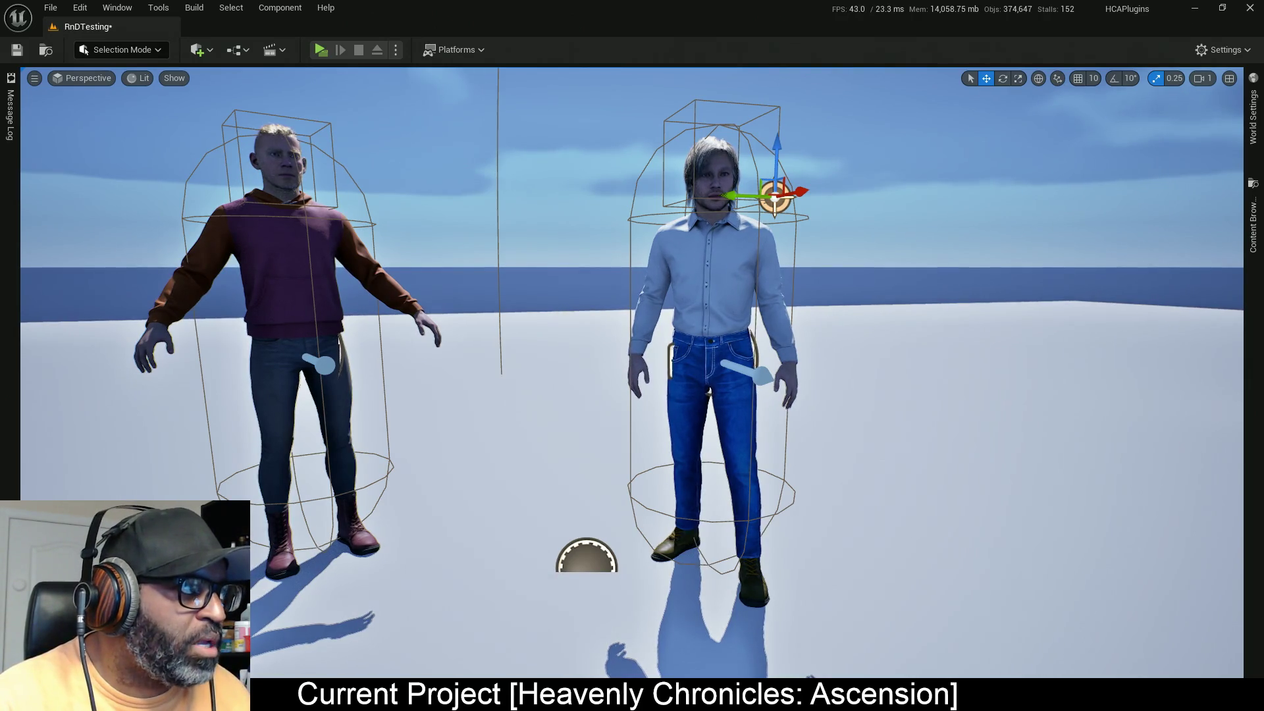
mouse_move(0, 116)
left_mouse_down()
mouse_move(227, 116)
mouse_move(521, 90)
mouse_move(507, 74)
left_mouse_up()
left_click(307, 98)
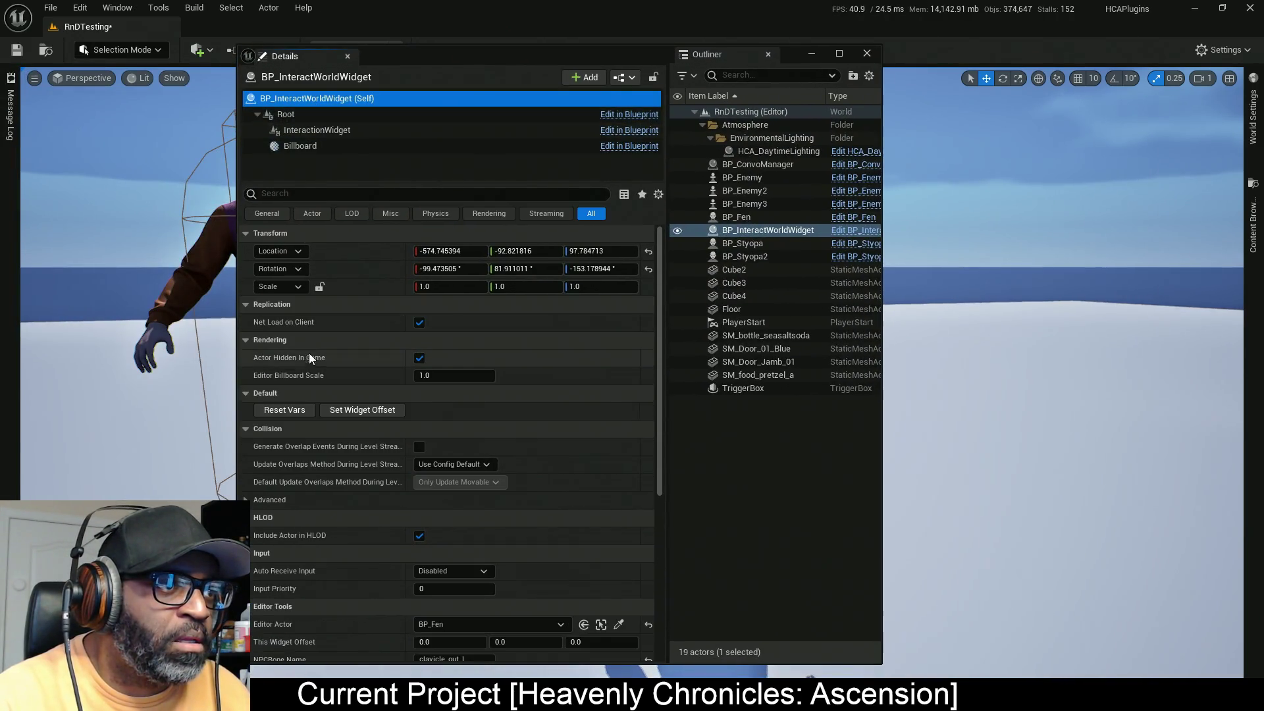
Step: Select BP_Fen and show his AC_NPC settings: bone clavicle_out_l, offset 58.0, 4.0, -24.0
left_click(373, 411)
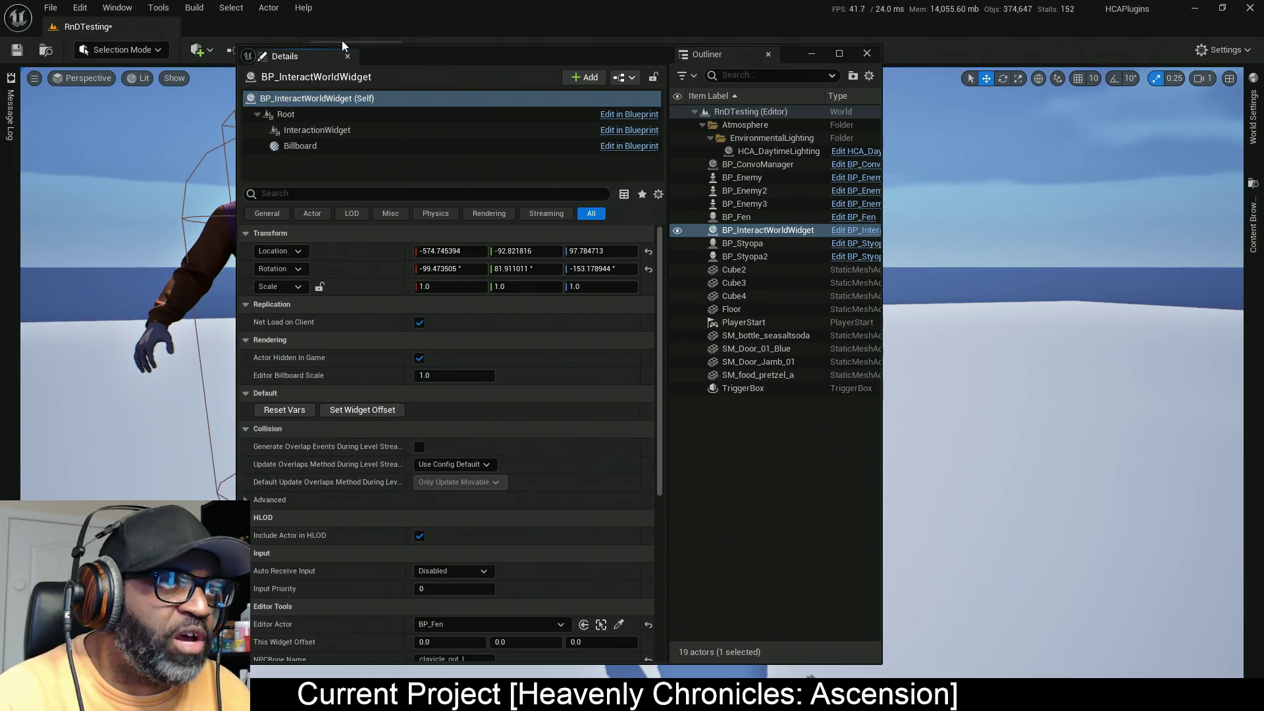
left_click_drag(459, 62, 0, 66)
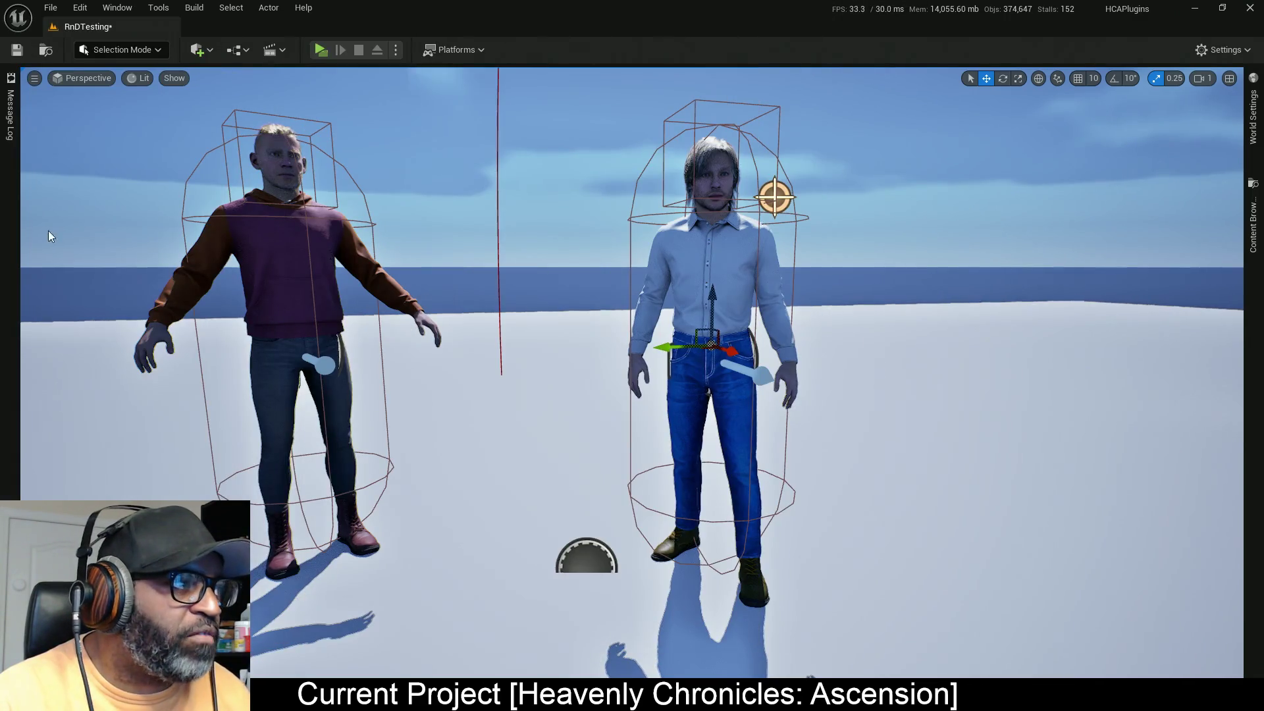
left_click(701, 276)
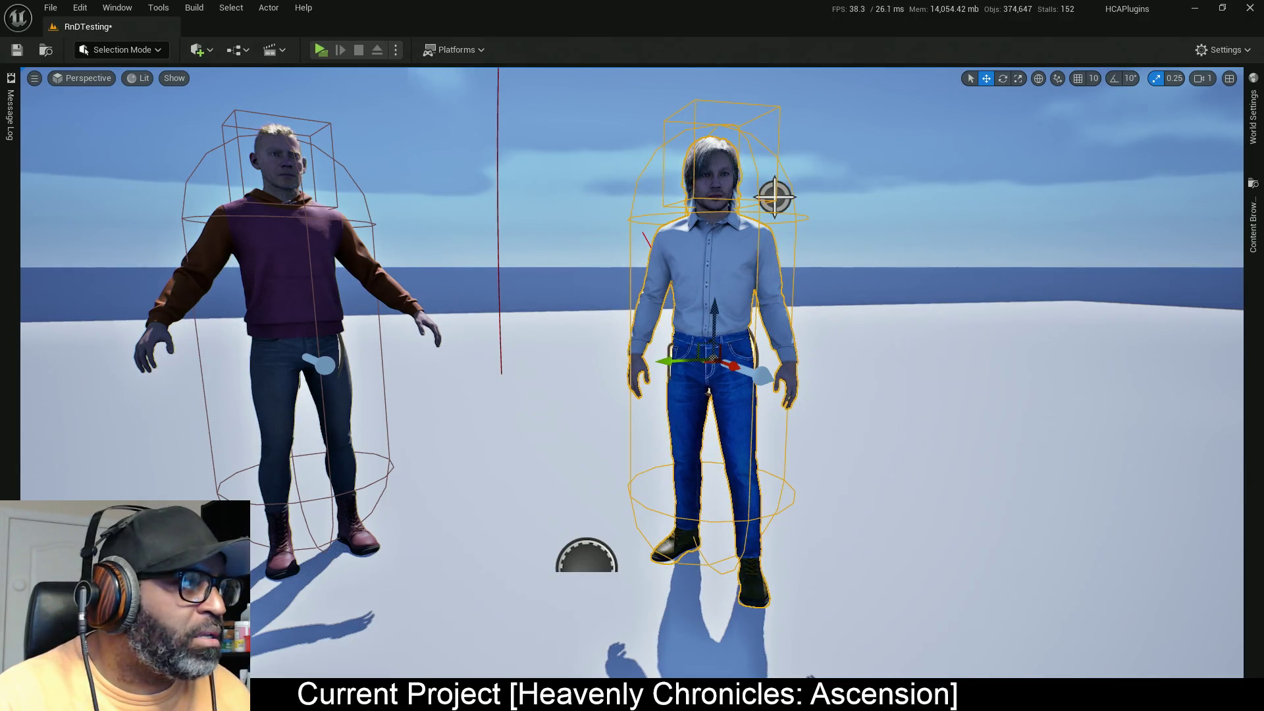
mouse_move(0, 66)
left_mouse_down()
mouse_move(383, 95)
mouse_move(409, 63)
mouse_move(397, 57)
left_mouse_up()
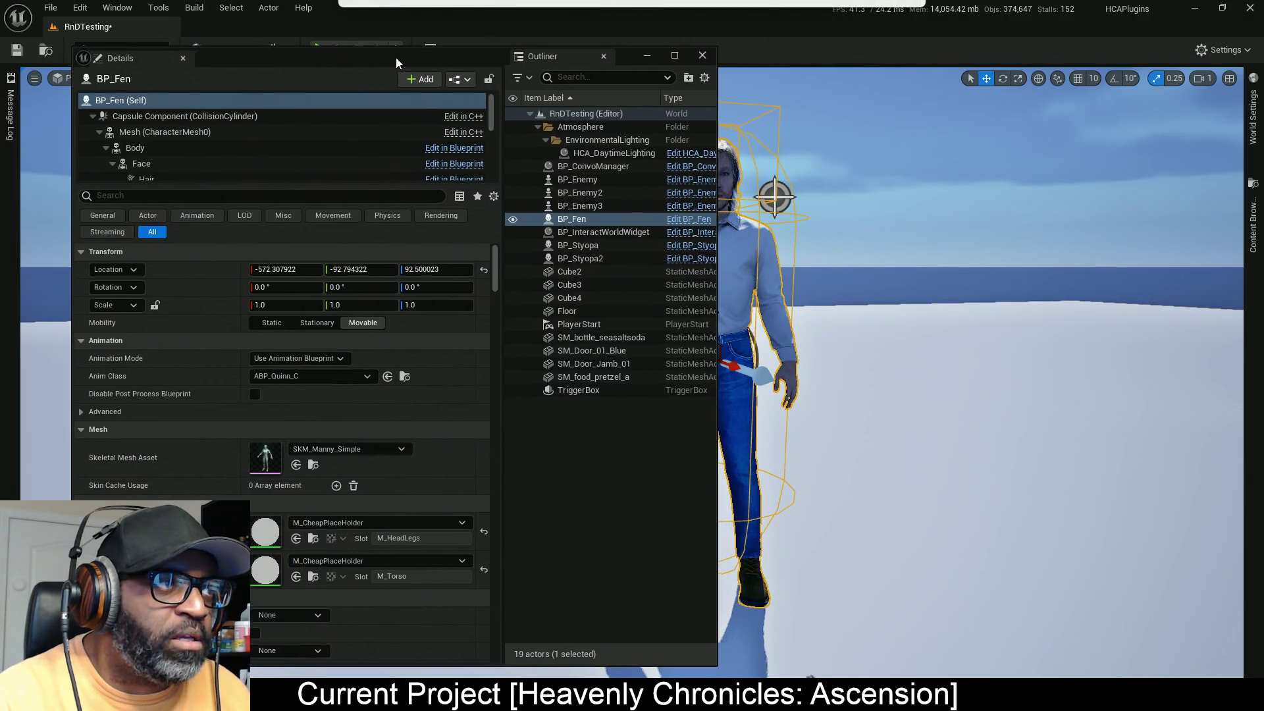
left_click(90, 114)
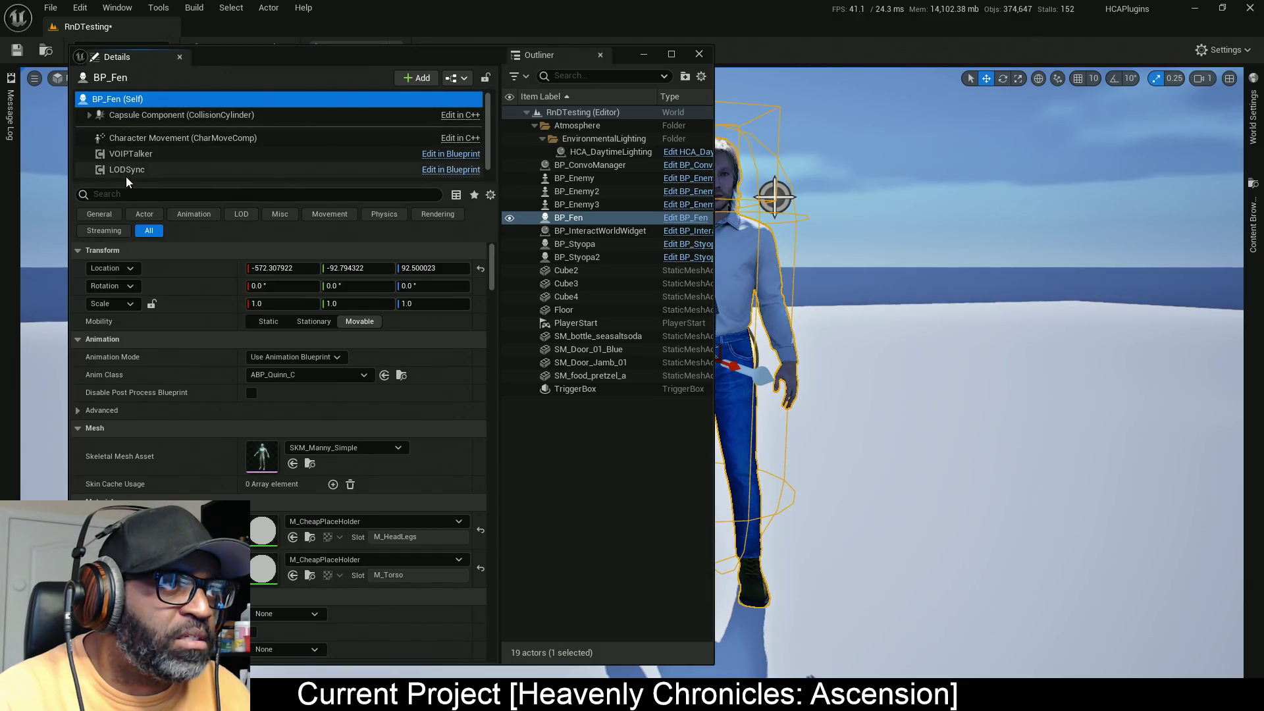
scroll(133, 170, "down", 1)
left_click(133, 171)
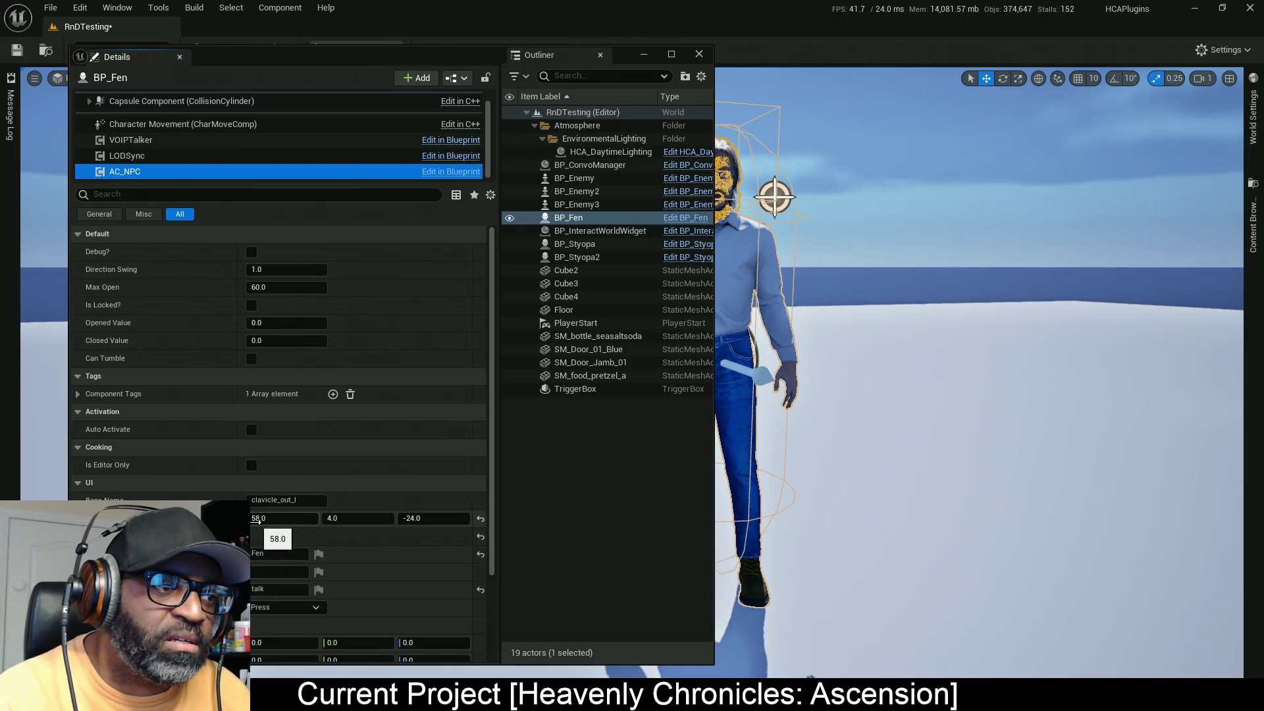
right_click(276, 589)
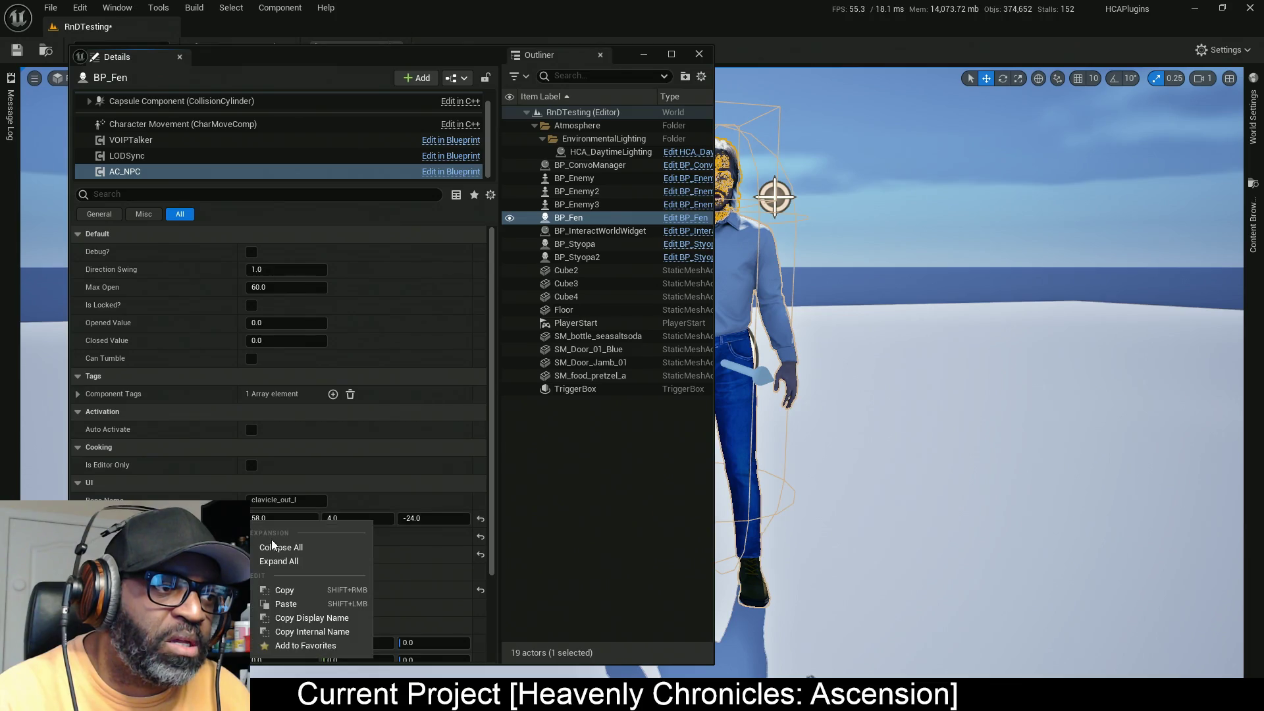
left_click(273, 596)
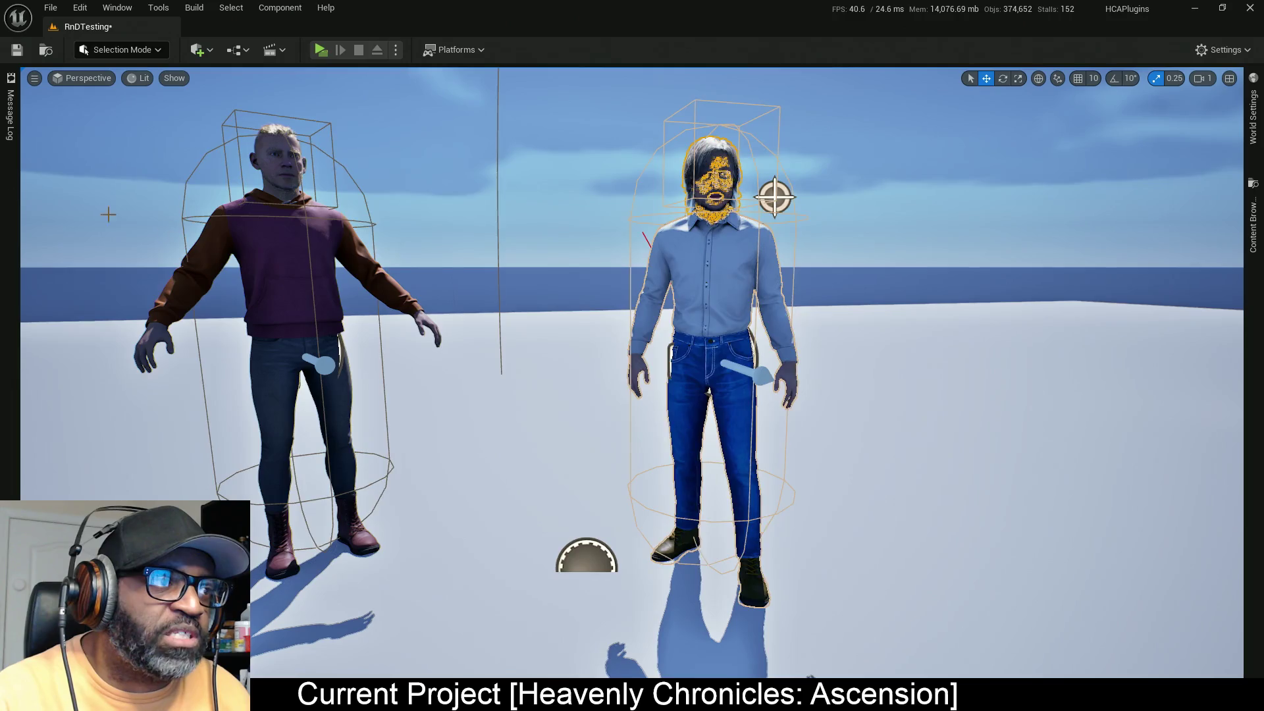
Step: Paste UI Offset 58, 4, -24 into BP_Styopa's AC_NPC component, save the level, and play standalone
left_click(256, 162)
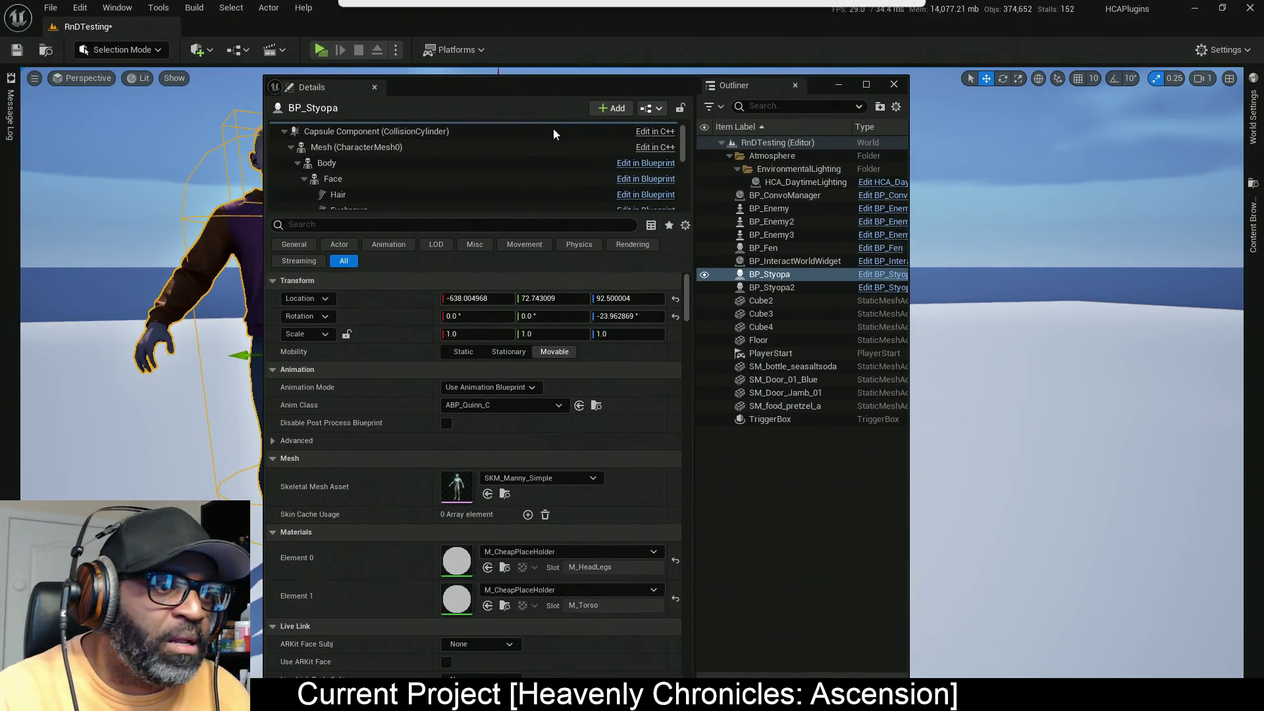
double_click(287, 134)
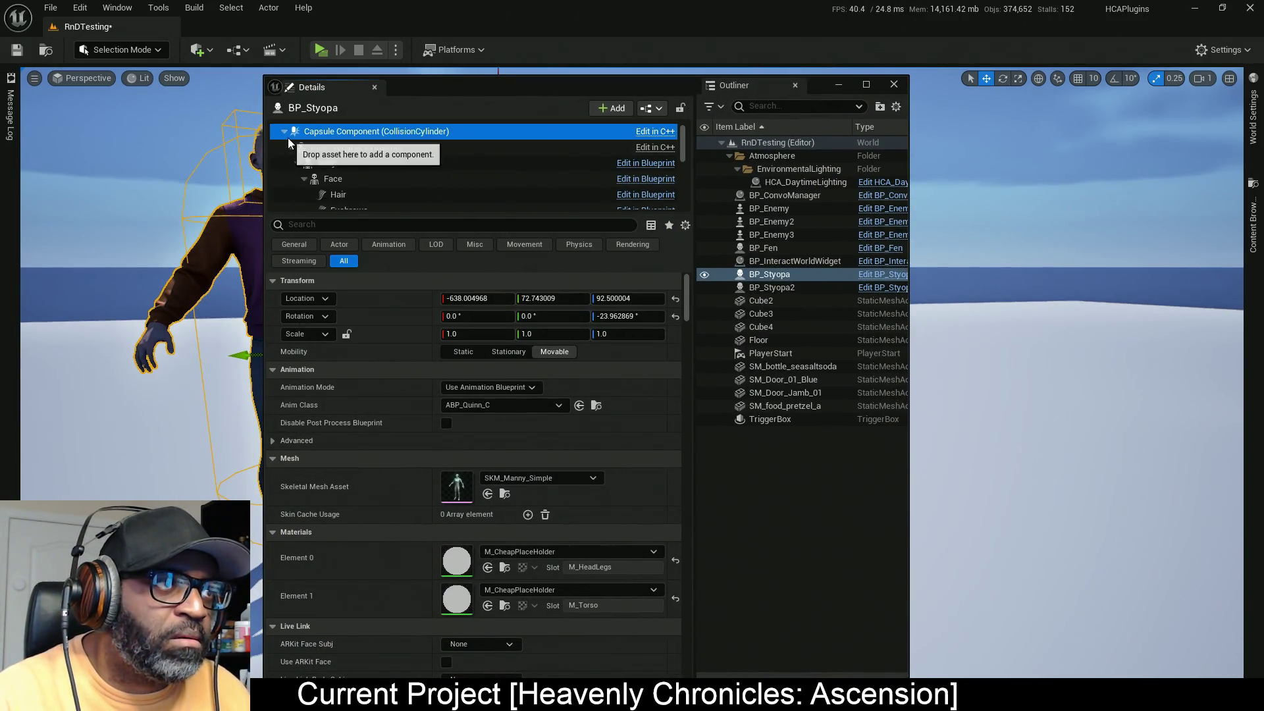
left_click(315, 202)
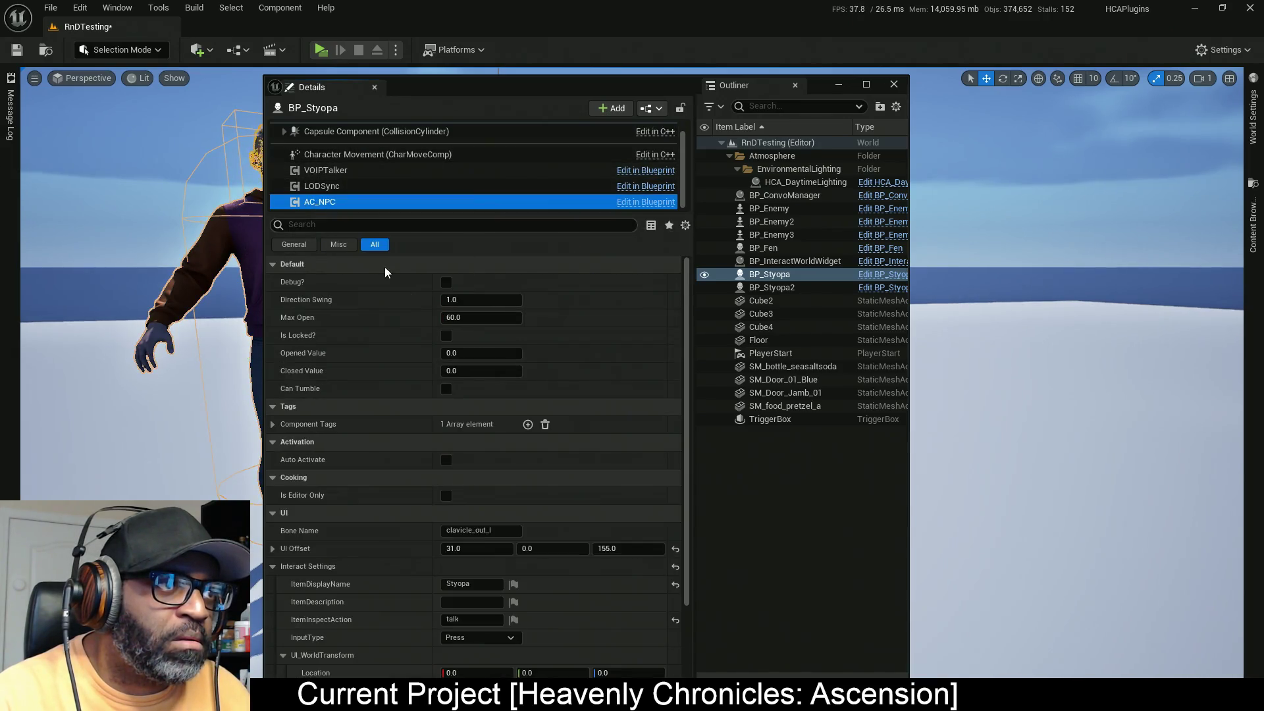
scroll(443, 530, "down", 1)
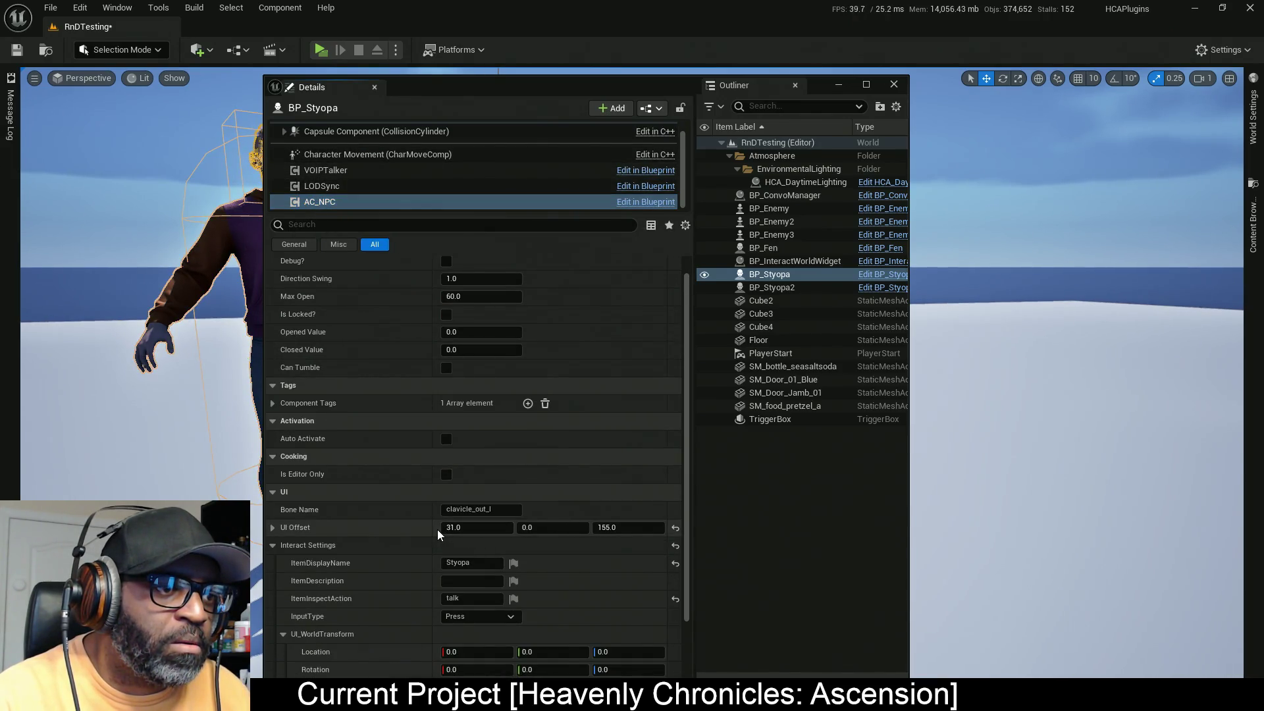
right_click(439, 531)
left_click(480, 613)
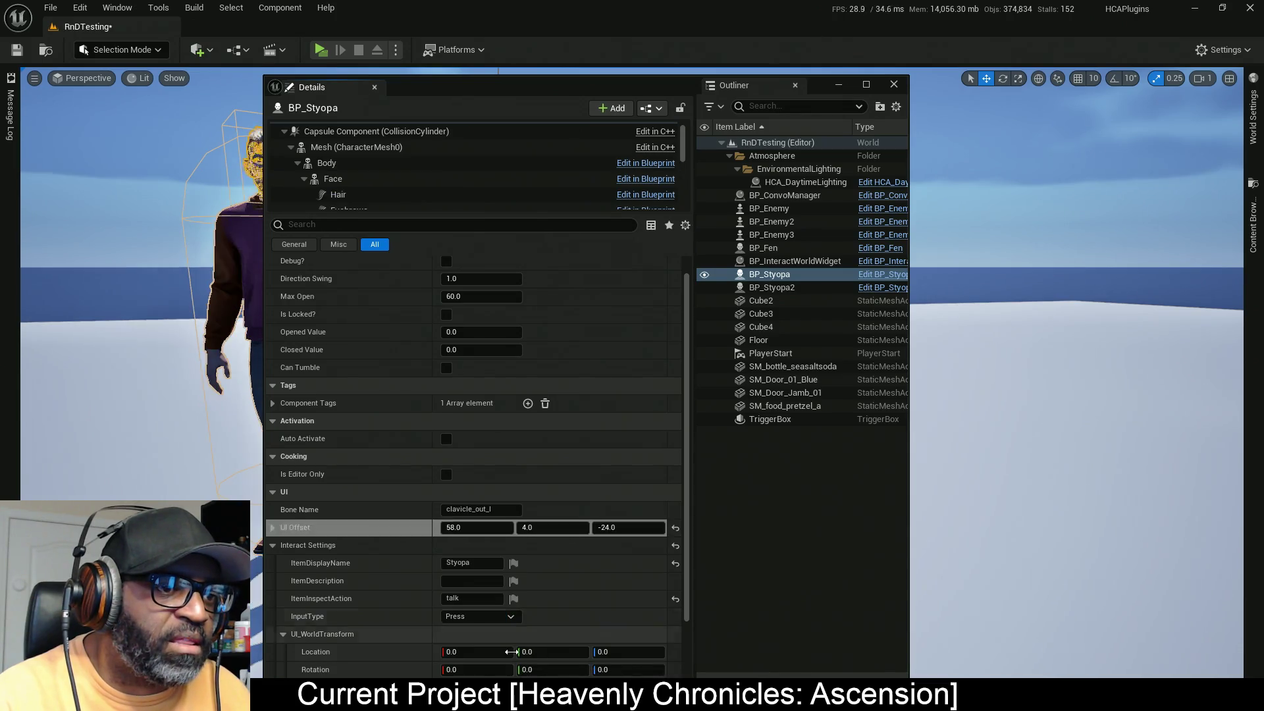
key("ctrl+s")
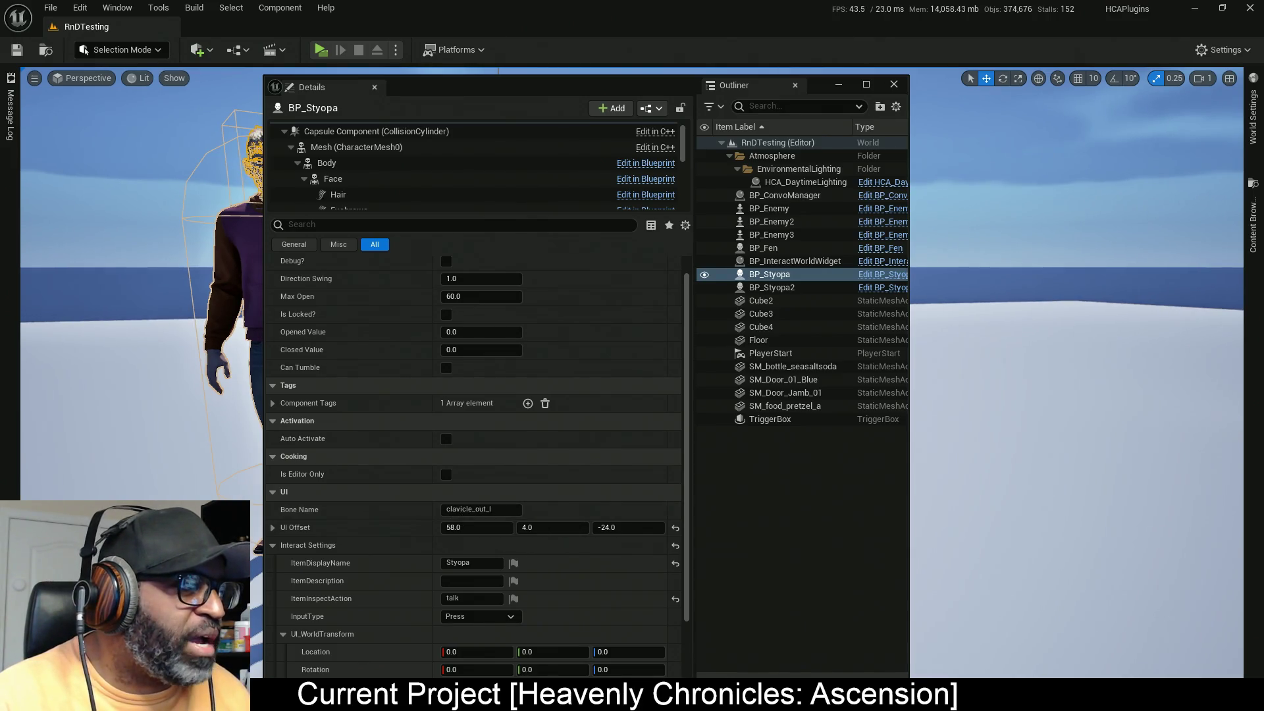
left_click(320, 50)
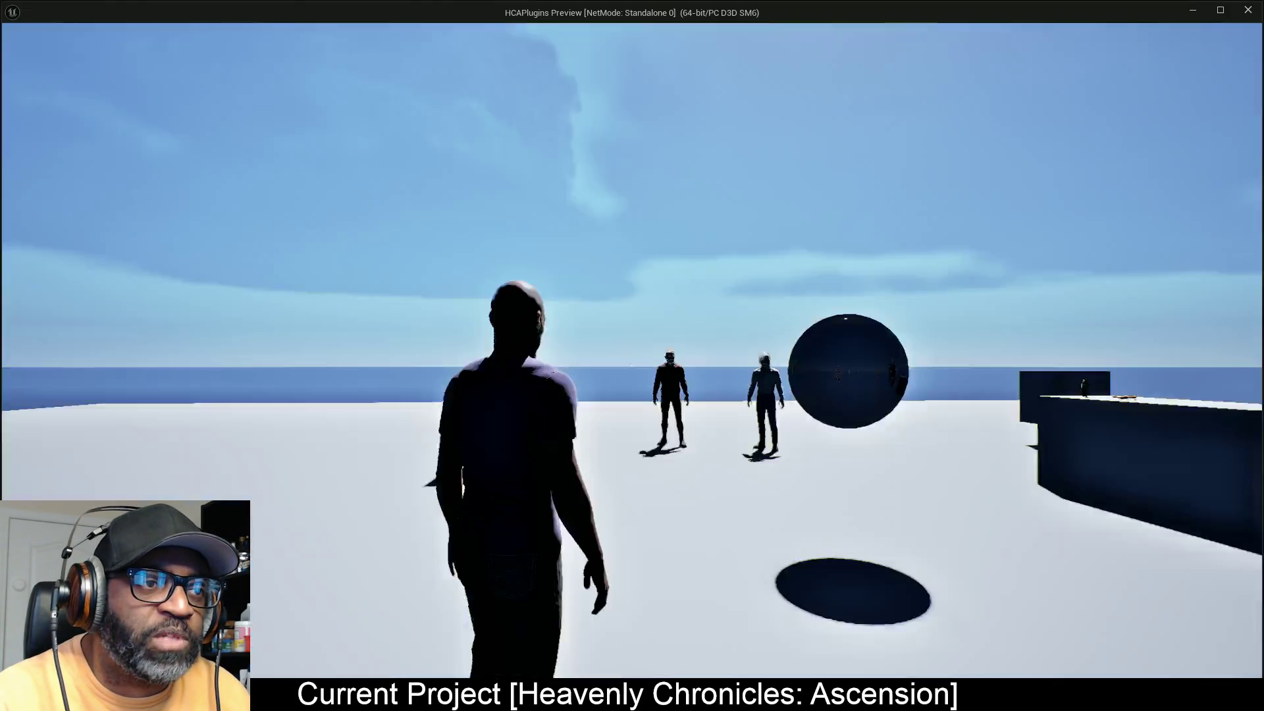
Step: Walk the player up to Fen to see his talk prompt, then stop the preview
key("w")
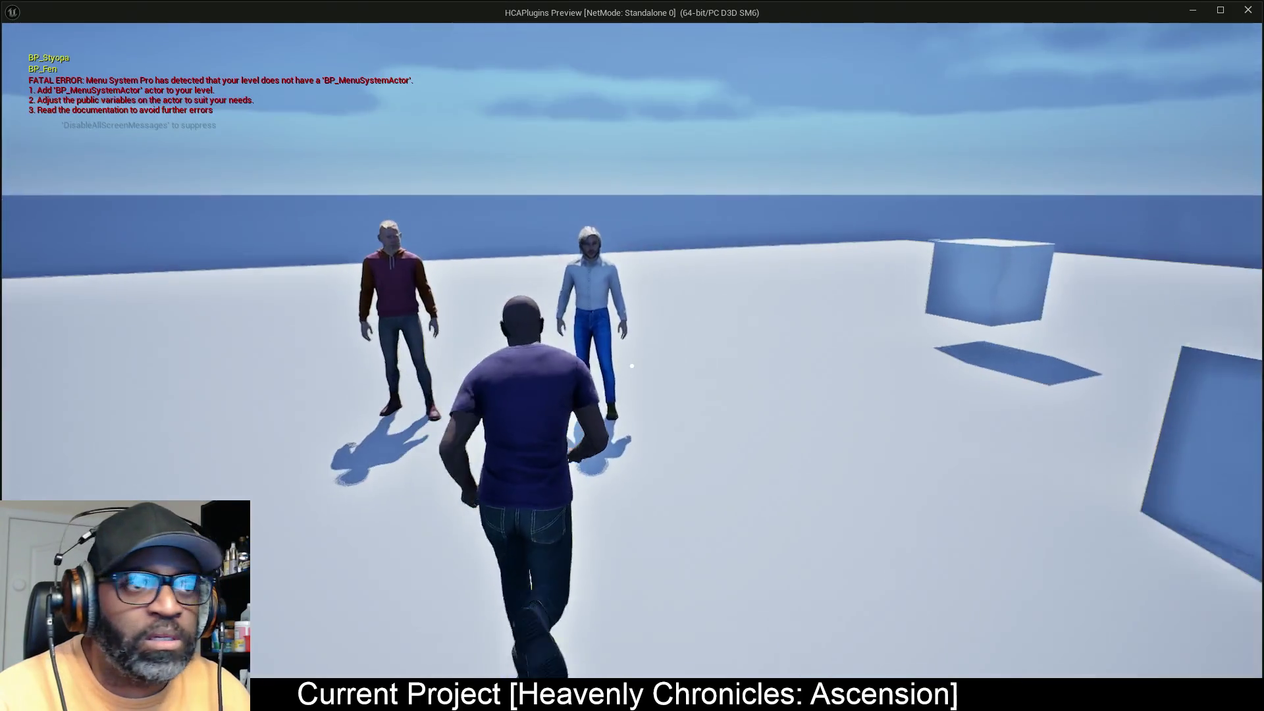
key("w")
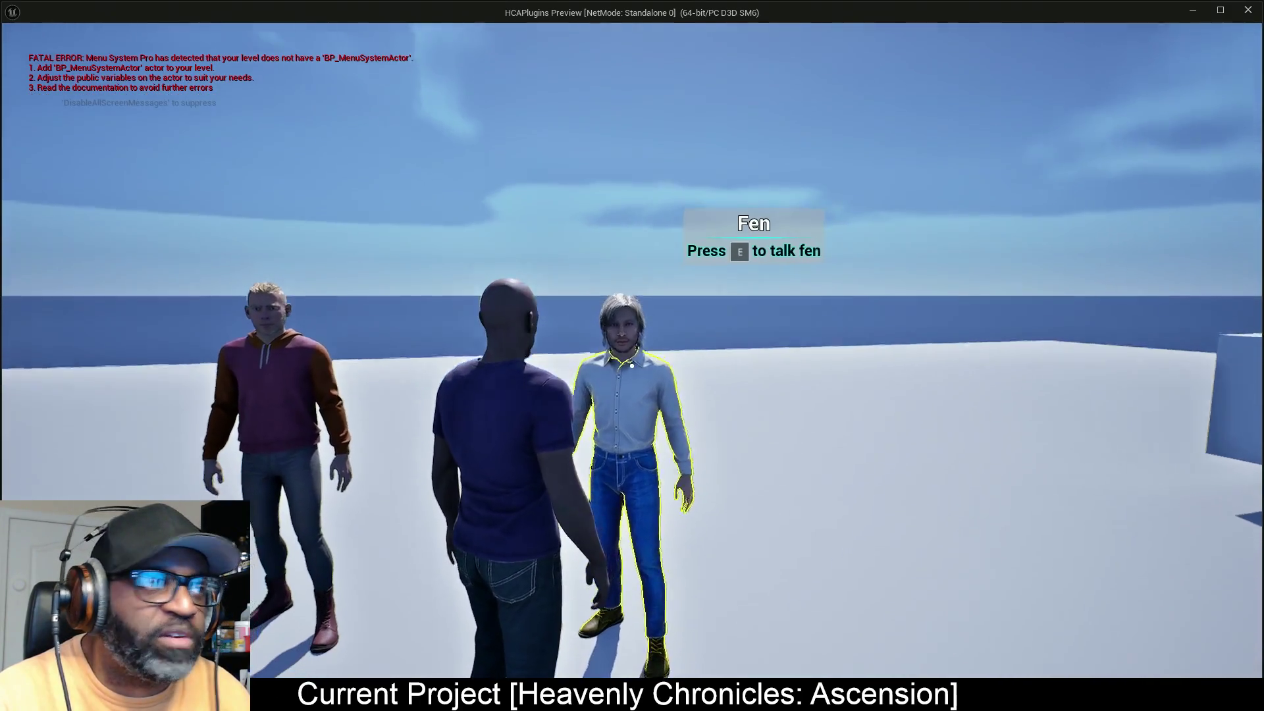
mouse_move(22, 374)
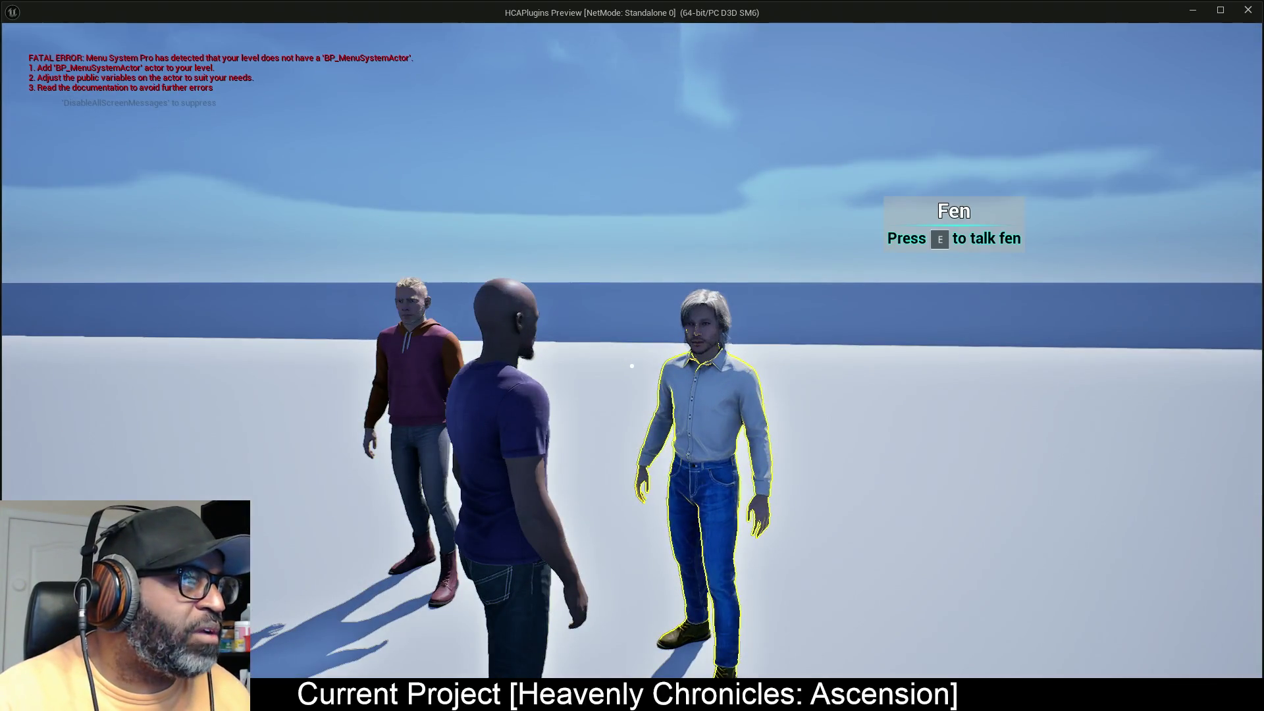
key("Escape")
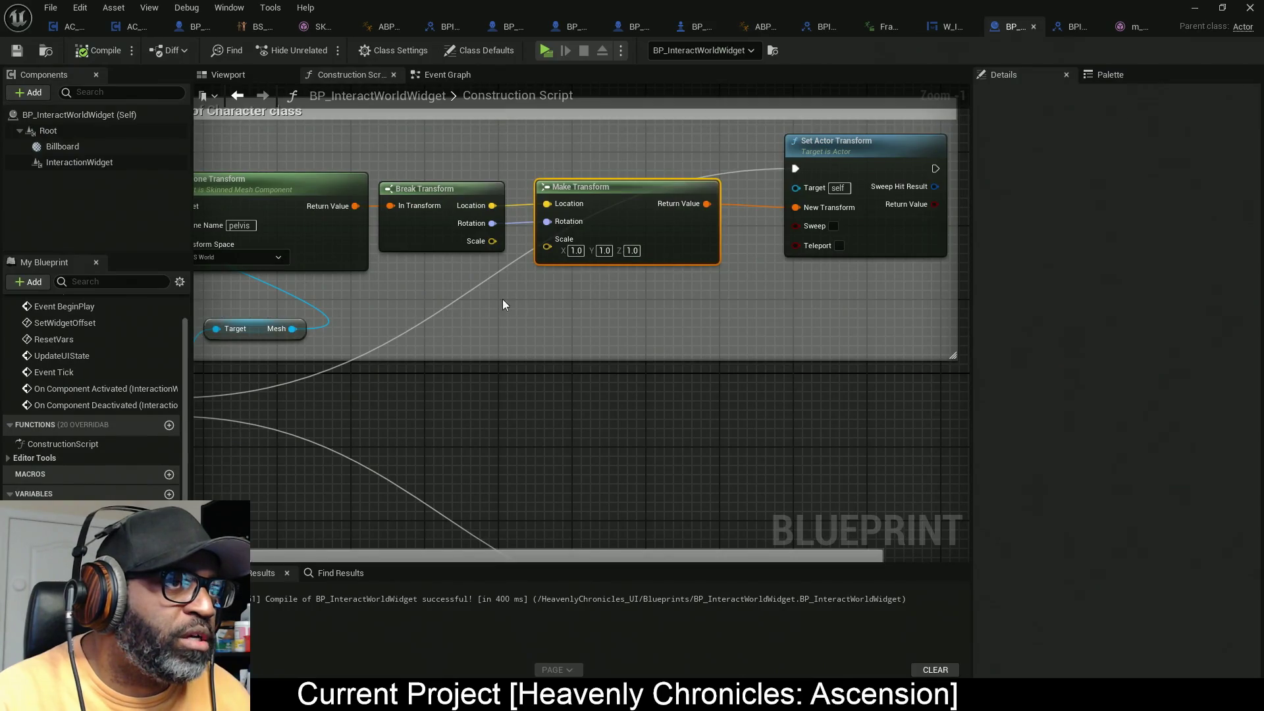
Step: Switch to the AC_NPC Blueprint, pan its Event Graph left, and open the Get Interactable Info function
scroll(503, 299, "down", 3)
scroll(738, 328, "down", 2)
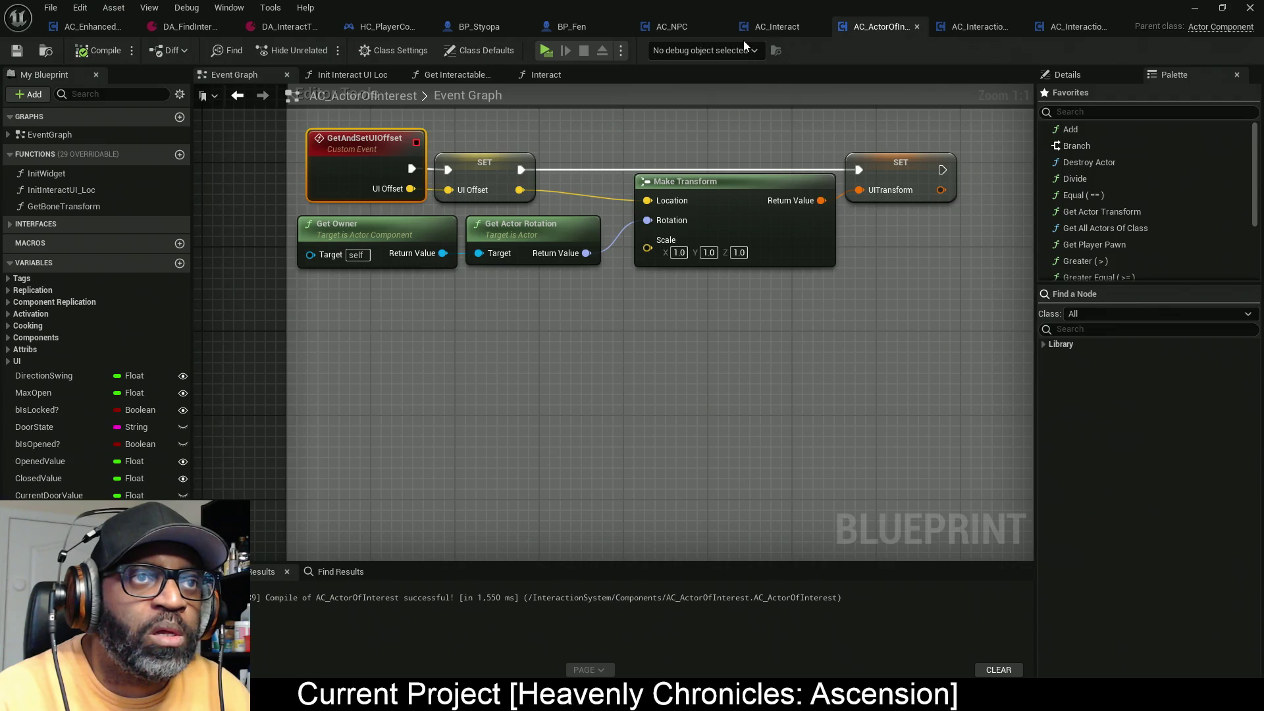
left_click(681, 29)
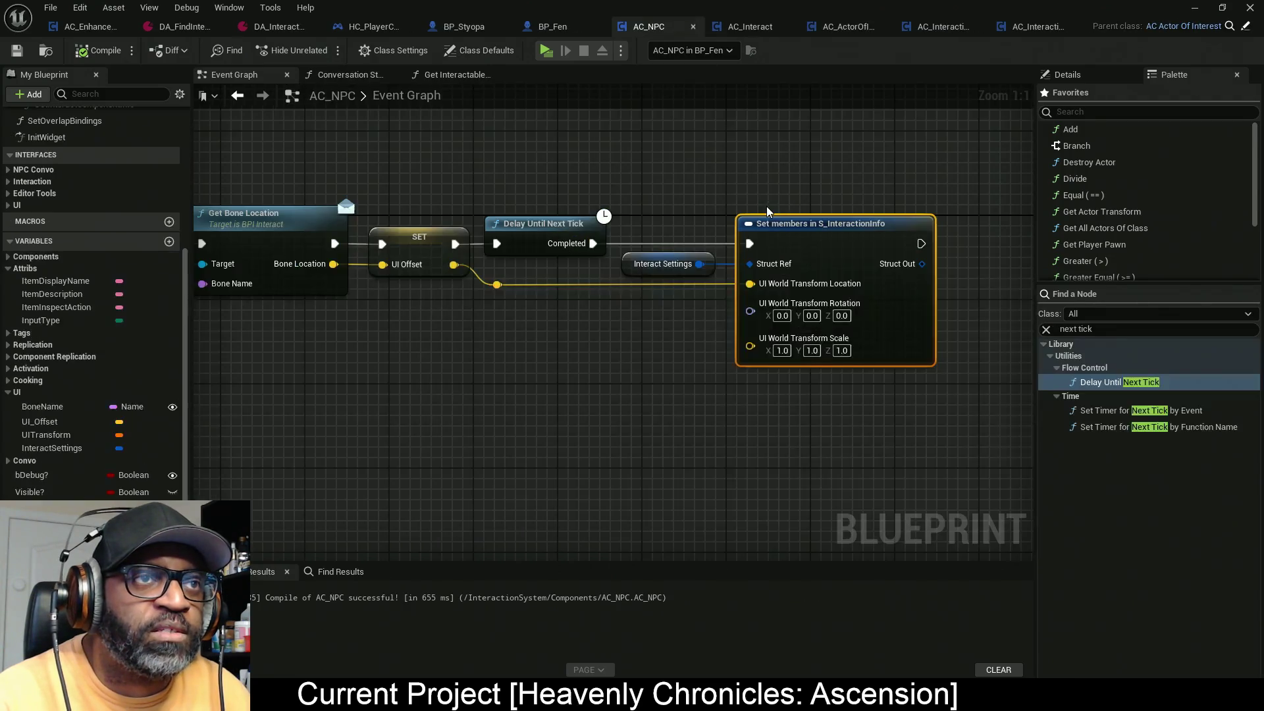
left_click_drag(326, 267, 639, 257)
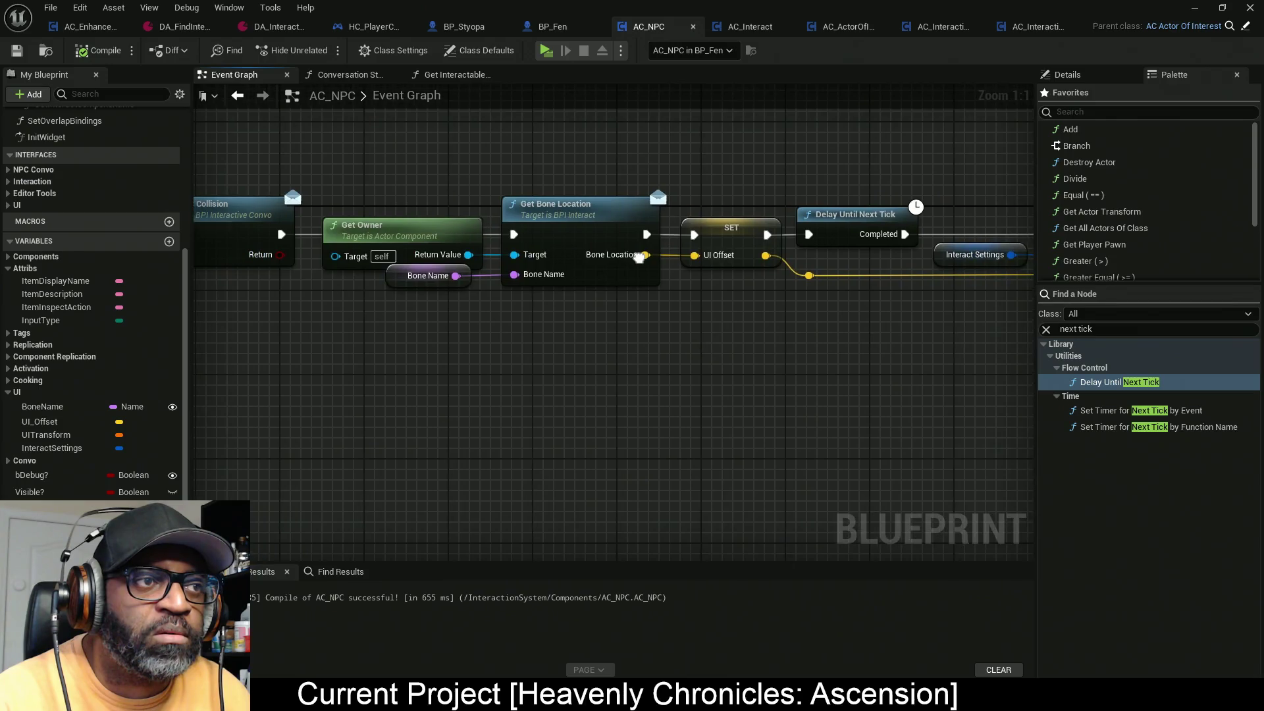
mouse_move(375, 388)
left_mouse_down()
mouse_move(652, 394)
mouse_move(644, 387)
left_mouse_up()
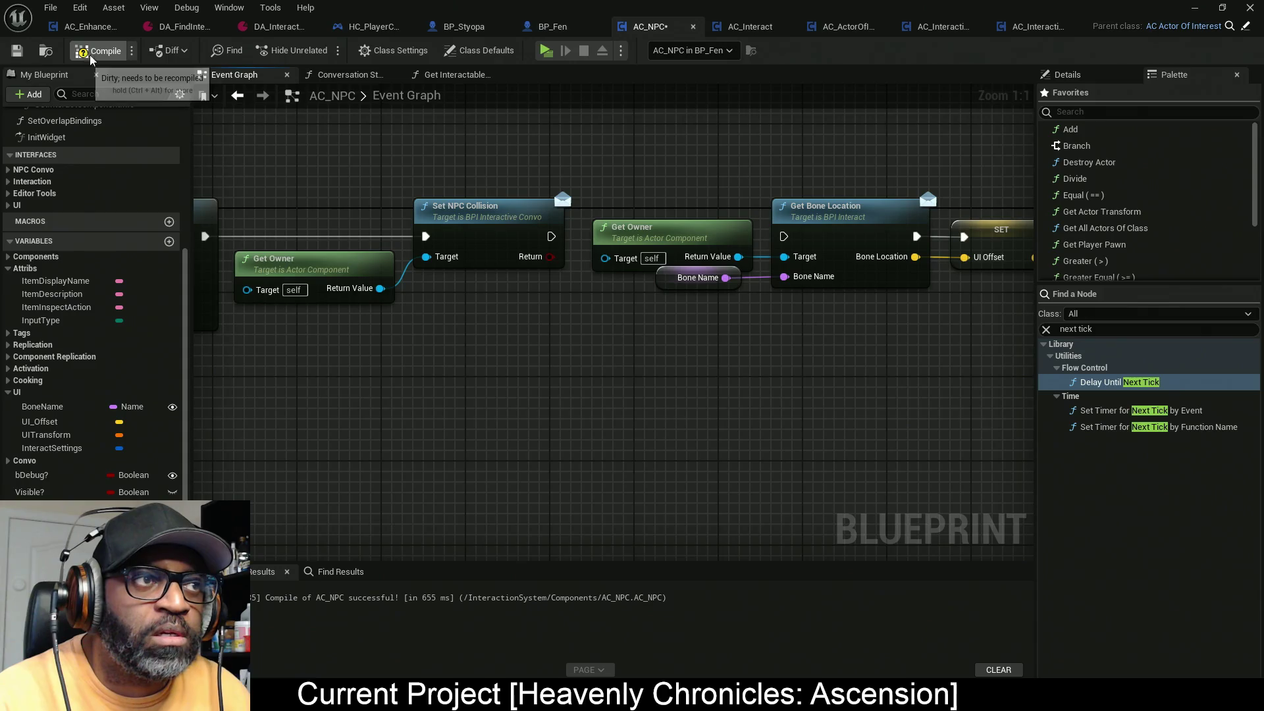
left_click(455, 74)
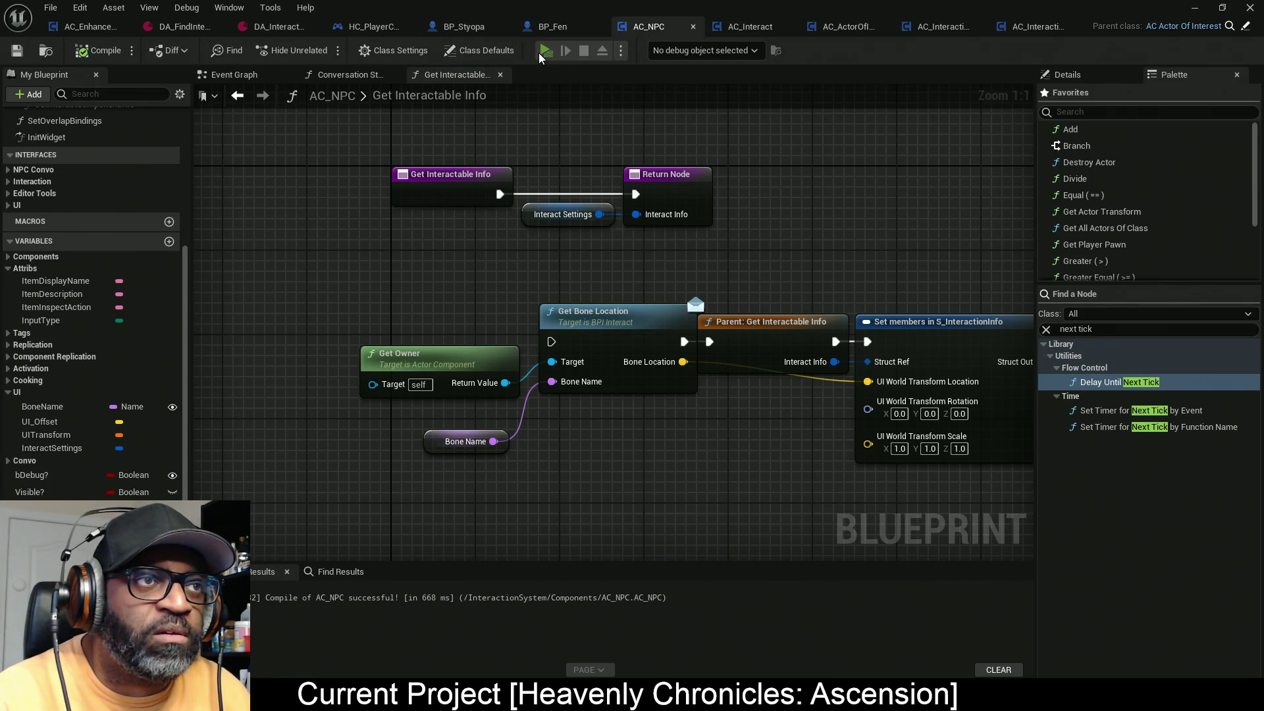
Step: Run the player up to Fen to check his talk prompt, then exit the preview back to AC_NPC
key("w")
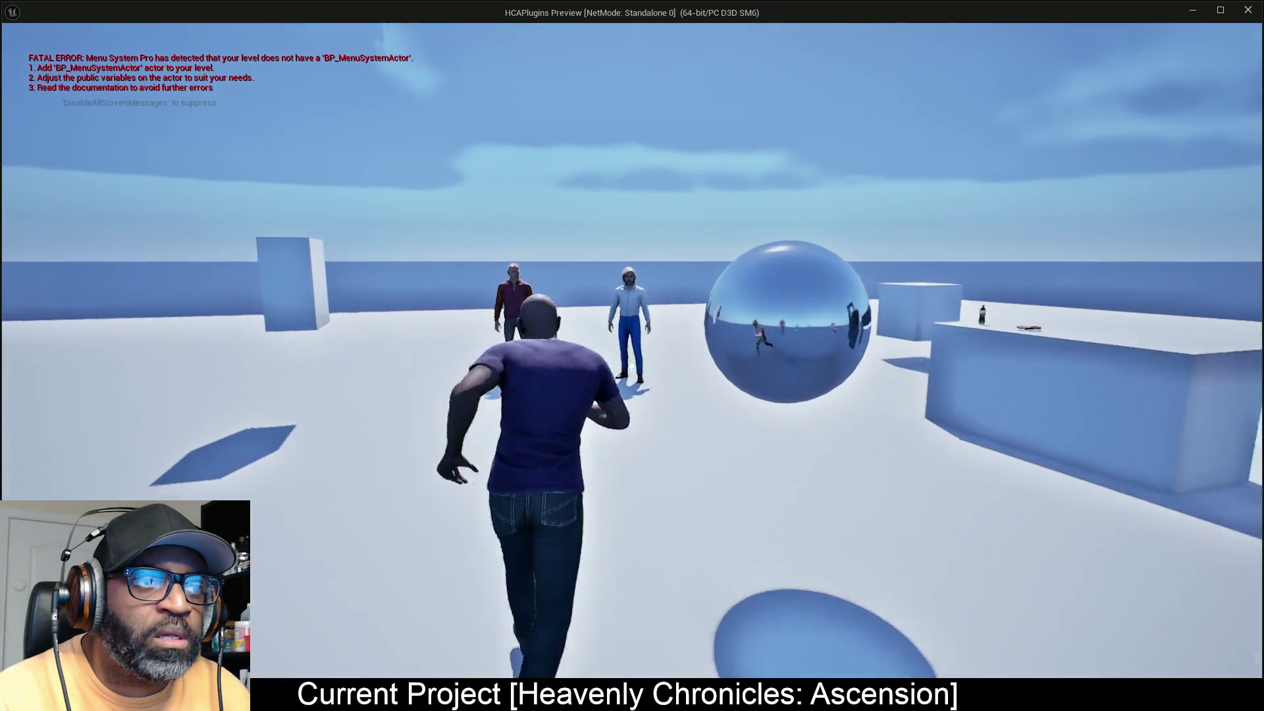
key("w")
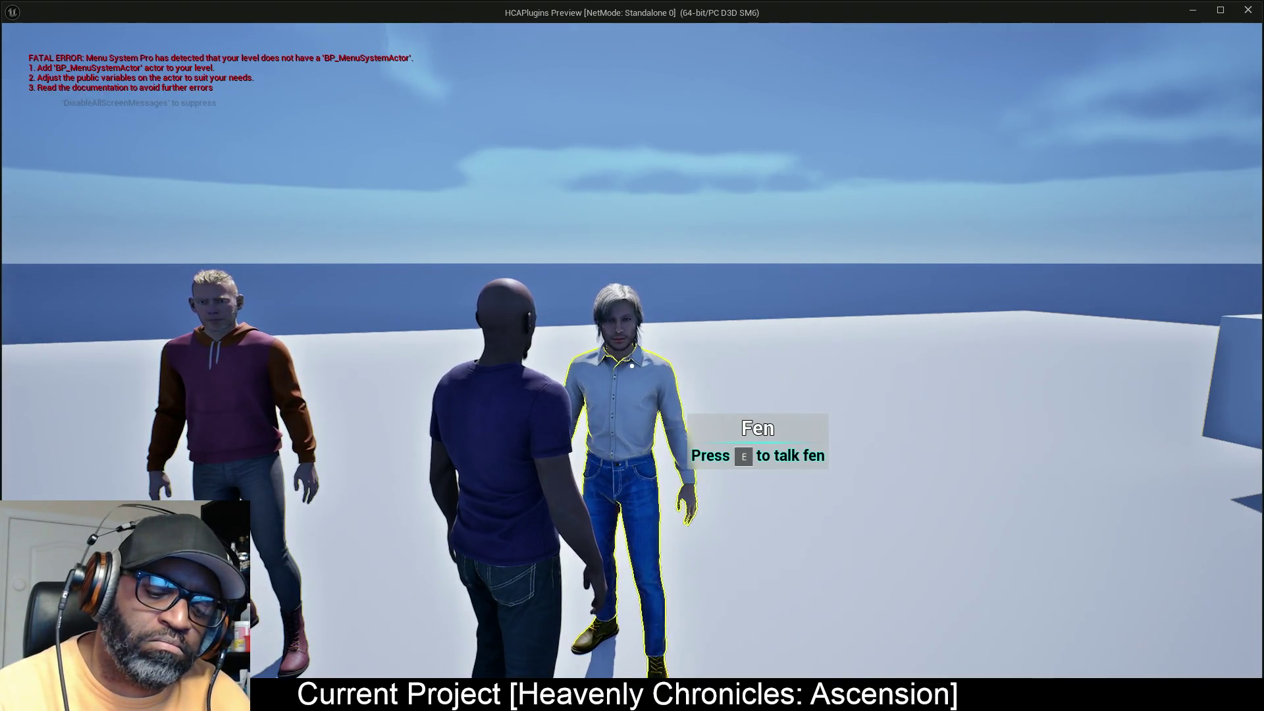
key("Escape")
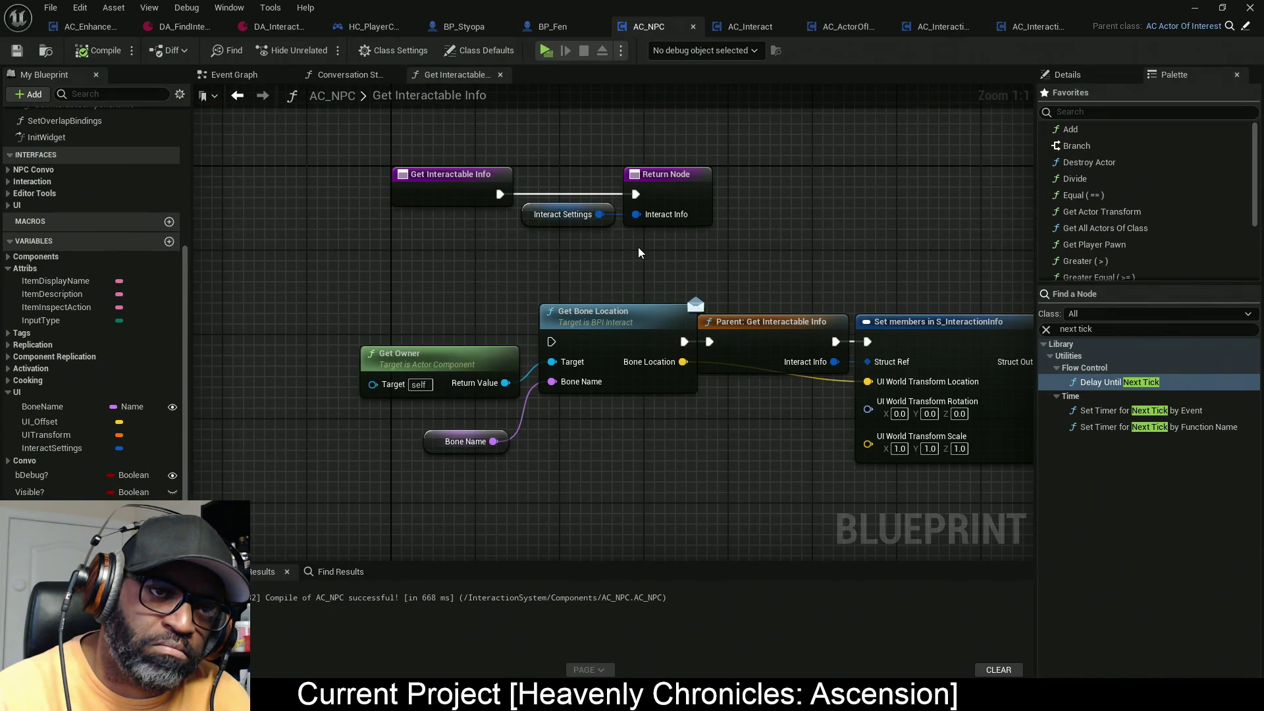
Step: Move the Get Owner and Get Bone Location nodes down-left and place the Parent: Get Interactable Info call beside Return Node
left_click_drag(879, 351, 585, 354)
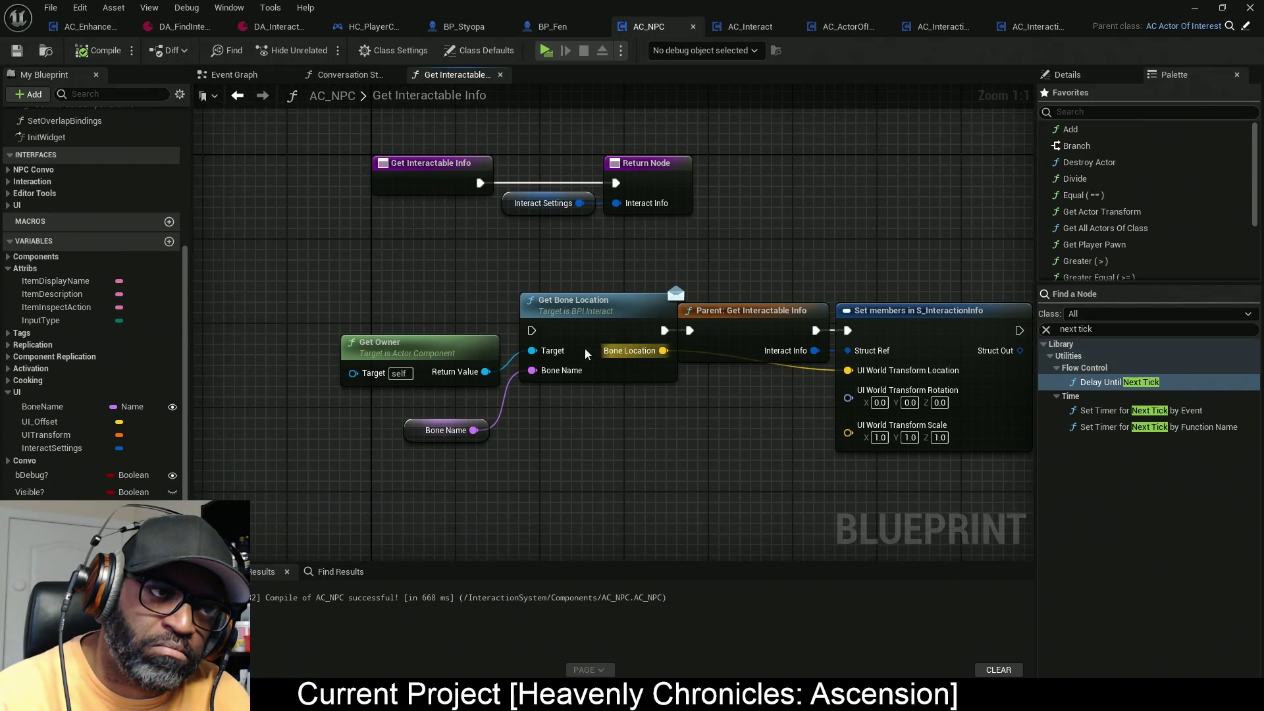
mouse_move(392, 274)
left_mouse_down()
mouse_move(678, 385)
mouse_move(590, 443)
left_mouse_up()
mouse_move(576, 352)
left_mouse_down()
mouse_move(479, 416)
mouse_move(470, 437)
left_mouse_up()
left_click_drag(751, 329, 509, 267)
mouse_move(543, 203)
left_mouse_down()
mouse_move(550, 229)
mouse_move(625, 314)
left_mouse_up()
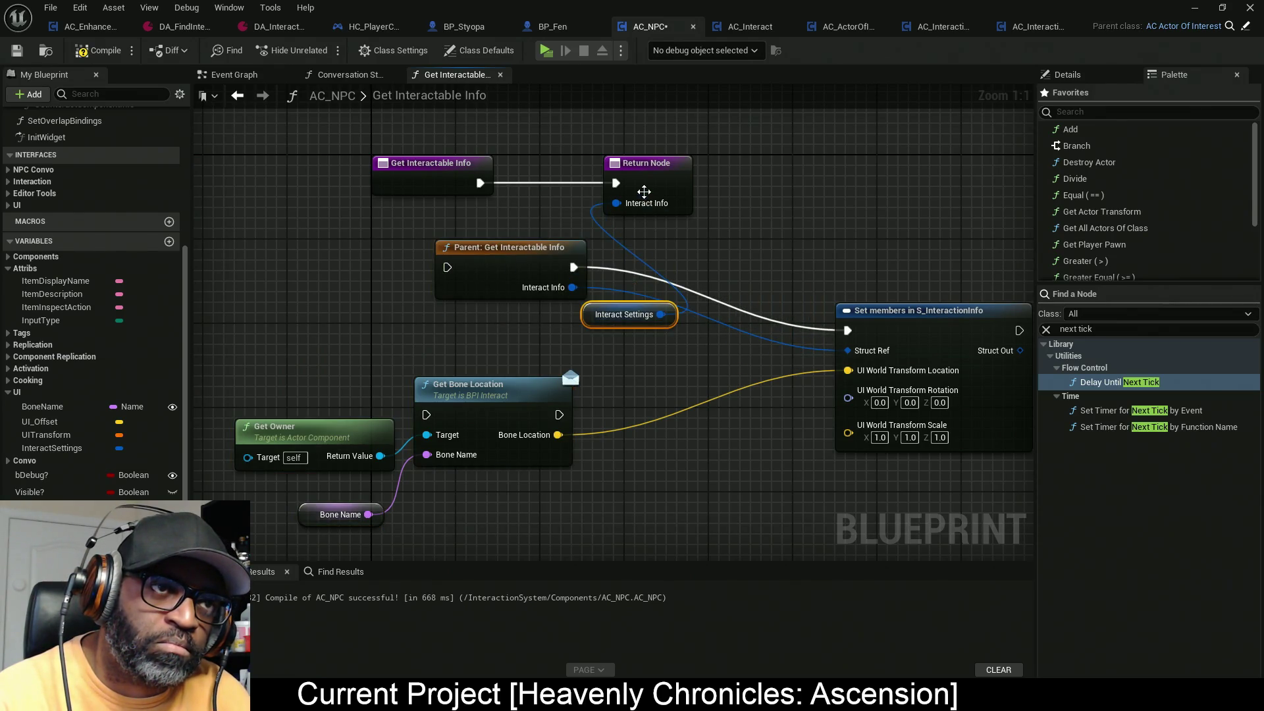
Step: Move Interact Settings aside and wire the function entry through the Parent call into Return Node
left_click_drag(619, 188, 775, 188)
mouse_move(454, 260)
left_mouse_down()
mouse_move(590, 172)
mouse_move(565, 183)
left_mouse_up()
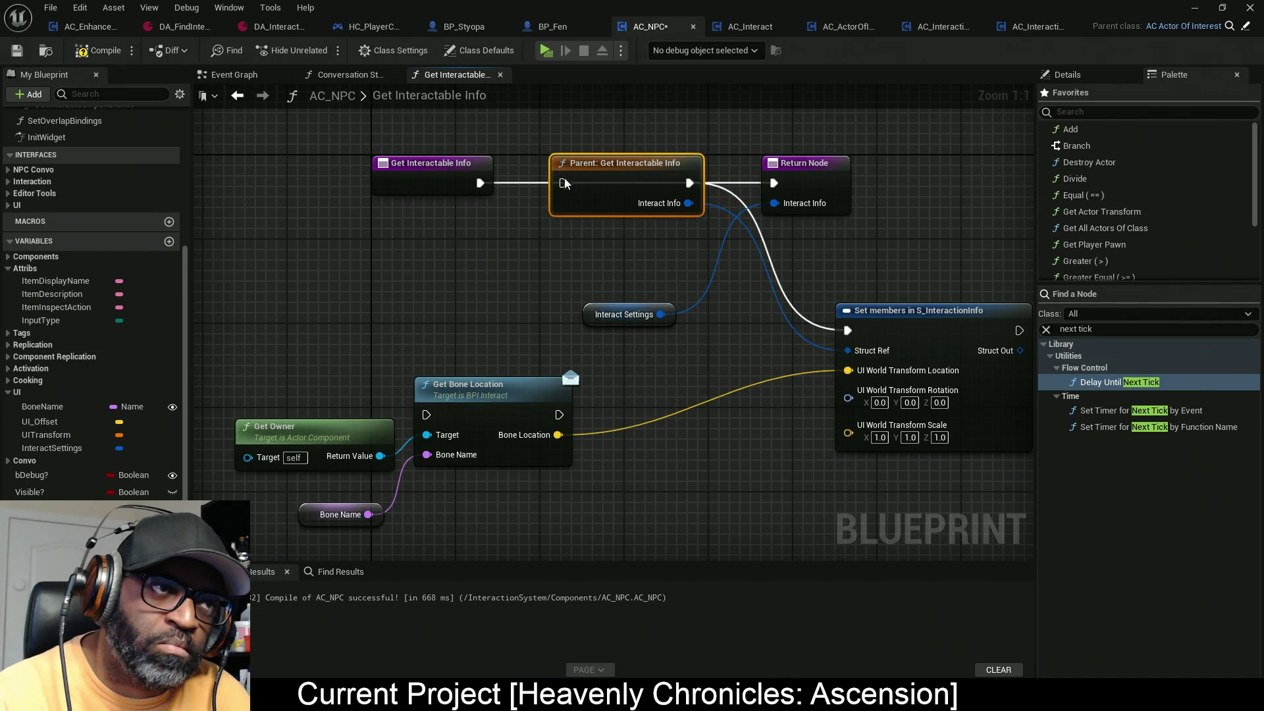
left_click_drag(480, 183, 565, 183)
mouse_move(689, 183)
left_mouse_down()
mouse_move(774, 183)
mouse_move(773, 204)
mouse_move(659, 204)
left_mouse_up()
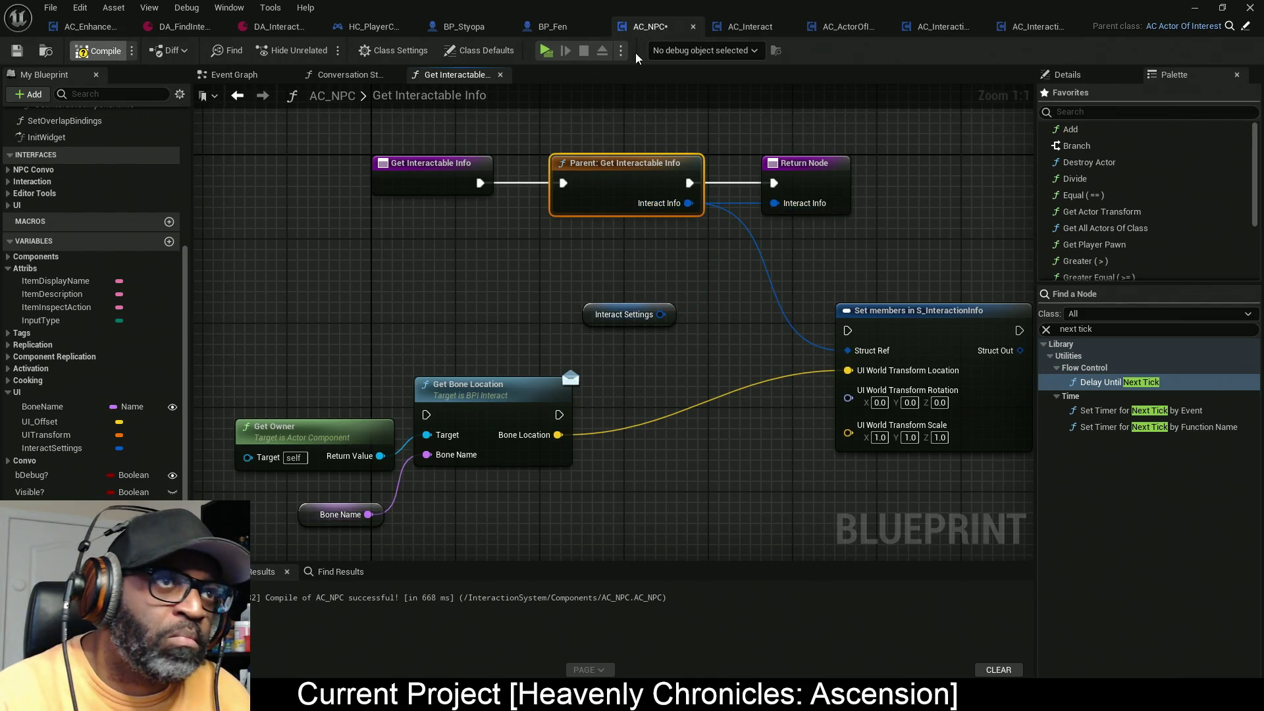
Step: Play-test the level, walking up to Fen to check the talk prompt, then nudge Interact Settings up
left_click(552, 53)
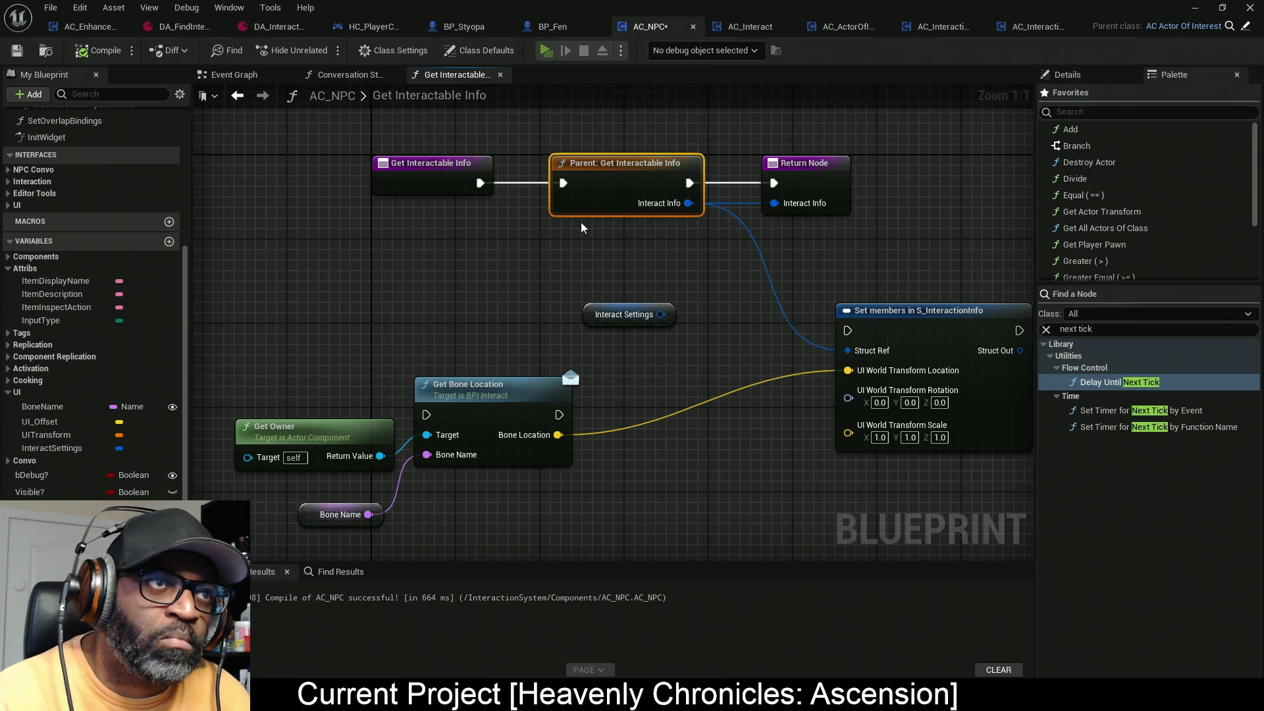
key("w")
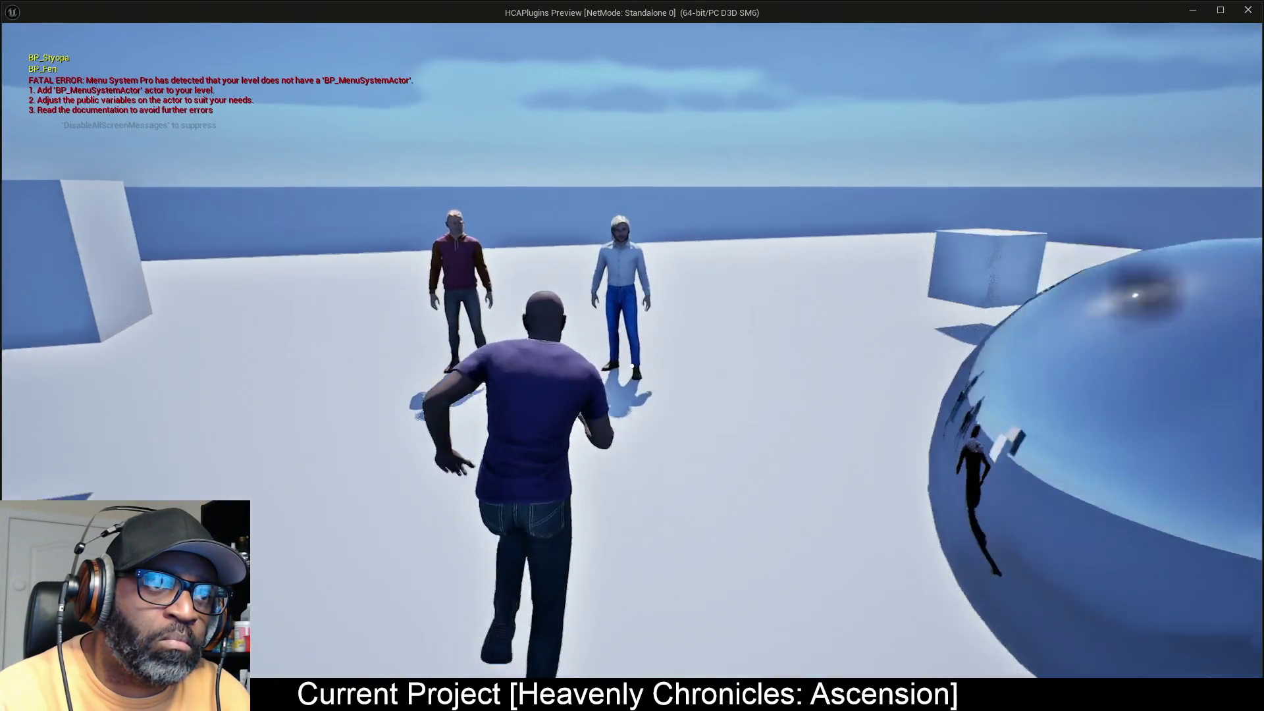
key("w")
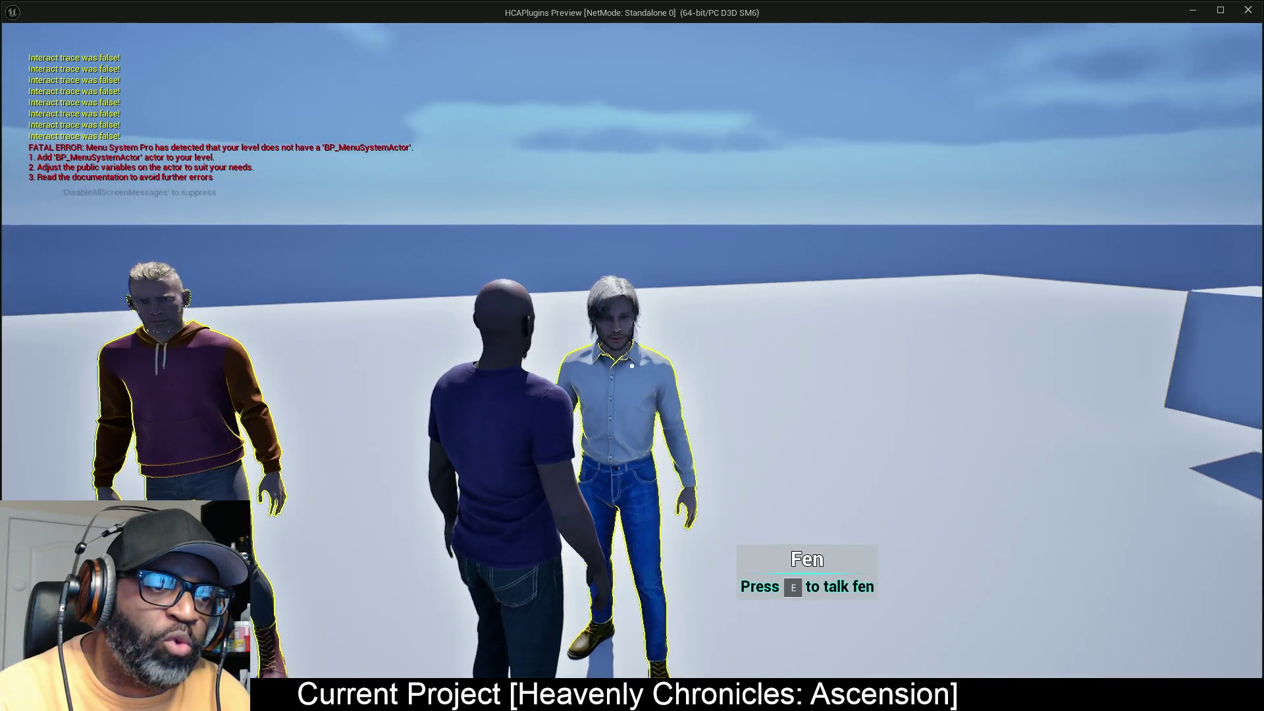
key("Escape")
scroll(544, 295, "up", 2)
left_click_drag(552, 274, 610, 238)
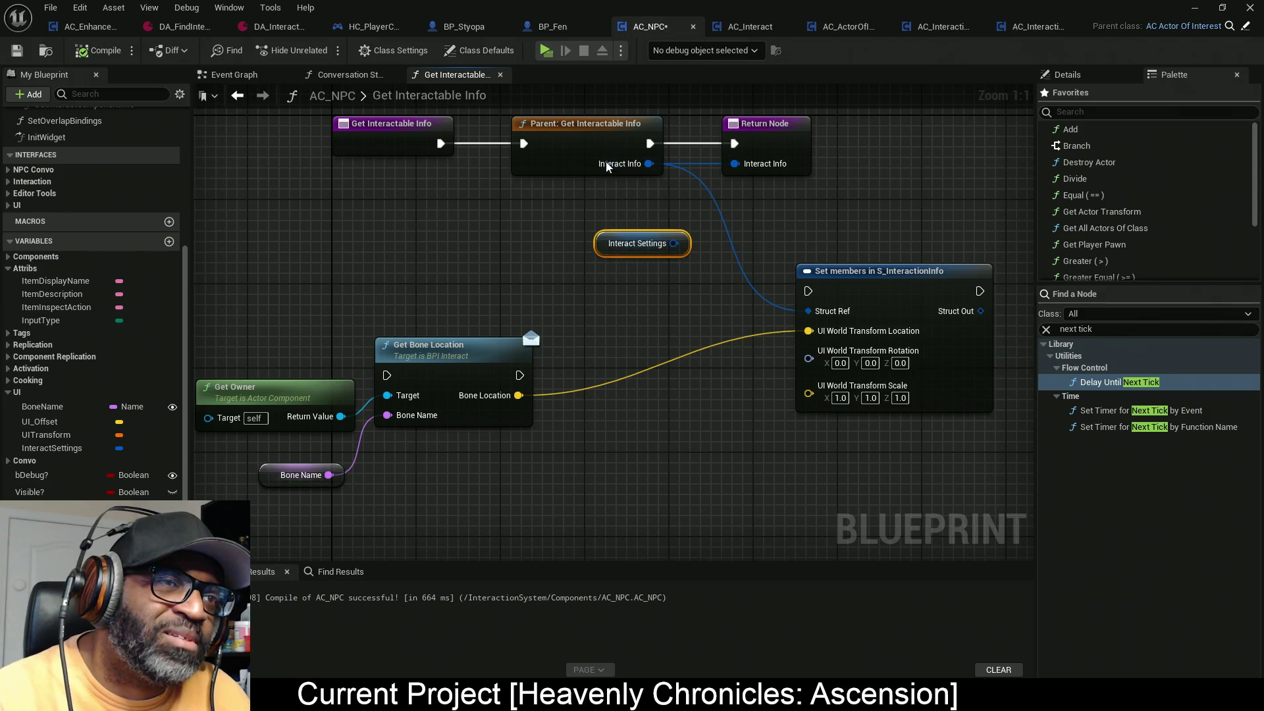
Step: Rewire the function entry, unlink the parent call from the Return Node and reposition the nodes
mouse_move(440, 143)
left_mouse_down()
mouse_move(674, 156)
mouse_move(735, 143)
mouse_move(674, 243)
left_mouse_up()
left_click_drag(589, 141, 599, 362)
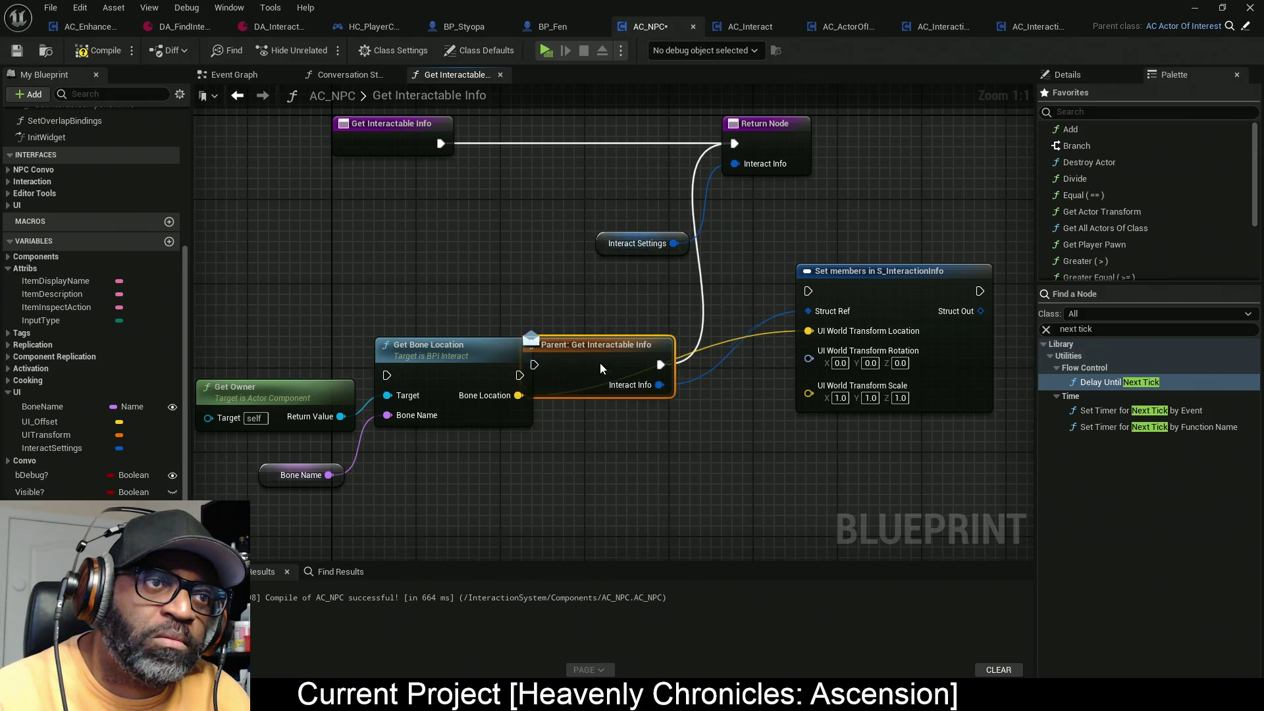
left_click_drag(618, 239, 618, 164)
left_click(660, 365, "alt")
left_click_drag(875, 285, 780, 359)
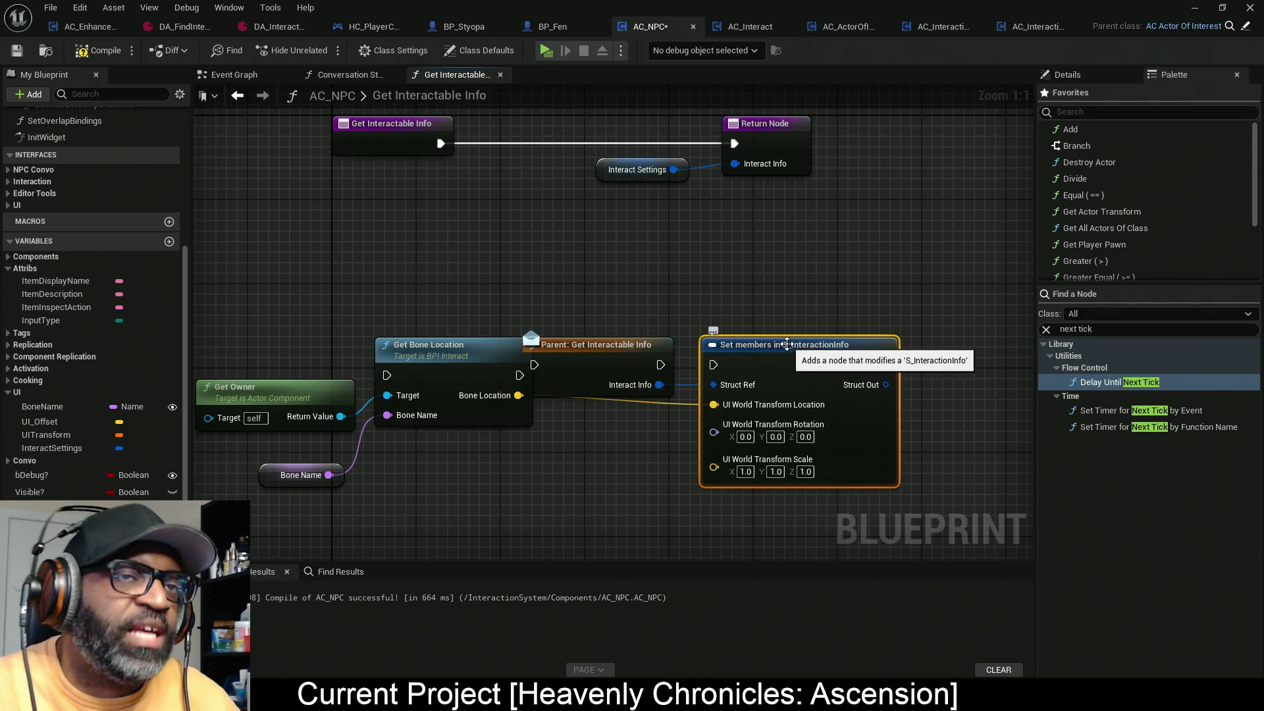
Step: Align Interact Settings beside the Return Node, shift both left, and save AC_NPC
left_click_drag(606, 179, 627, 169)
left_click(756, 158, "shift")
mouse_move(756, 163)
left_mouse_down()
mouse_move(640, 164)
mouse_move(651, 163)
left_mouse_up()
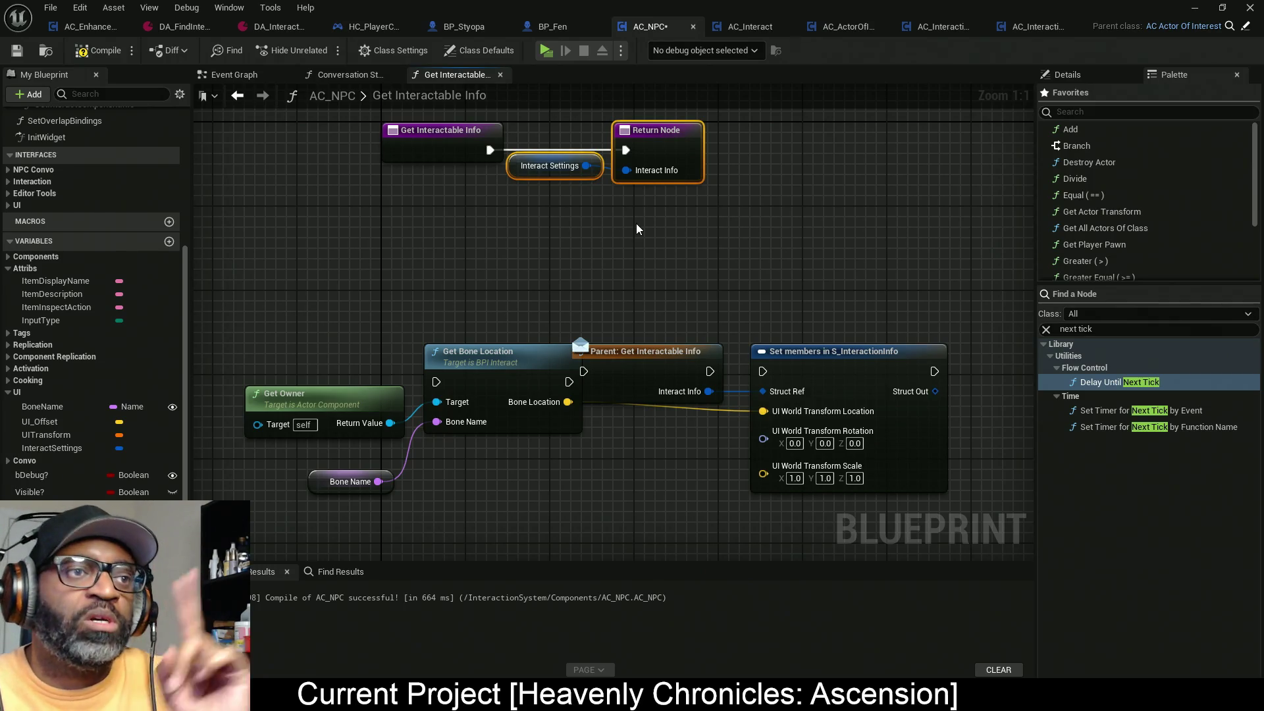
key("ctrl+s")
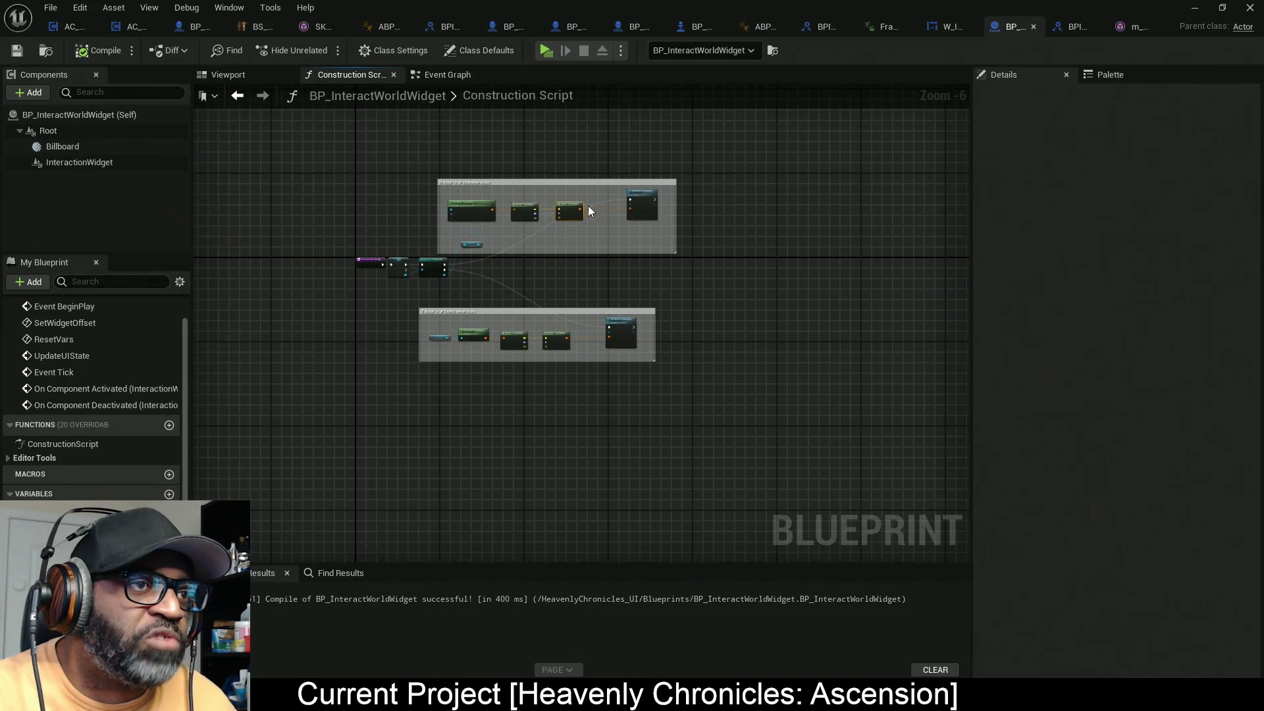
Step: Review BP_InteractWorldWidget's Construction Script, including Make Transform and Set Actor Transform
scroll(587, 205, "up", 6)
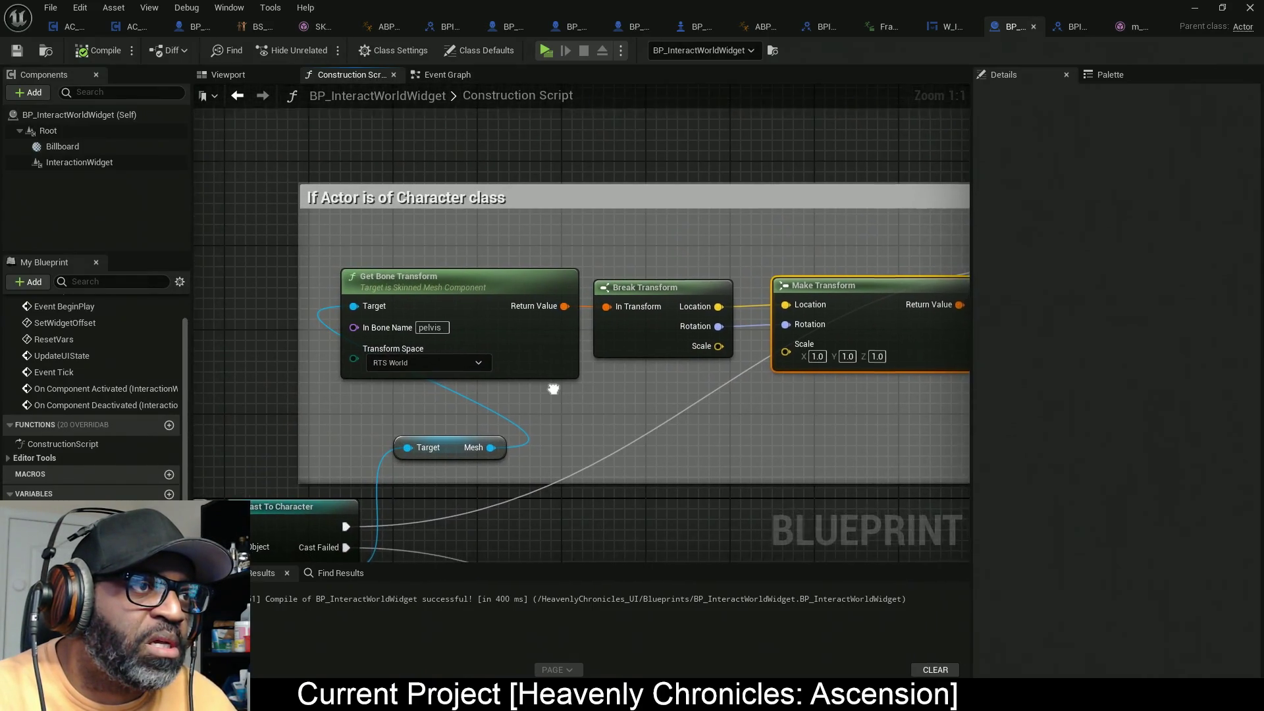
left_click_drag(677, 240, 423, 245)
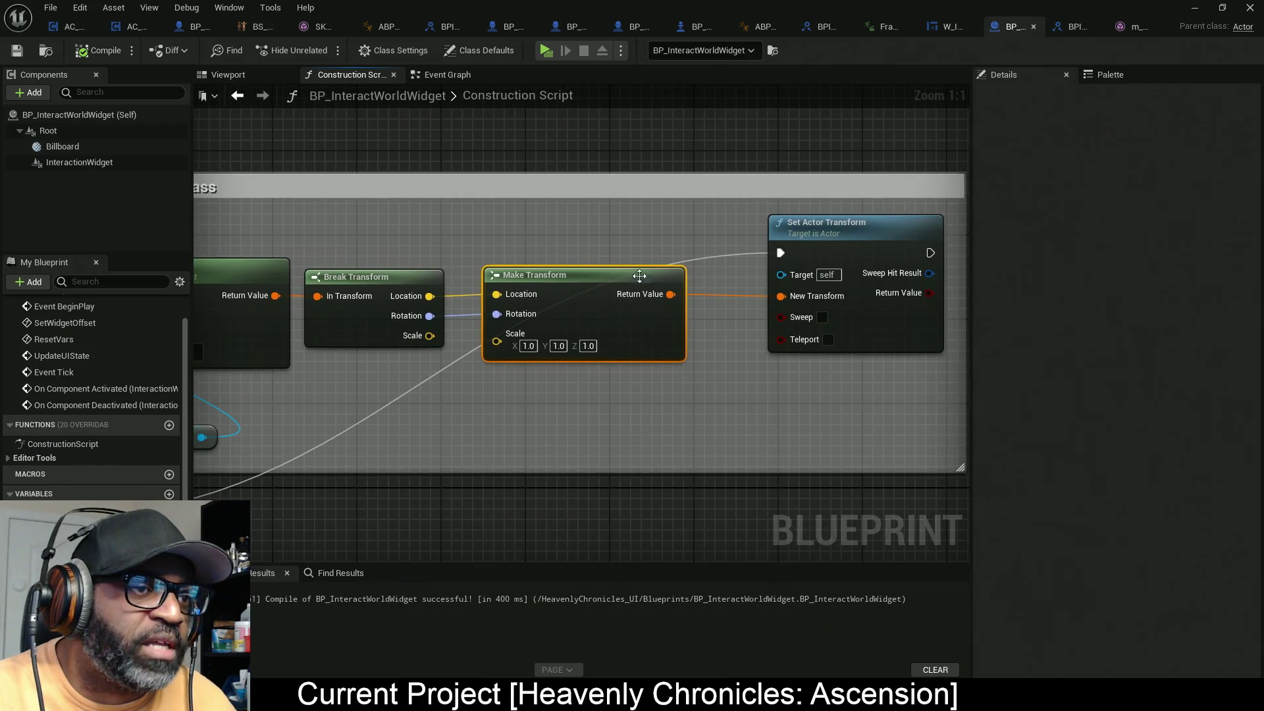
scroll(650, 303, "down", 7)
left_click_drag(664, 286, 556, 274)
scroll(555, 274, "up", 2)
scroll(492, 264, "up", 2)
scroll(528, 322, "down", 2)
left_click_drag(528, 322, 509, 237)
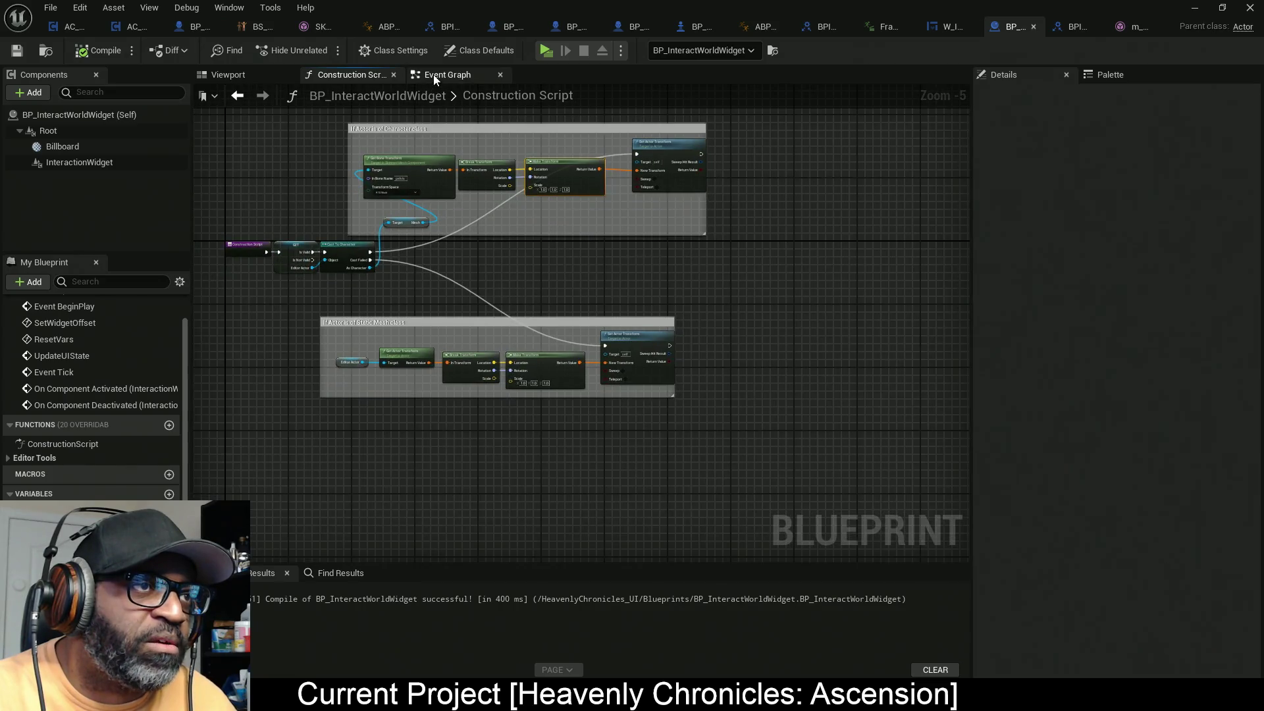
Step: In the Event Graph, marquee-select the upper row of Updating UI nodes and move them right
left_click(433, 74)
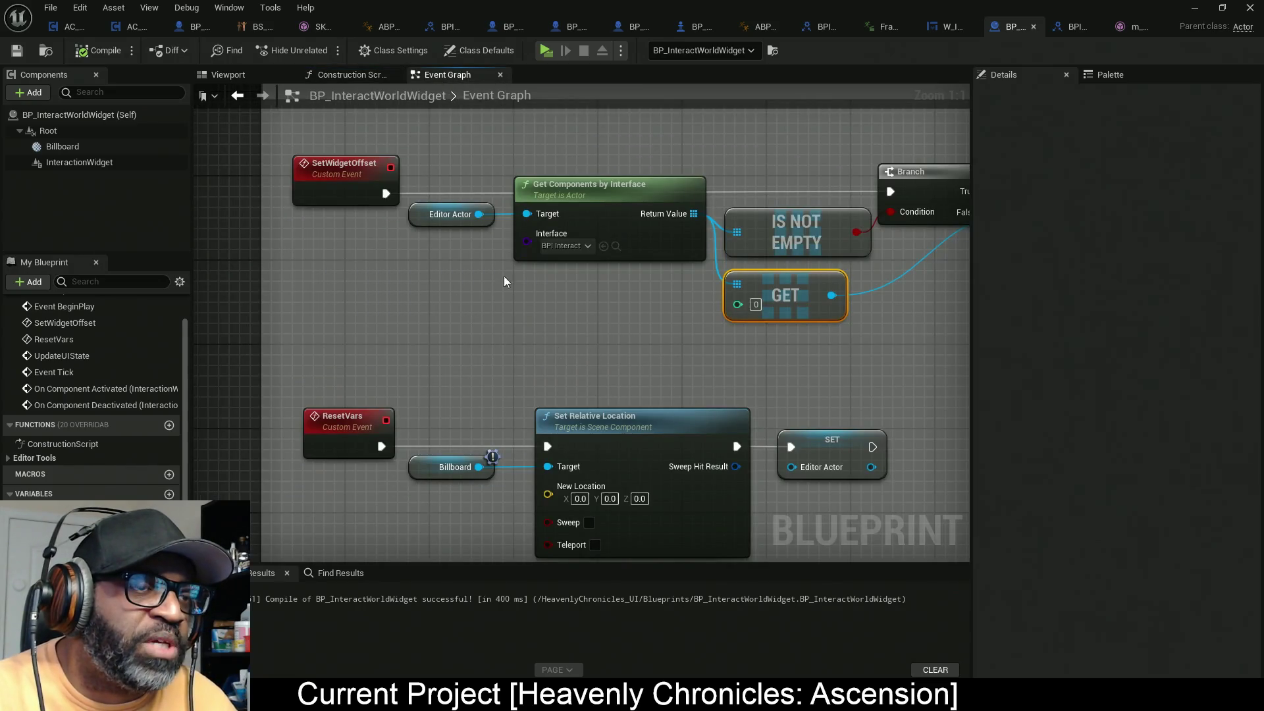
scroll(527, 283, "down", 8)
mouse_move(716, 325)
left_mouse_down()
mouse_move(418, 322)
mouse_move(570, 338)
left_mouse_up()
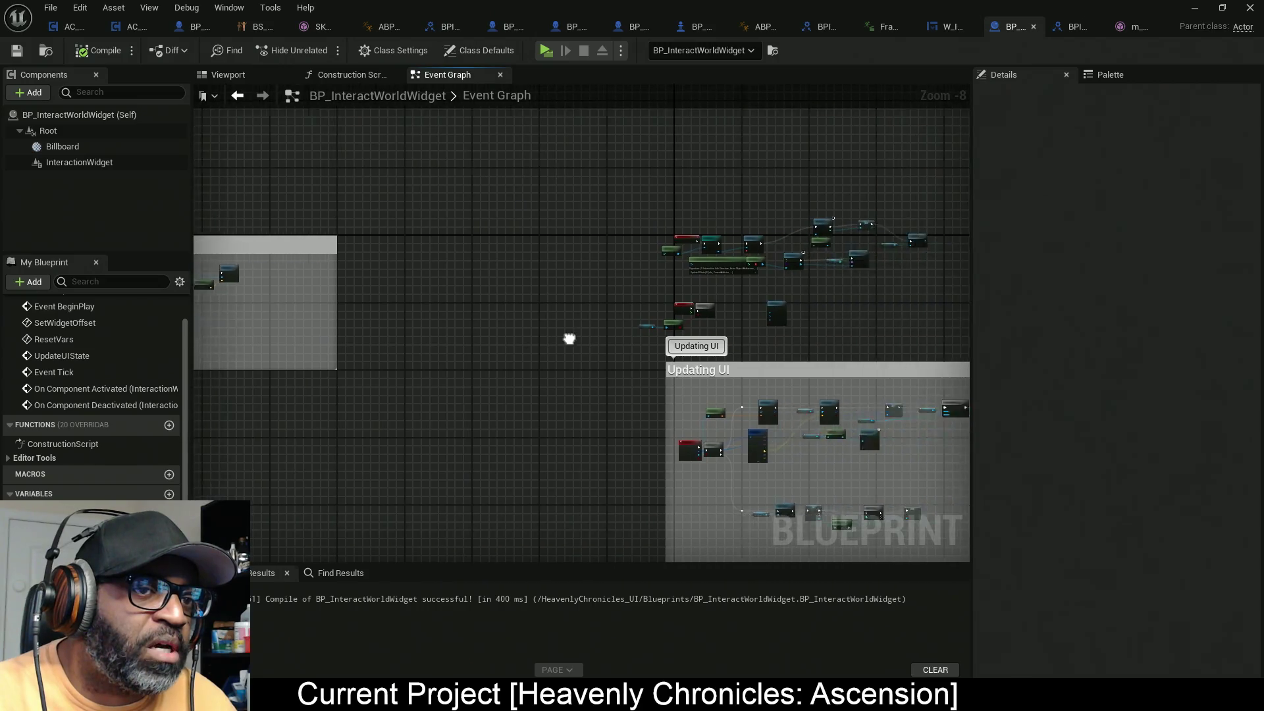
scroll(571, 338, "up", 3)
scroll(551, 333, "up", 3)
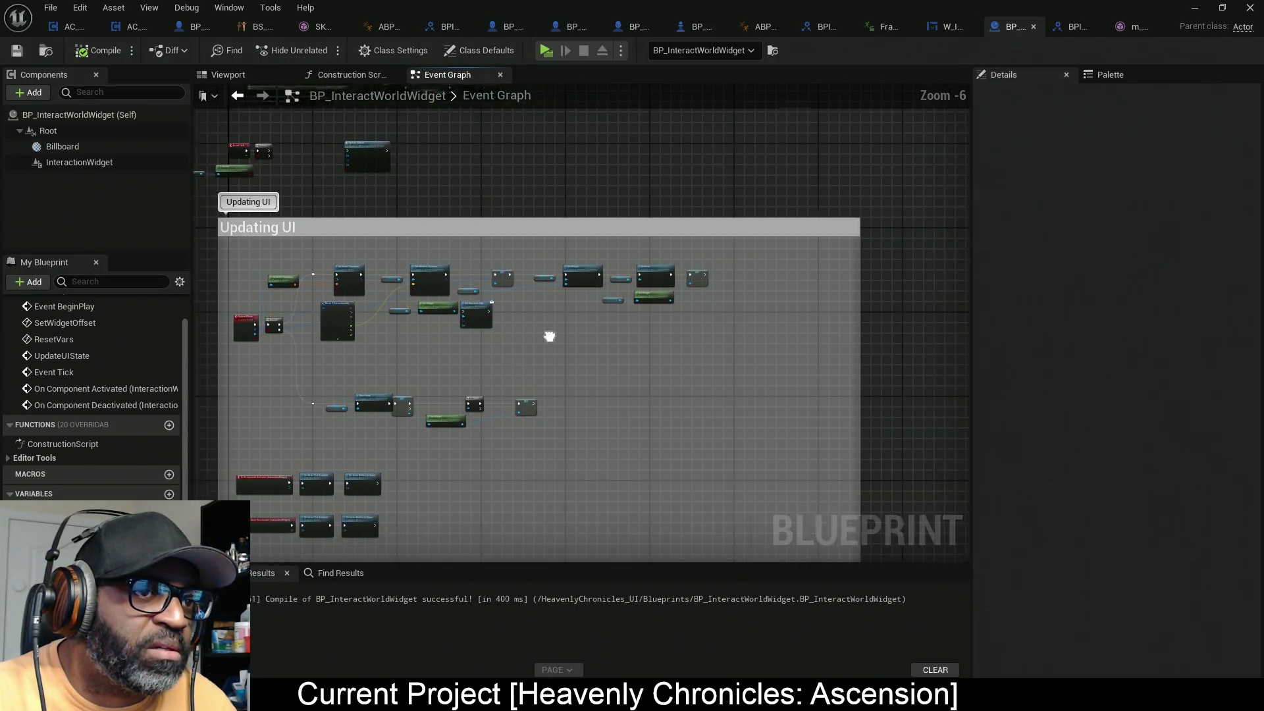
scroll(579, 299, "down", 4)
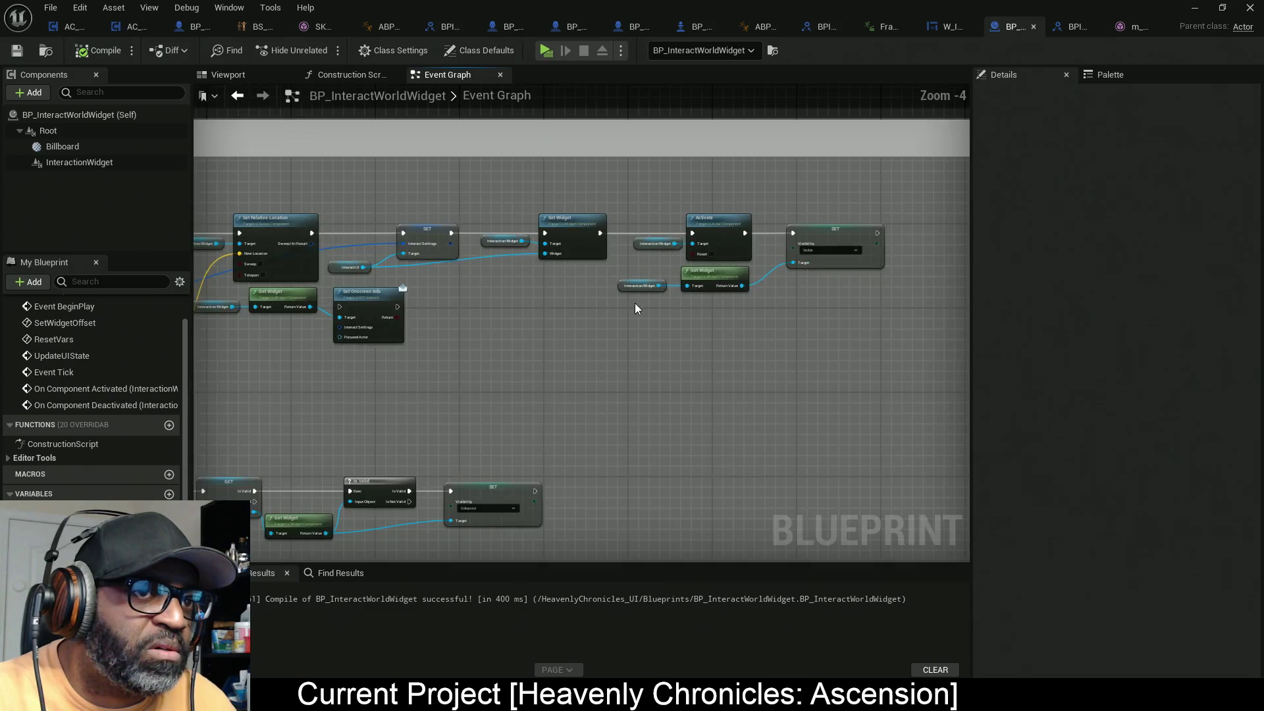
mouse_move(841, 248)
left_mouse_down()
mouse_move(411, 354)
mouse_move(421, 348)
left_mouse_up()
scroll(421, 348, "up", 4)
scroll(453, 322, "down", 1)
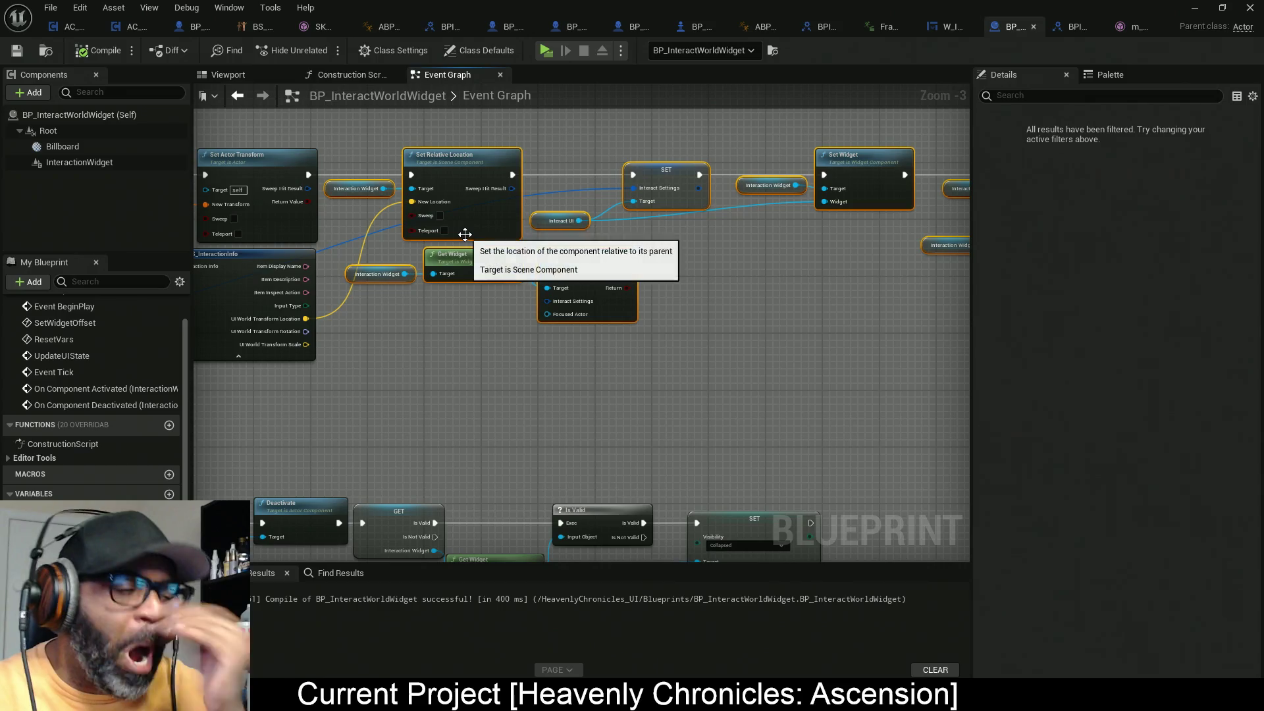
left_click_drag(487, 220, 753, 230)
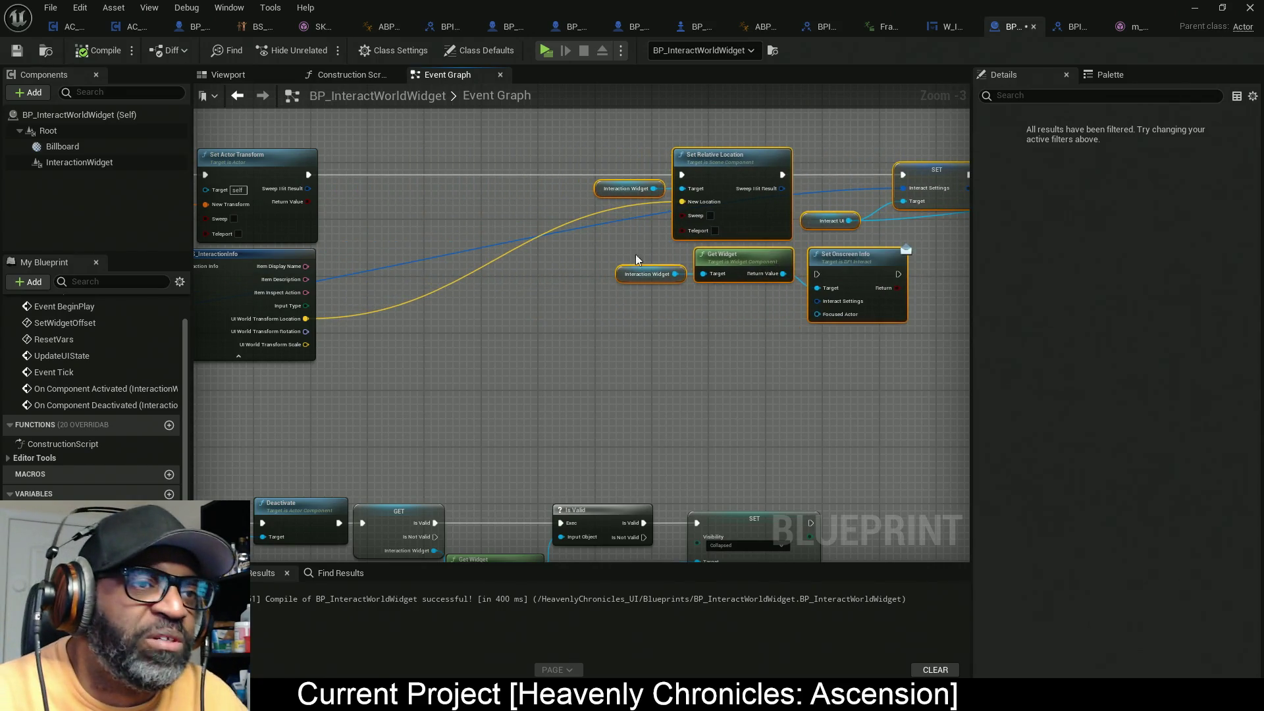
scroll(728, 203, "up", 3)
mouse_move(459, 265)
left_mouse_down()
mouse_move(473, 266)
mouse_move(435, 365)
mouse_move(557, 350)
mouse_move(530, 419)
left_mouse_up()
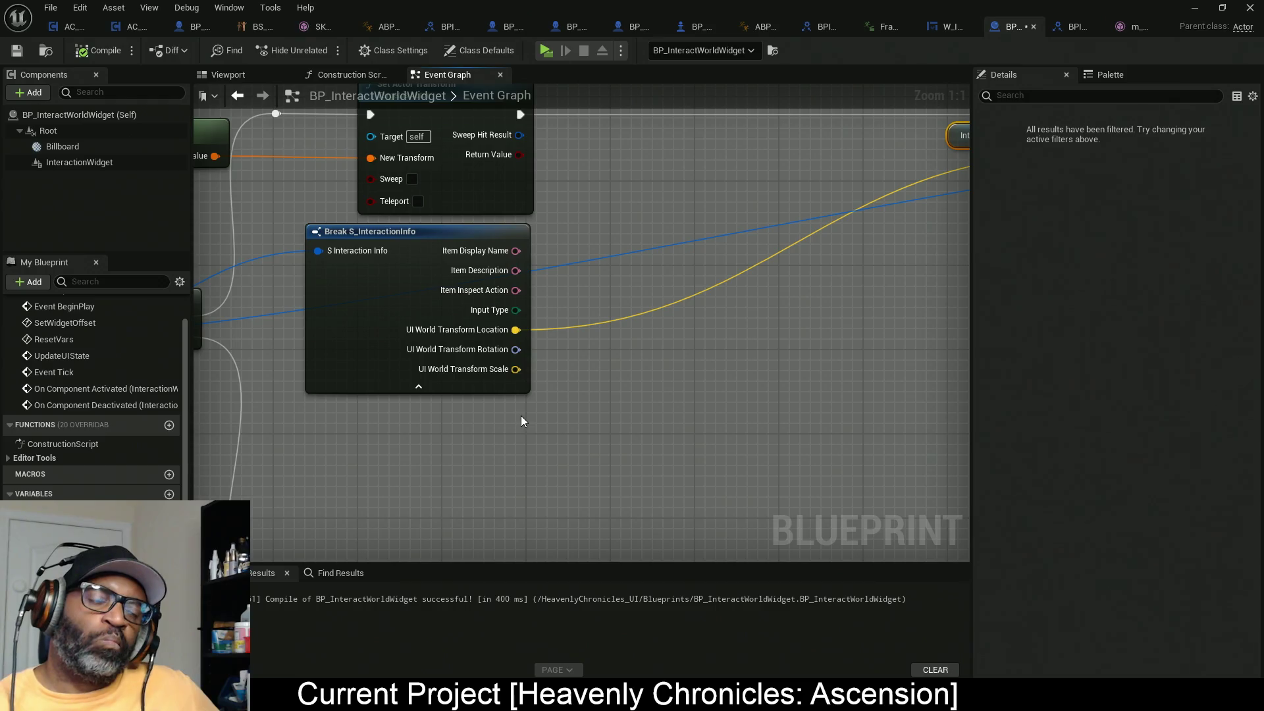
scroll(521, 417, "down", 1)
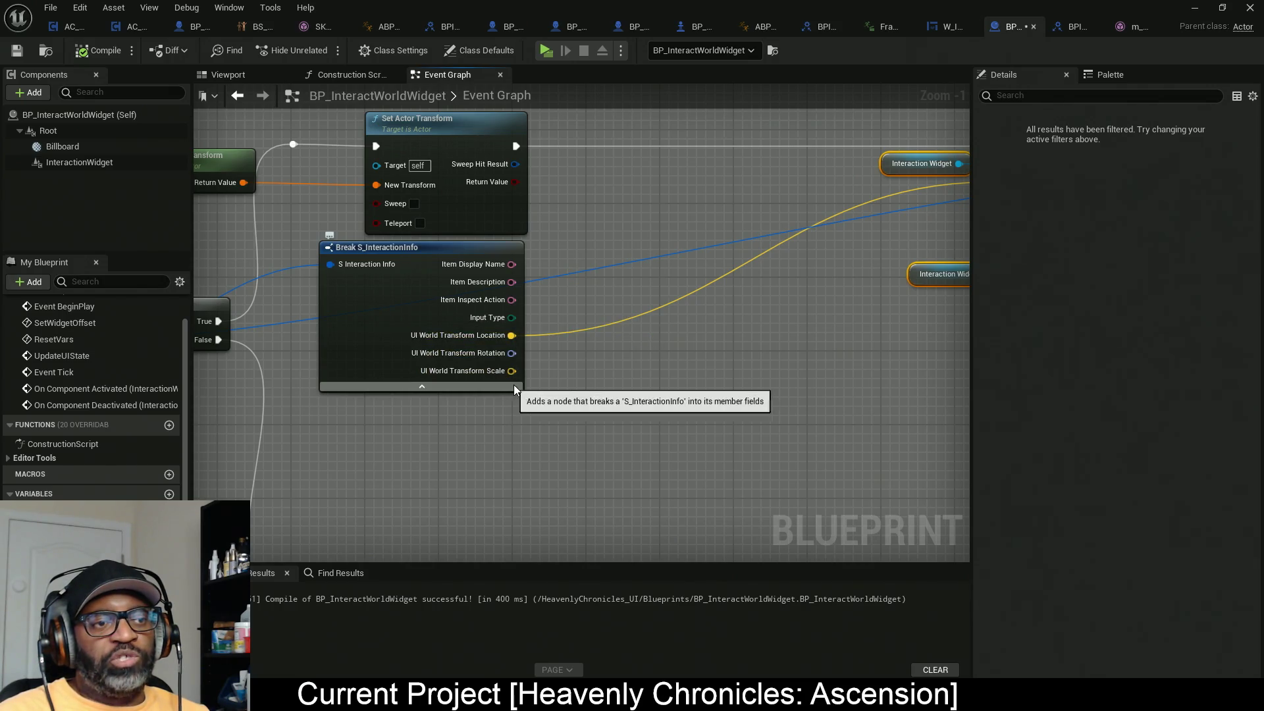
left_click_drag(635, 369, 508, 375)
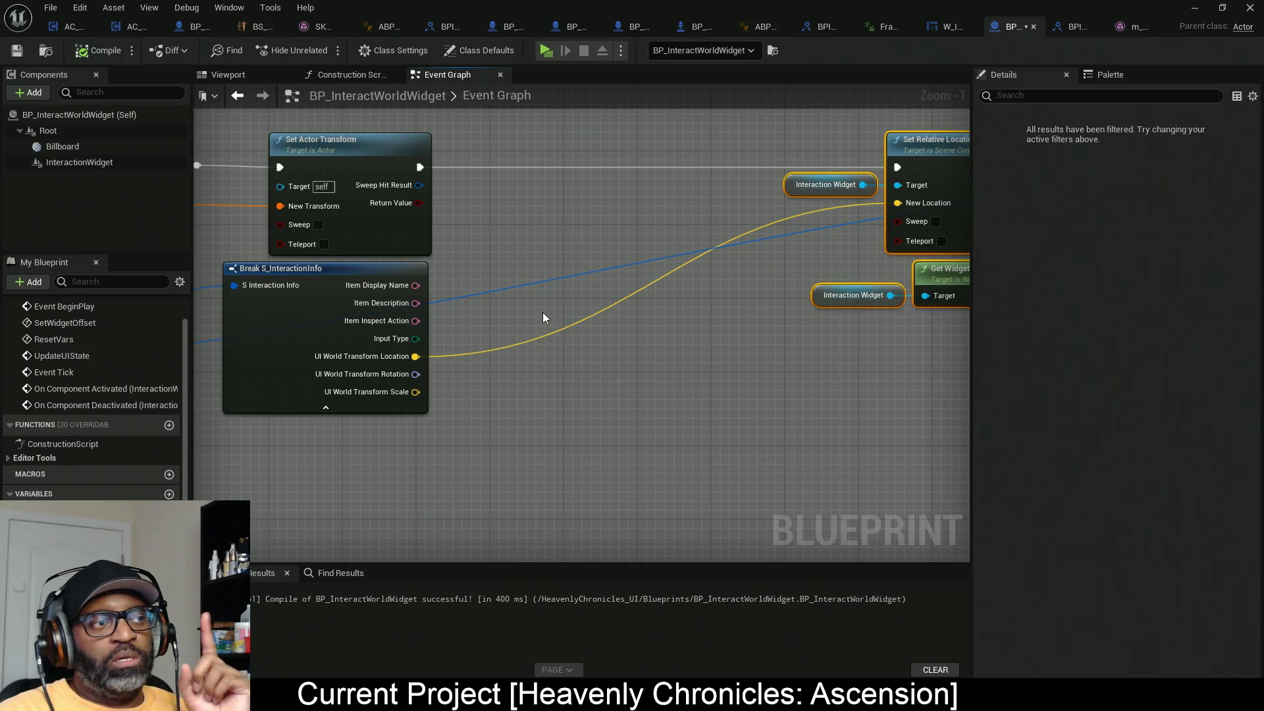
left_click(1122, 75)
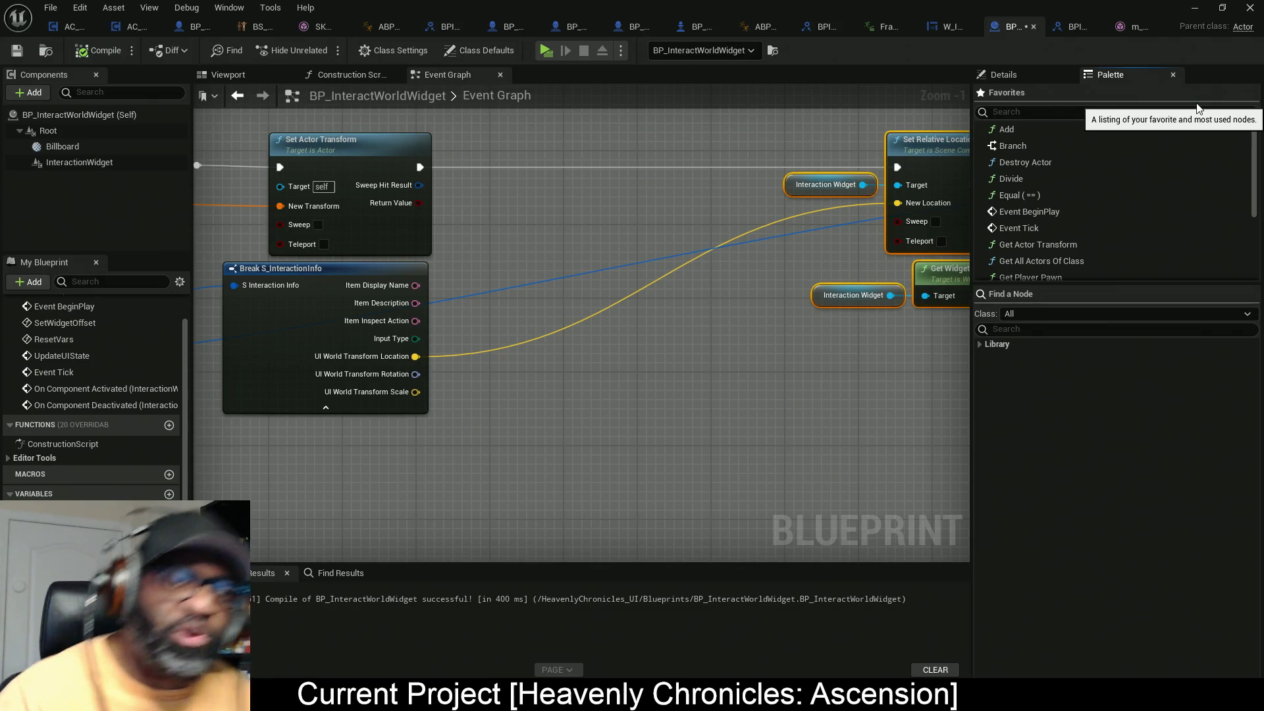
Step: Add an Attach Component To Component node near the Break node with Location Rule Snap to Target
left_click(1100, 328)
type("Attach")
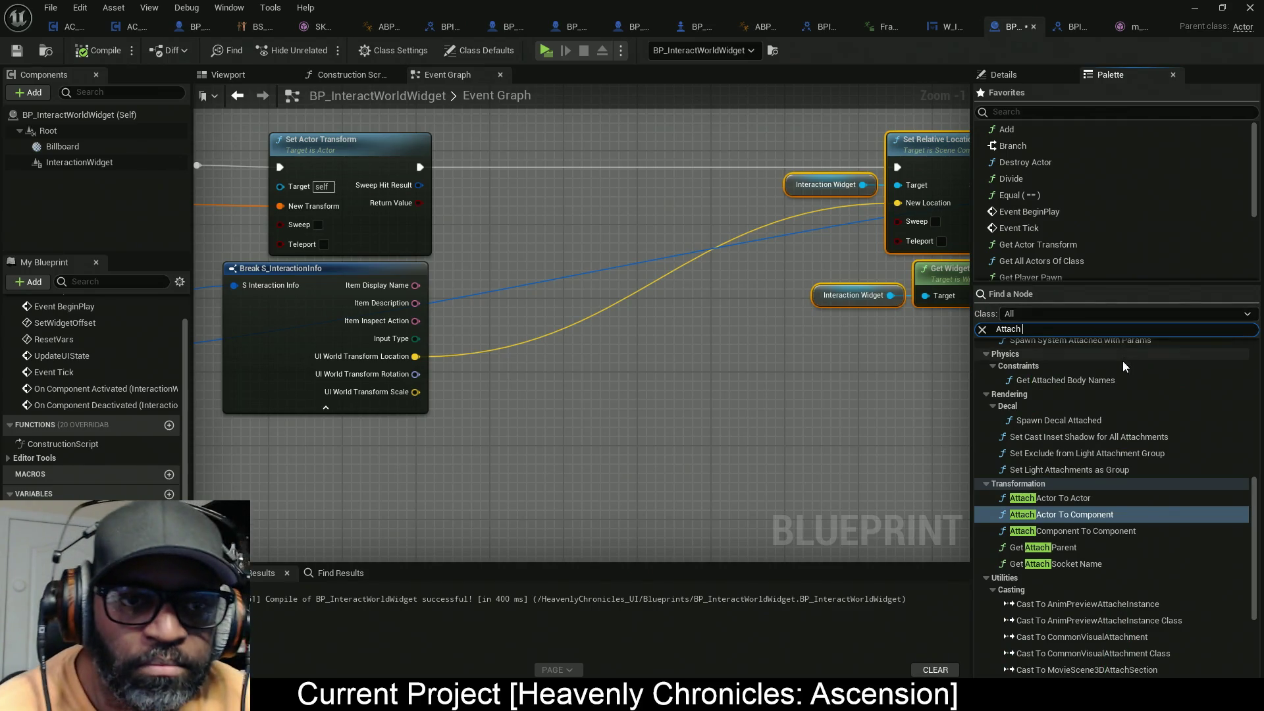
left_click_drag(1089, 531, 705, 321)
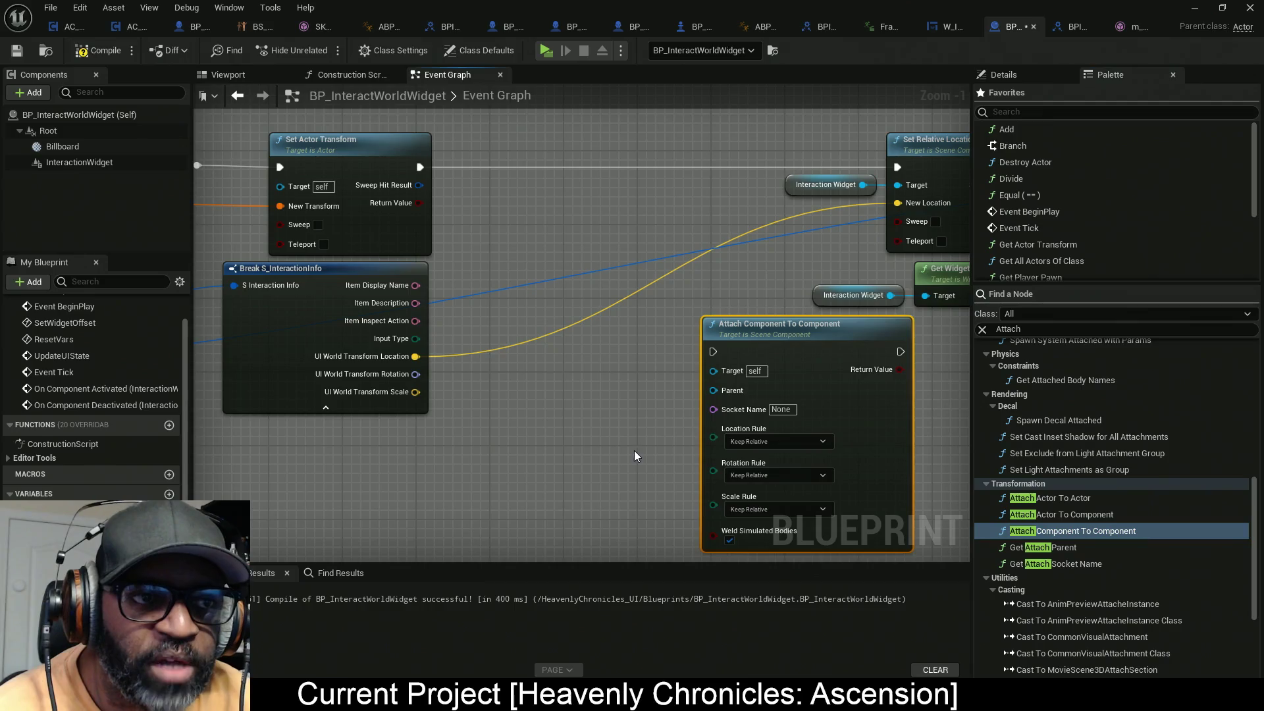
left_click_drag(894, 372, 782, 372)
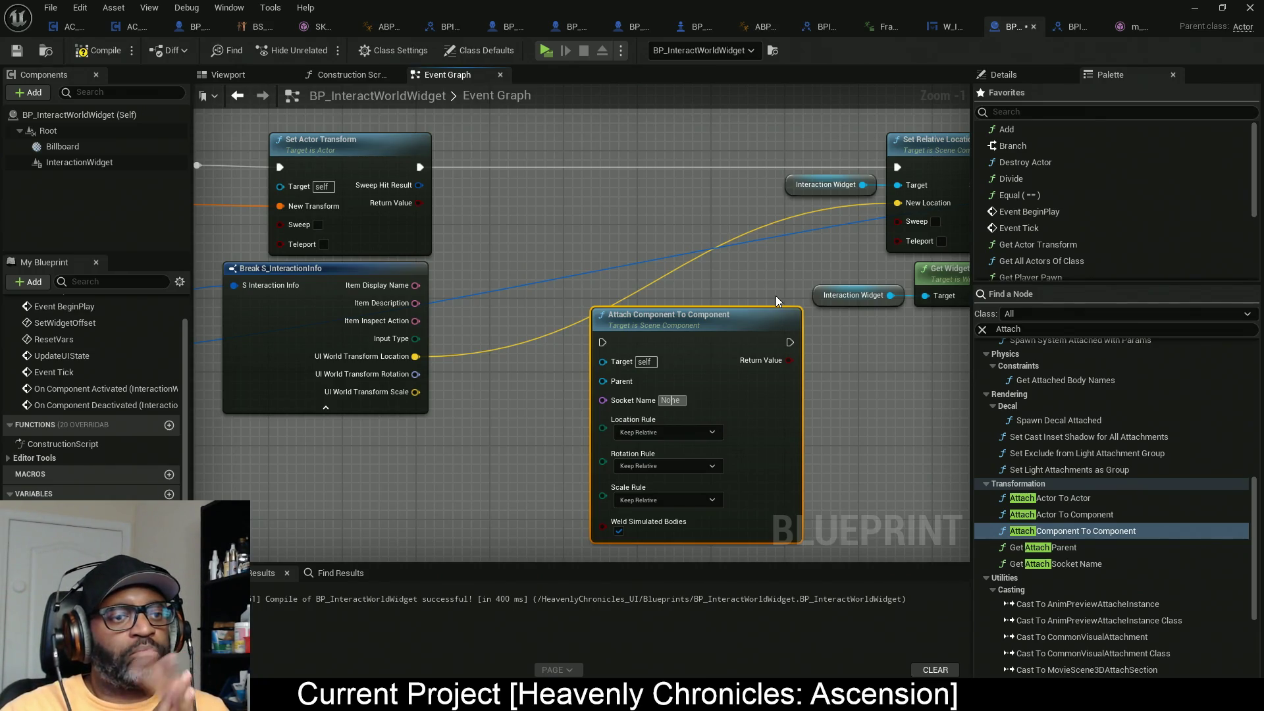
left_click(698, 432)
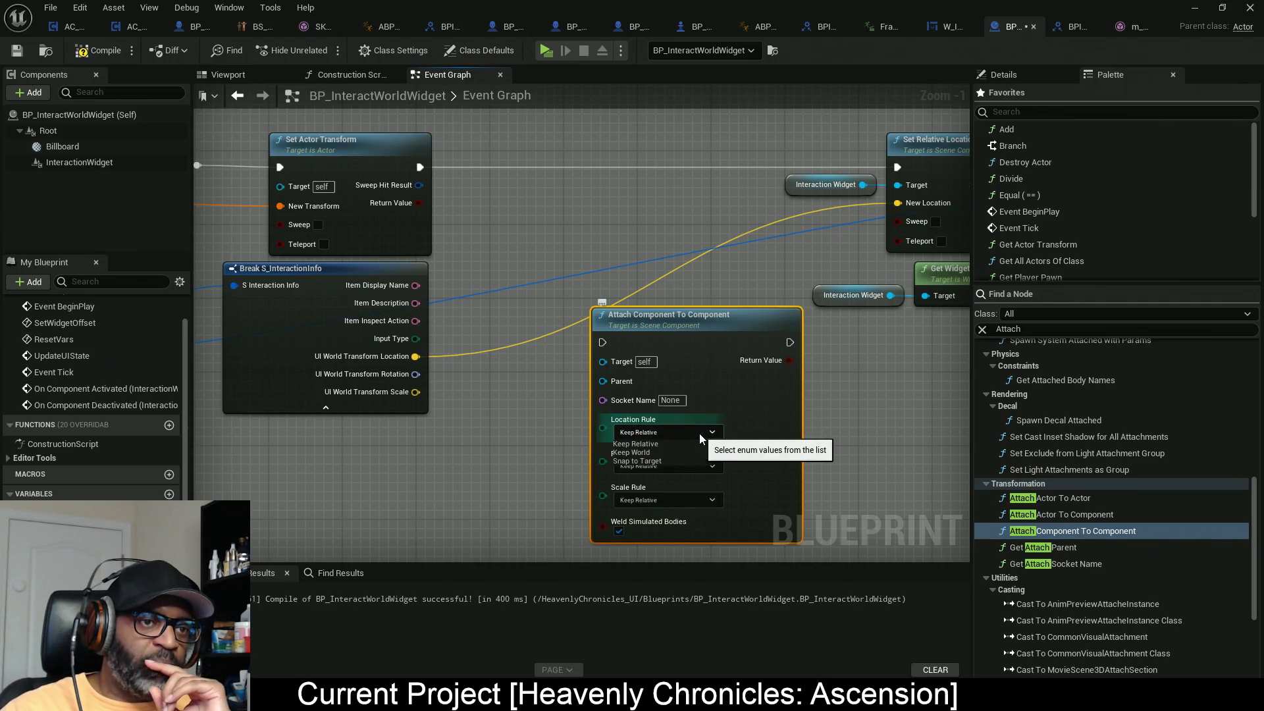
left_click(677, 461)
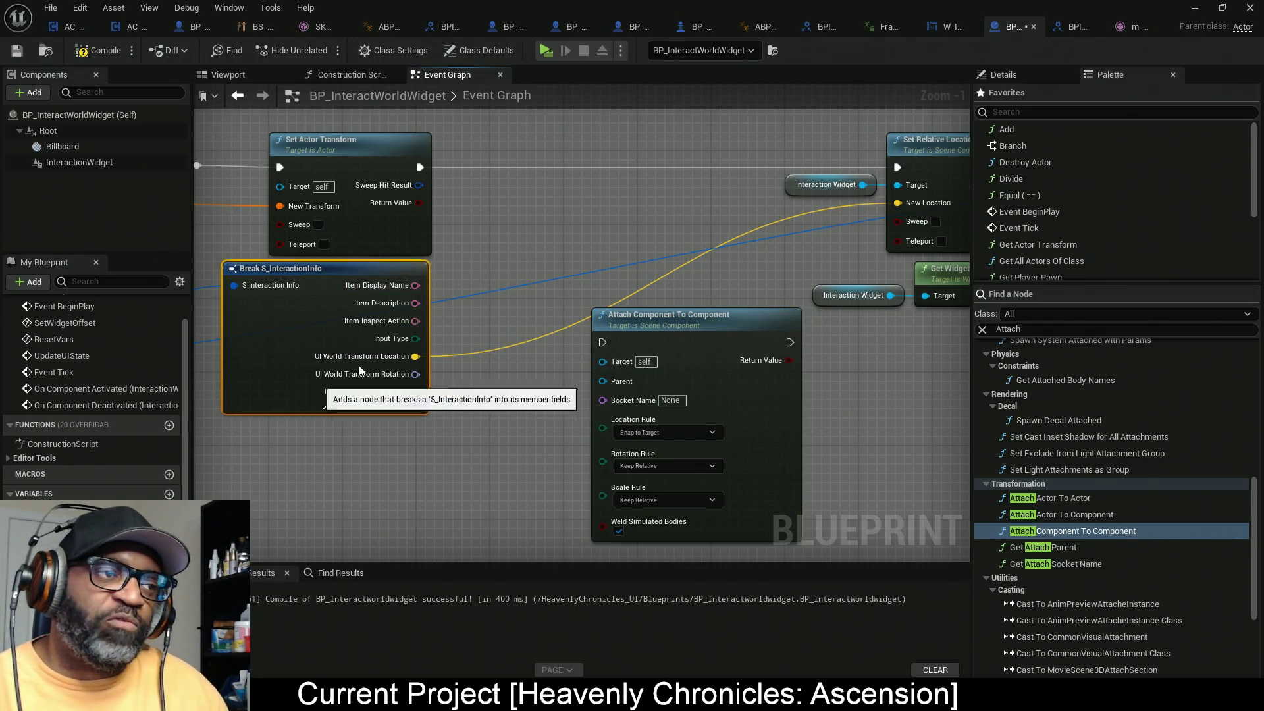
left_click_drag(422, 299, 591, 299)
Step: Select the Break S_InteractionInfo node and frame it alongside the UpdateUIState event
left_click(453, 411)
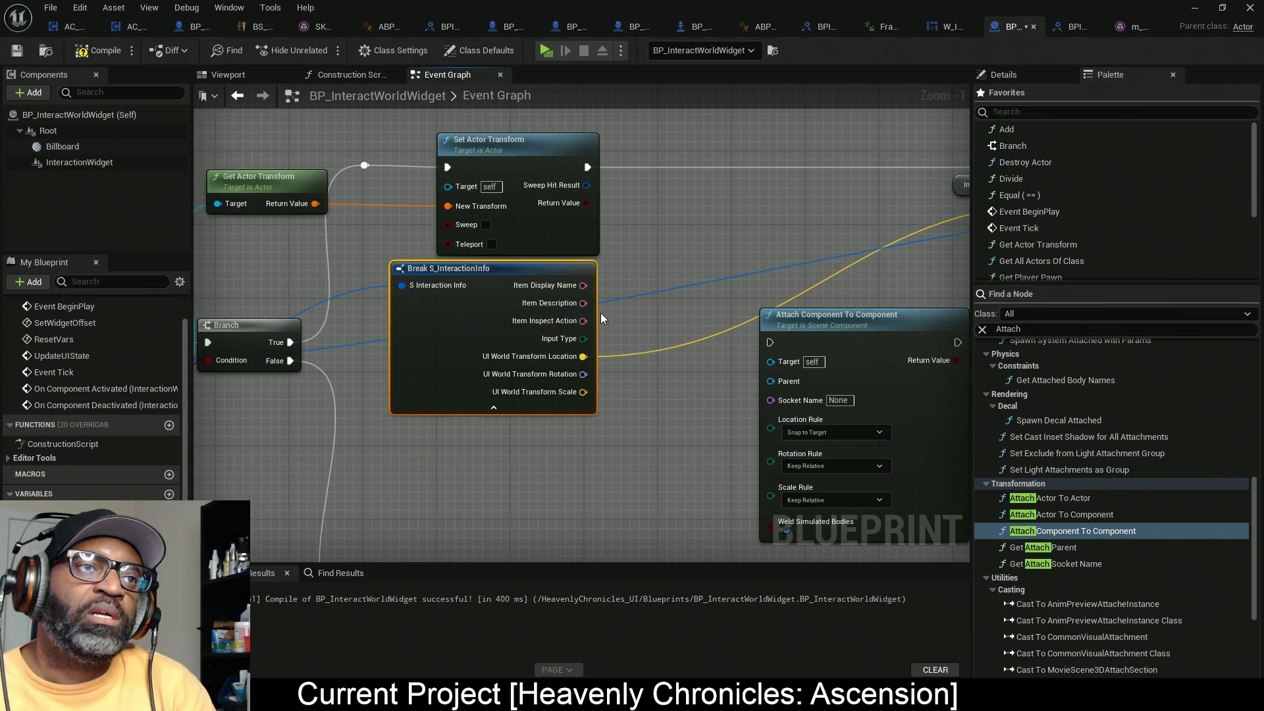
left_click(667, 277)
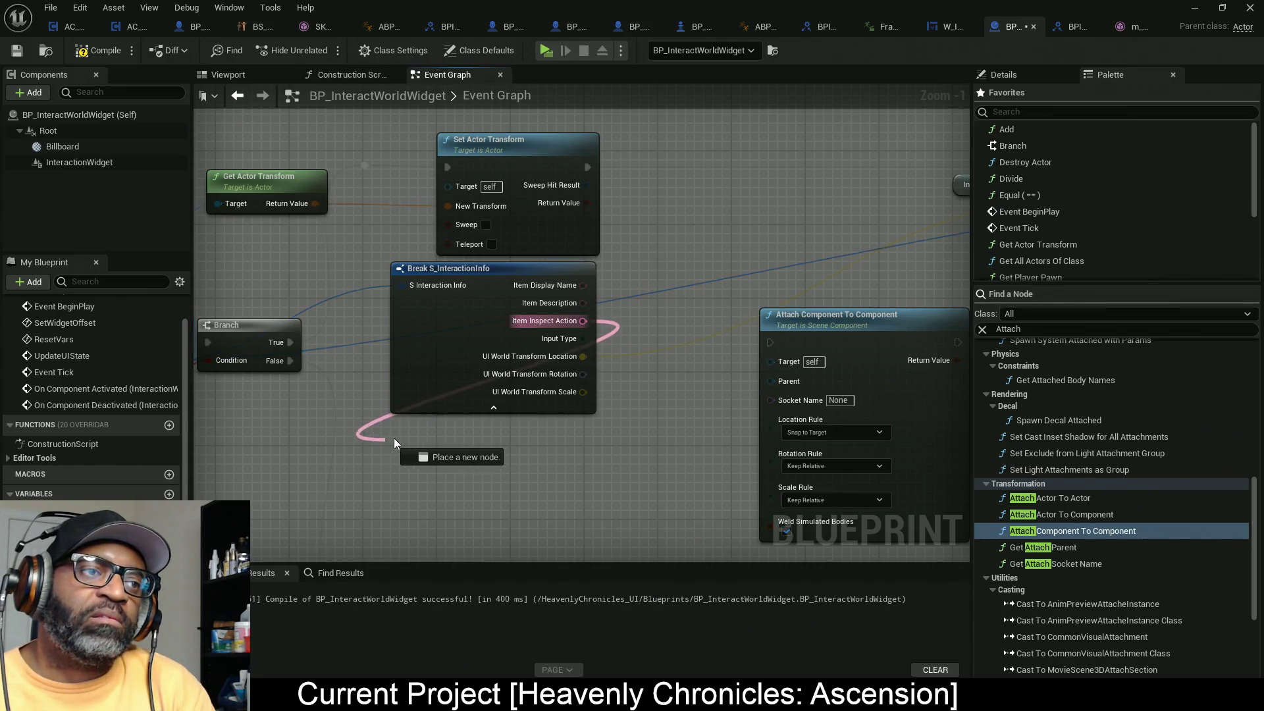
mouse_move(691, 252)
left_mouse_down()
mouse_move(559, 349)
mouse_move(633, 315)
left_mouse_up()
left_click(501, 316)
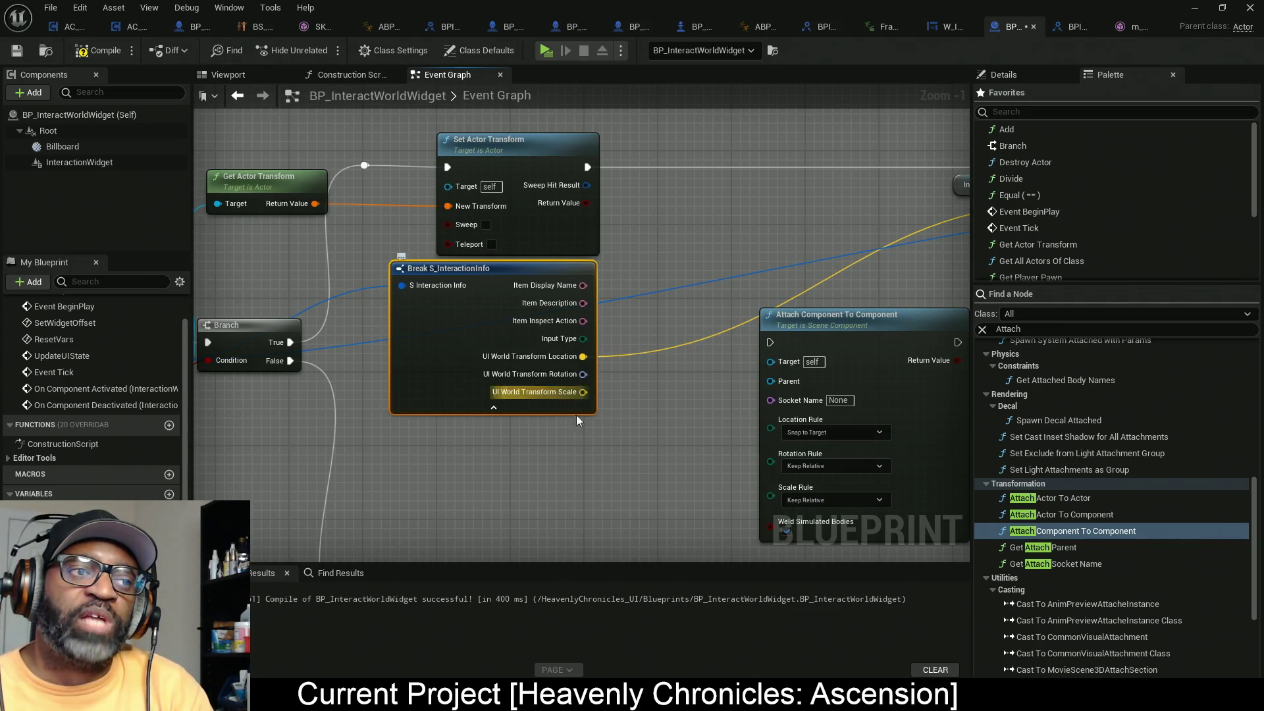
mouse_move(642, 485)
left_mouse_down()
mouse_move(411, 359)
mouse_move(374, 315)
left_mouse_up()
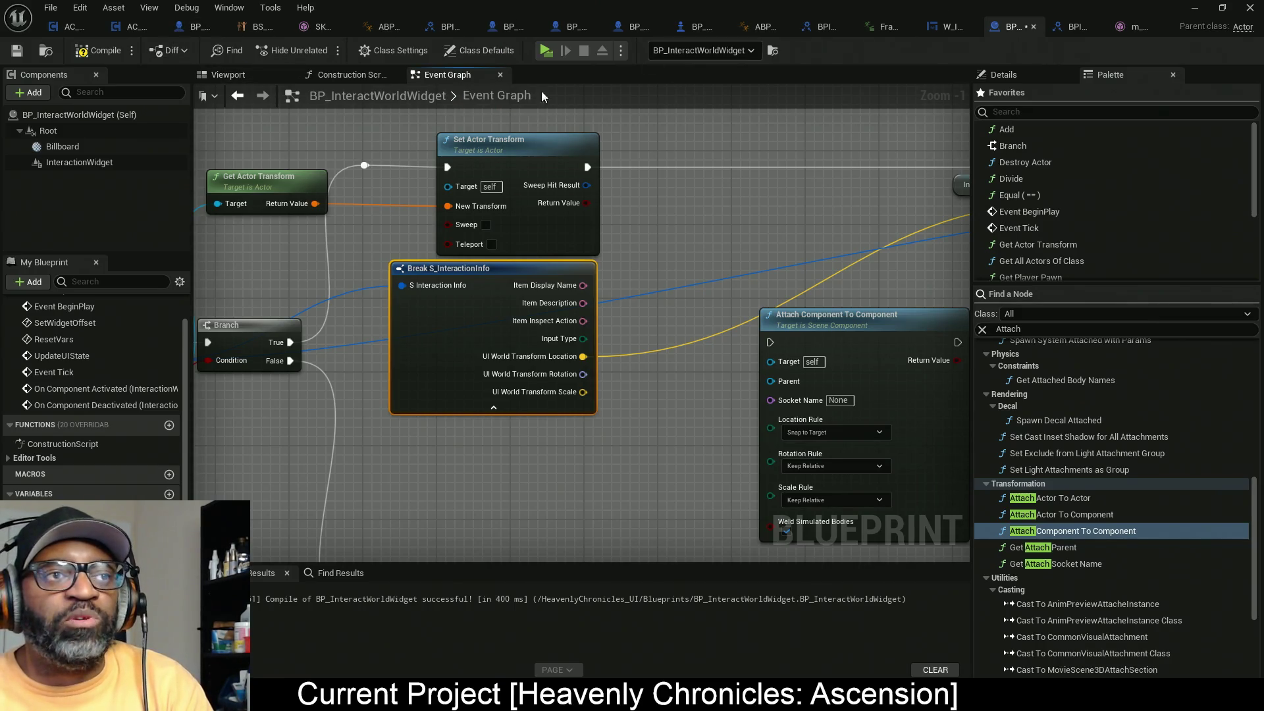
mouse_move(647, 442)
left_mouse_down()
mouse_move(392, 381)
mouse_move(359, 324)
mouse_move(353, 263)
left_mouse_up()
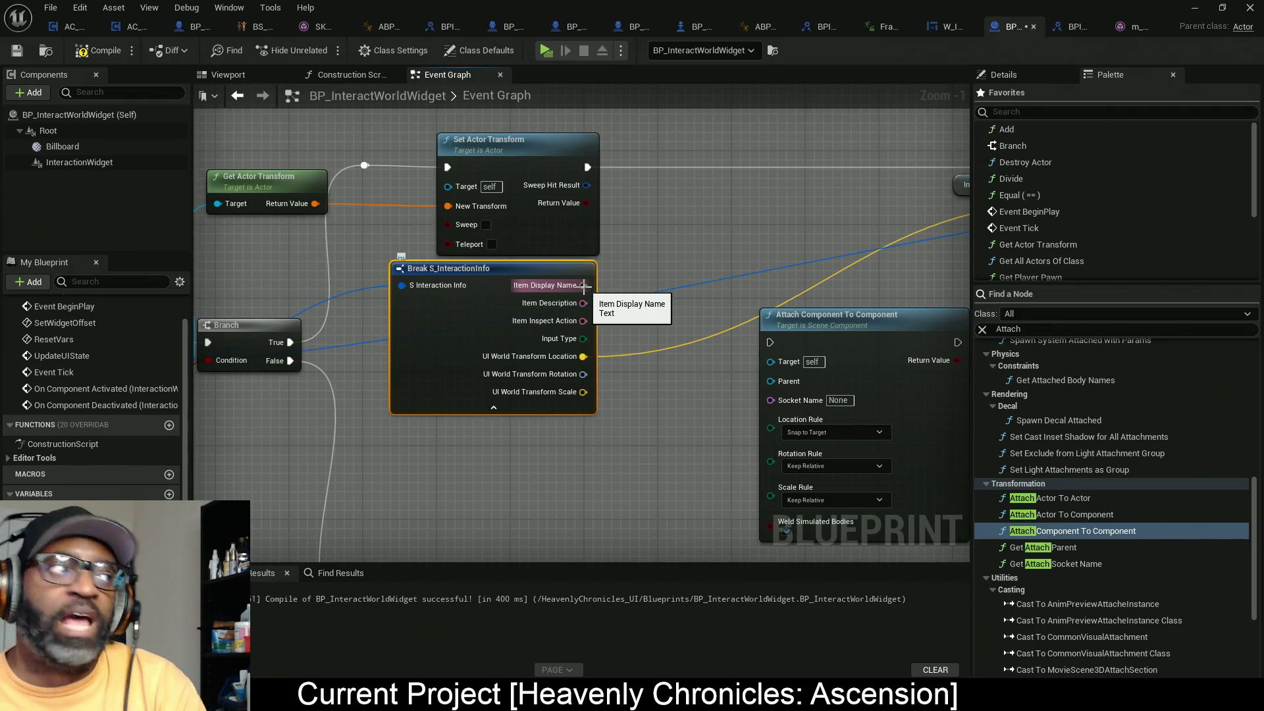
mouse_move(619, 469)
left_mouse_down()
mouse_move(476, 395)
mouse_move(362, 264)
left_mouse_up()
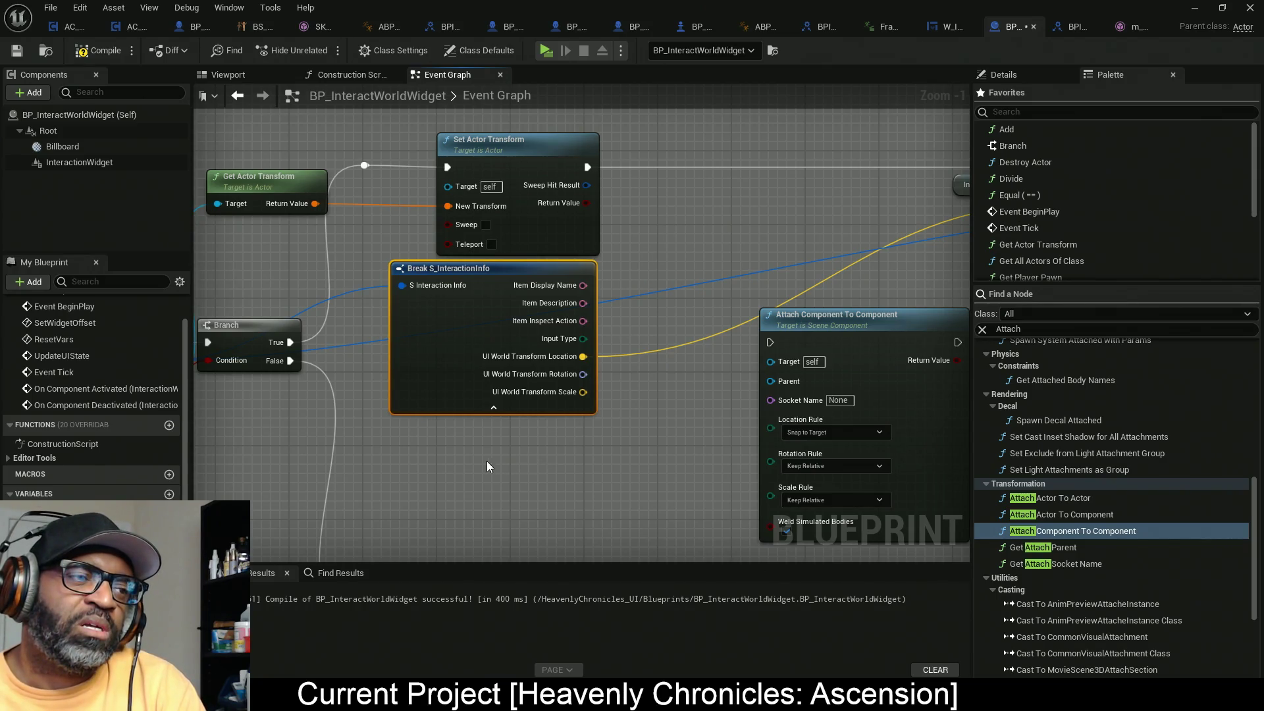
left_click_drag(487, 466, 590, 440)
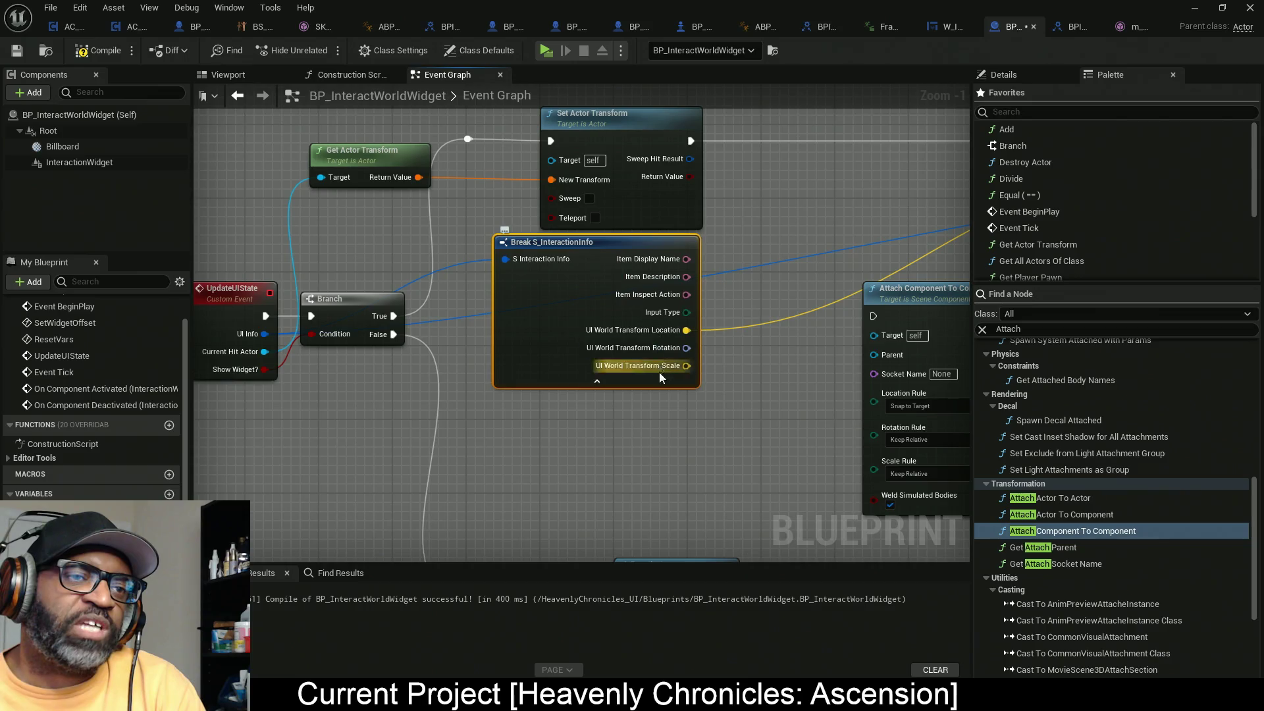
left_click_drag(658, 373, 597, 385)
mouse_move(469, 336)
left_mouse_down()
mouse_move(481, 411)
mouse_move(466, 433)
mouse_move(480, 385)
mouse_move(519, 364)
left_mouse_up()
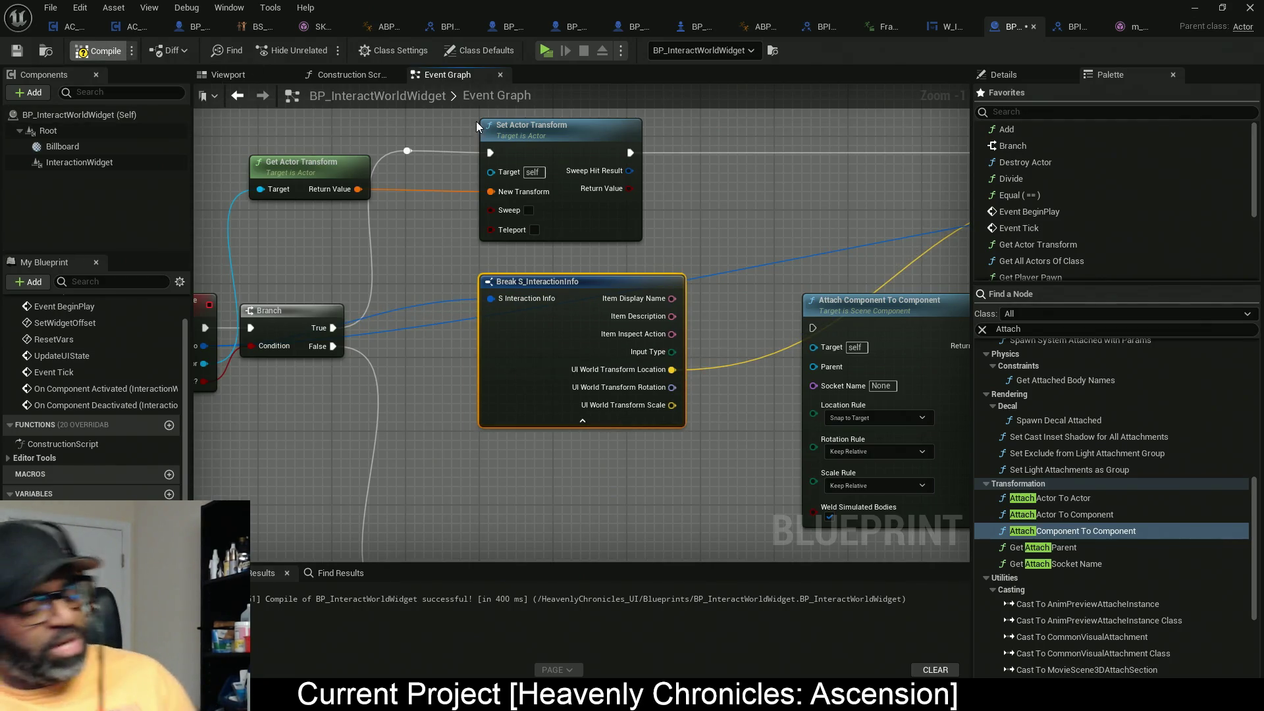
Step: Compile and save the widget blueprint, then shrink the editor window to reveal the RnDTesting level
key("F7")
key("ctrl+s")
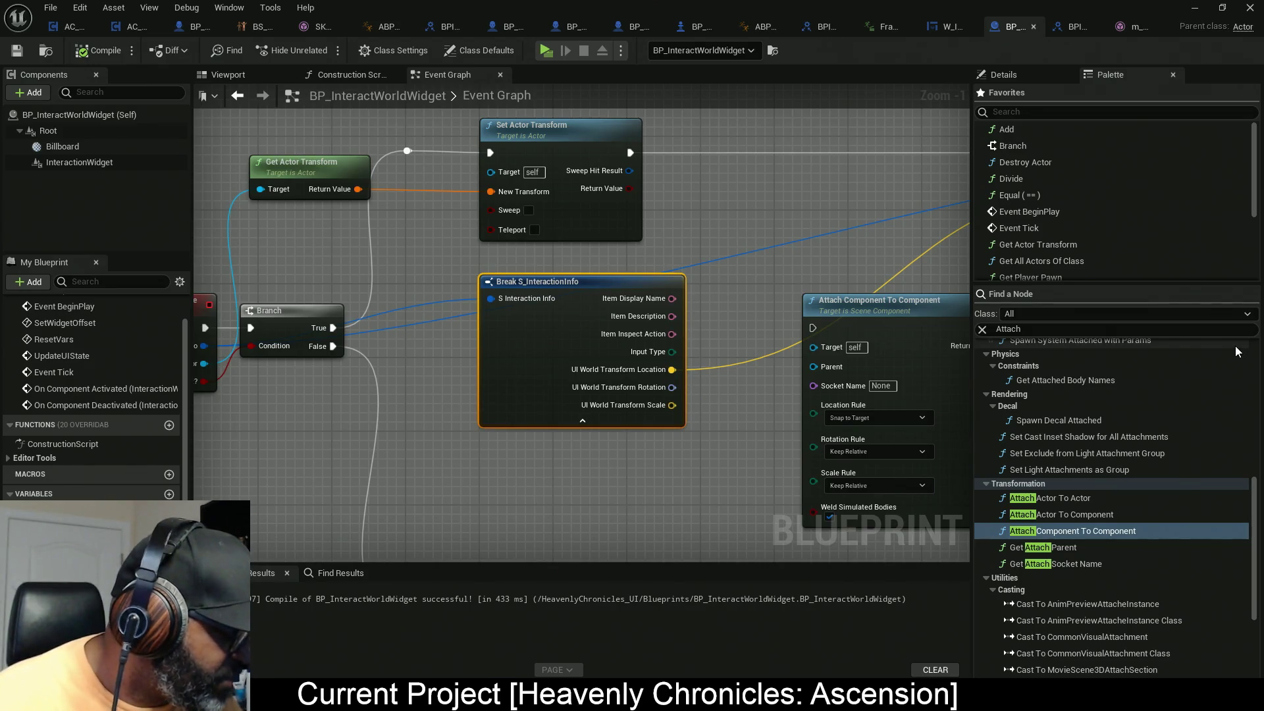
left_click_drag(642, 450, 567, 447)
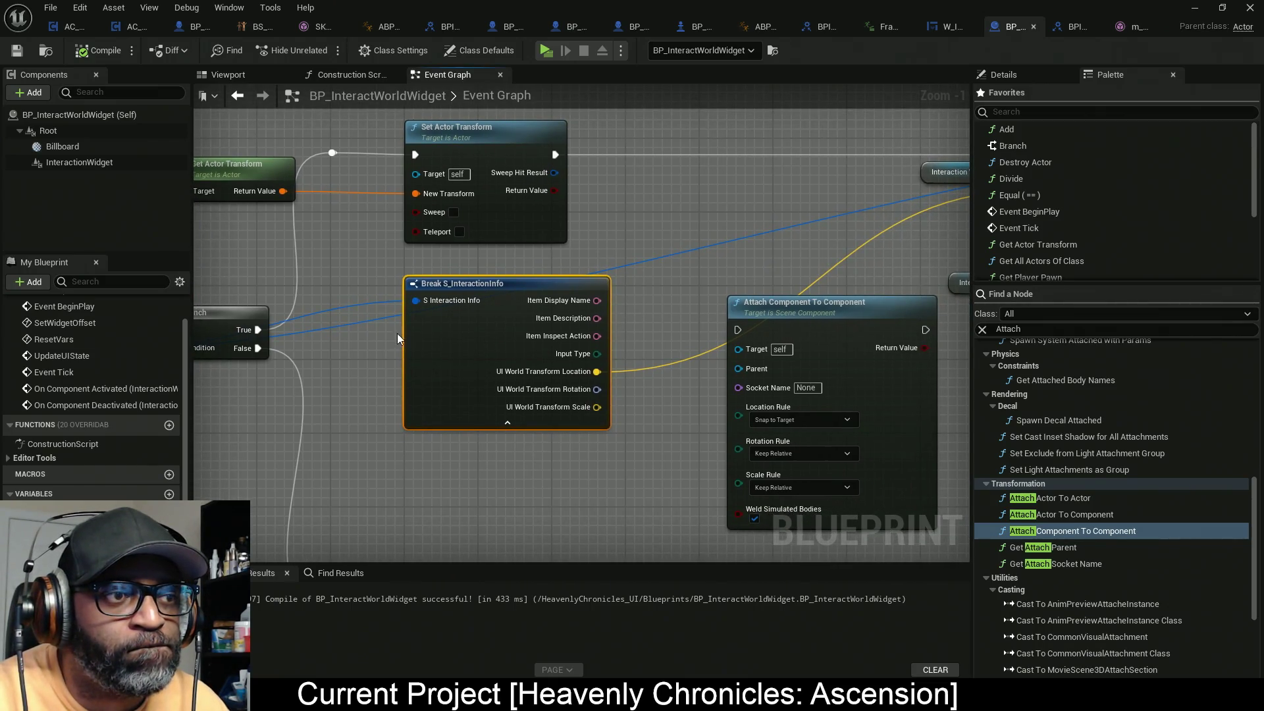
right_click(448, 338)
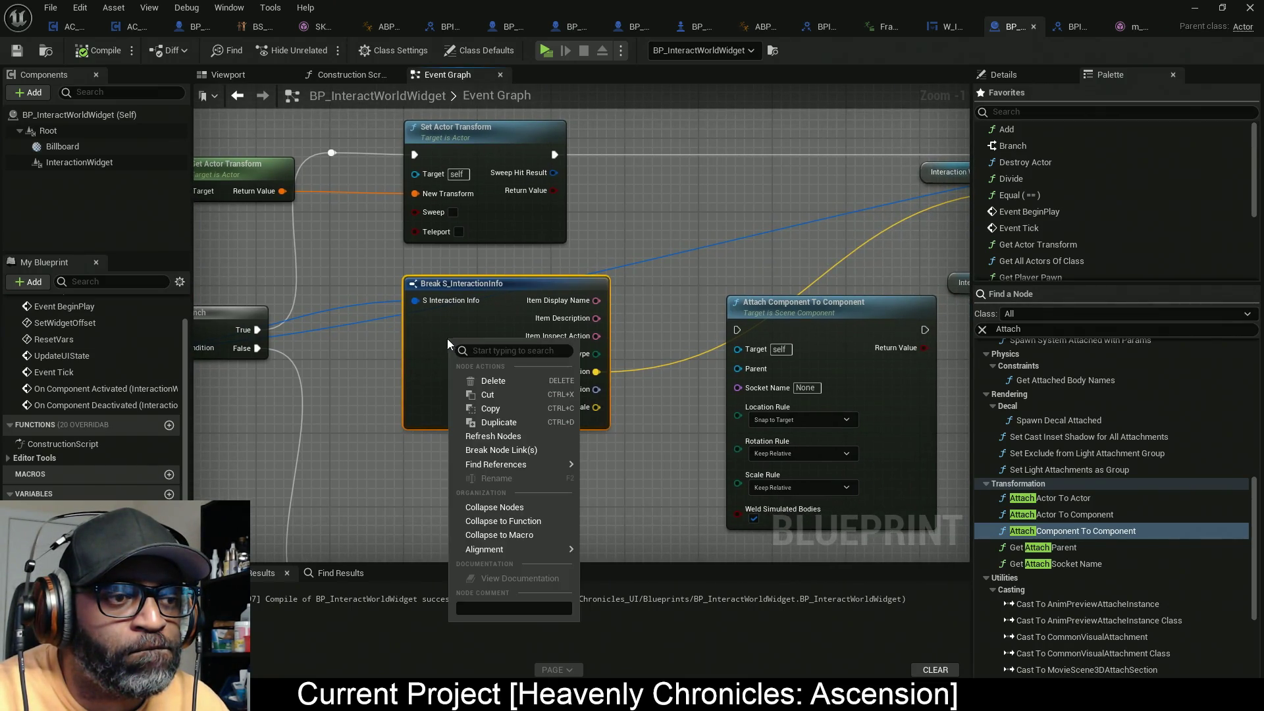
left_click(423, 353)
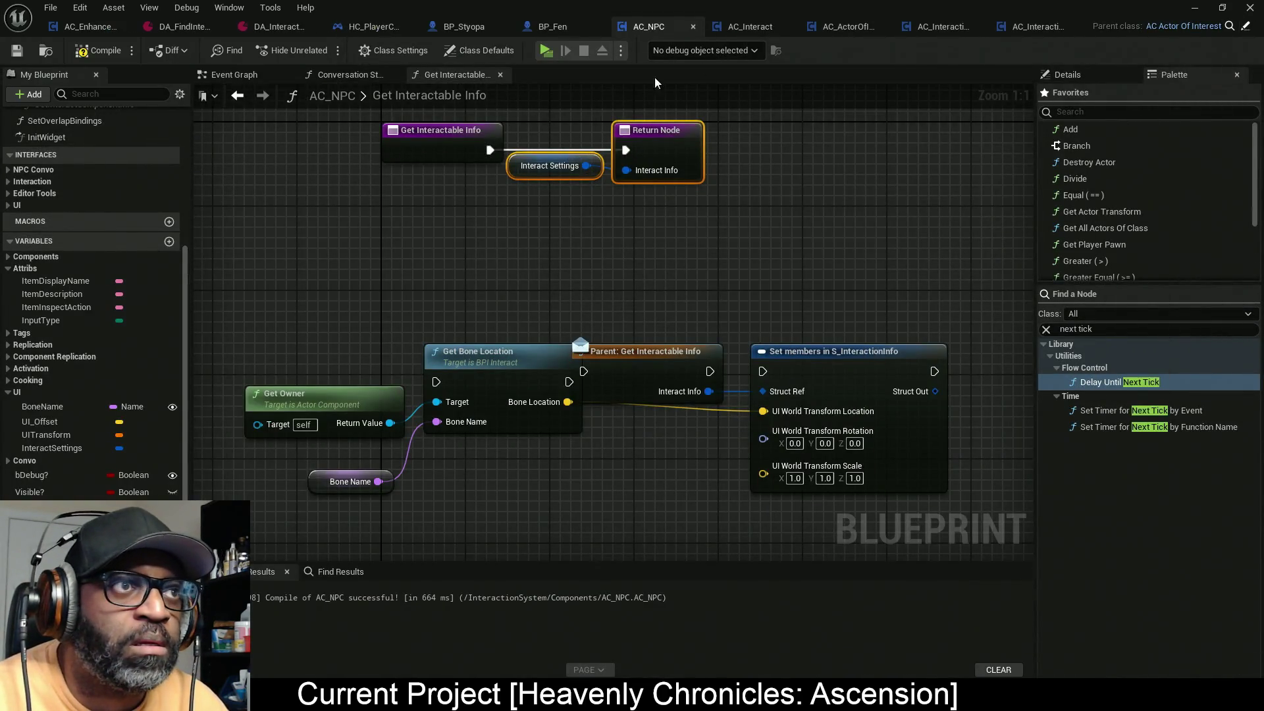
mouse_move(1141, 6)
left_mouse_down()
mouse_move(677, 228)
mouse_move(539, 251)
mouse_move(0, 257)
left_mouse_up()
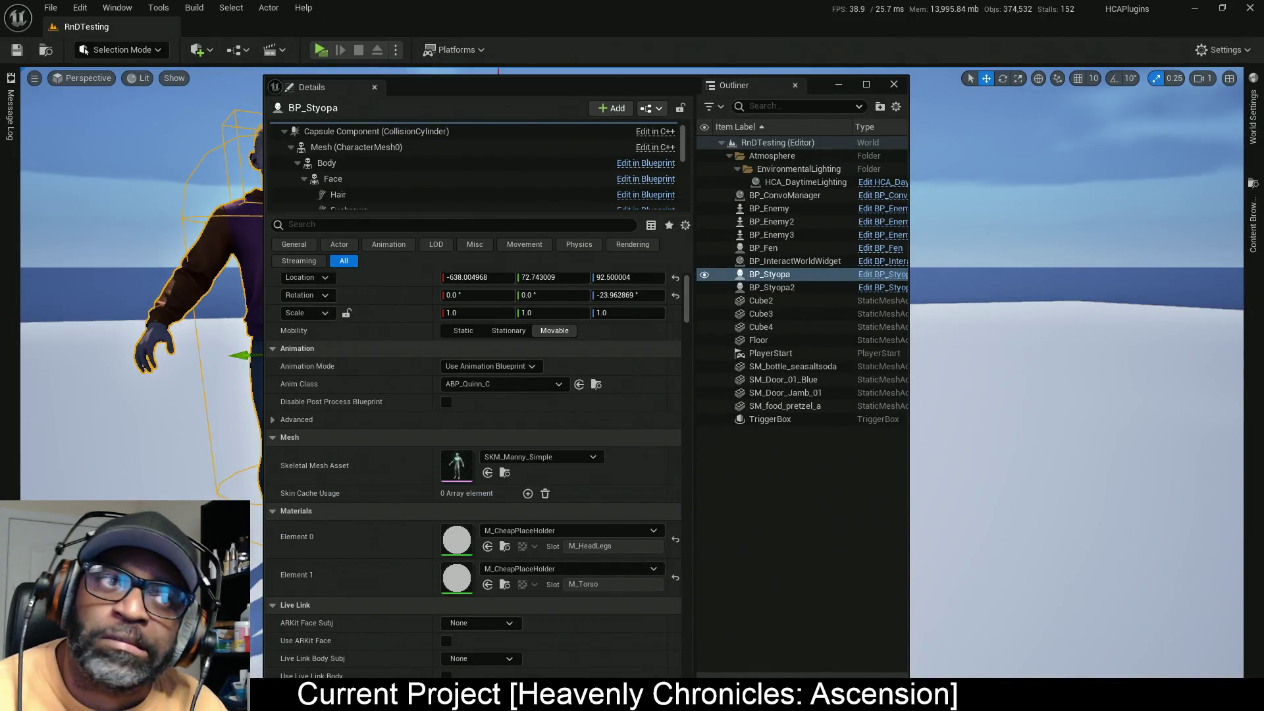
Step: Open the Content Browser on Interaction System Content's BPs folder, moving the Details window aside
left_click(1253, 224)
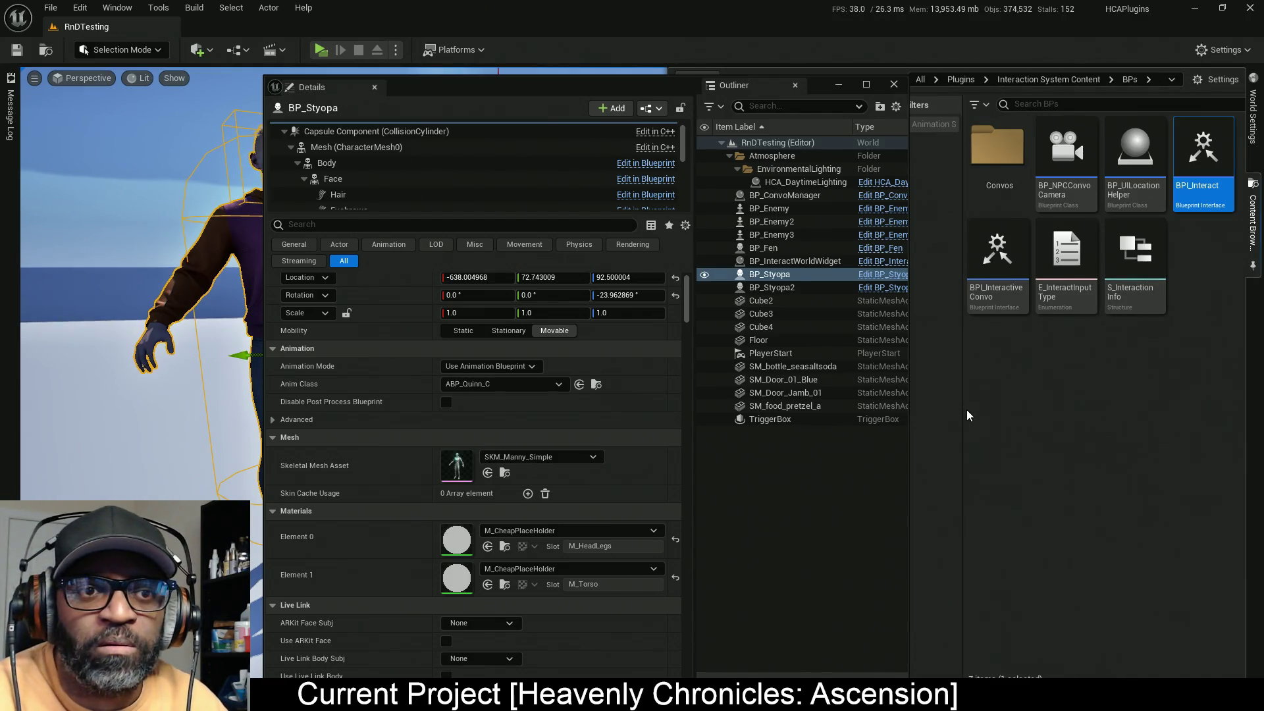
mouse_move(963, 409)
left_mouse_down()
mouse_move(1067, 409)
mouse_move(990, 408)
left_mouse_up()
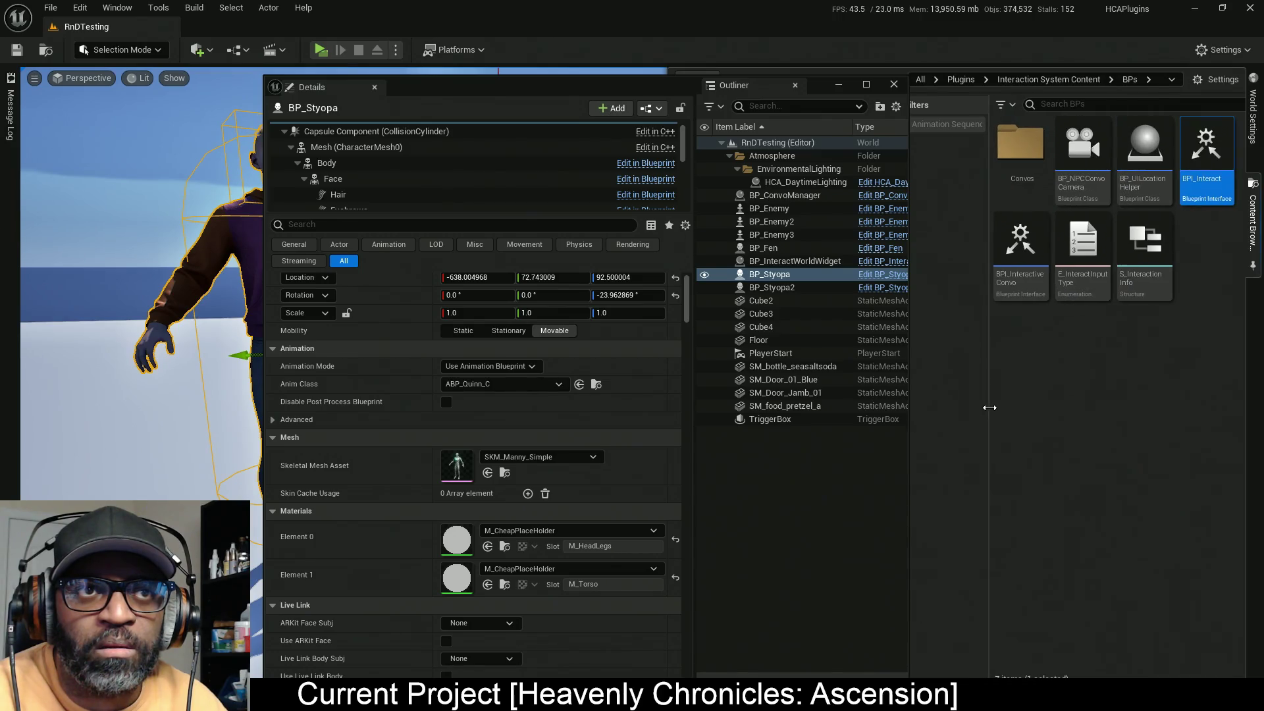
mouse_move(567, 90)
left_mouse_down()
mouse_move(137, 105)
mouse_move(197, 103)
left_mouse_up()
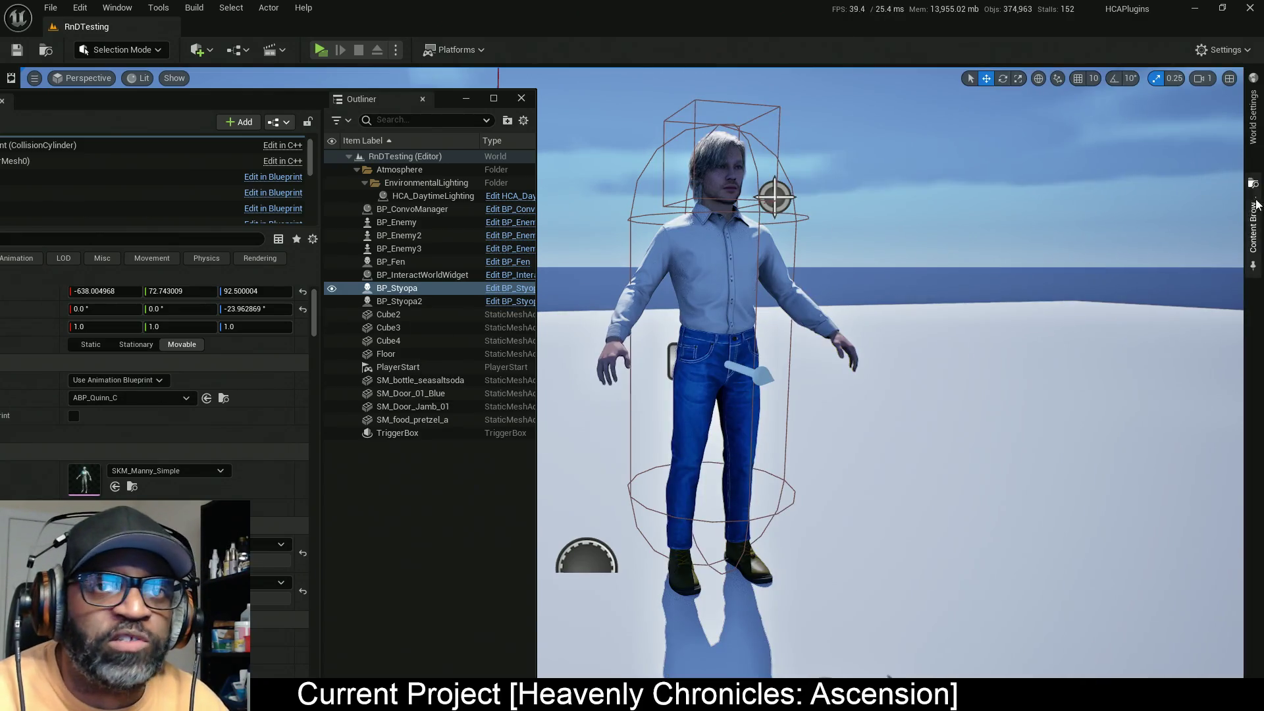
Step: Select the S_InteractionInfo structure asset in the Content Browser and open its context menu
left_click(1252, 209)
left_click(1145, 256)
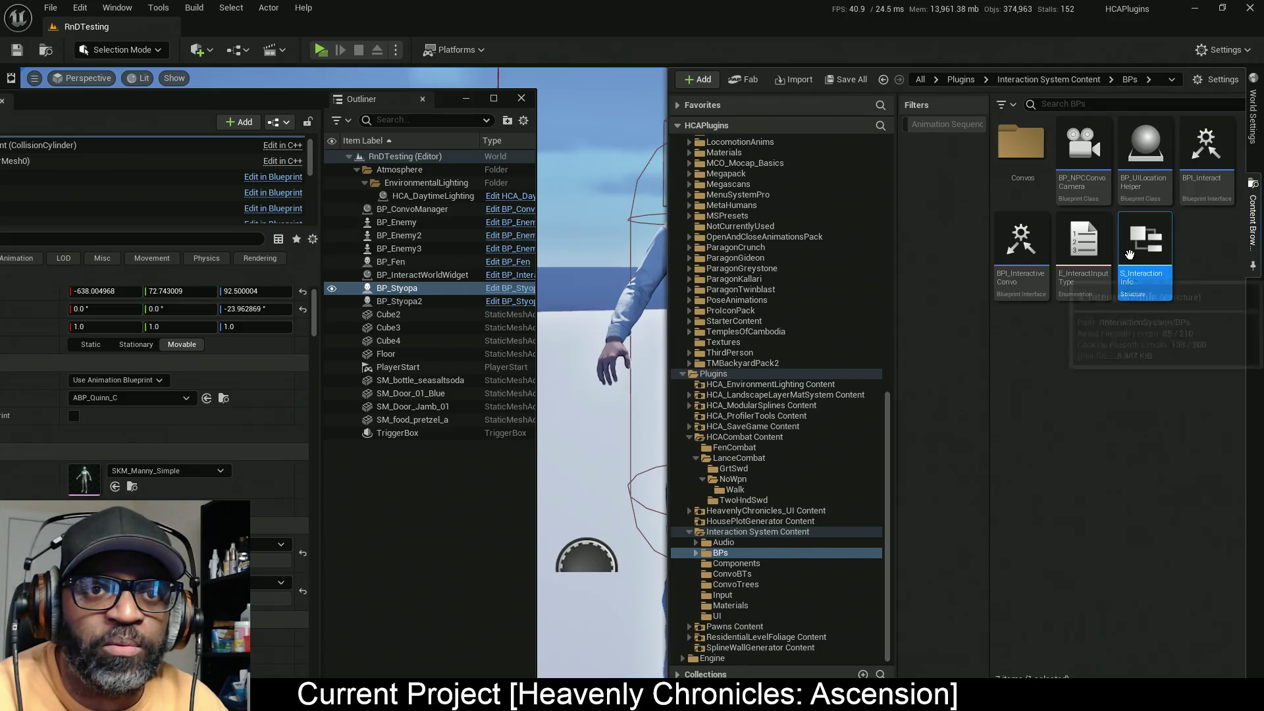
right_click(1146, 257)
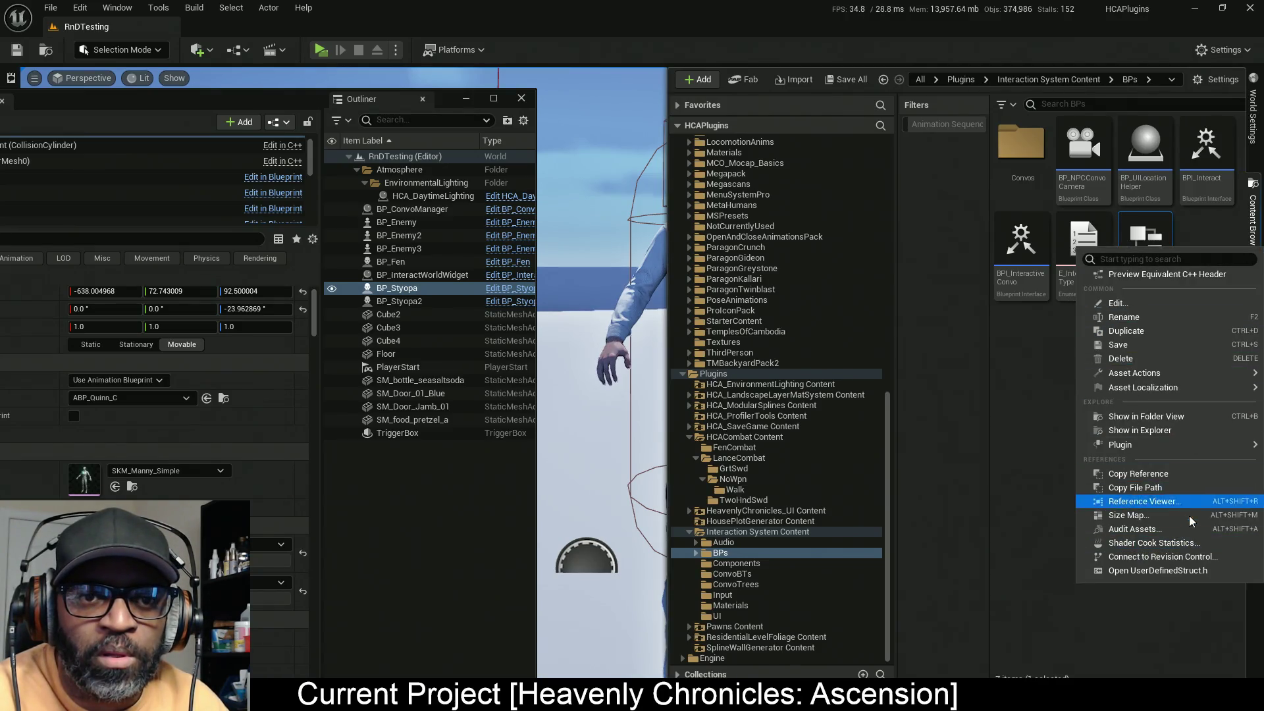
Step: Open the Reference Viewer for S_InteractionInfo and select all the referencing assets
mouse_move(1176, 448)
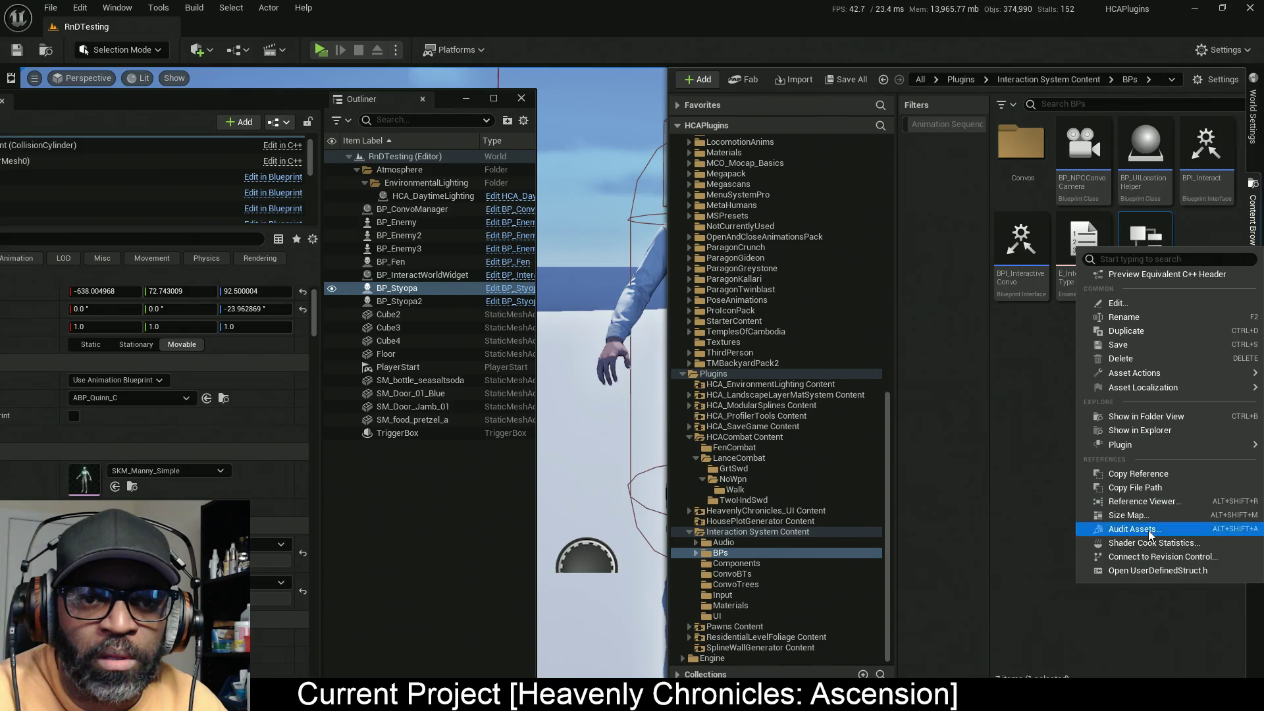
left_click(1146, 501)
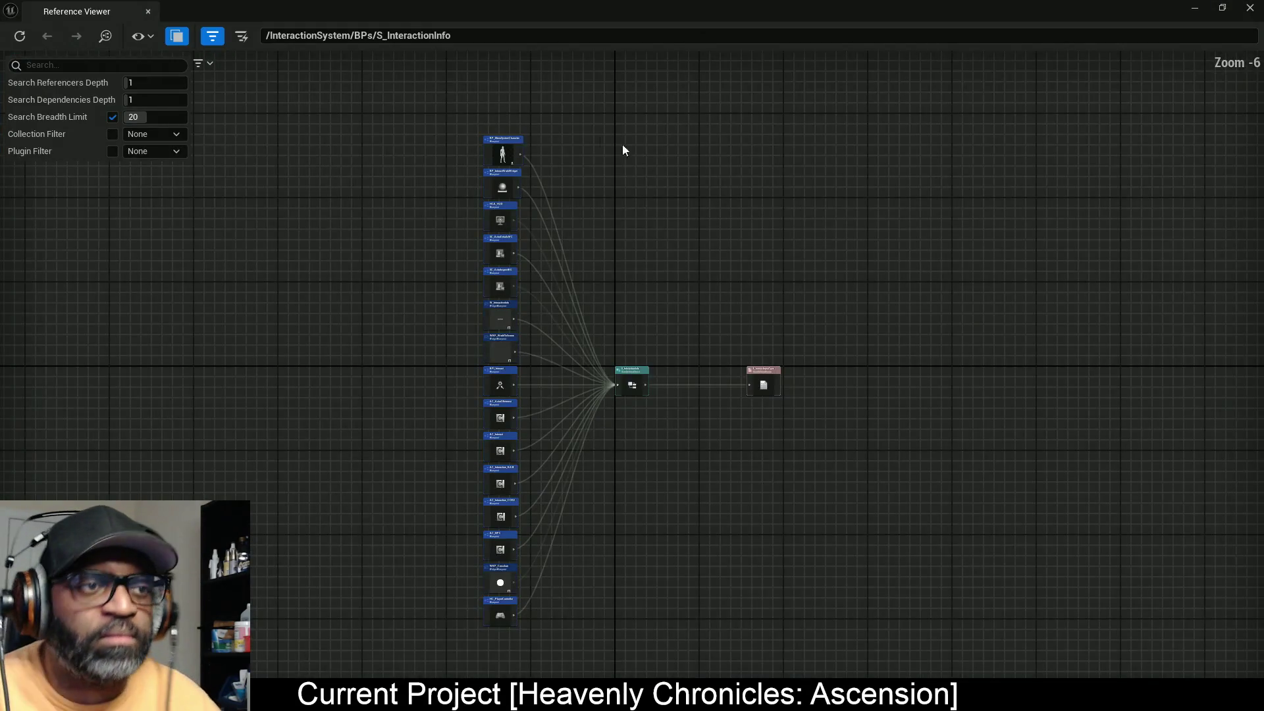
left_click_drag(598, 386, 617, 335)
mouse_move(425, 97)
left_mouse_down()
mouse_move(559, 522)
mouse_move(553, 589)
left_mouse_up()
Step: Set References Depth back to 1, Dependencies Depth to 4 and raise the Search Breadth Limit to 28
left_click(154, 83)
type("2")
key("Return")
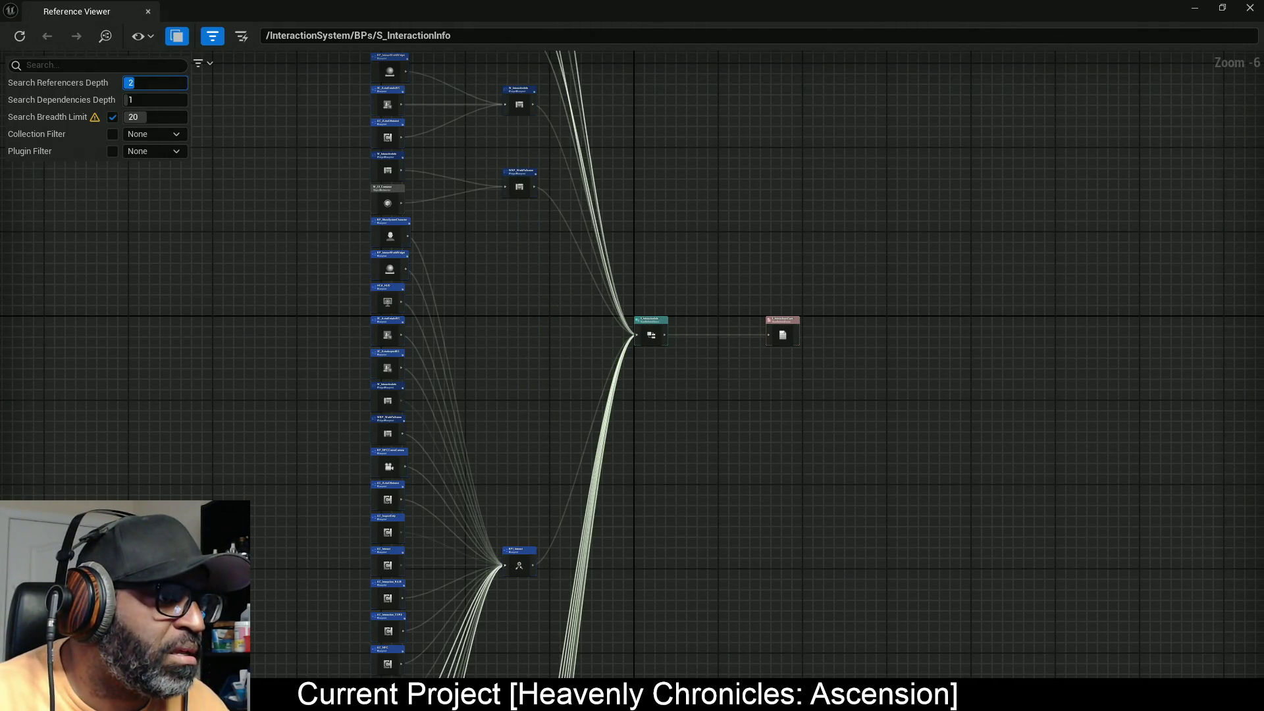
type("1")
key("Return")
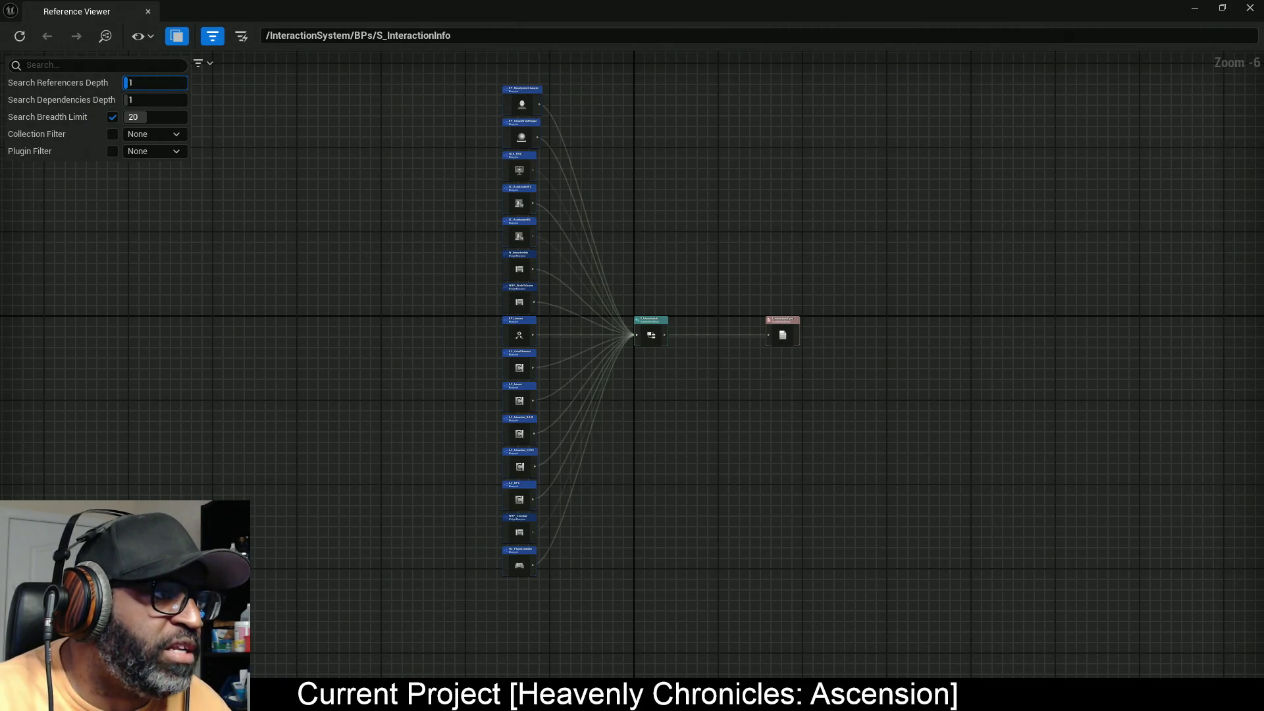
left_click(142, 100)
type("3")
key("Return")
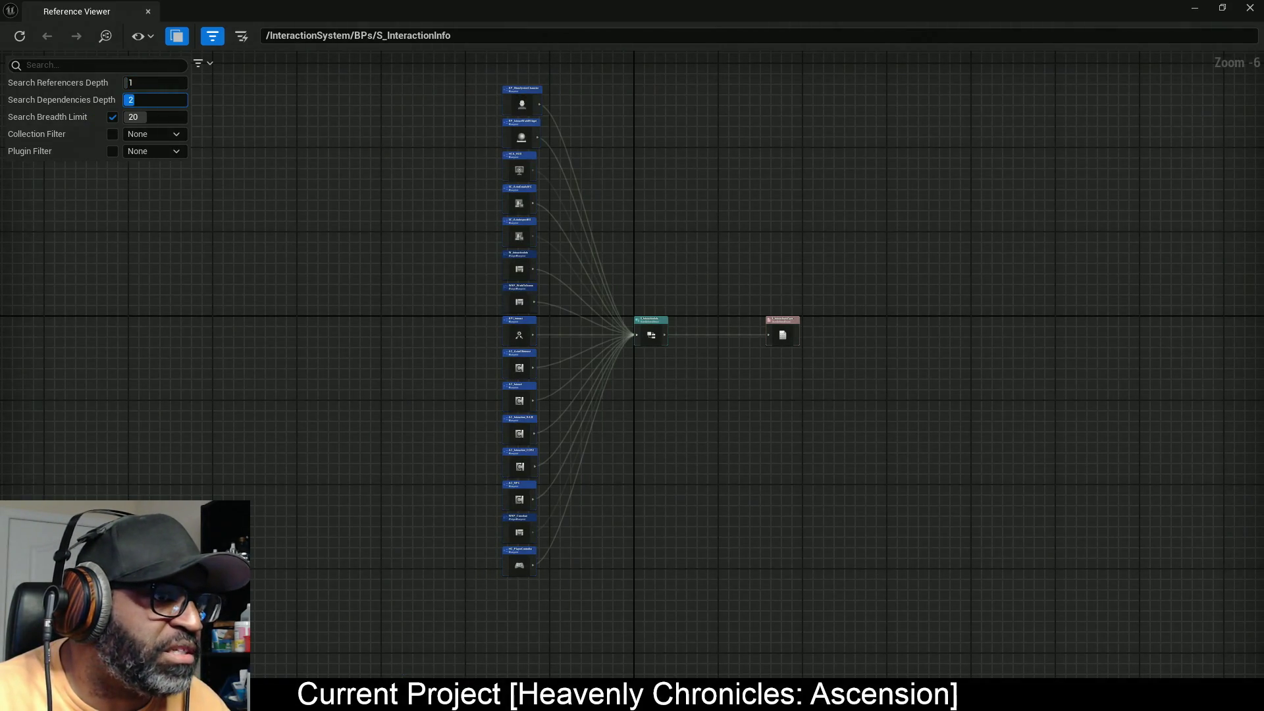
type("4")
key("Return")
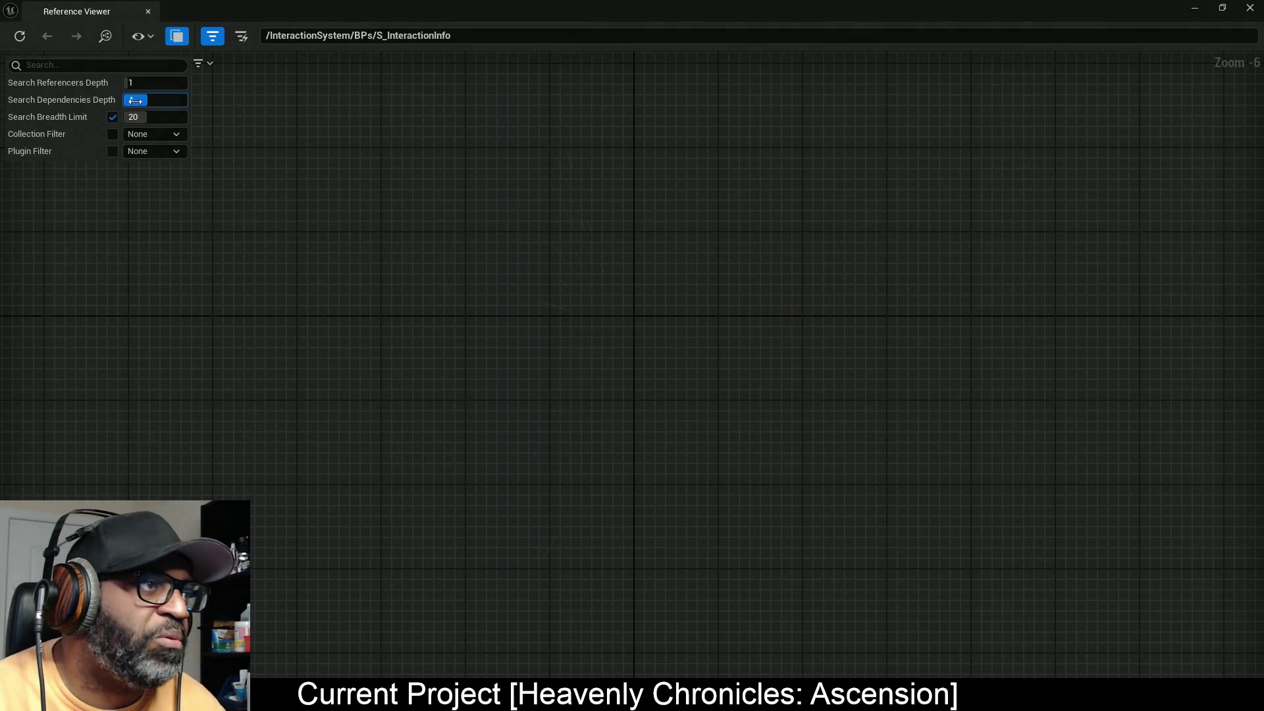
left_click_drag(152, 117, 170, 117)
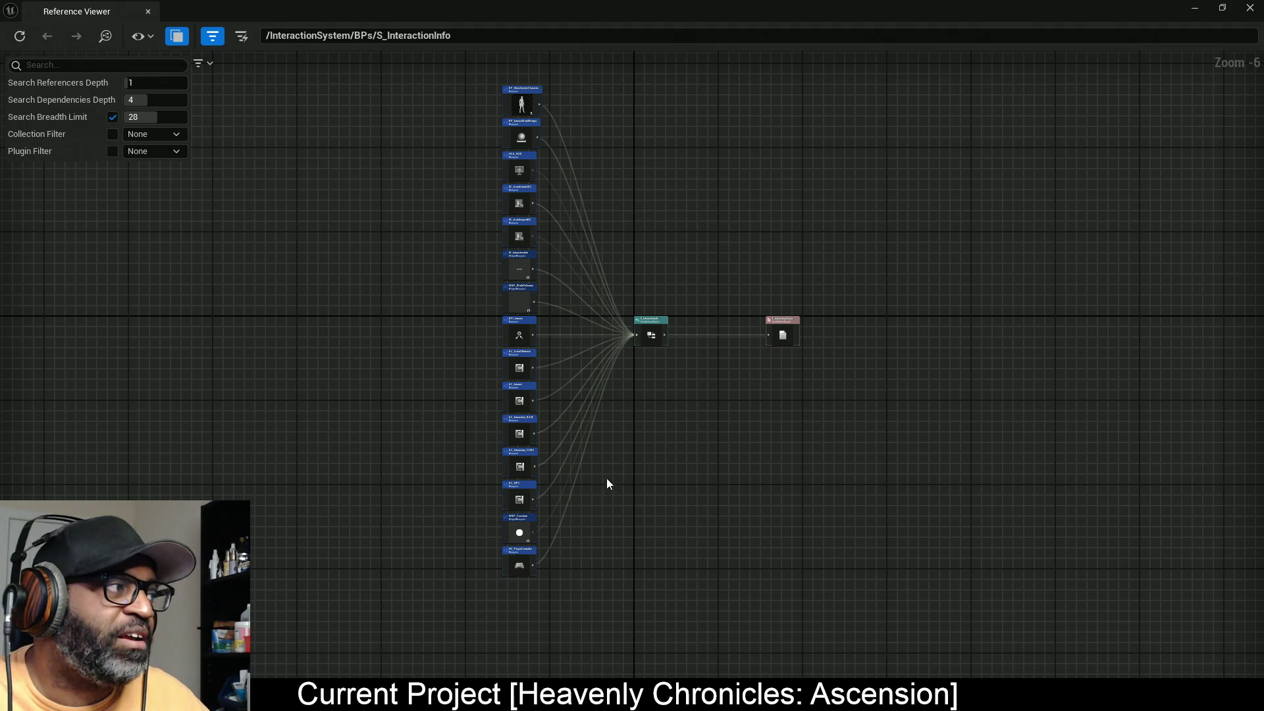
double_click(652, 329)
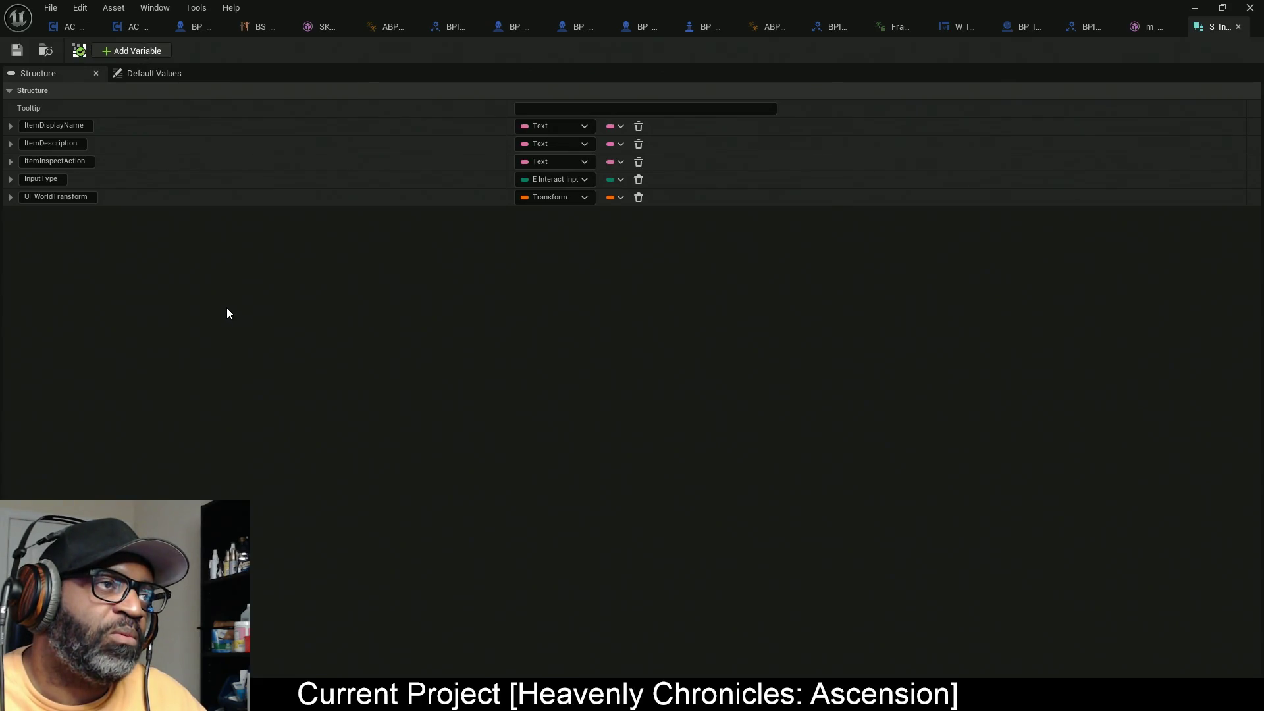
Step: Make MemberVar_14 a Skeletal Mesh Component reference named NPCSkeletalMeshComp, then save all assets
left_click(590, 218)
type("Skeletal")
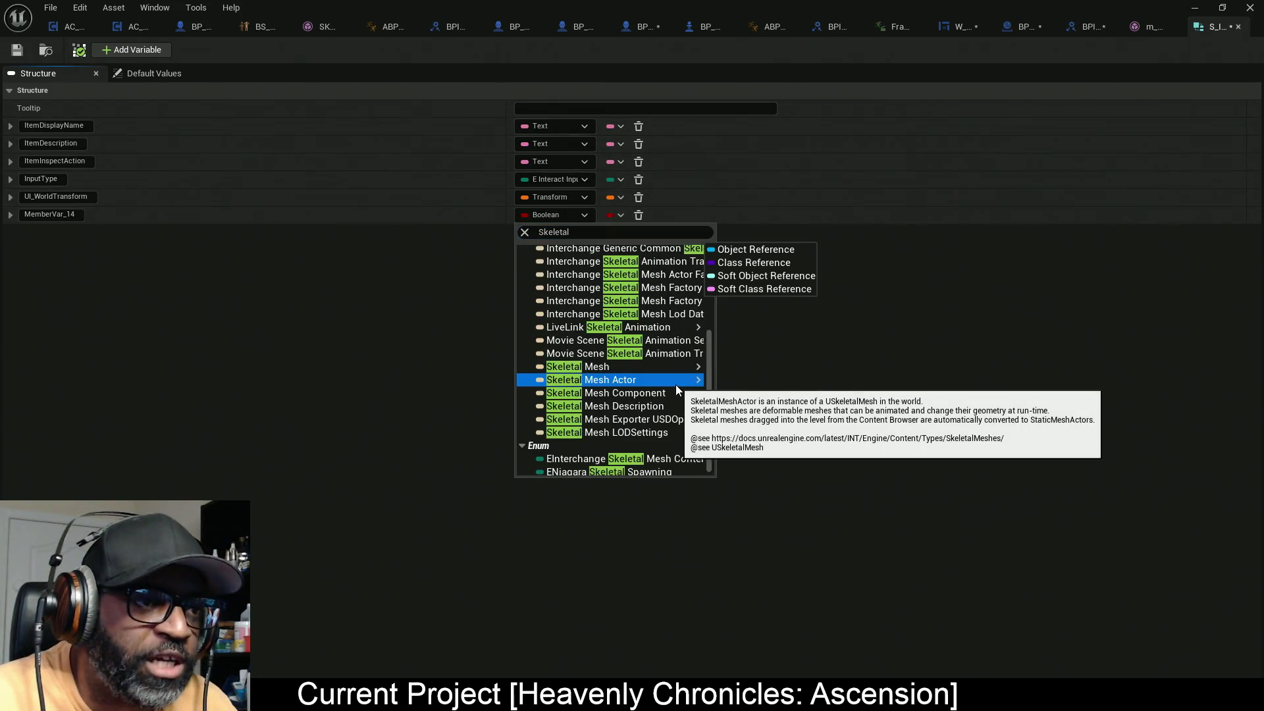
mouse_move(682, 395)
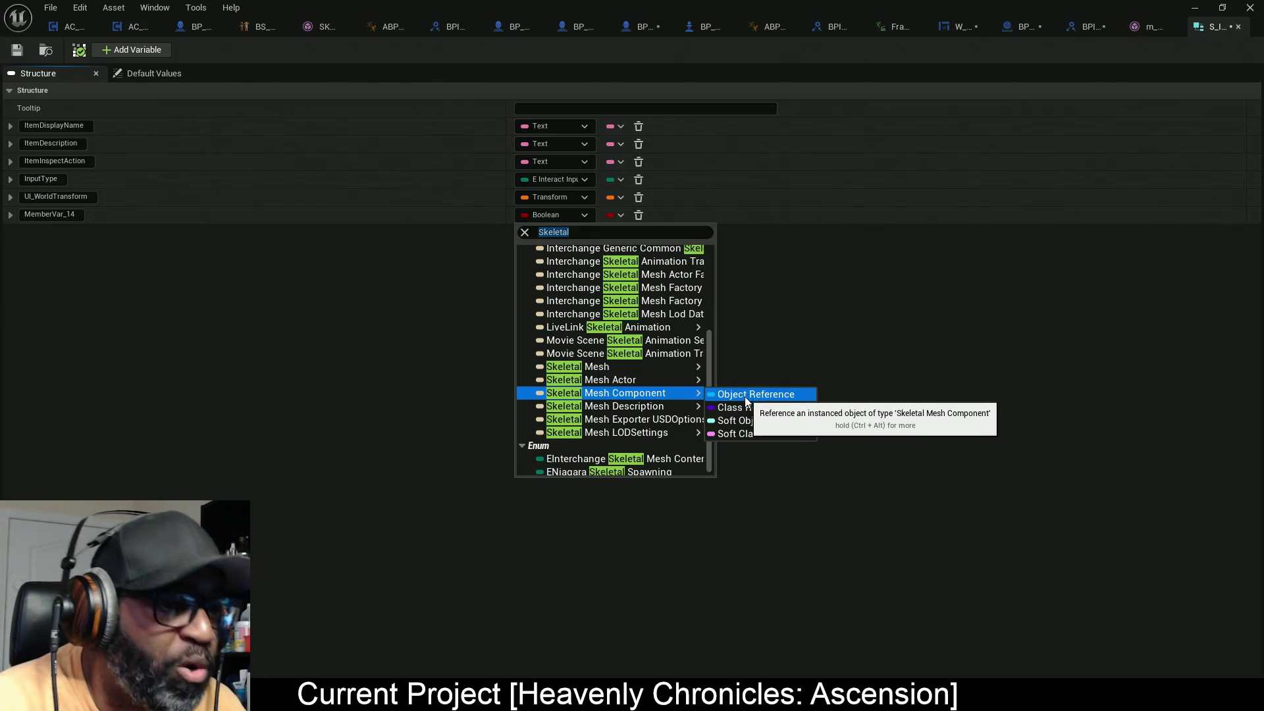
left_click(378, 300)
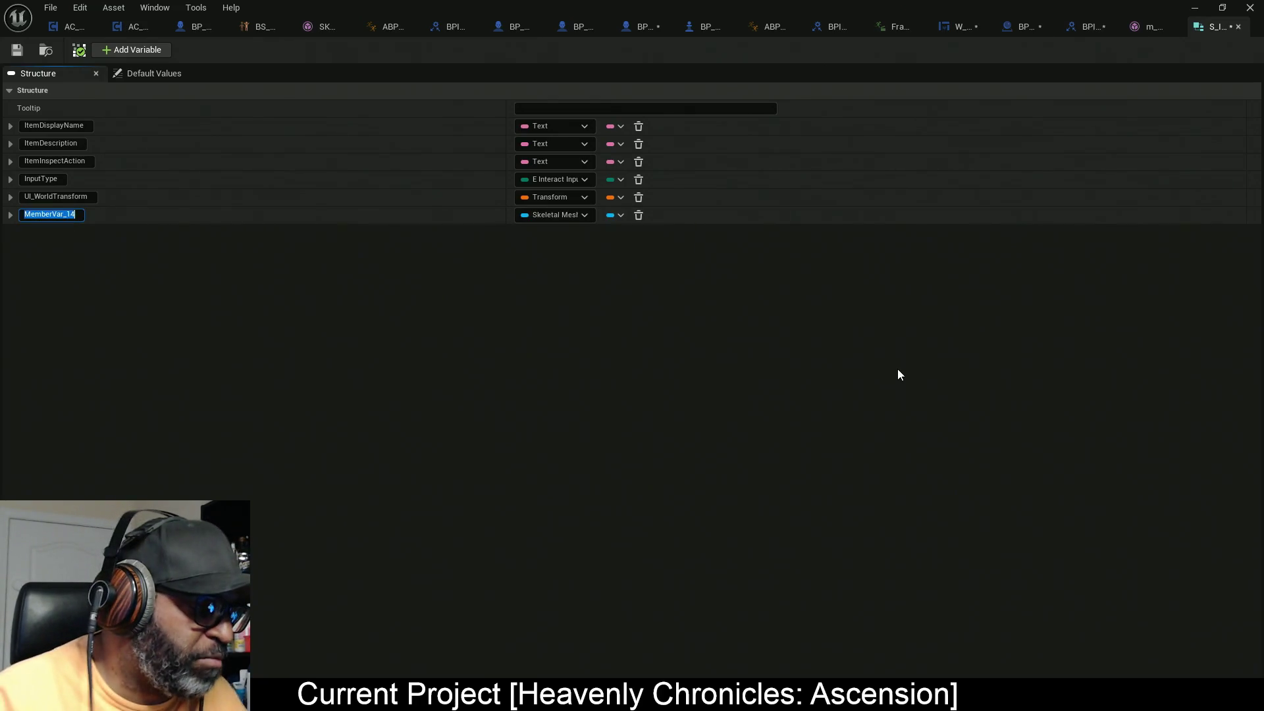
type("NPCSke")
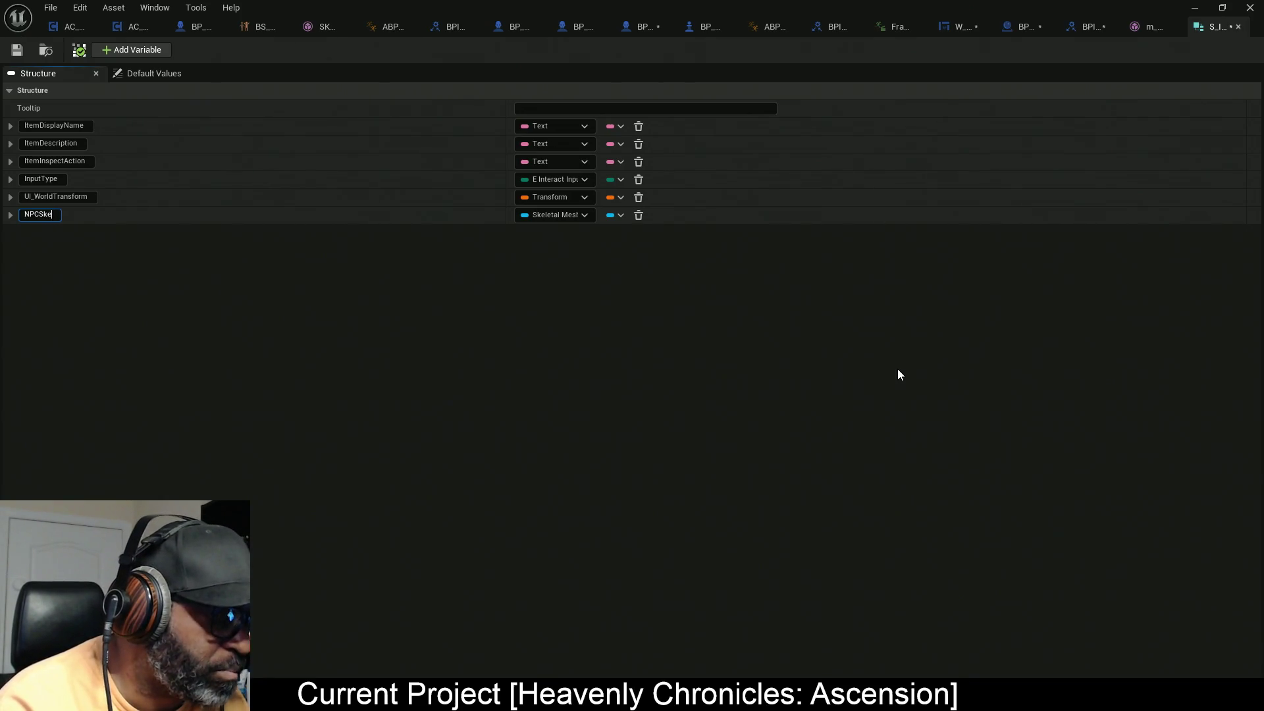
type("letal")
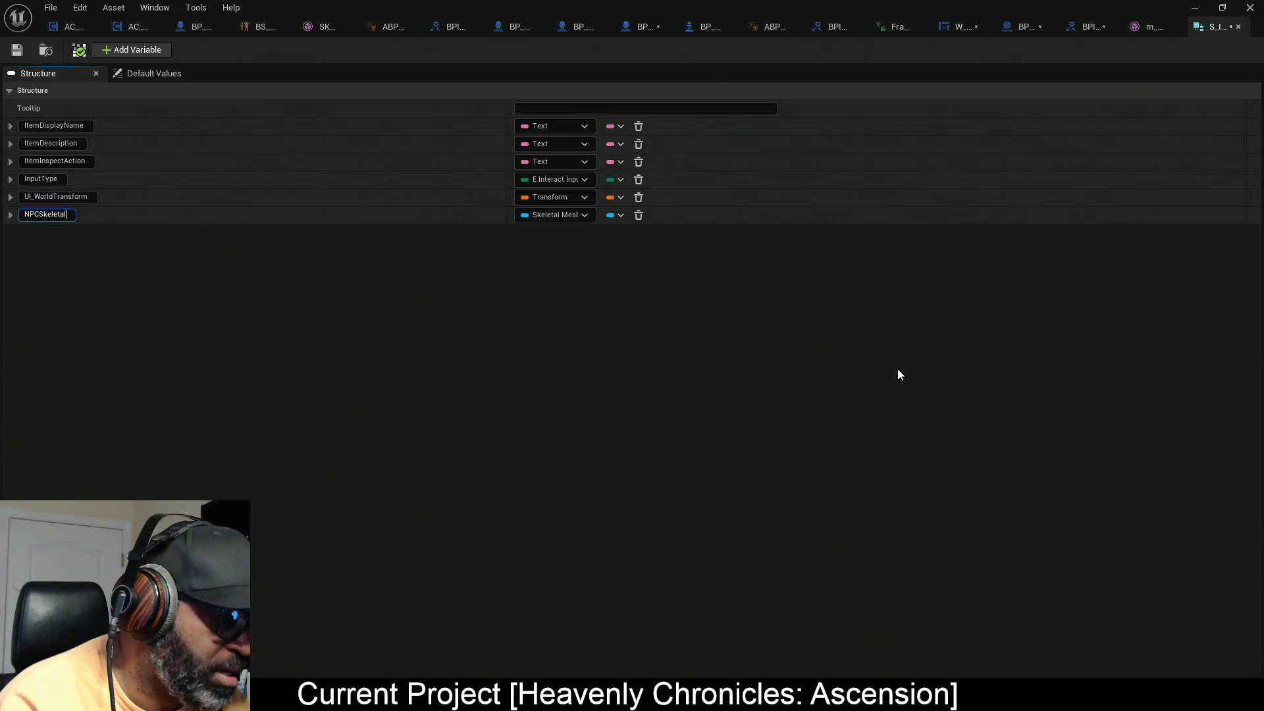
type("Mesh")
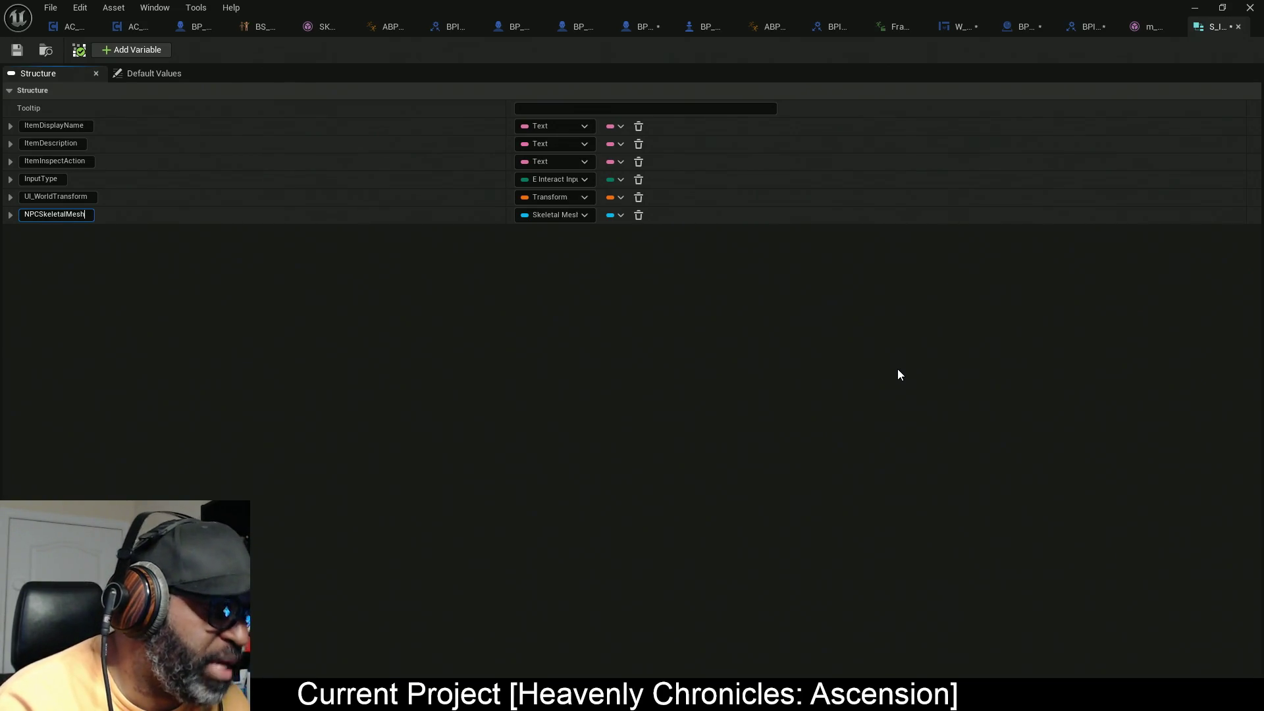
type("Comp")
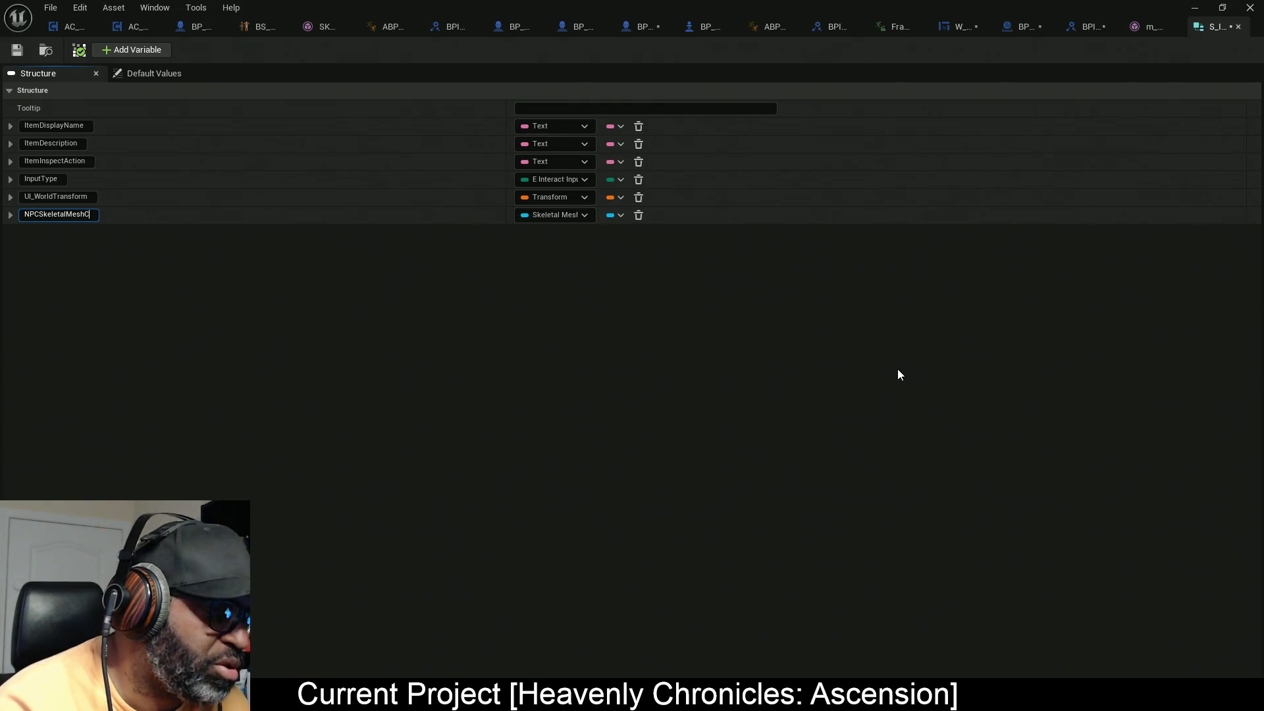
key("Return")
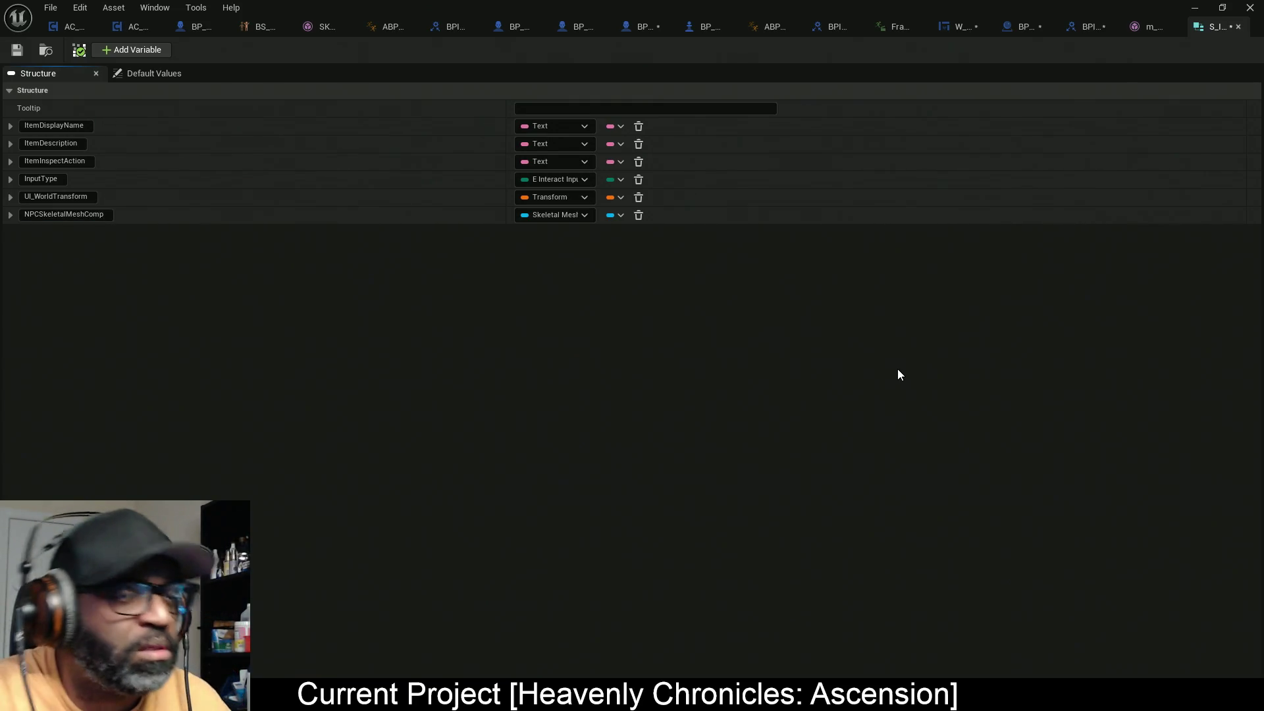
key("ctrl+shift+s")
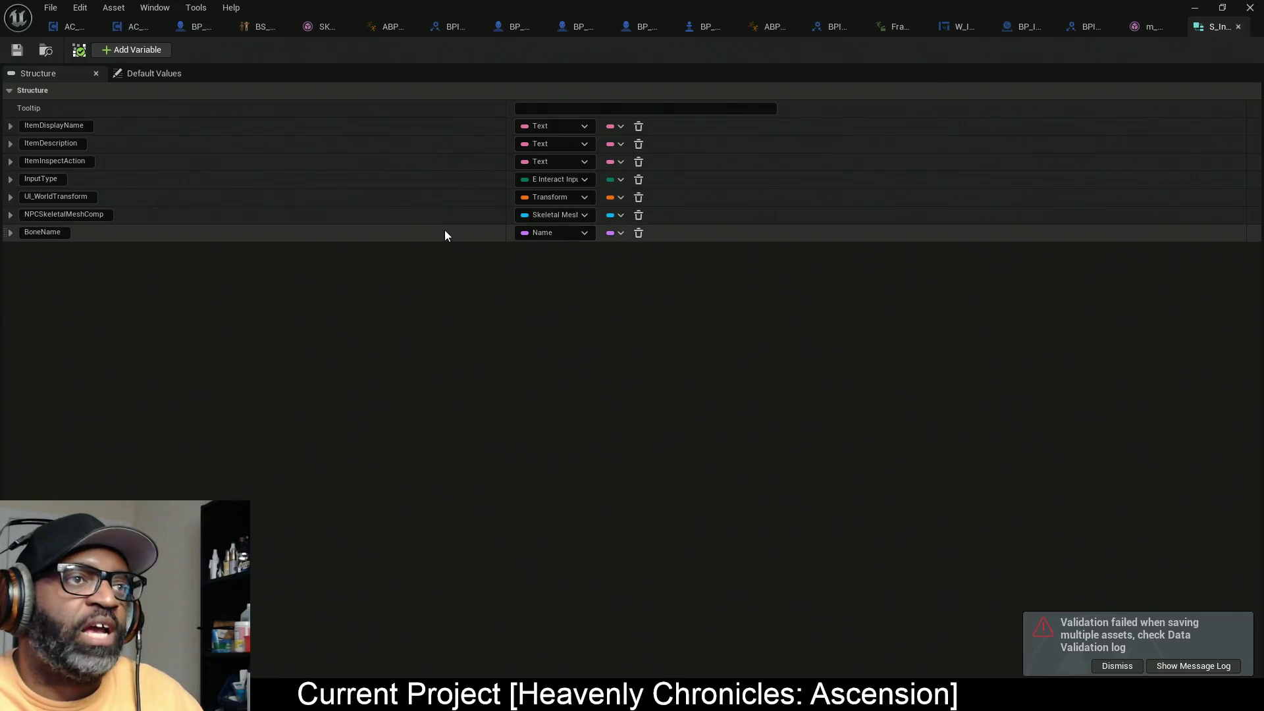
key("alt+Tab")
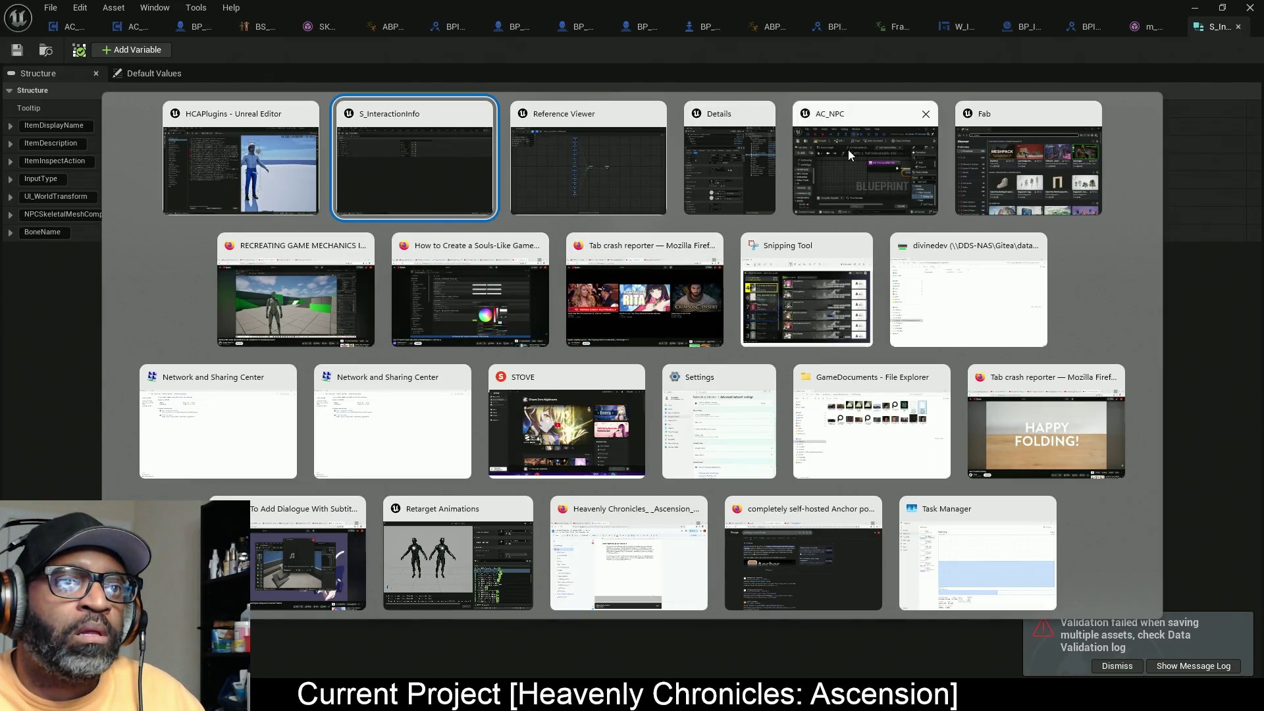
Step: Open HC_PlayerController for editing from its node in the Reference Viewer
left_click(559, 164)
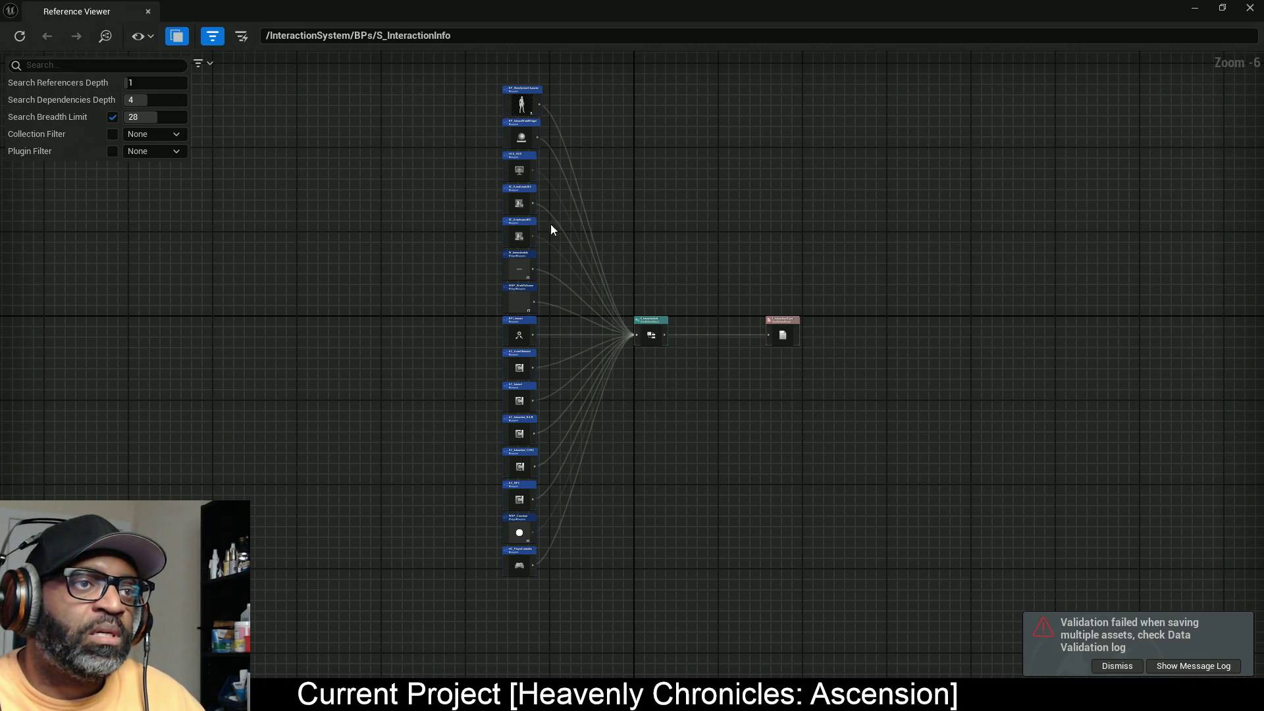
scroll(536, 576, "up", 6)
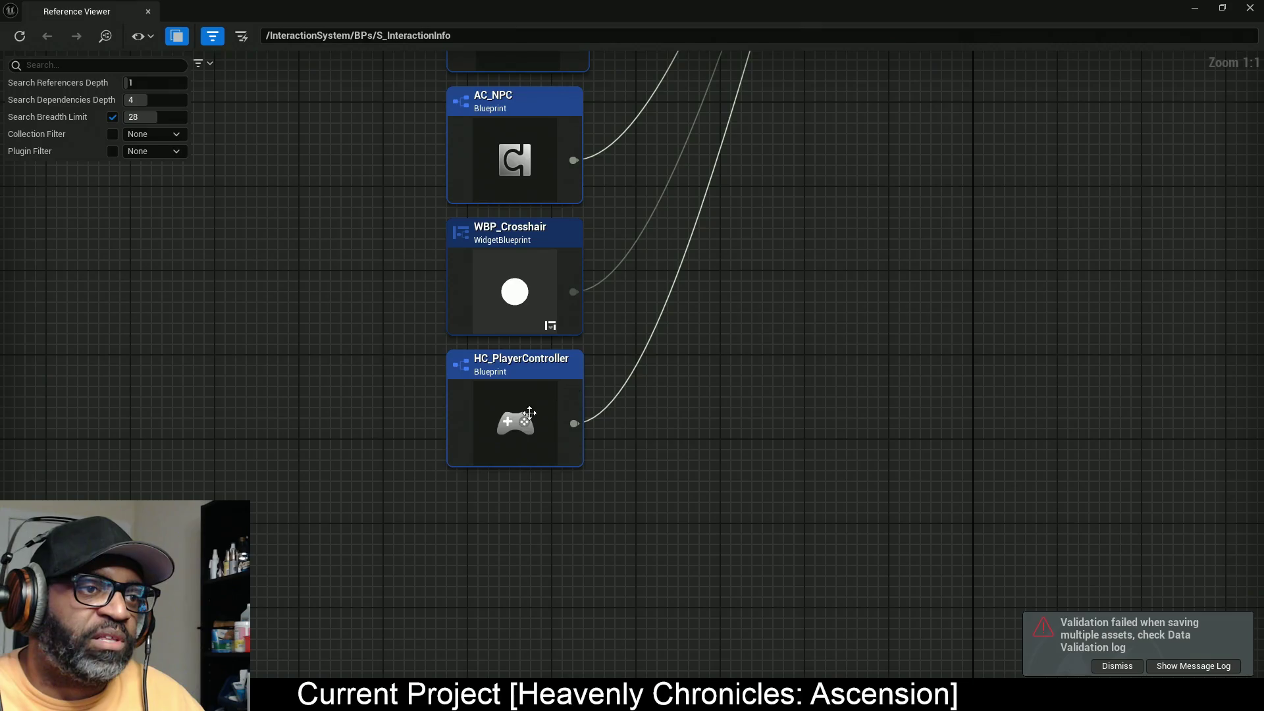
left_click(517, 407)
right_click(516, 403)
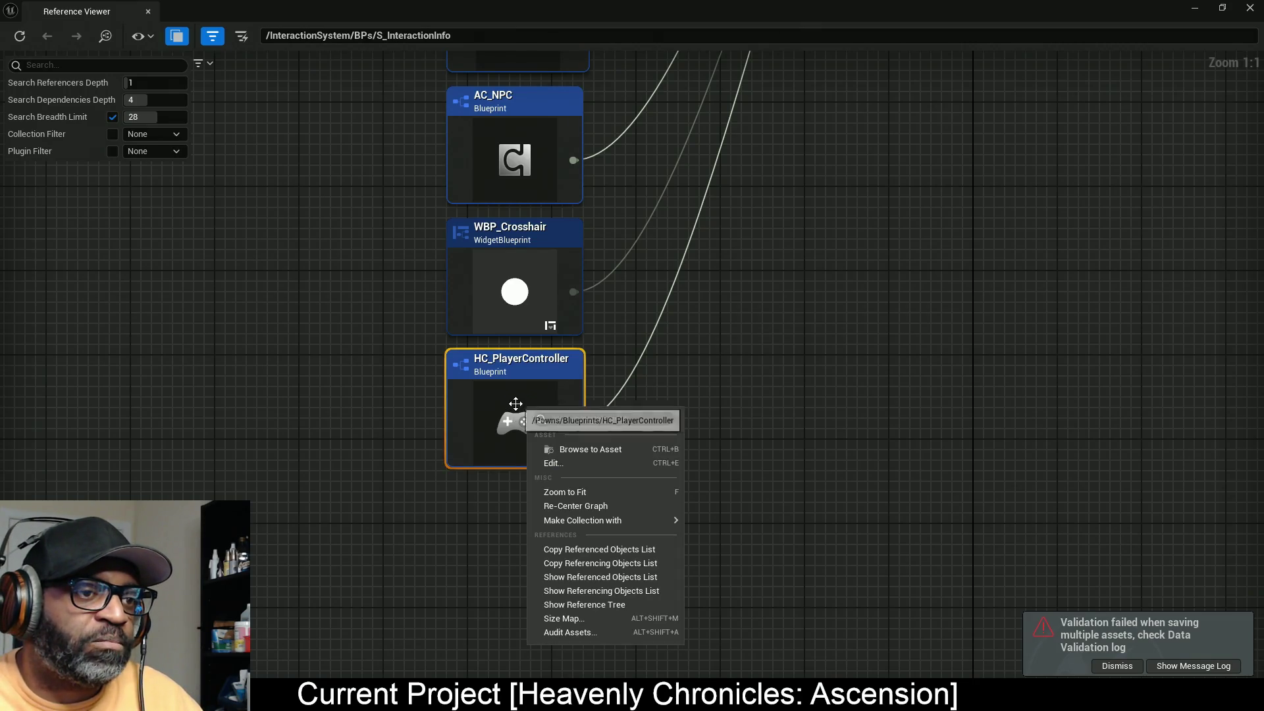
left_click(567, 463)
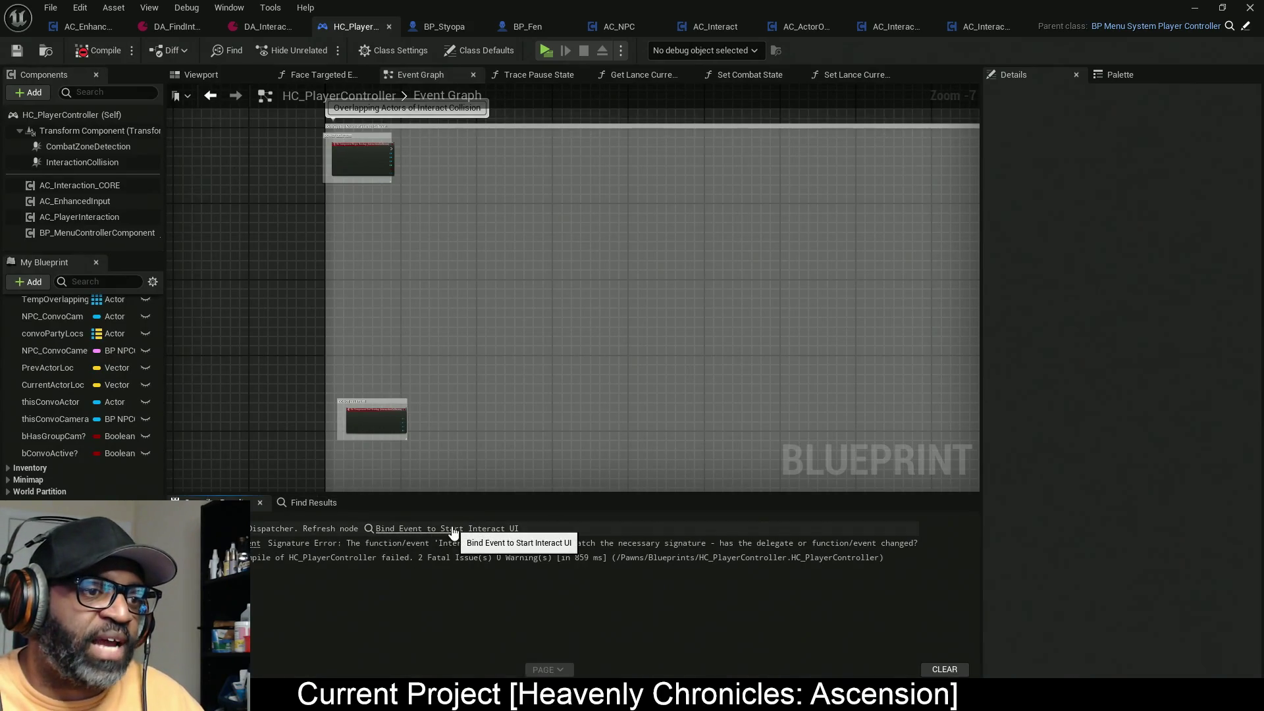
Step: Jump from Compiler Results to Bind Event to Start Interact UI and its Create Event signature error
left_click(447, 529)
mouse_move(494, 375)
left_mouse_down()
mouse_move(571, 294)
mouse_move(664, 296)
left_mouse_up()
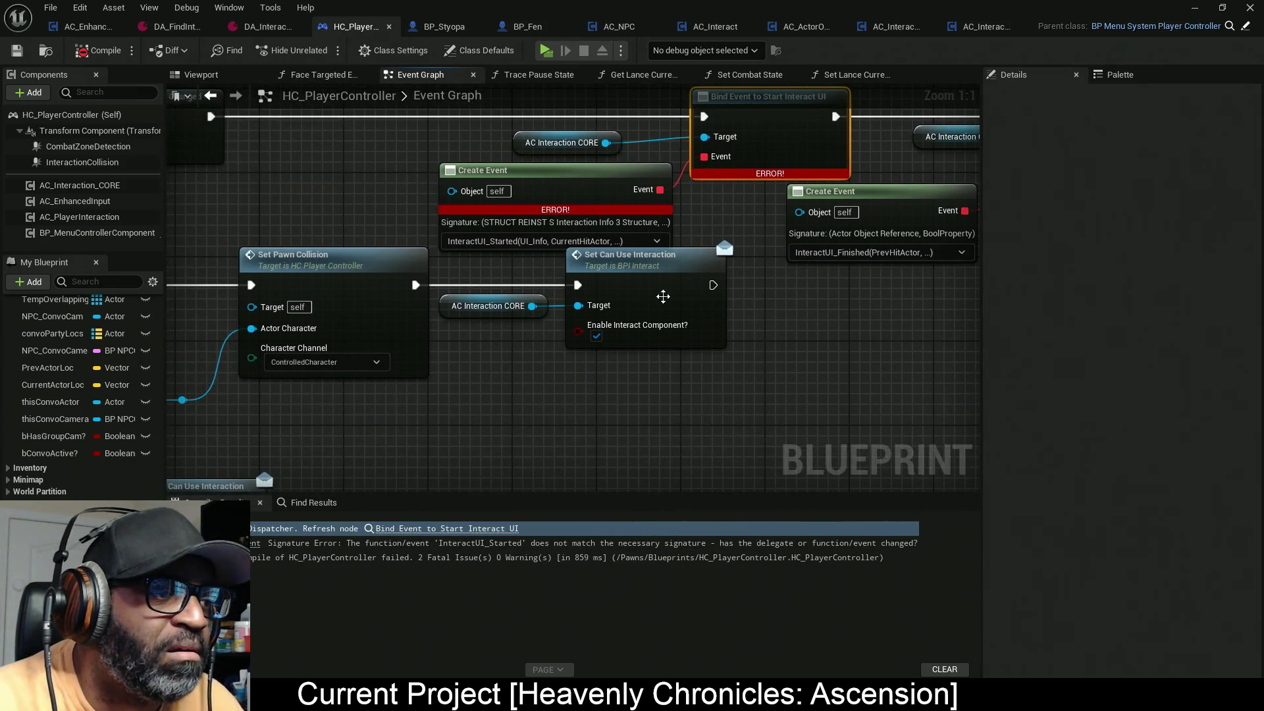
left_click(298, 543)
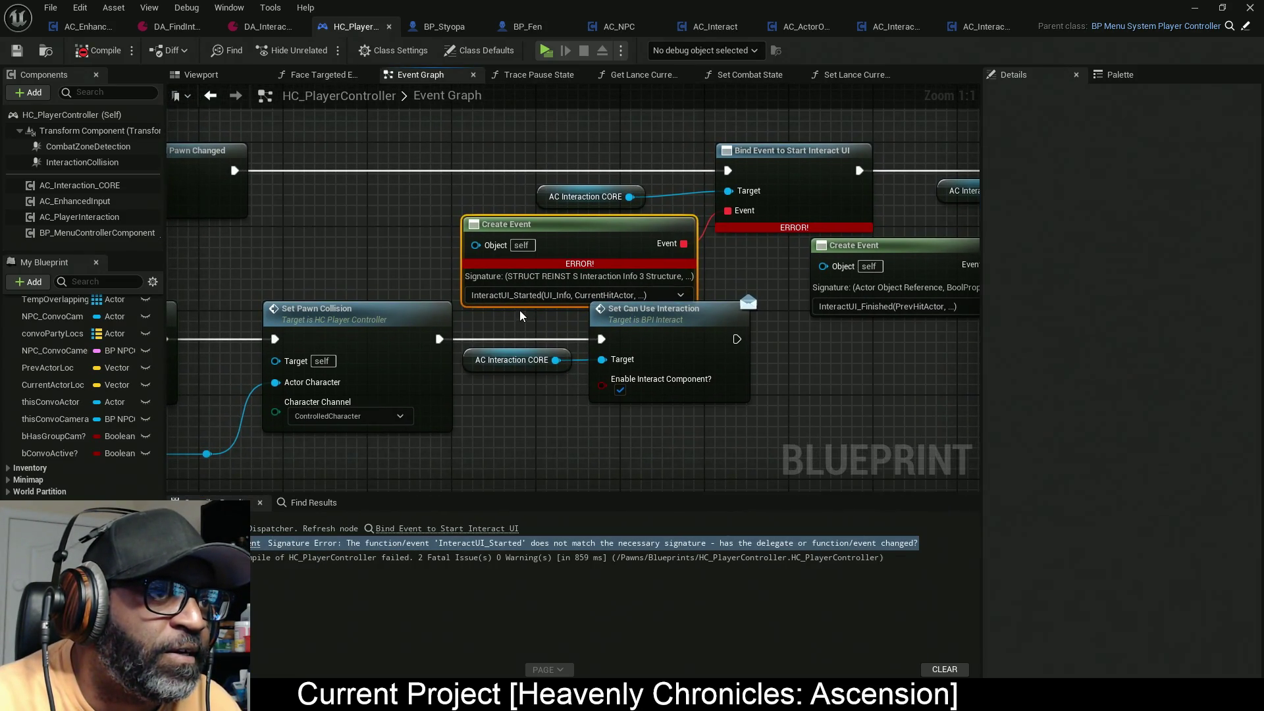
Step: Survey the graph's commented sections, including Combat Logic and Overlapping Actors of Interact Collision
scroll(521, 316, "down", 8)
mouse_move(493, 373)
left_mouse_down()
mouse_move(632, 176)
mouse_move(609, 303)
mouse_move(654, 195)
mouse_move(638, 226)
mouse_move(649, 207)
left_mouse_up()
scroll(649, 206, "up", 6)
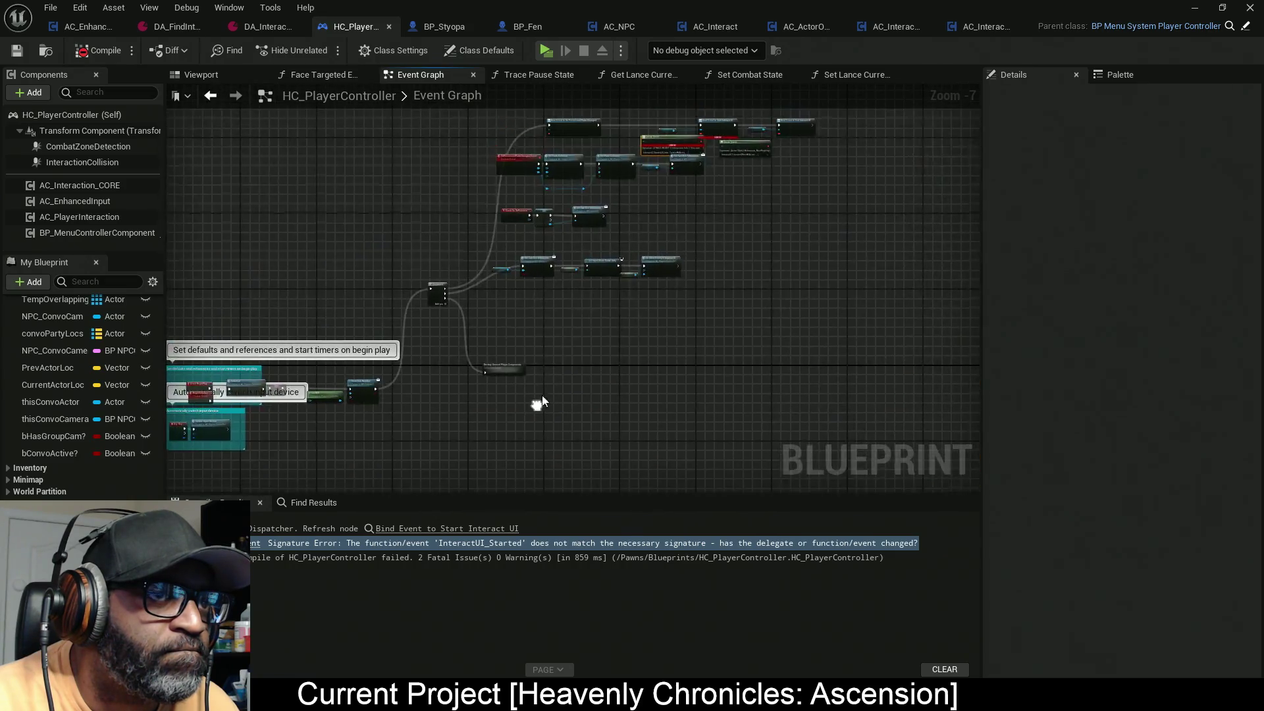
scroll(642, 264, "down", 1)
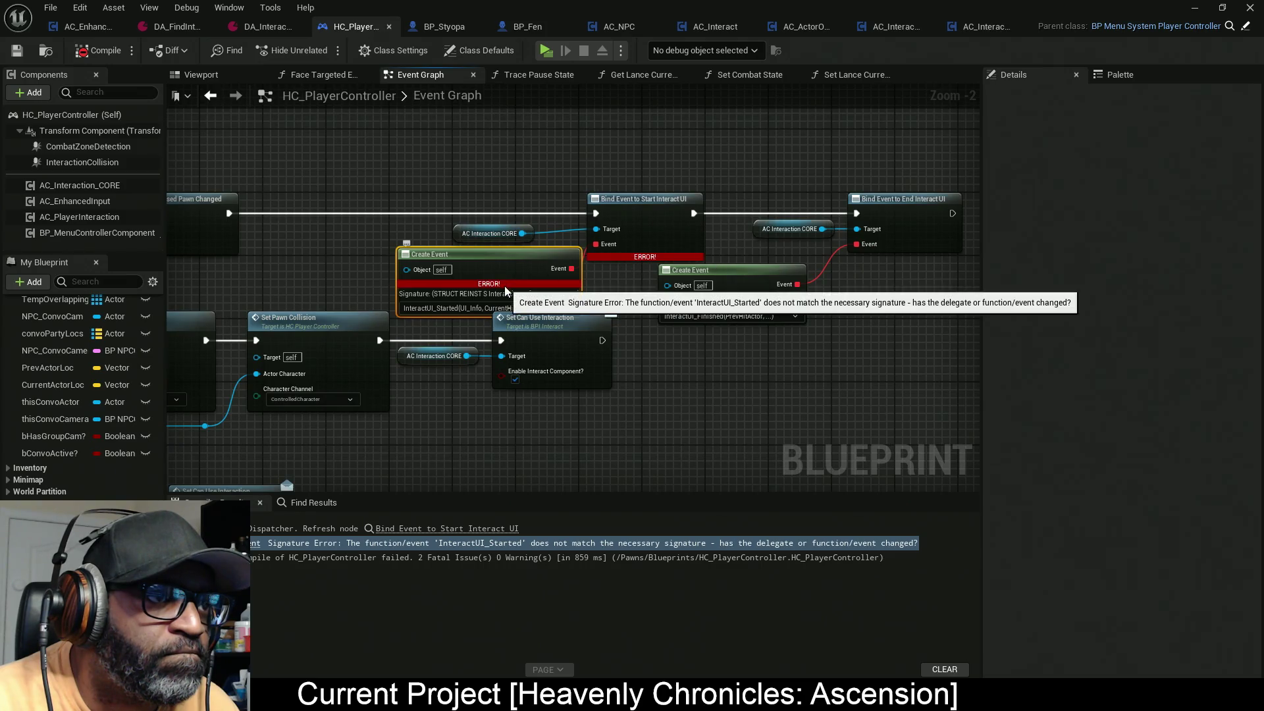
scroll(450, 366, "down", 9)
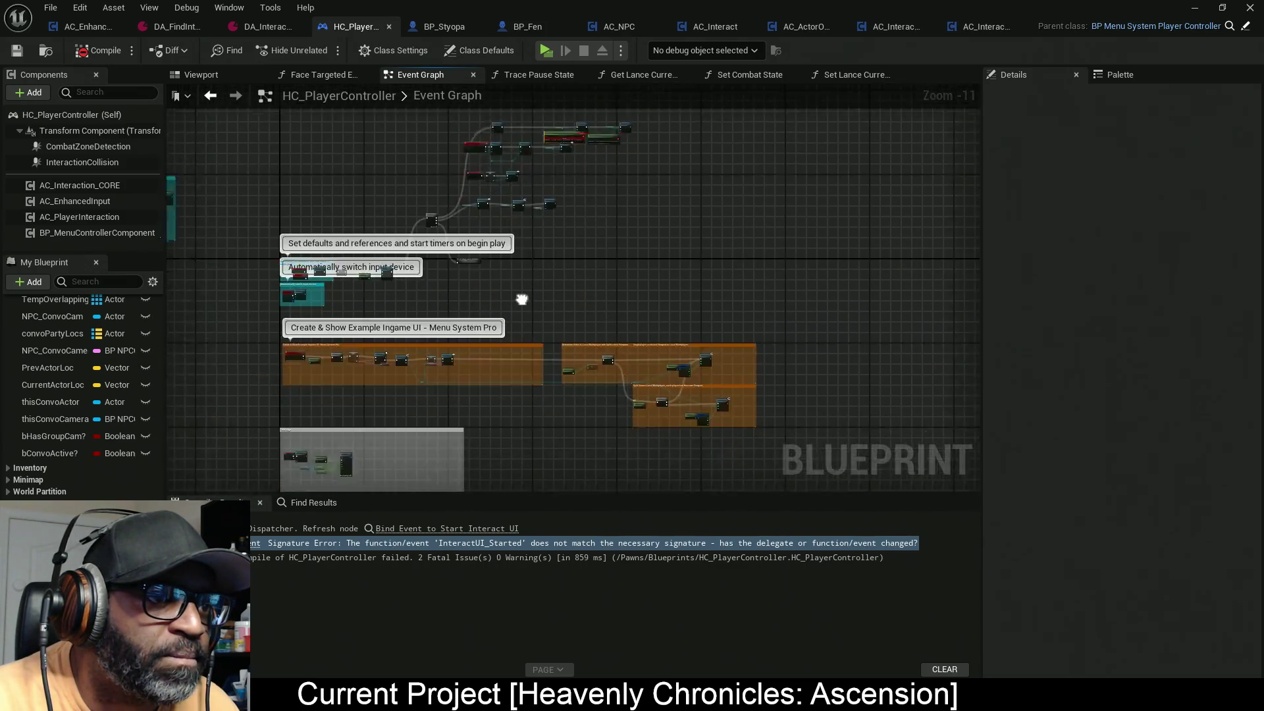
scroll(421, 351, "up", 8)
scroll(423, 347, "down", 9)
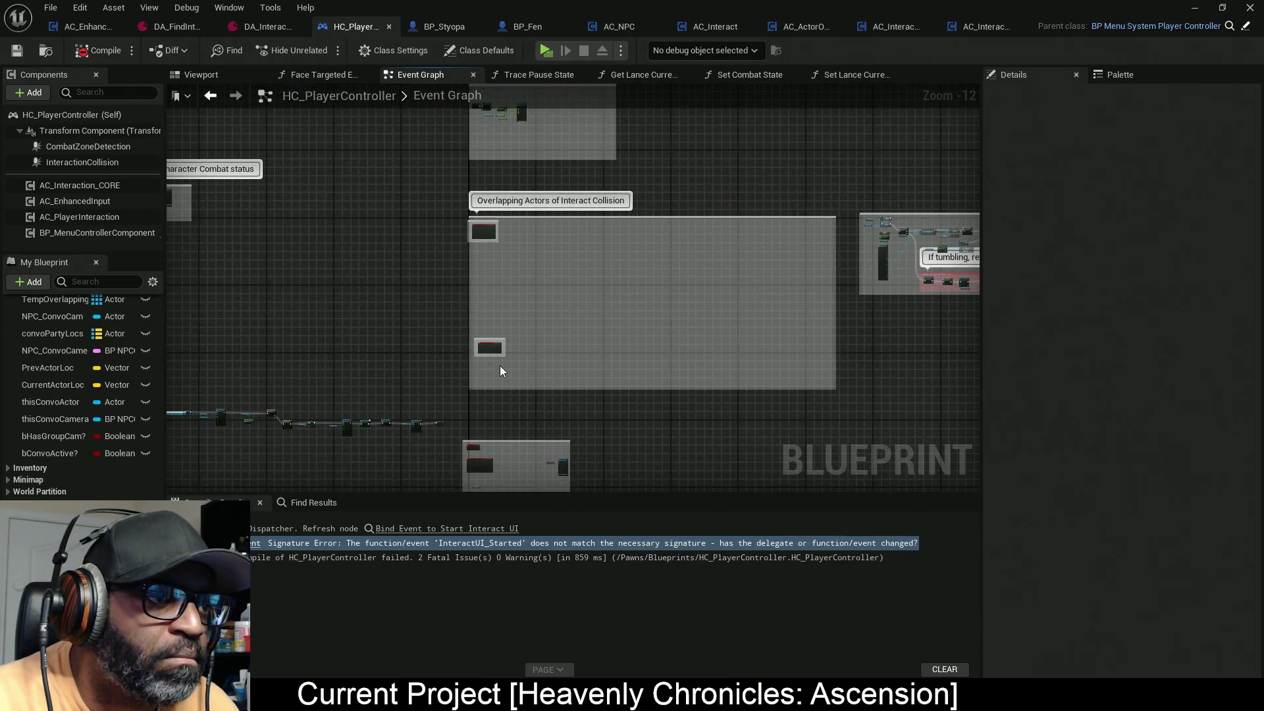
scroll(520, 268, "up", 8)
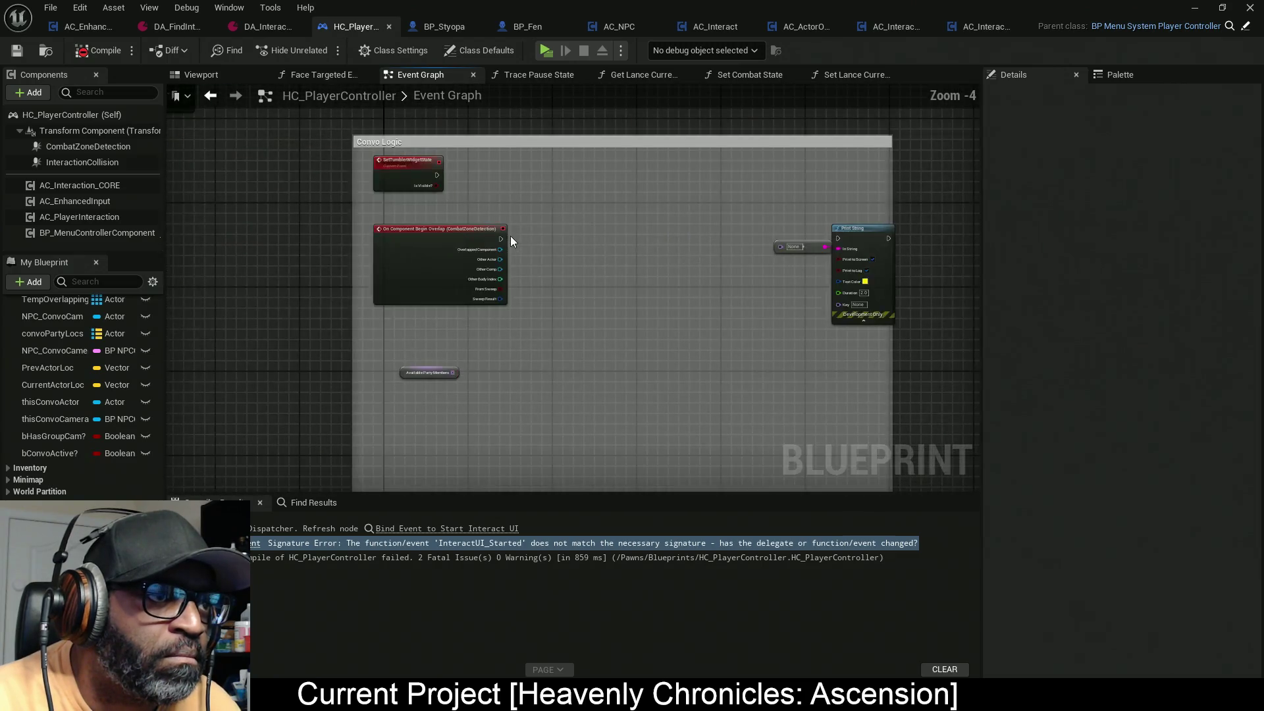
scroll(511, 238, "up", 2)
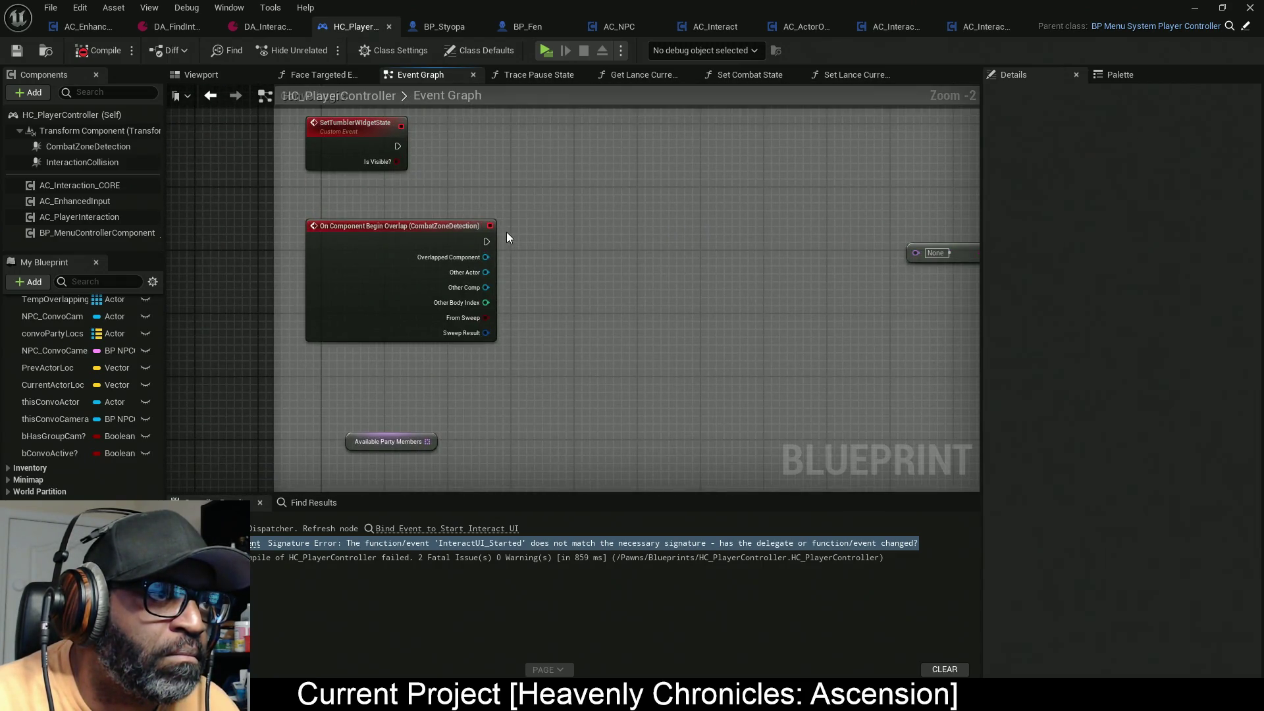
scroll(506, 234, "down", 4)
left_click_drag(511, 381, 529, 191)
scroll(509, 171, "up", 3)
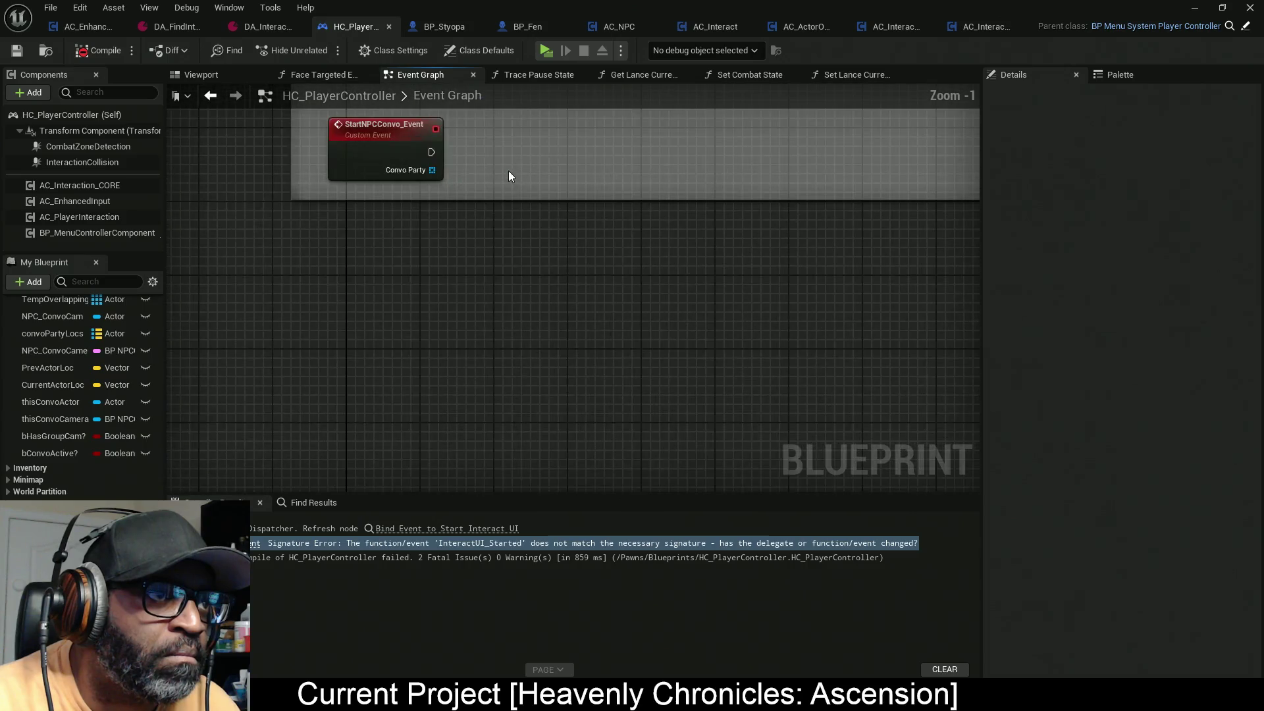
scroll(509, 171, "down", 5)
left_click_drag(512, 261, 539, 243)
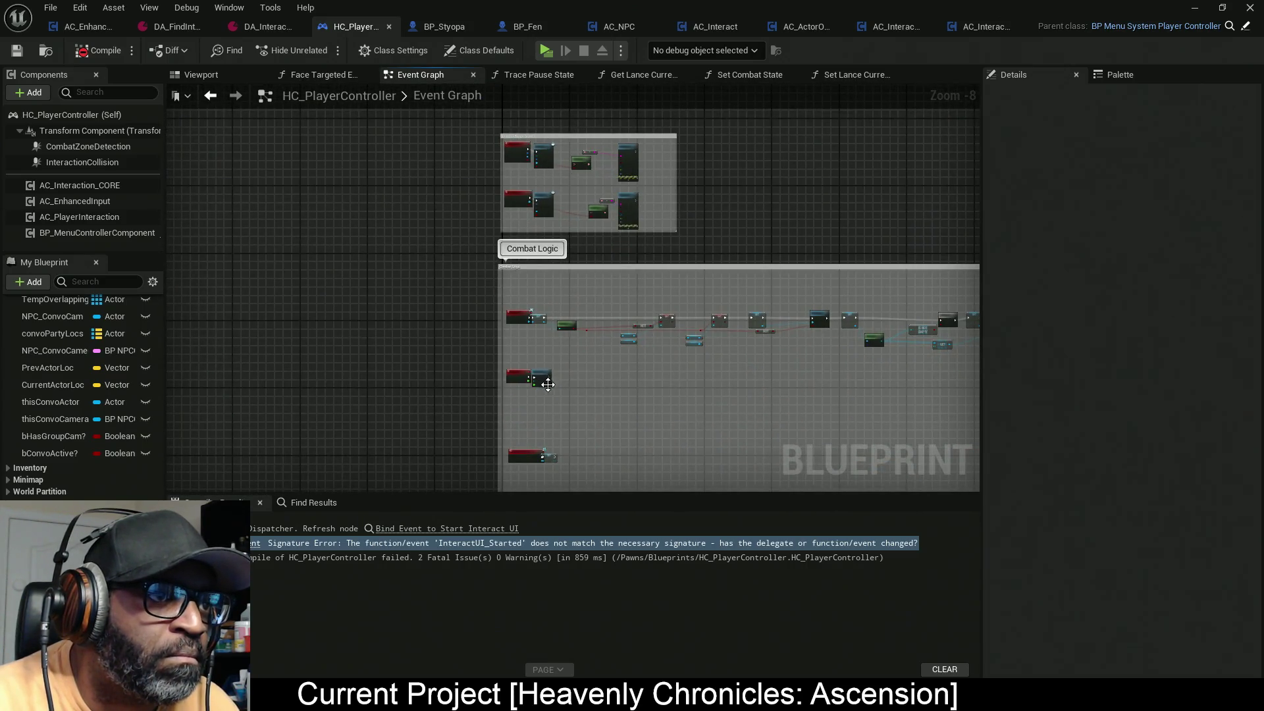
left_click_drag(548, 385, 534, 172)
scroll(544, 256, "down", 4)
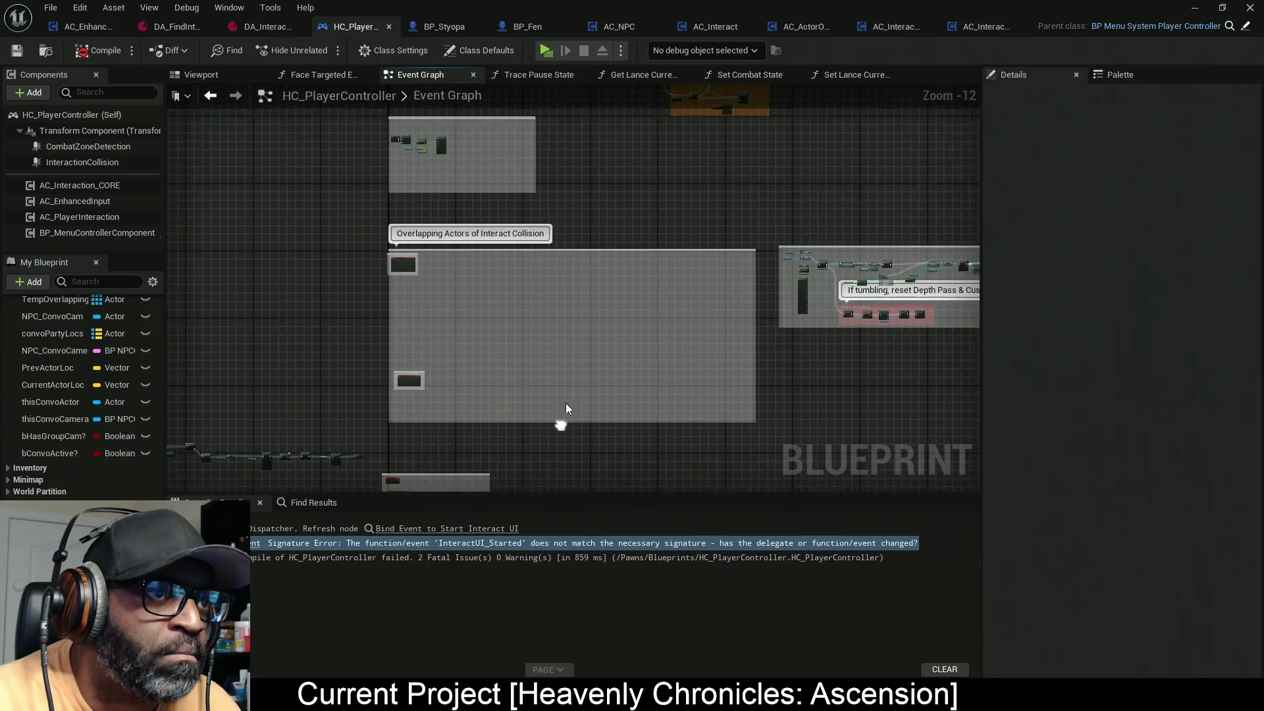
Step: Center the errored Create Event node bound to InteractUI_Started and open its function choices
left_click_drag(566, 408, 569, 487)
mouse_move(573, 165)
left_mouse_down()
mouse_move(574, 256)
mouse_move(551, 361)
left_mouse_up()
scroll(548, 271, "up", 8)
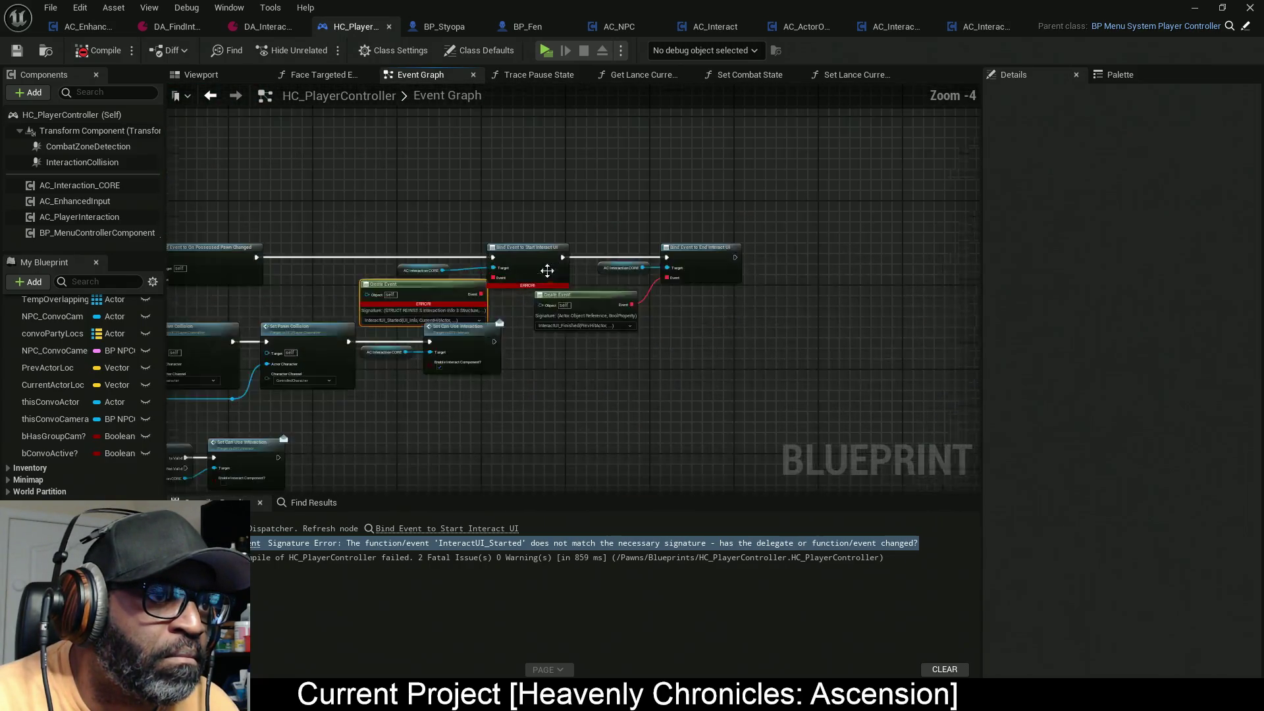
scroll(547, 271, "up", 4)
scroll(471, 327, "down", 1)
left_click_drag(472, 327, 567, 303)
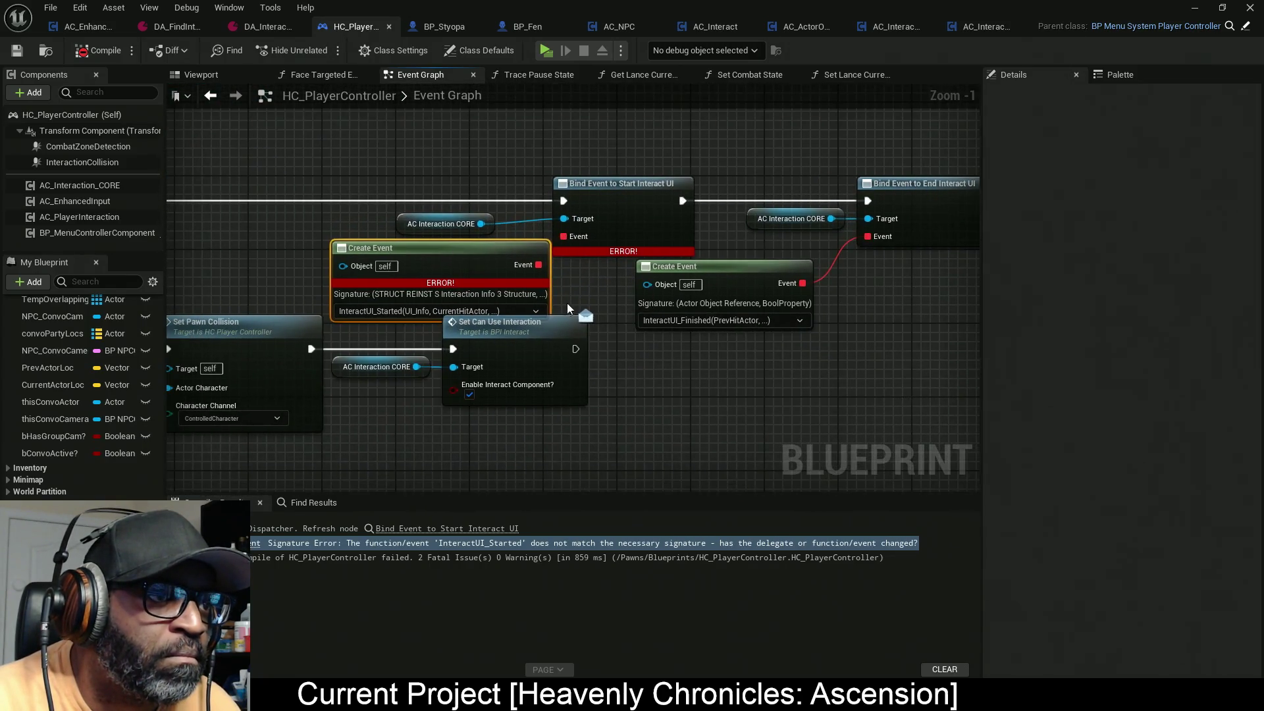
left_click(530, 312)
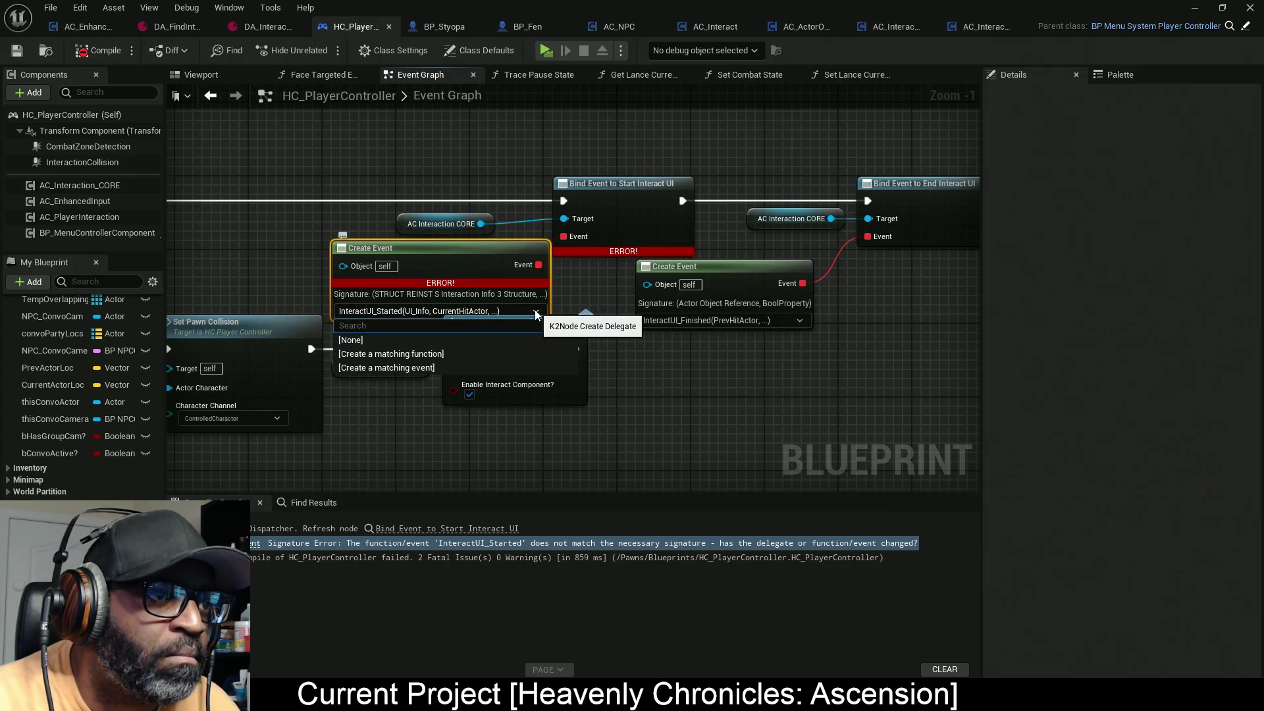
Step: Pick [Create a matching event], then place the new CustomEvent beside the other node groups
left_click(440, 368)
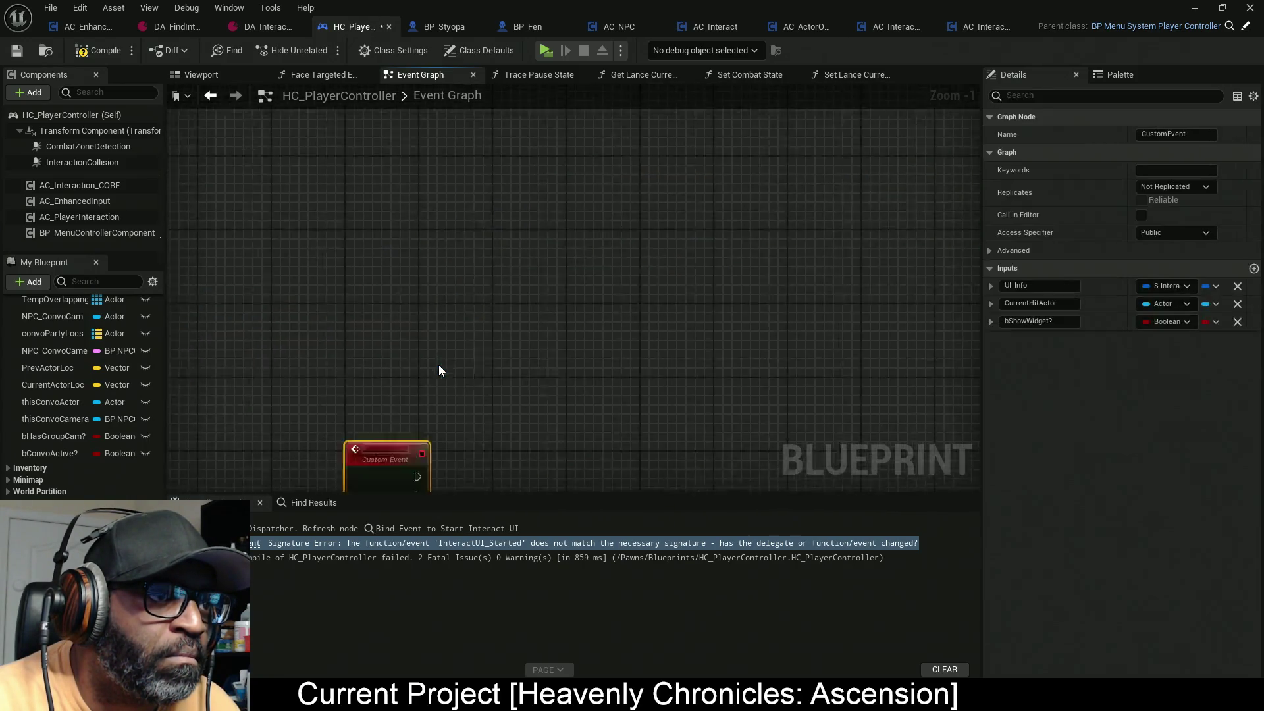
scroll(655, 303, "down", 10)
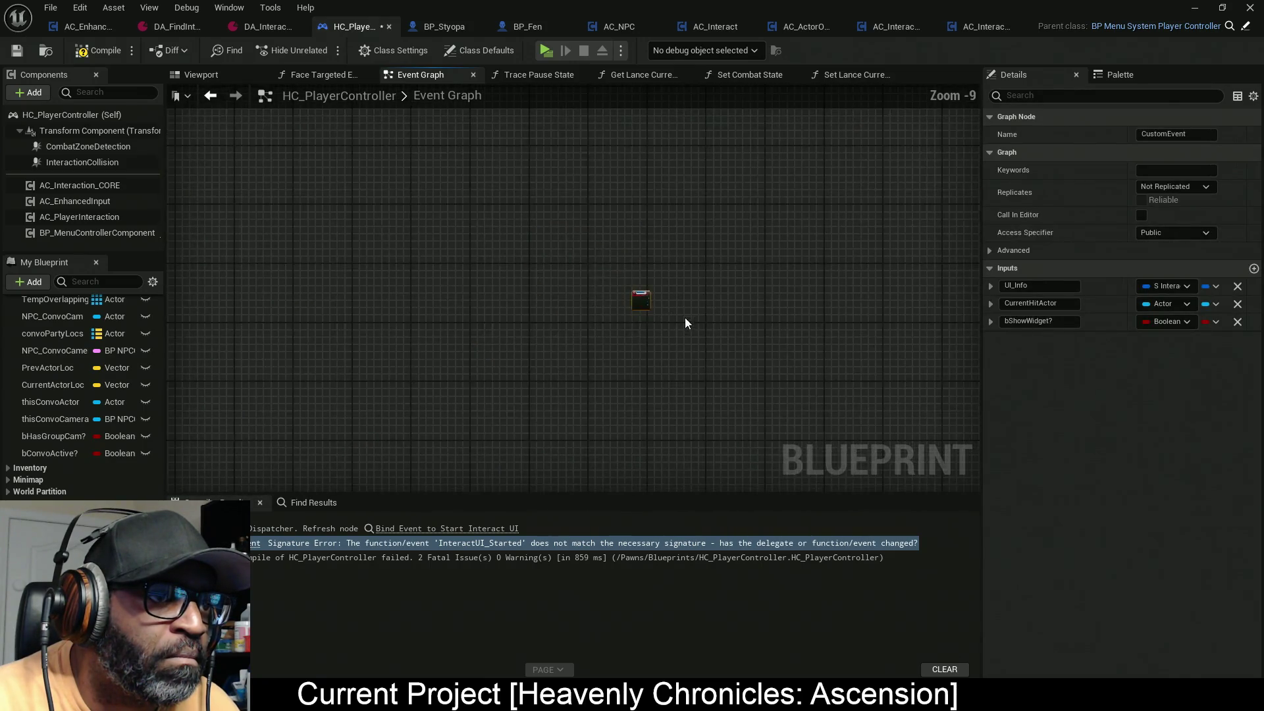
scroll(412, 231, "down", 3)
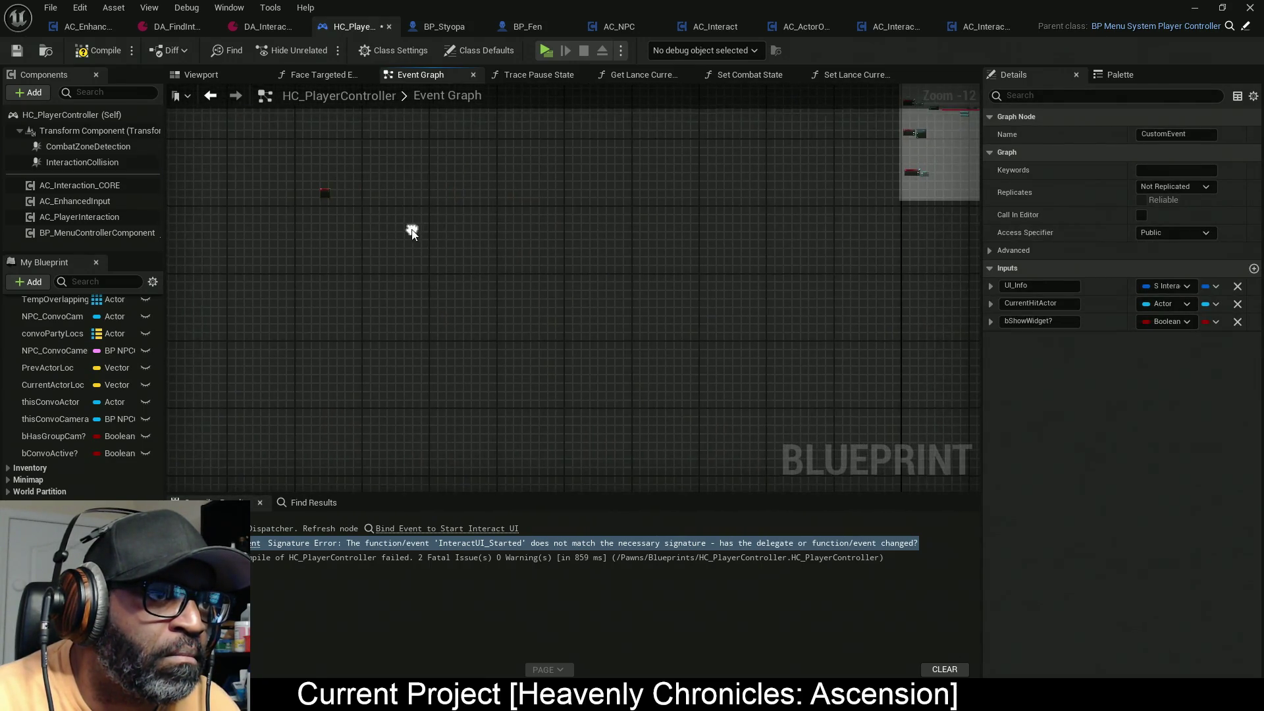
left_click_drag(423, 235, 354, 347)
mouse_move(261, 302)
left_mouse_down()
mouse_move(854, 319)
mouse_move(831, 315)
mouse_move(821, 212)
mouse_move(842, 212)
left_mouse_up()
scroll(843, 212, "up", 1)
scroll(843, 211, "up", 11)
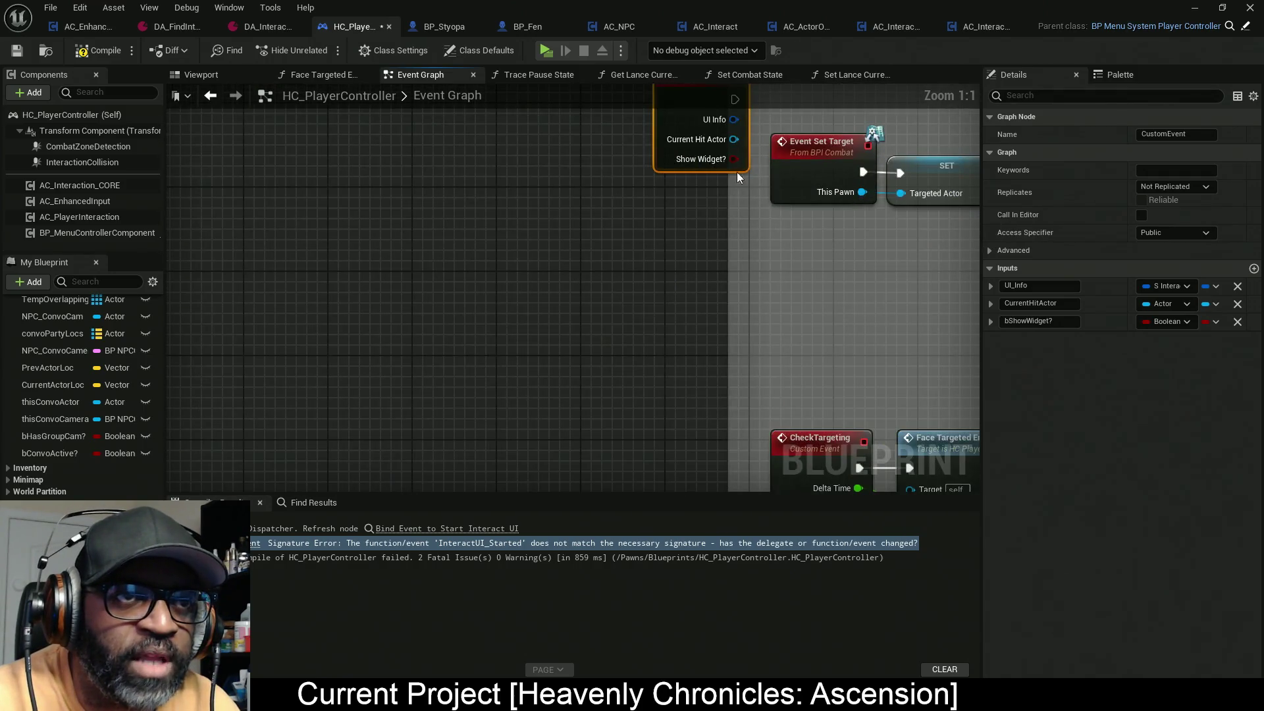
left_click_drag(623, 226, 641, 299)
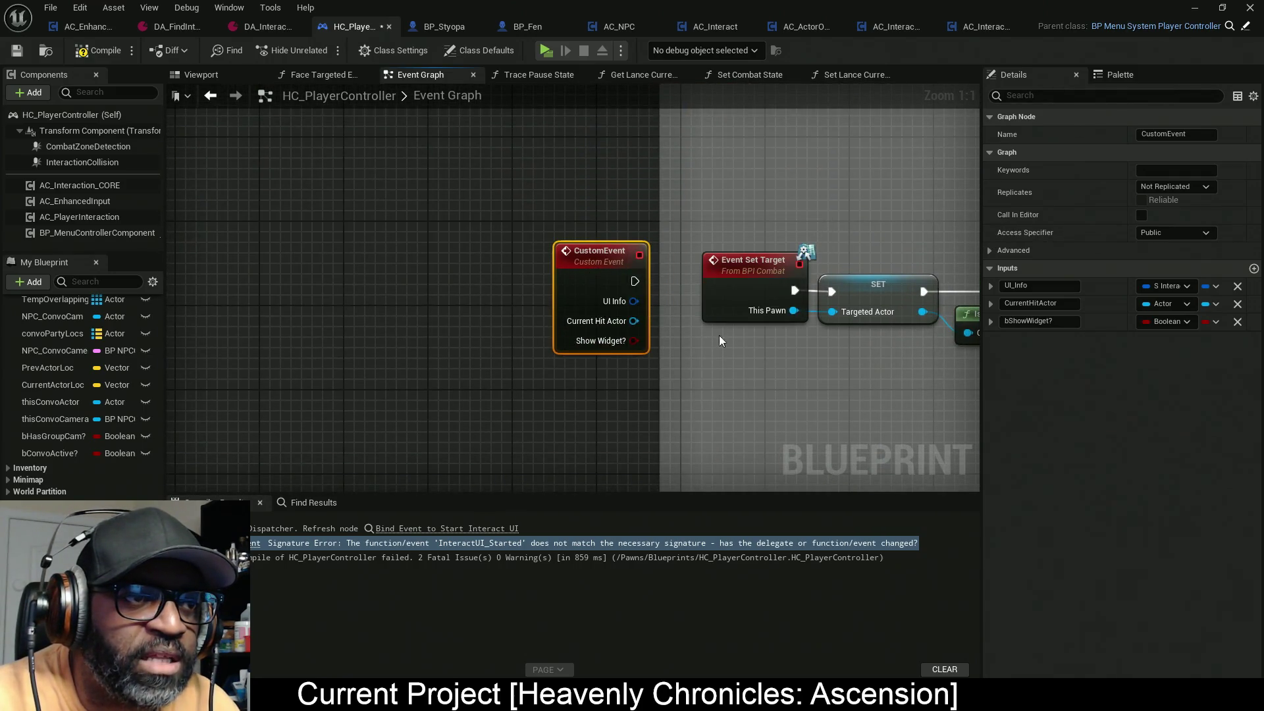
scroll(655, 329, "down", 13)
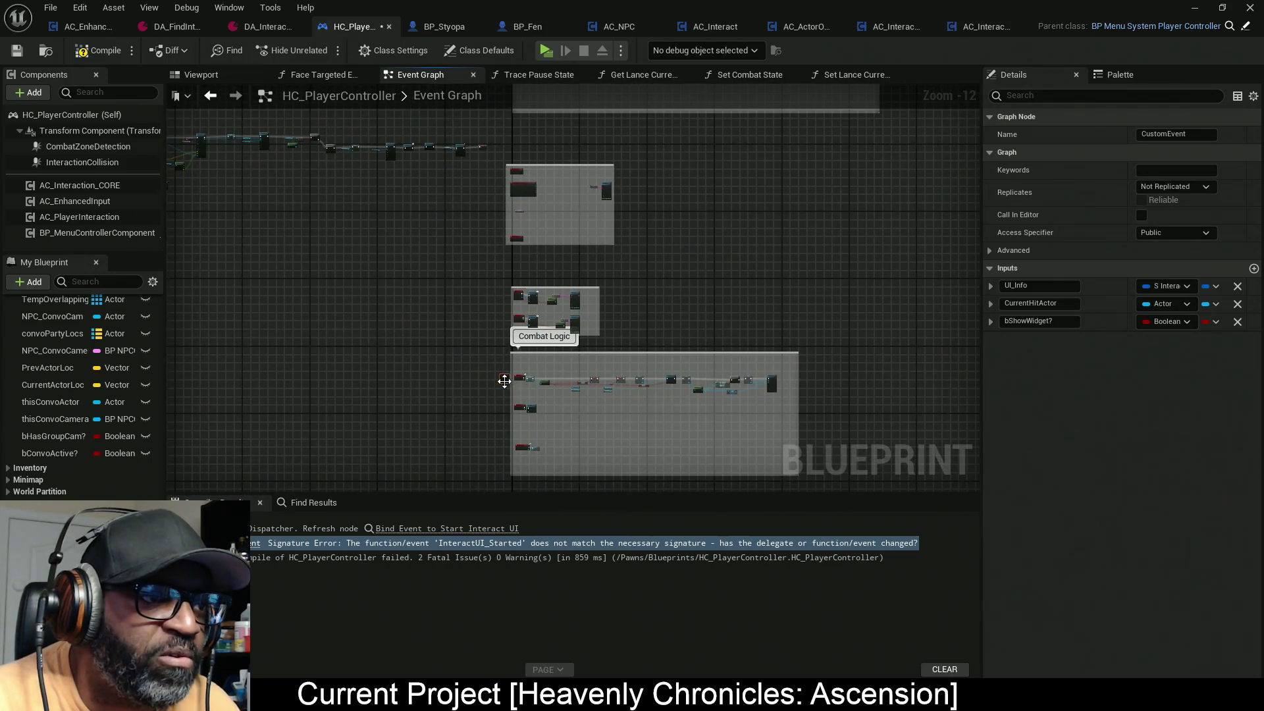
mouse_move(460, 124)
left_mouse_down()
mouse_move(762, 283)
mouse_move(701, 310)
left_mouse_up()
scroll(490, 325, "up", 9)
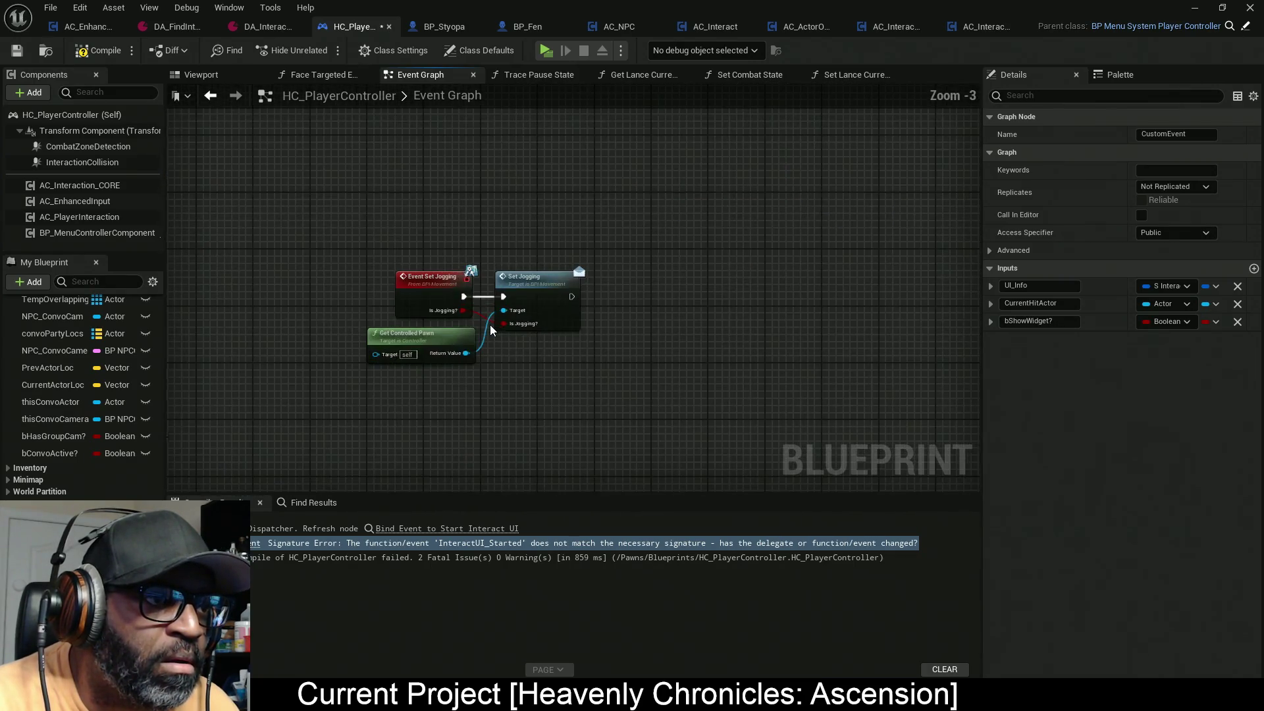
scroll(490, 326, "down", 9)
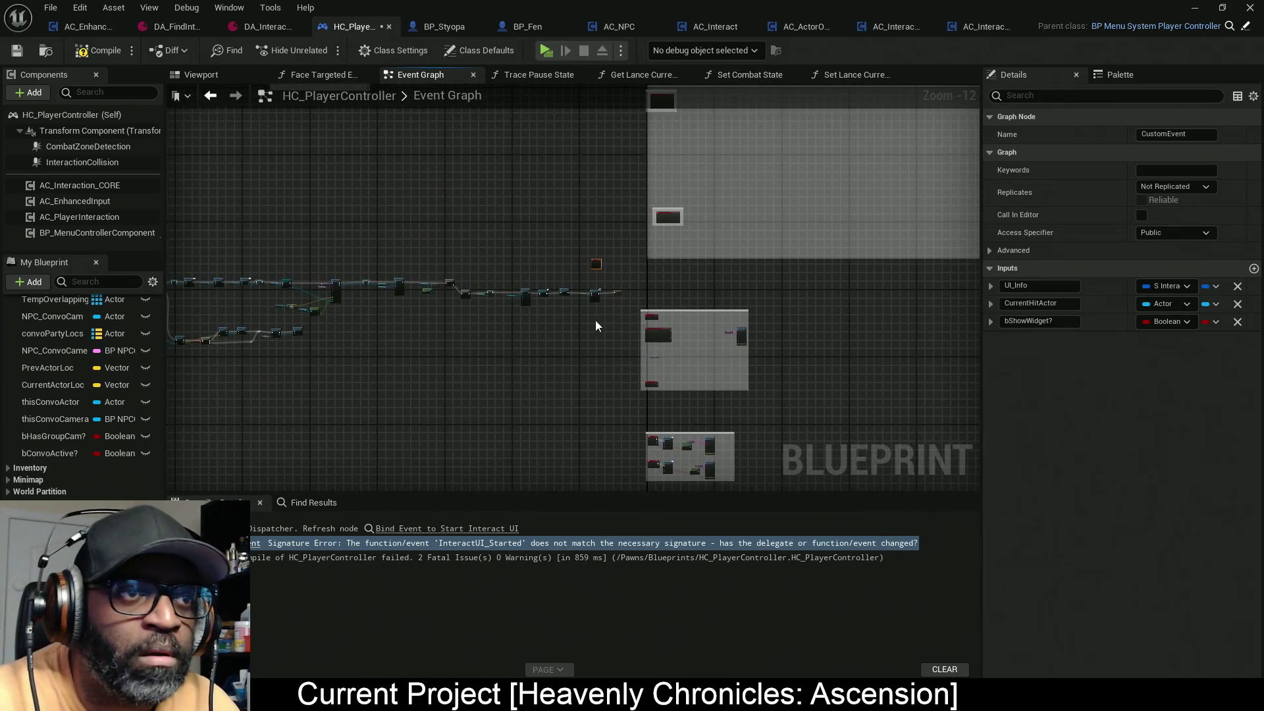
scroll(654, 405, "up", 2)
scroll(639, 335, "up", 4)
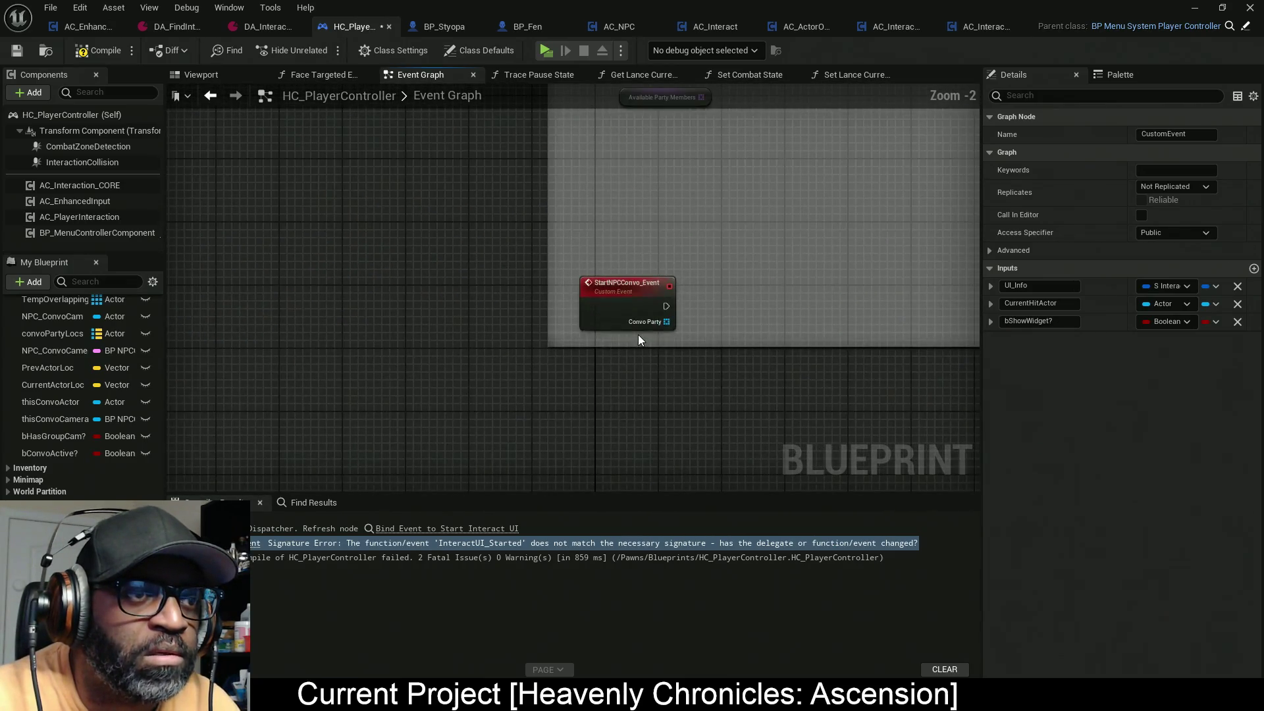
scroll(653, 243, "down", 2)
left_click_drag(653, 242, 646, 360)
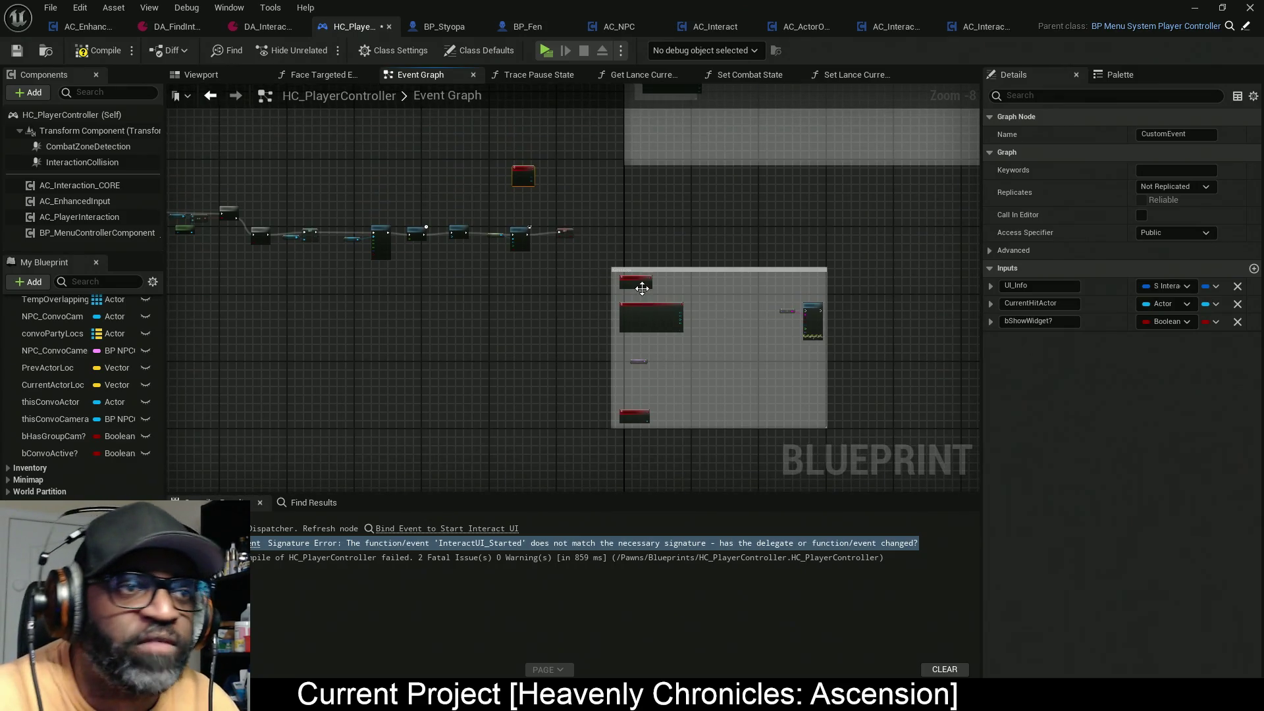
scroll(640, 339, "up", 4)
scroll(740, 266, "down", 4)
left_click_drag(741, 261, 638, 446)
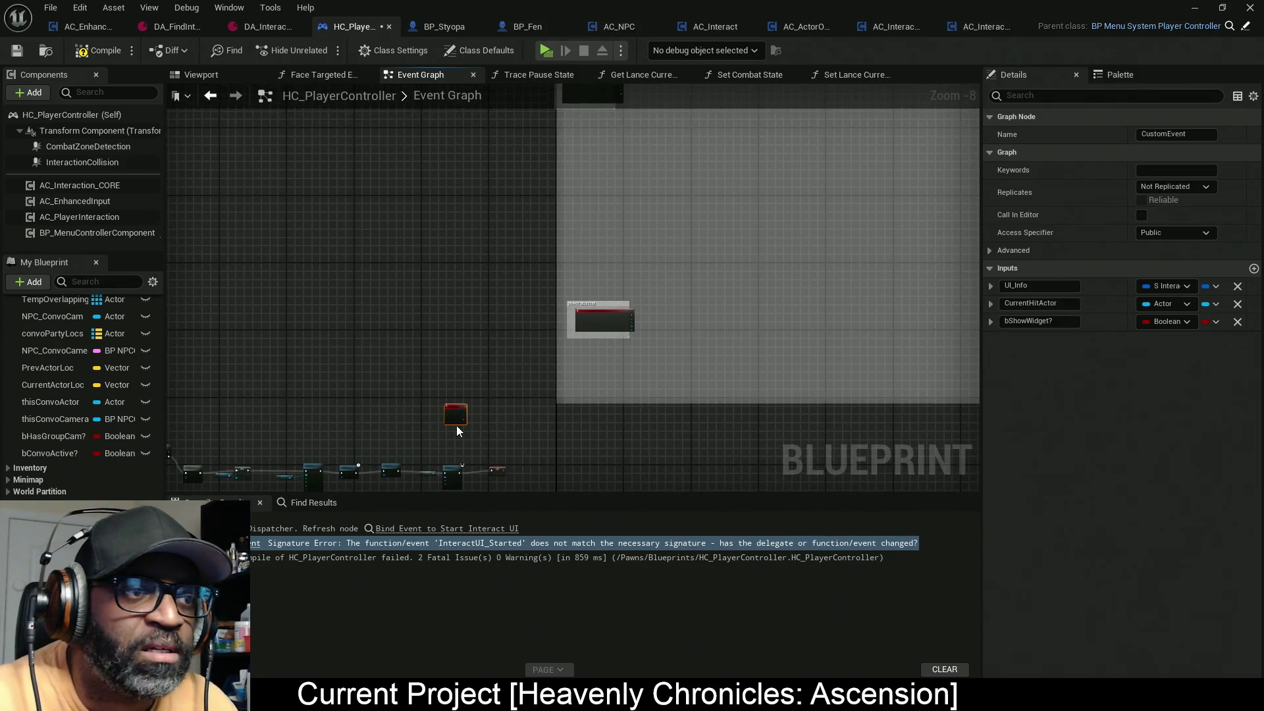
mouse_move(560, 280)
left_mouse_down()
mouse_move(474, 375)
mouse_move(505, 424)
mouse_move(601, 441)
mouse_move(465, 457)
mouse_move(494, 226)
mouse_move(499, 429)
left_mouse_up()
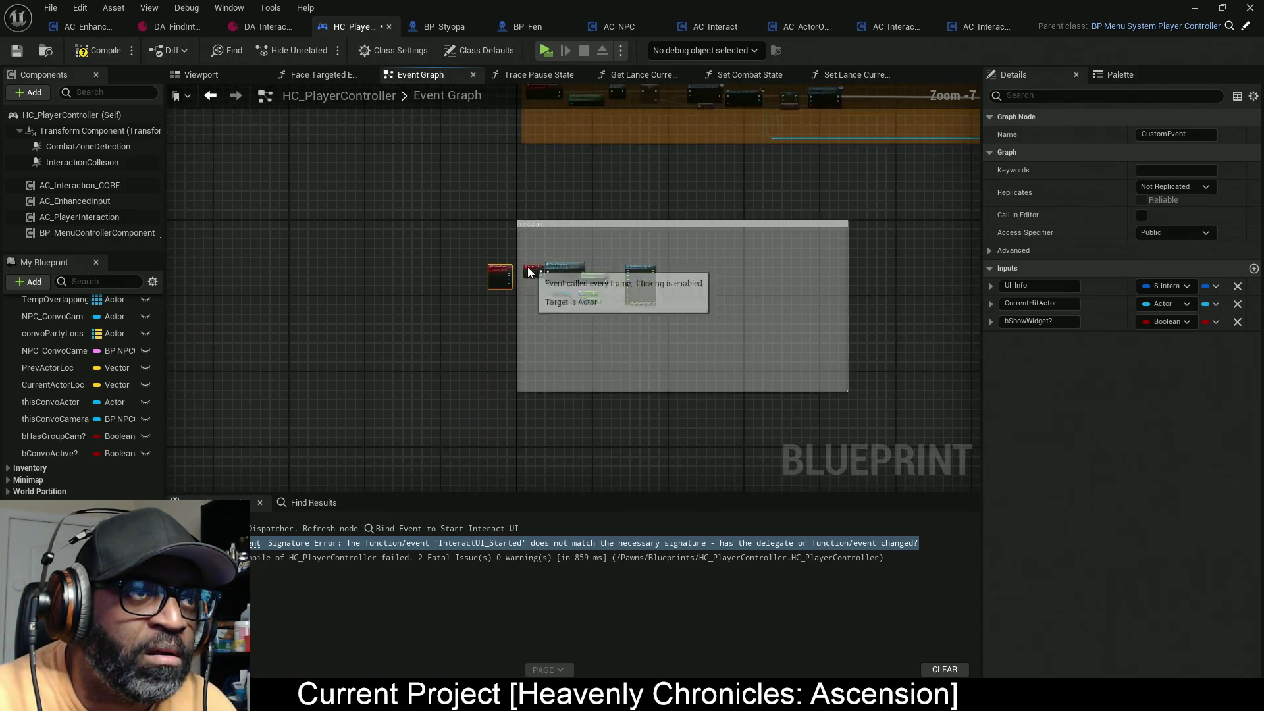
scroll(494, 449, "down", 3)
left_click_drag(481, 456, 484, 398)
scroll(502, 349, "up", 3)
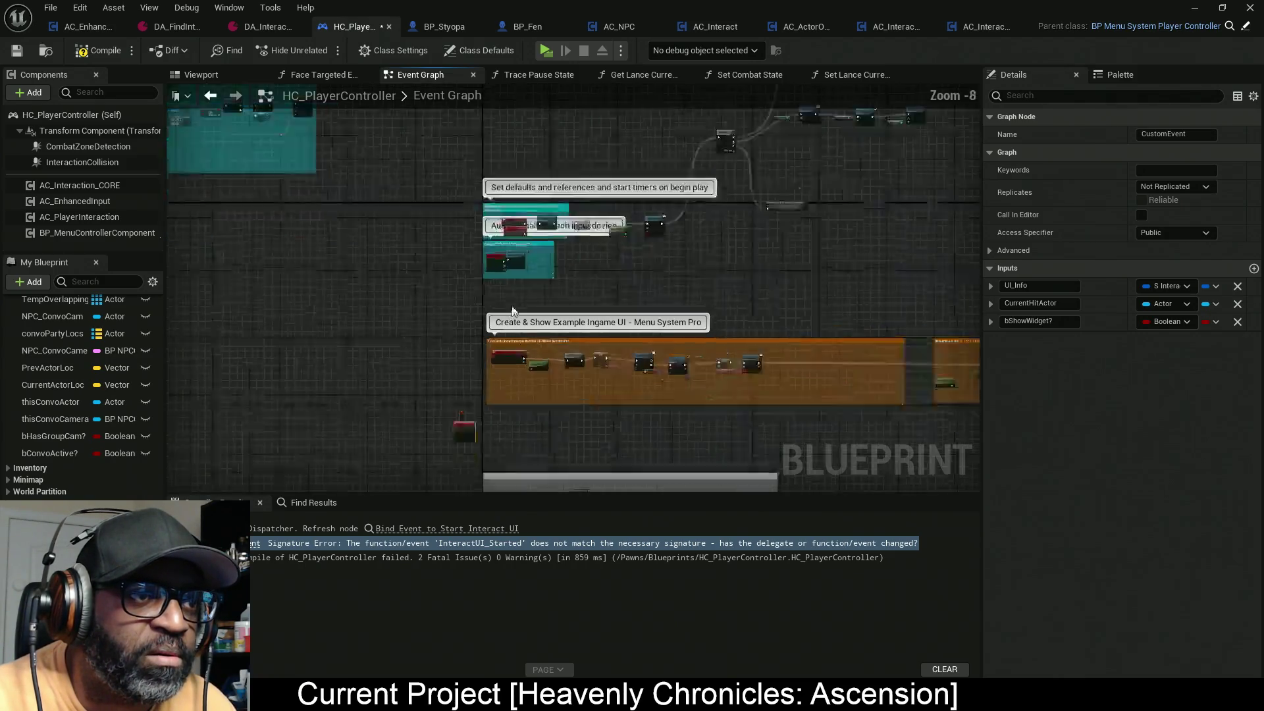
scroll(507, 315, "down", 1)
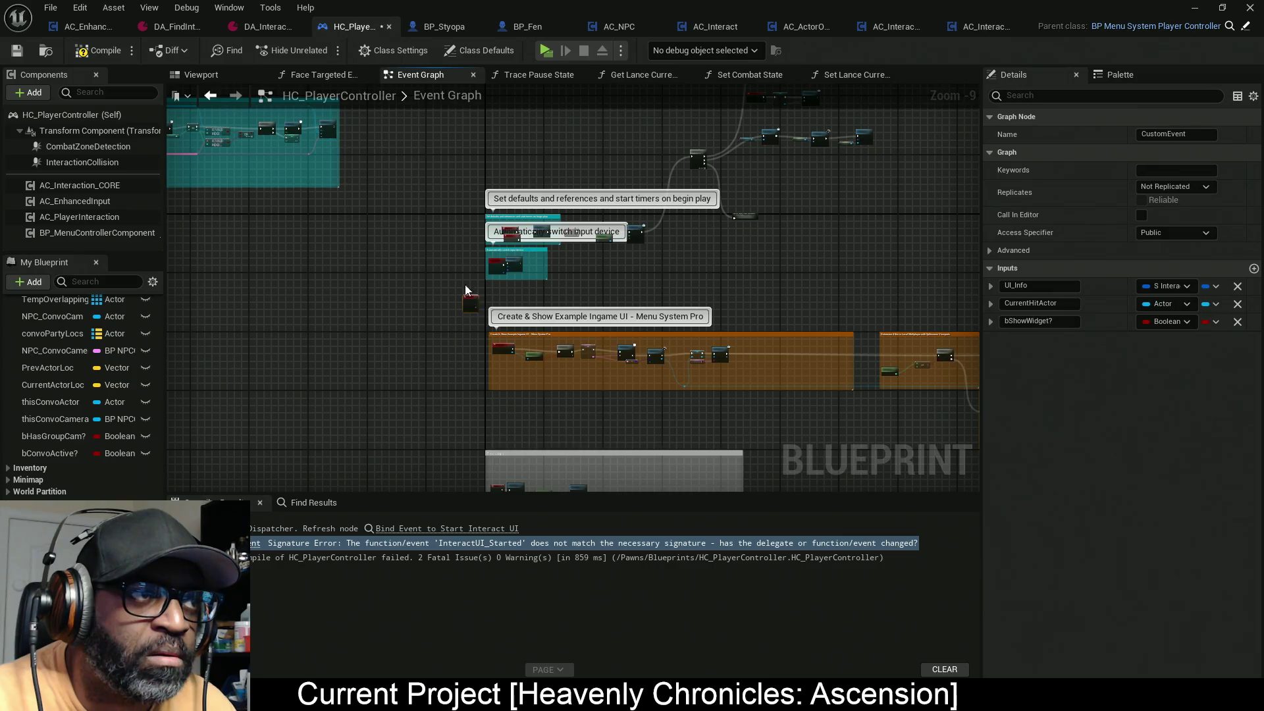
mouse_move(440, 257)
left_mouse_down()
mouse_move(731, 375)
mouse_move(729, 350)
mouse_move(694, 334)
mouse_move(554, 342)
left_mouse_up()
scroll(634, 320, "down", 8)
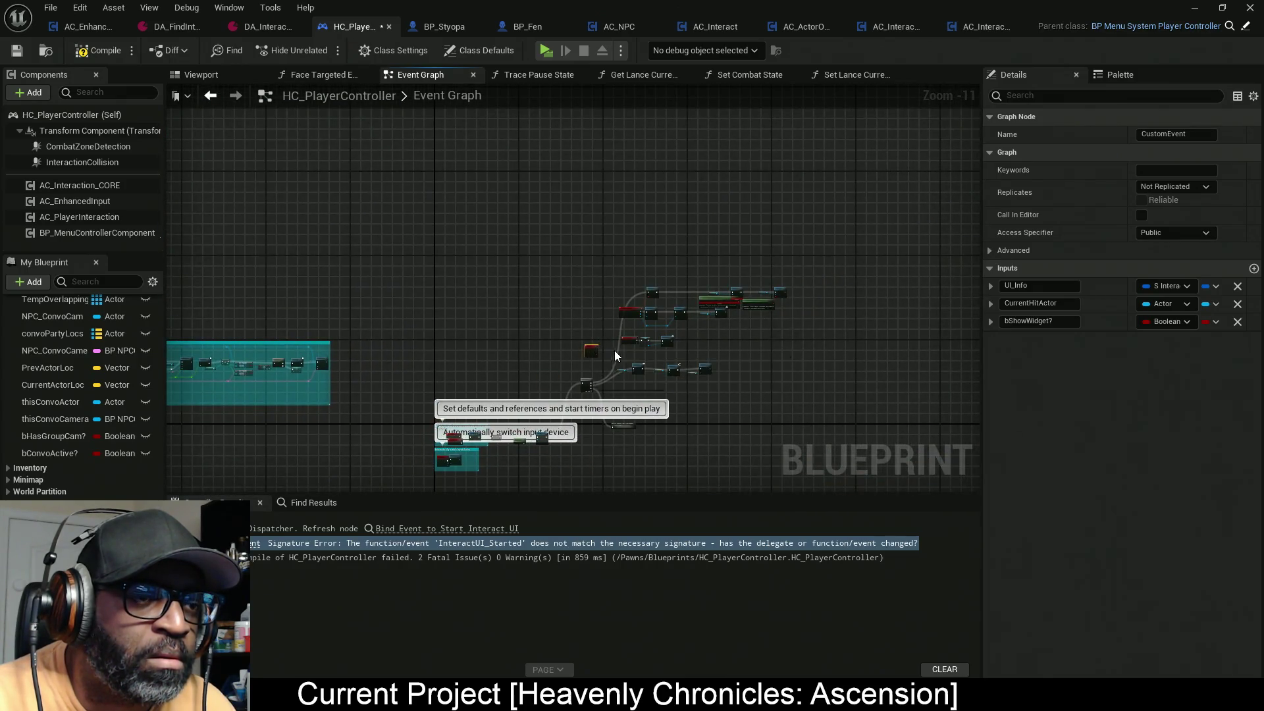
scroll(619, 352, "up", 5)
scroll(624, 352, "up", 4)
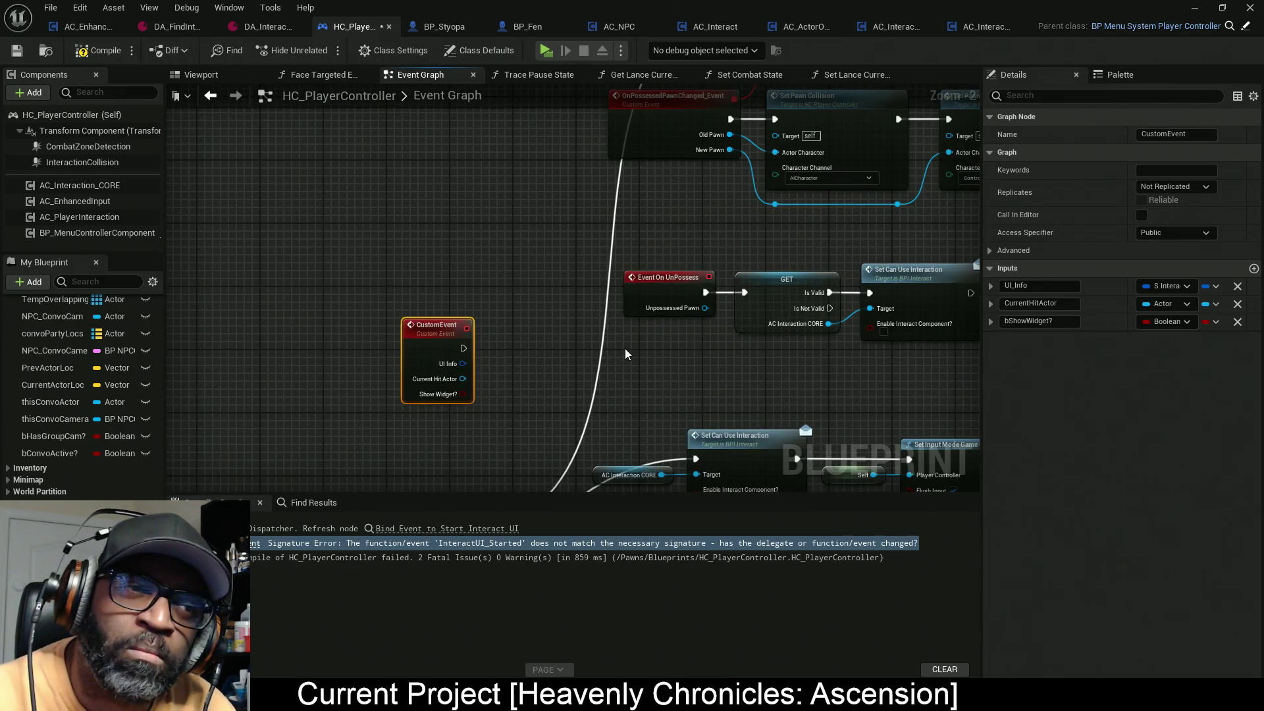
mouse_move(725, 361)
left_mouse_down()
mouse_move(583, 453)
mouse_move(672, 264)
left_mouse_up()
scroll(617, 446, "down", 4)
scroll(671, 263, "down", 6)
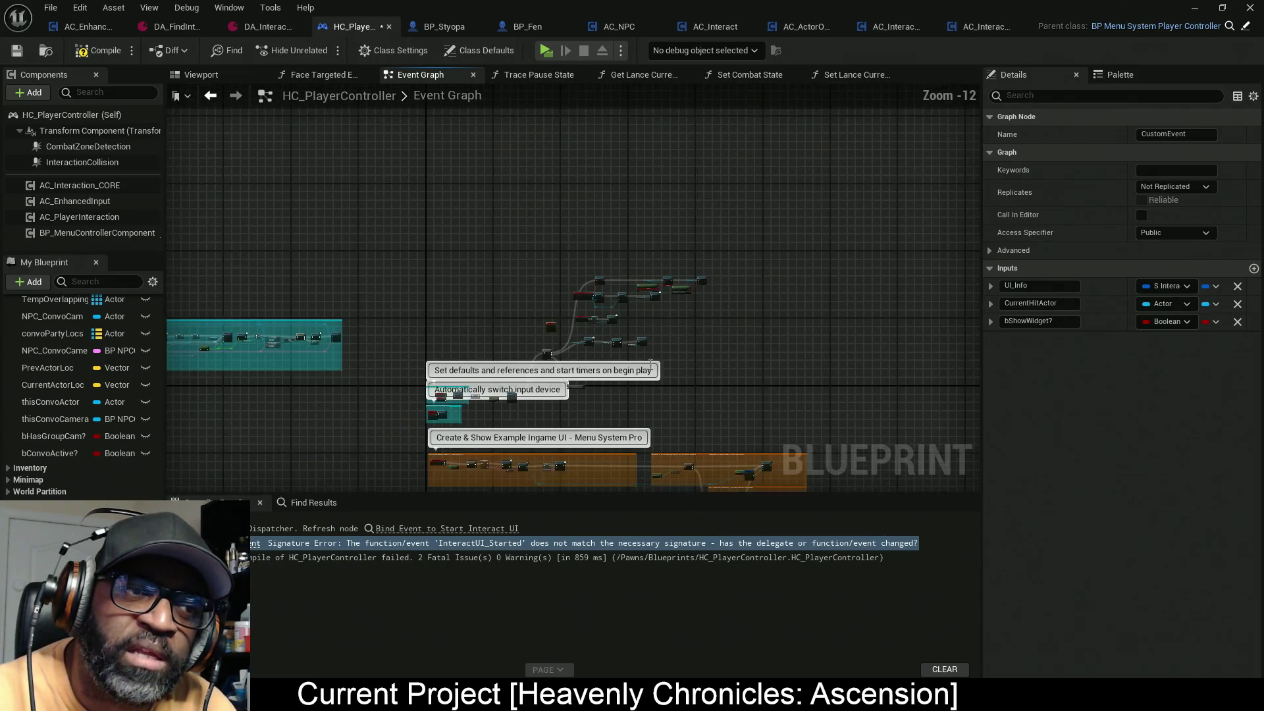
left_click_drag(686, 387, 626, 248)
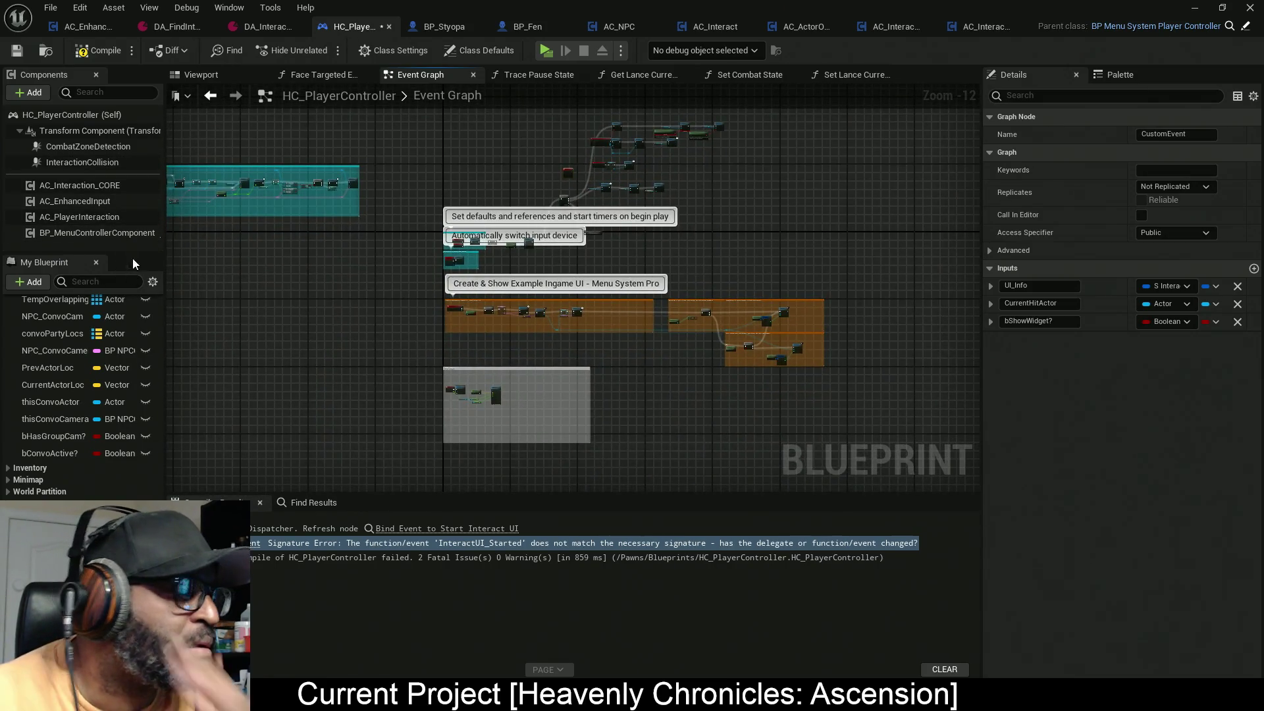
scroll(132, 392, "up", 3)
scroll(136, 405, "up", 5)
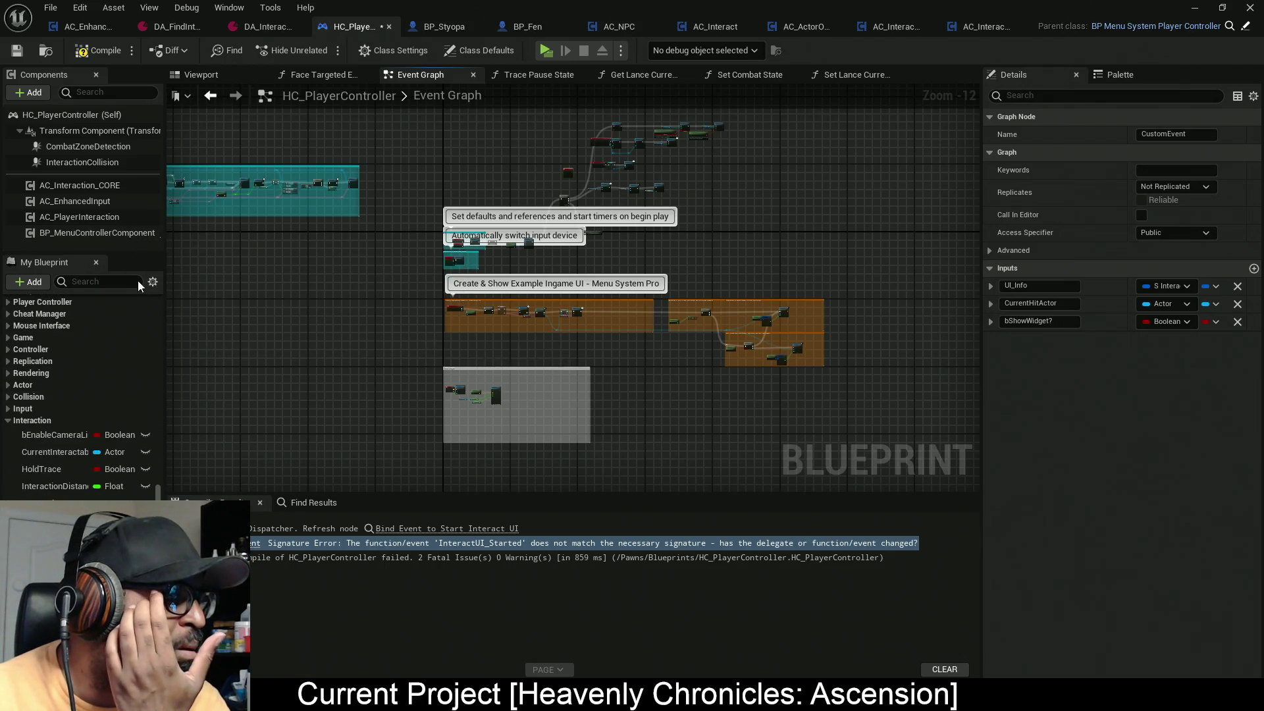
scroll(122, 334, "up", 10)
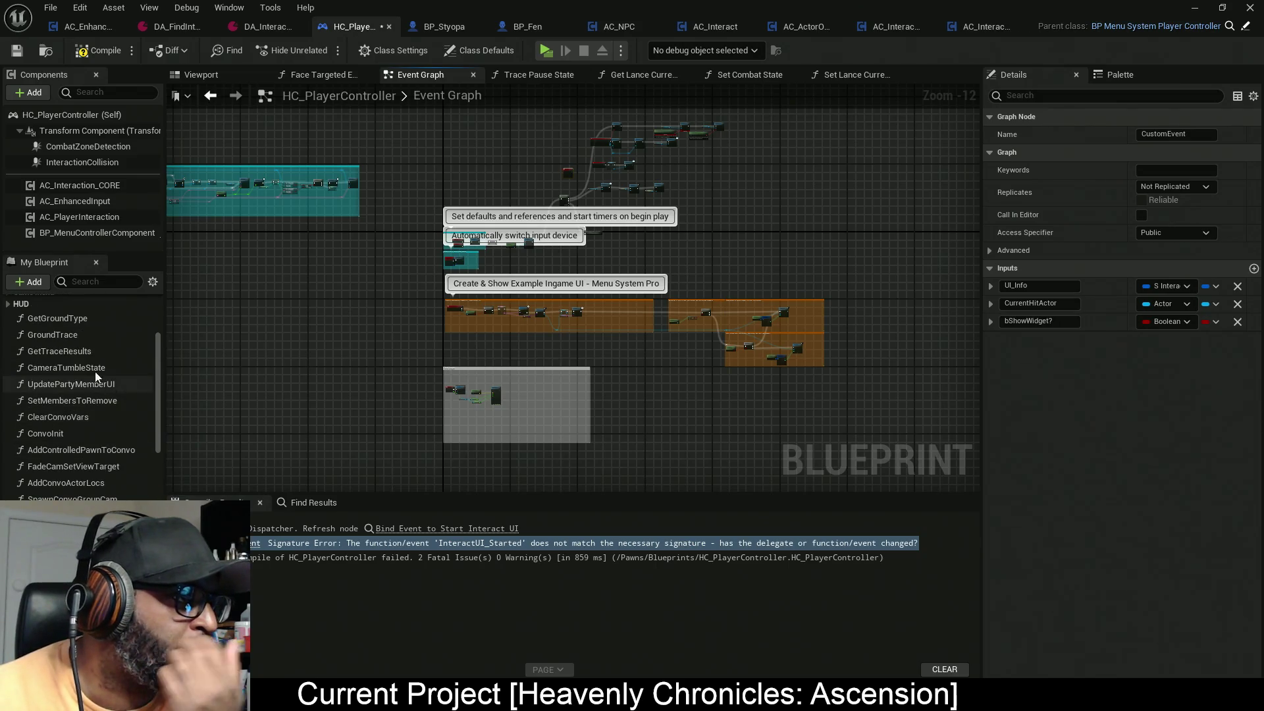
scroll(53, 342, "up", 5)
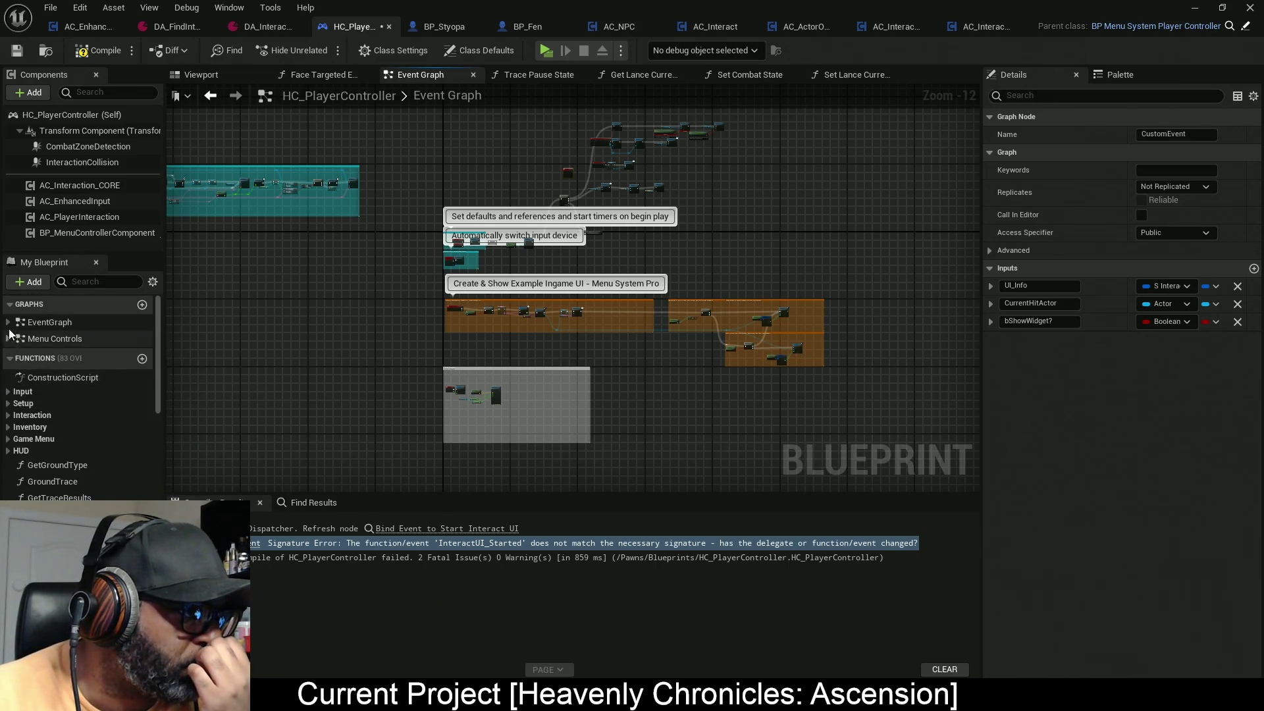
Step: Expand the EventGraph list in My Blueprint and recompile HC_PlayerController
left_click(8, 322)
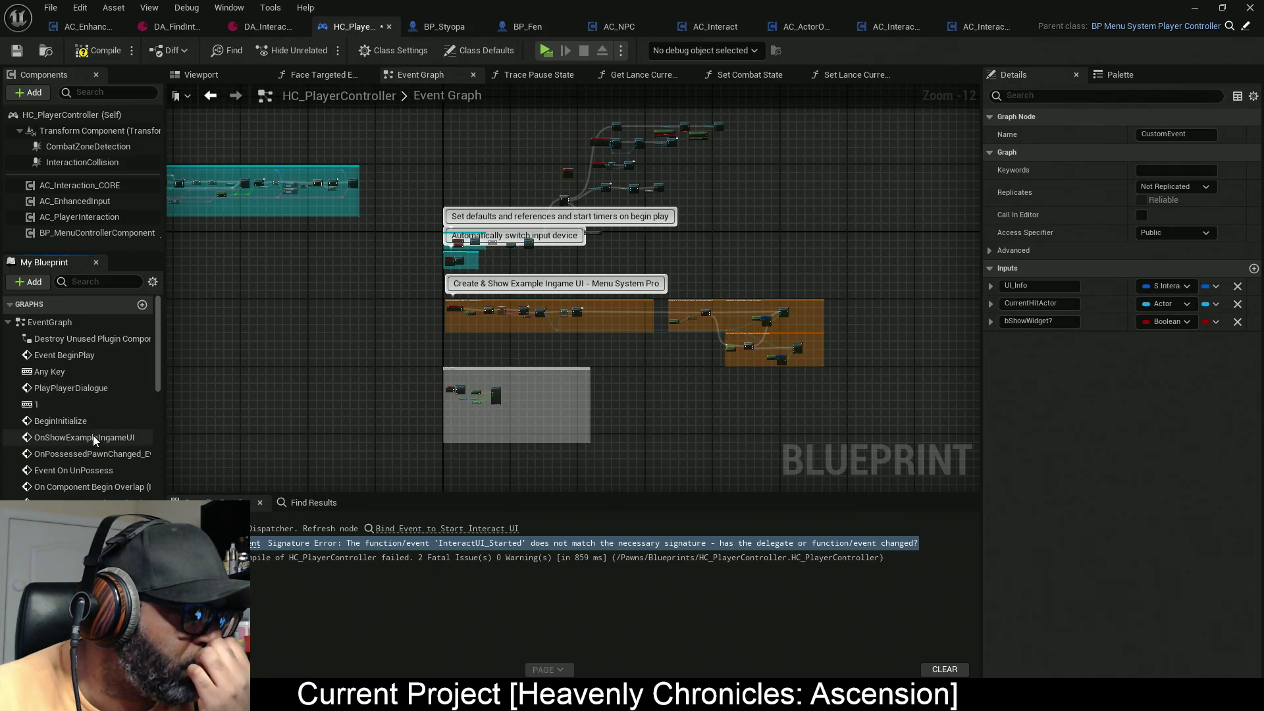
scroll(586, 231, "up", 10)
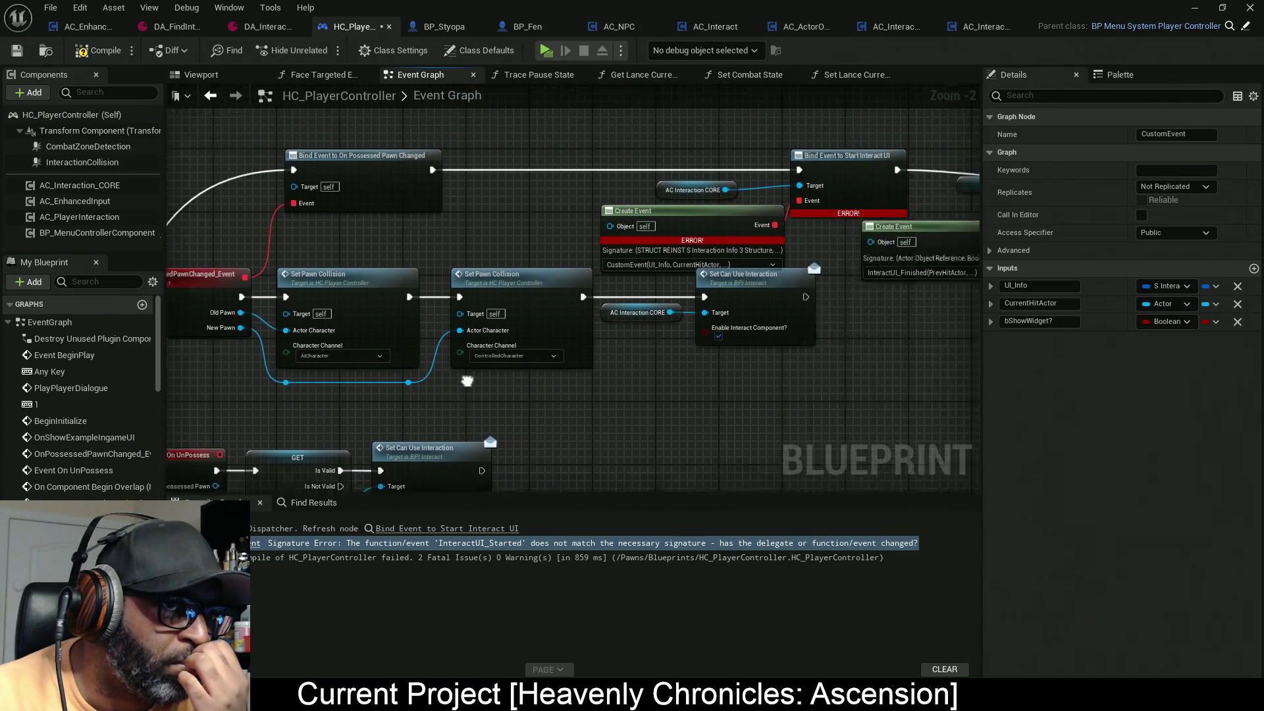
left_click_drag(711, 274, 709, 268)
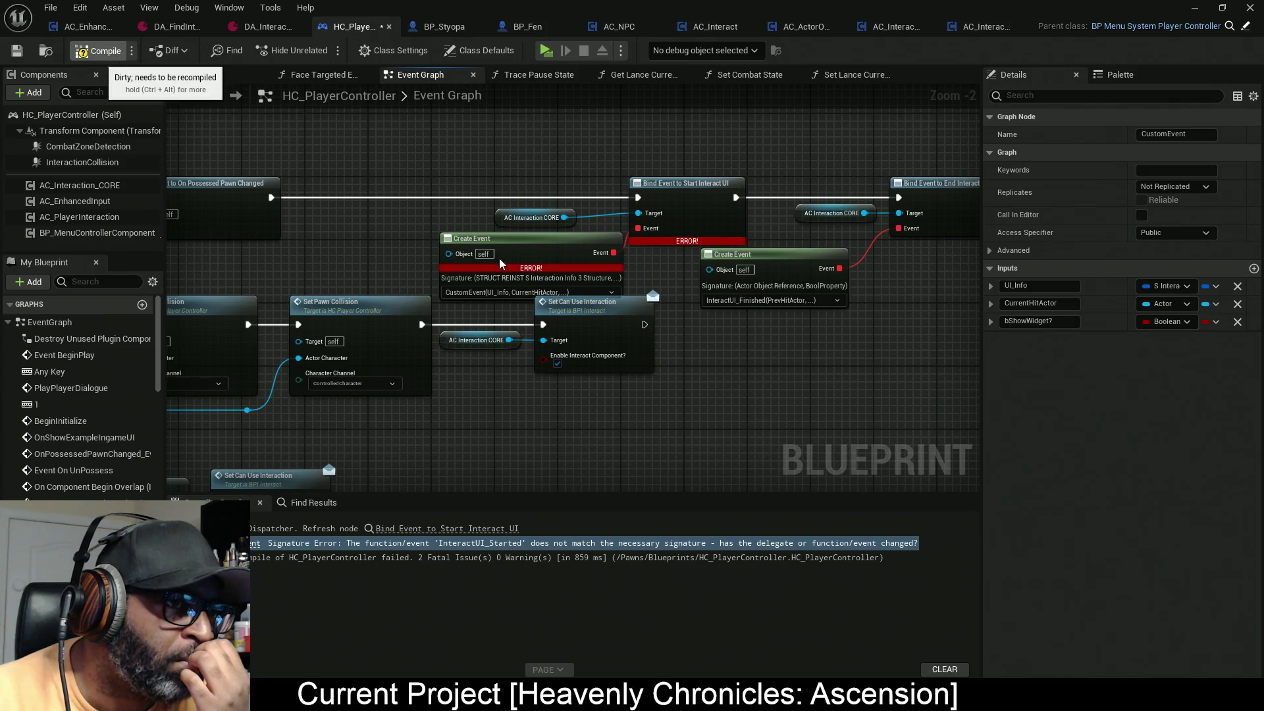
key("F7")
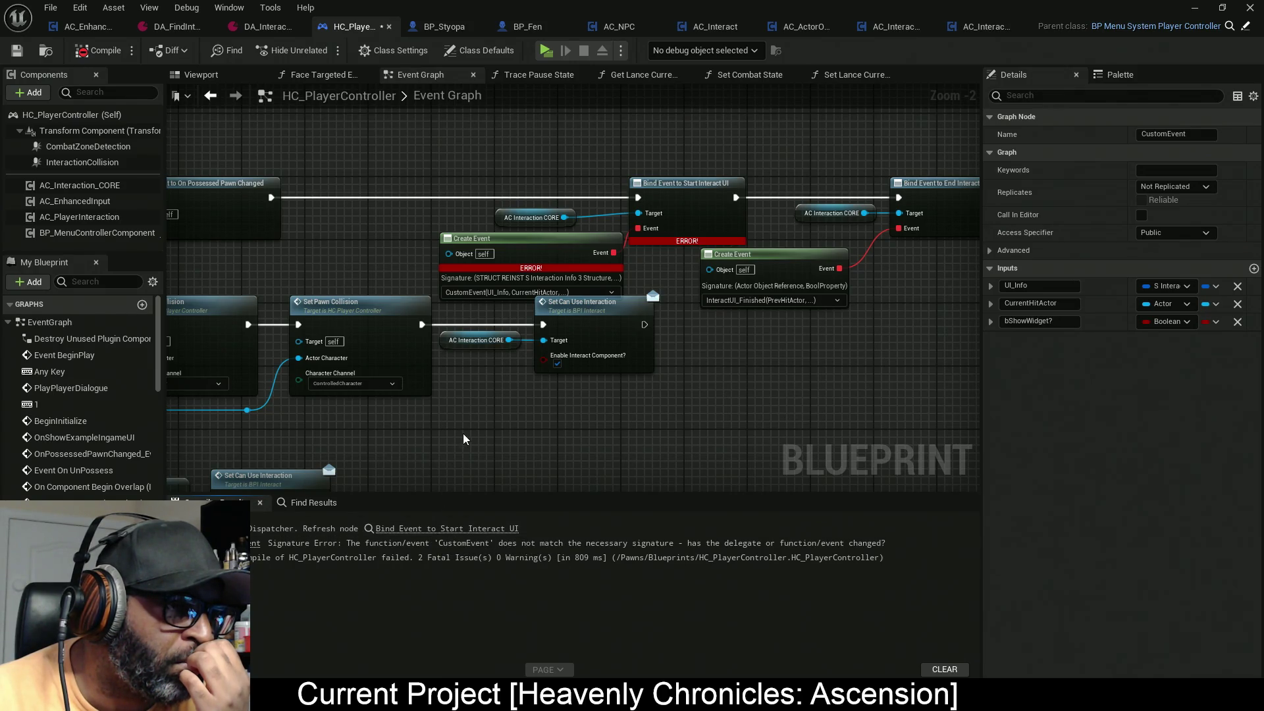
Step: Delete the errored Create Event node feeding Bind Event to Start Interact UI
mouse_move(503, 354)
left_mouse_down()
mouse_move(872, 298)
mouse_move(971, 201)
left_mouse_up()
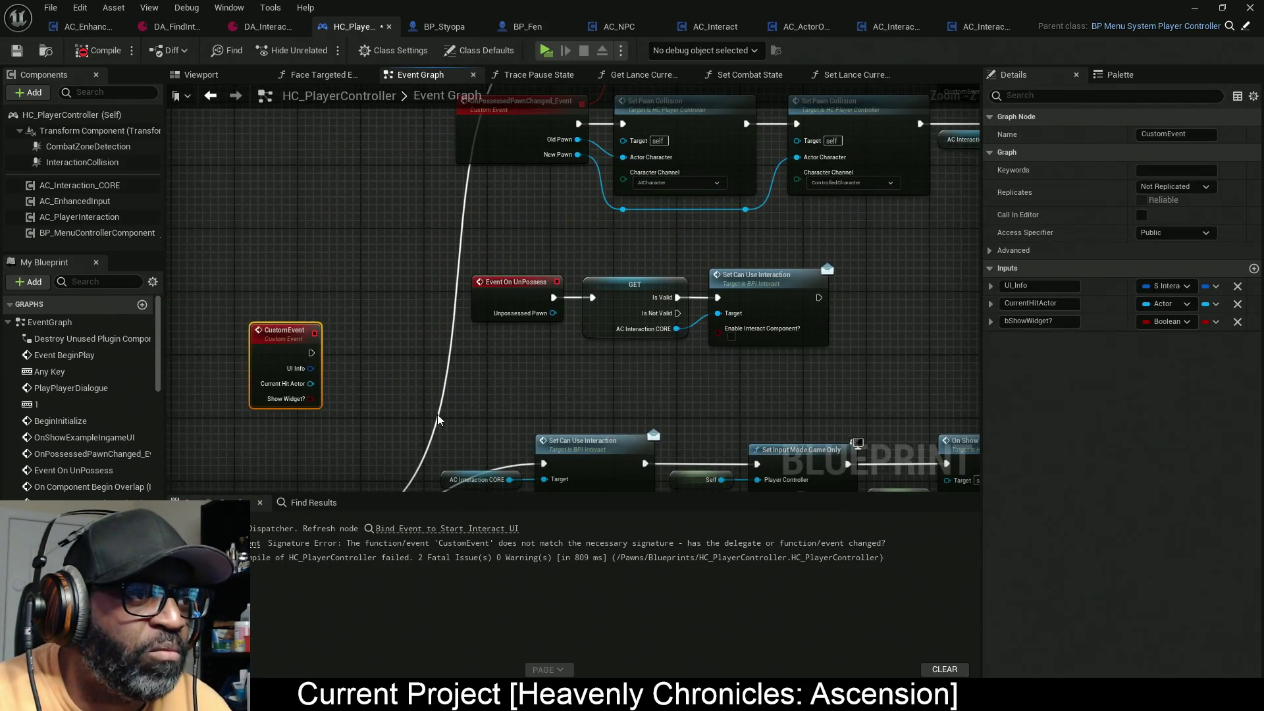
left_click(255, 544)
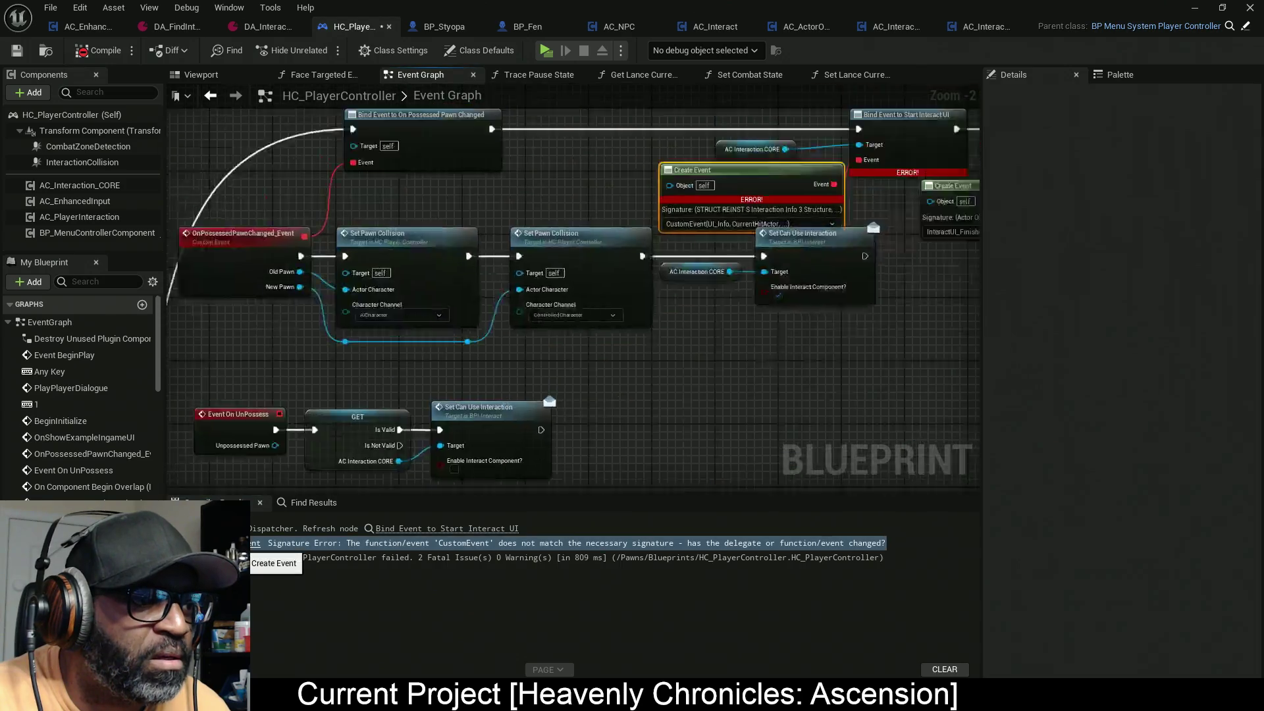
left_click(448, 529)
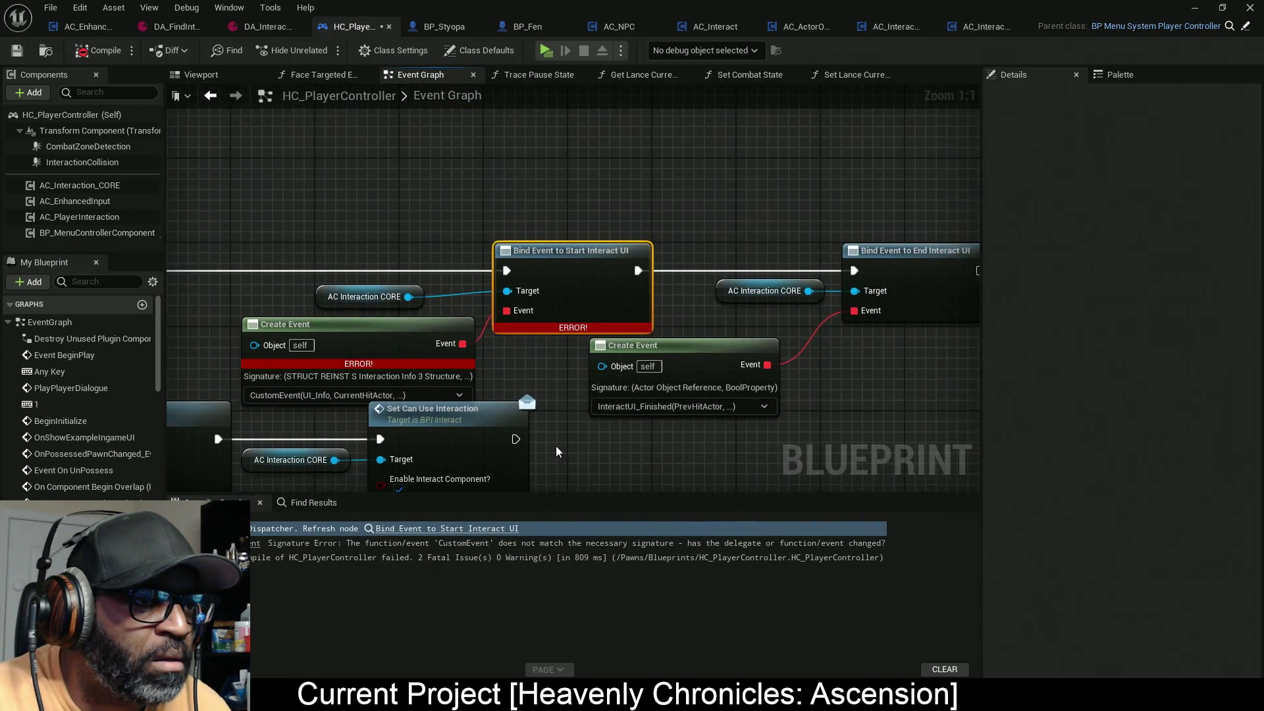
scroll(556, 451, "down", 4)
left_click(453, 362)
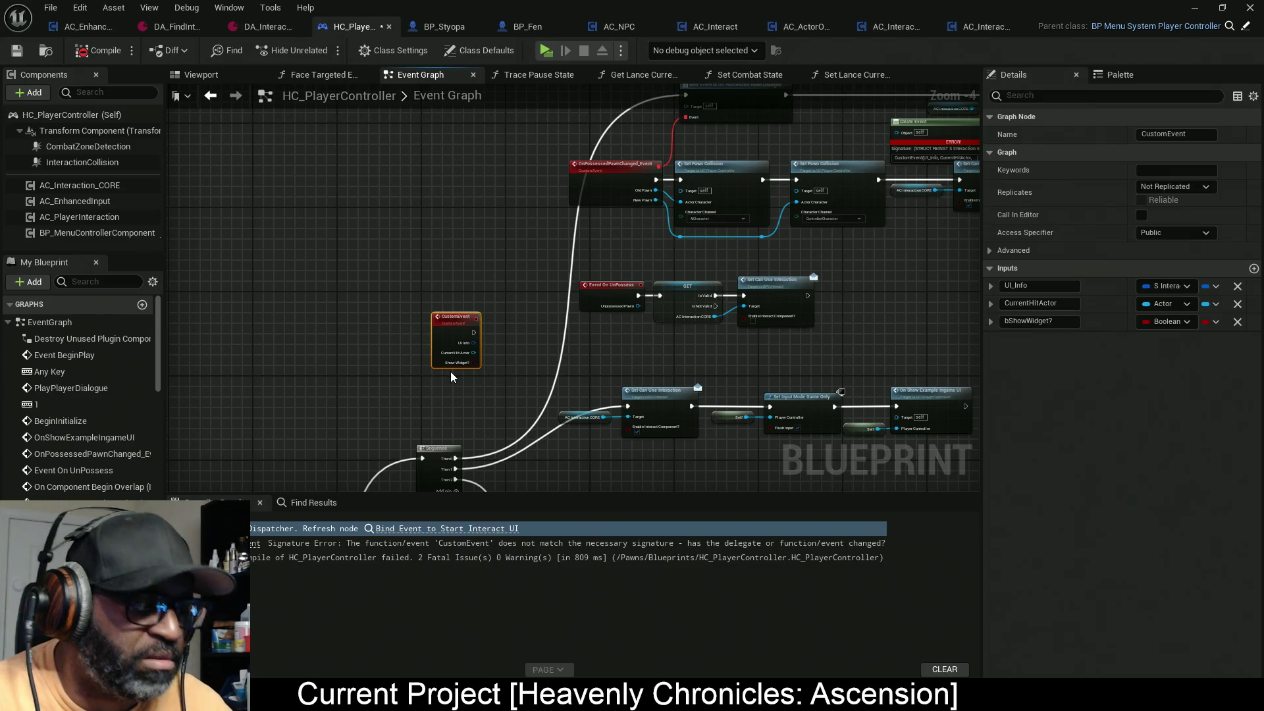
left_click(756, 265)
scroll(508, 425, "up", 4)
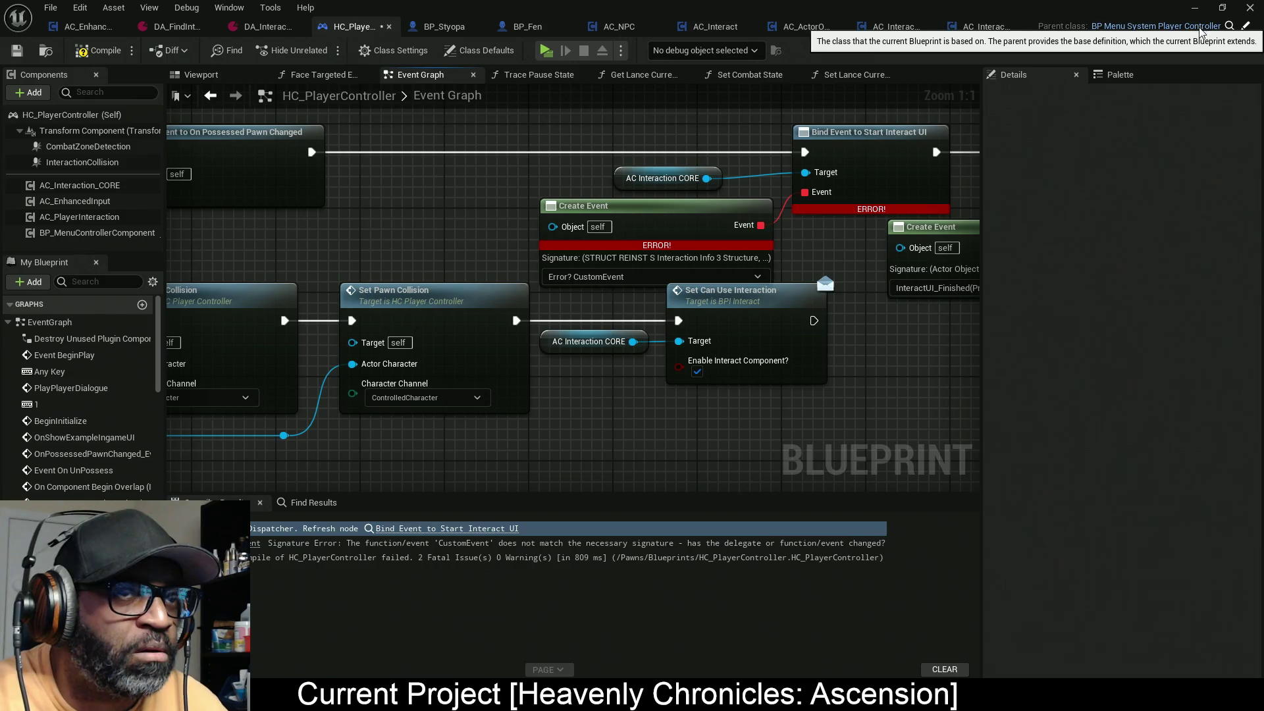
left_click(639, 245)
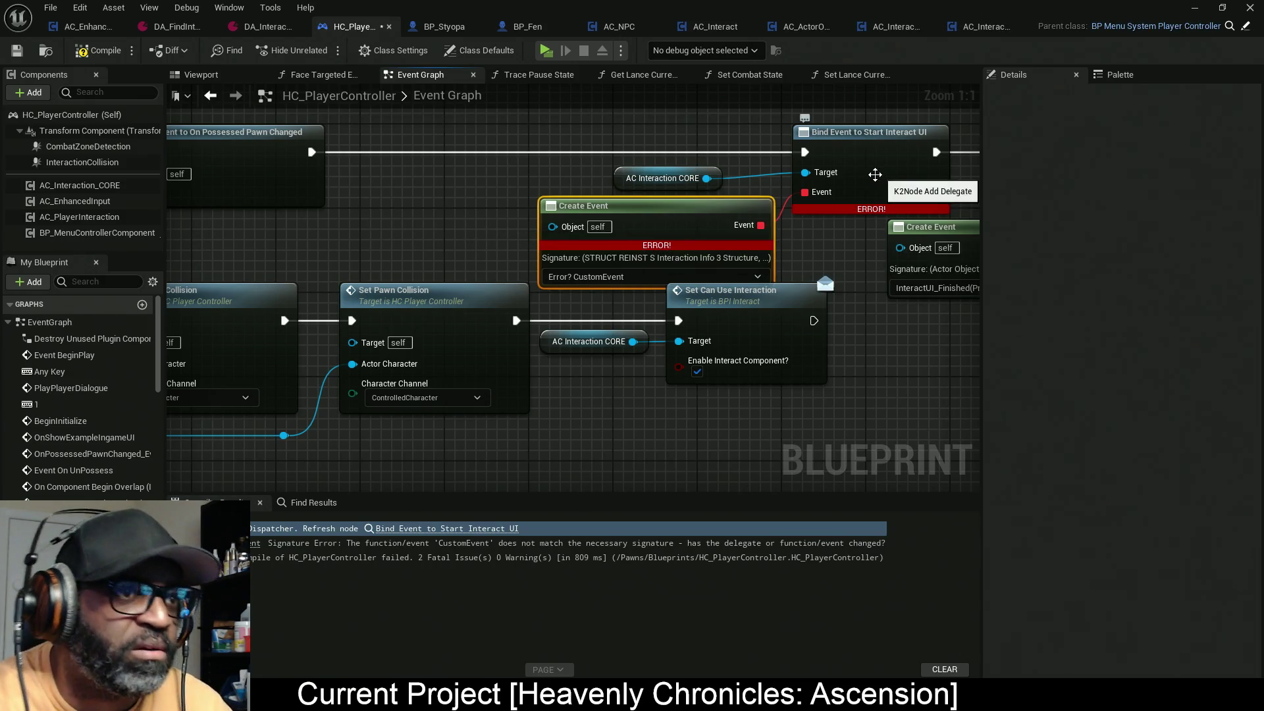
key("Delete")
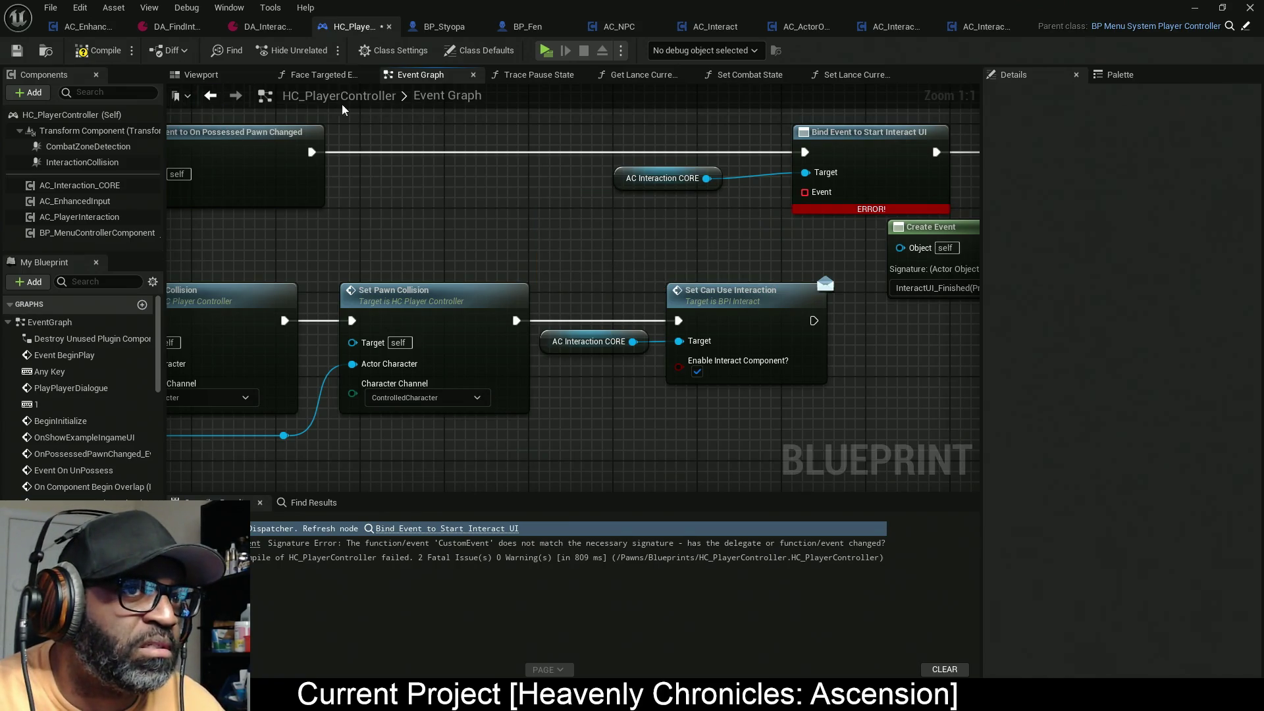
Step: Recompile and inspect the unconnected Event pin error on Bind Event to Start Interact UI
left_click(98, 51)
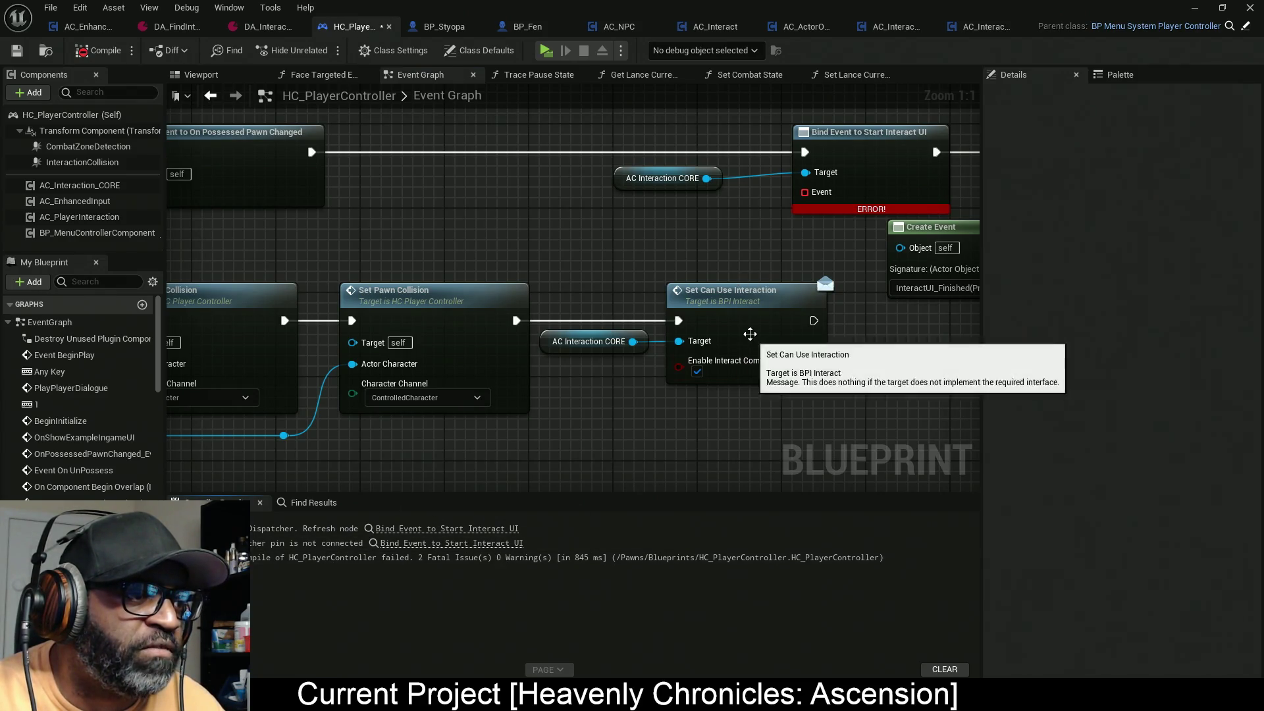
left_click_drag(808, 212, 449, 358)
left_click(422, 529)
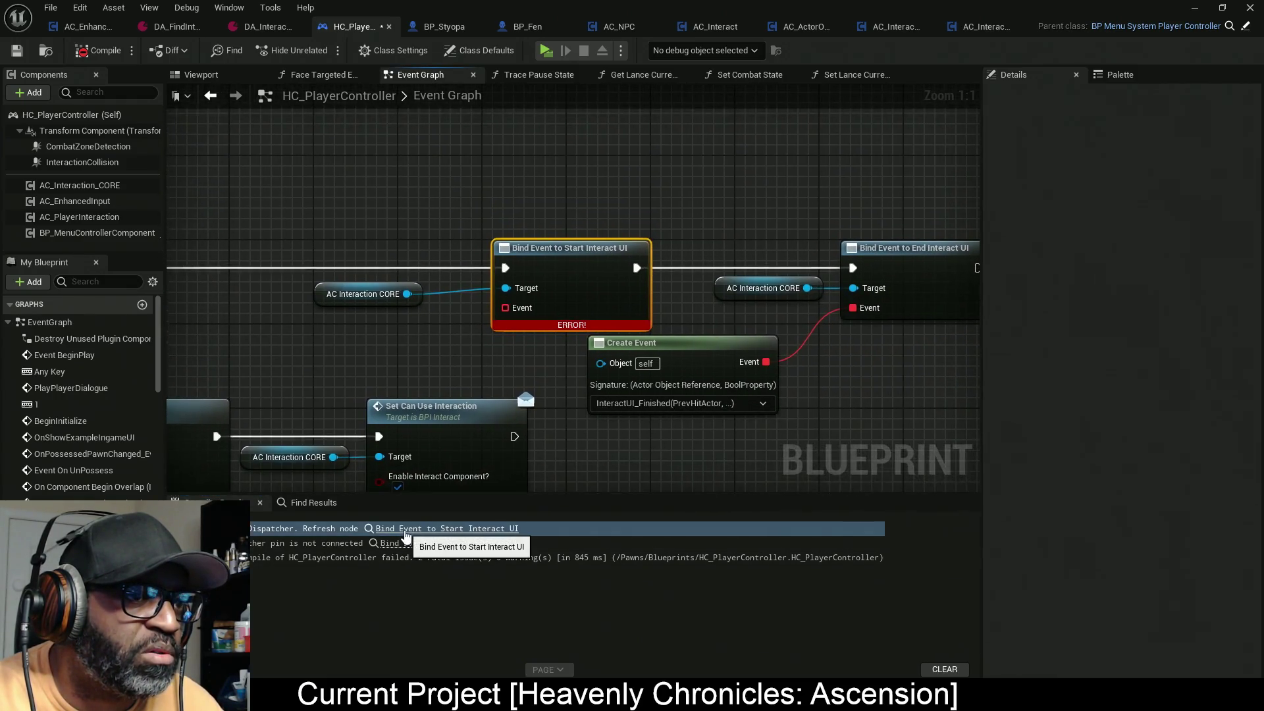
left_click(457, 547)
Step: Wire a new Create Event to the Event pin and generate a matching CustomEvent
mouse_move(506, 311)
left_mouse_down()
mouse_move(437, 347)
mouse_move(428, 337)
left_mouse_up()
type("create")
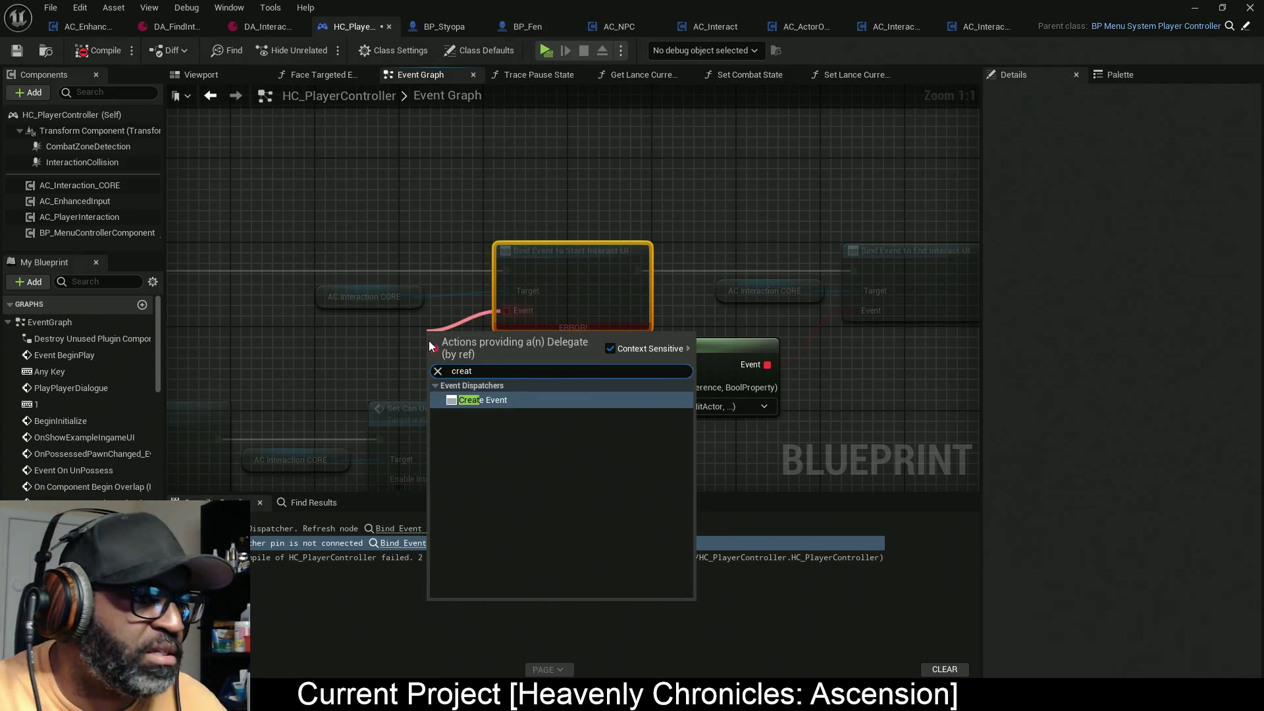
left_click(503, 403)
left_click_drag(546, 359, 387, 354)
left_click(349, 386)
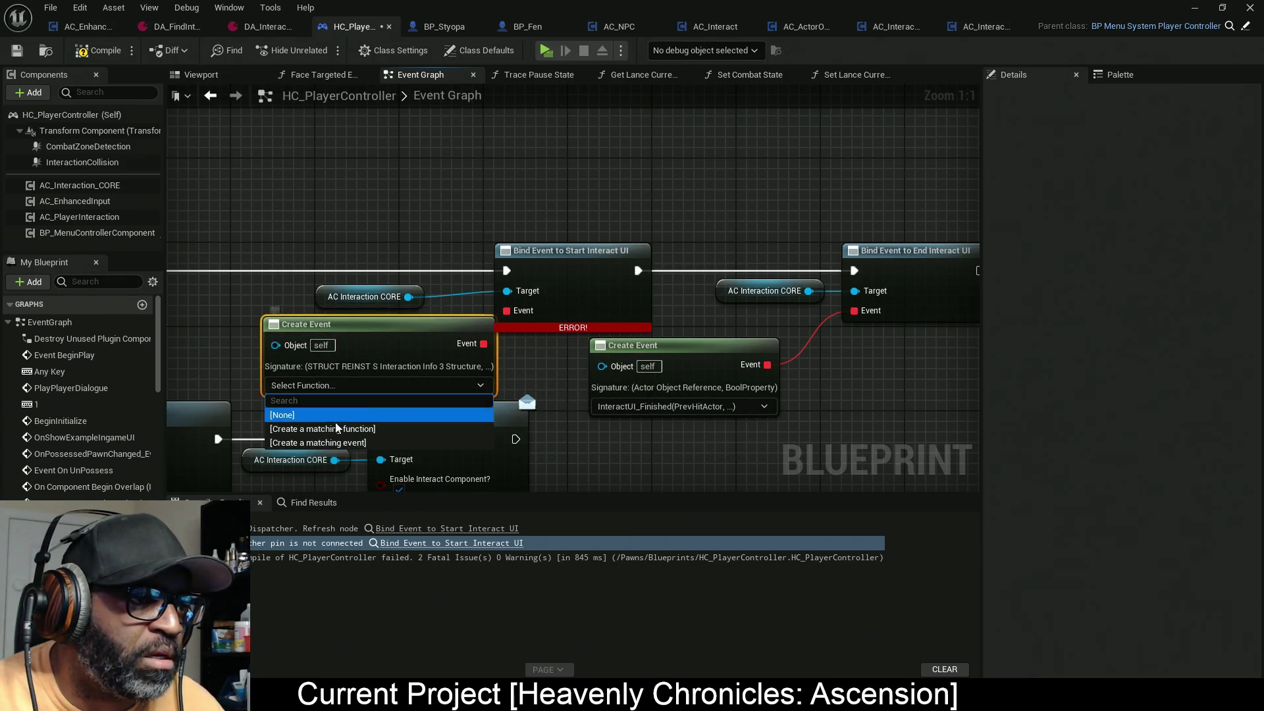
left_click(256, 372)
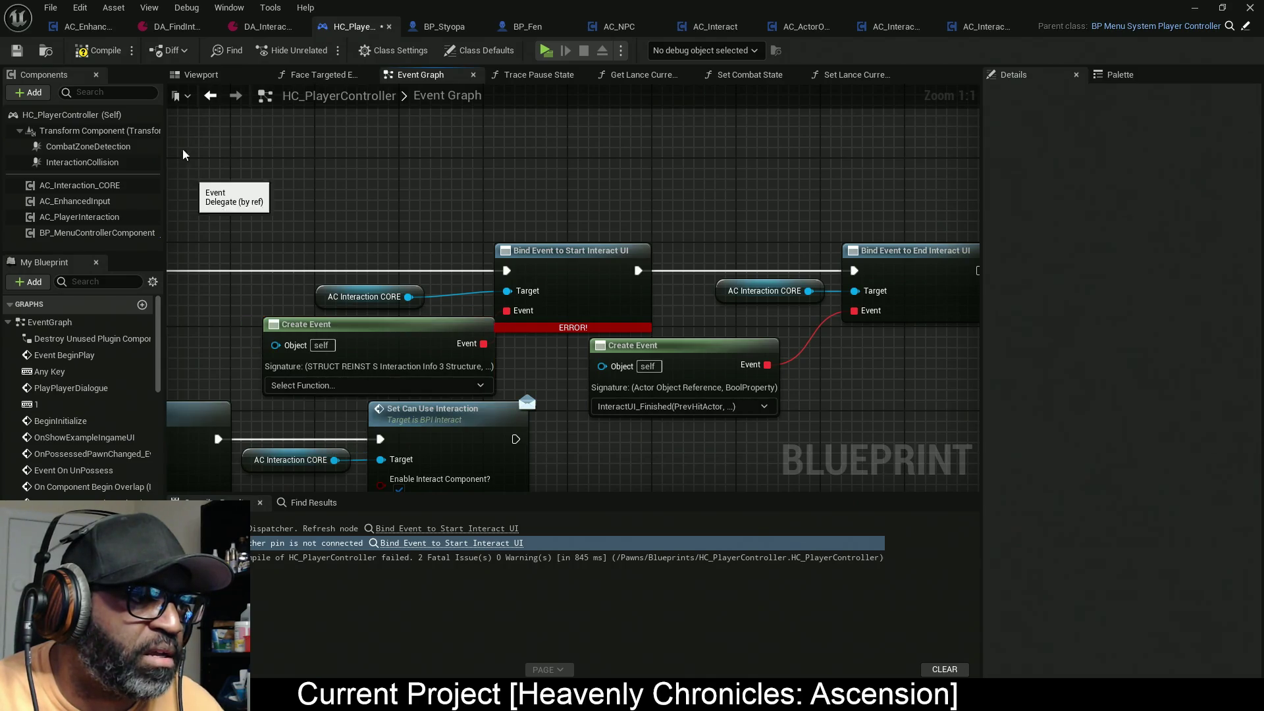
left_click(301, 386)
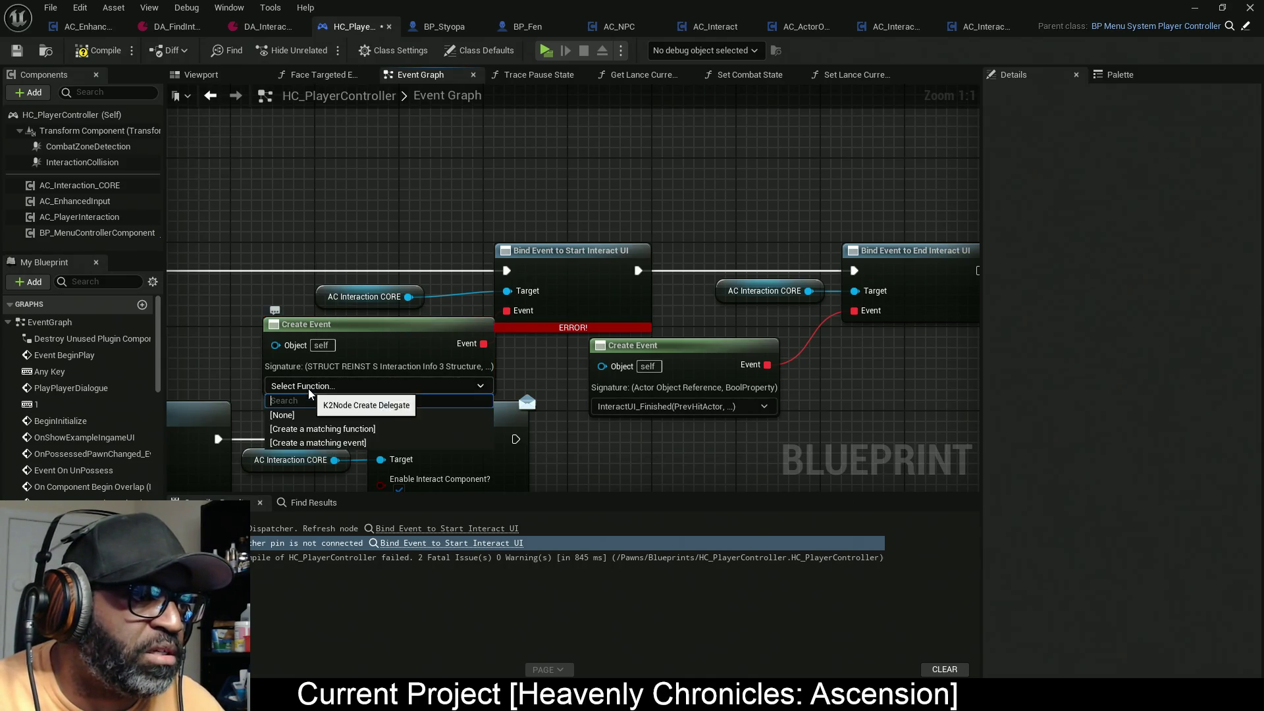
left_click(334, 445)
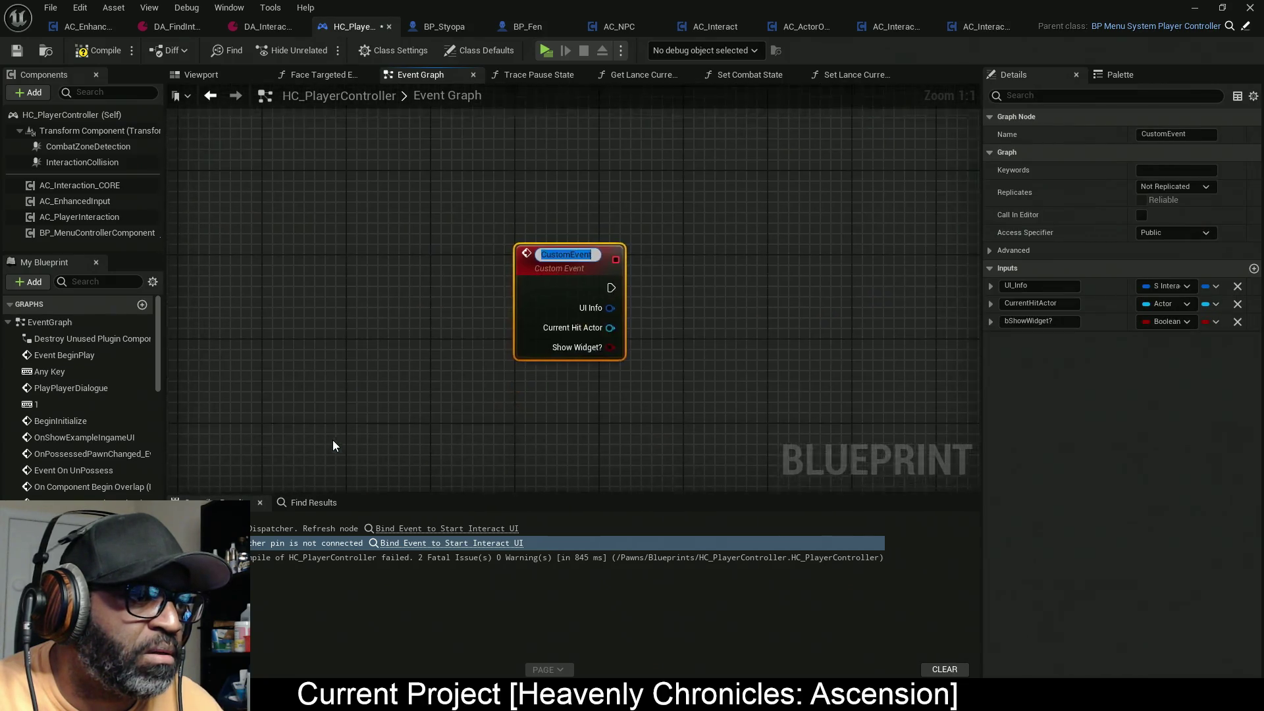
left_click(523, 286)
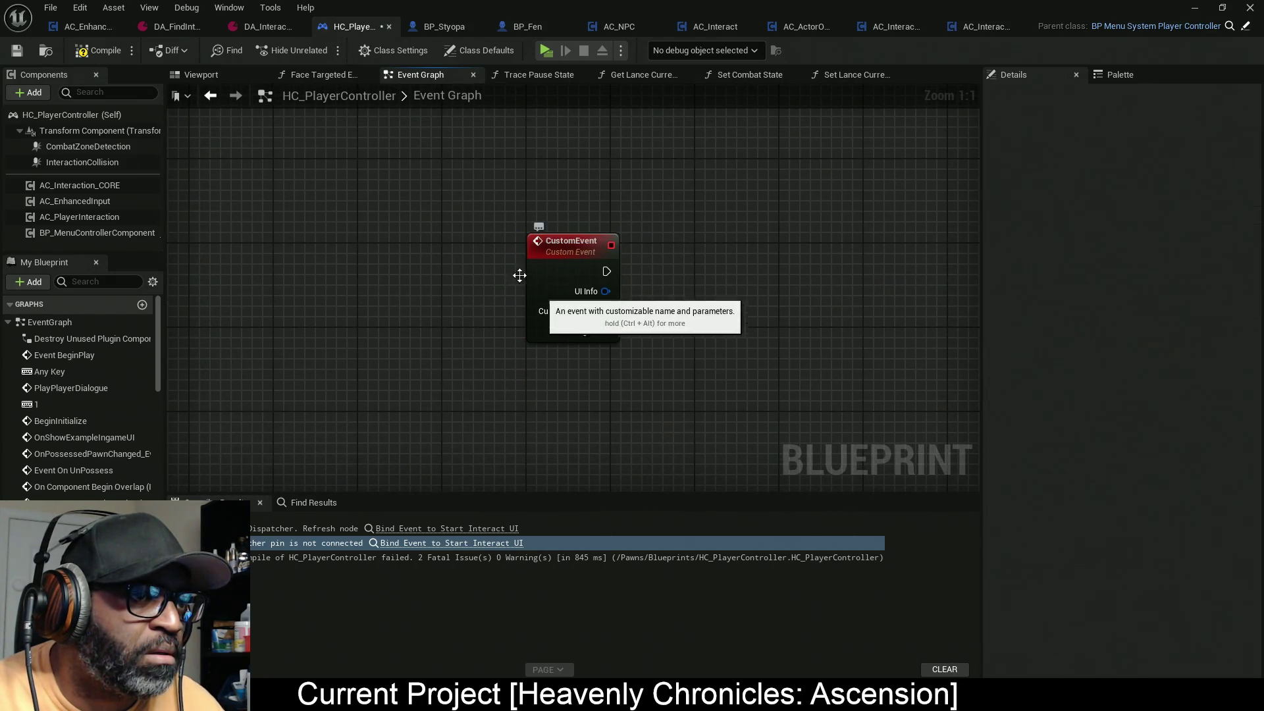
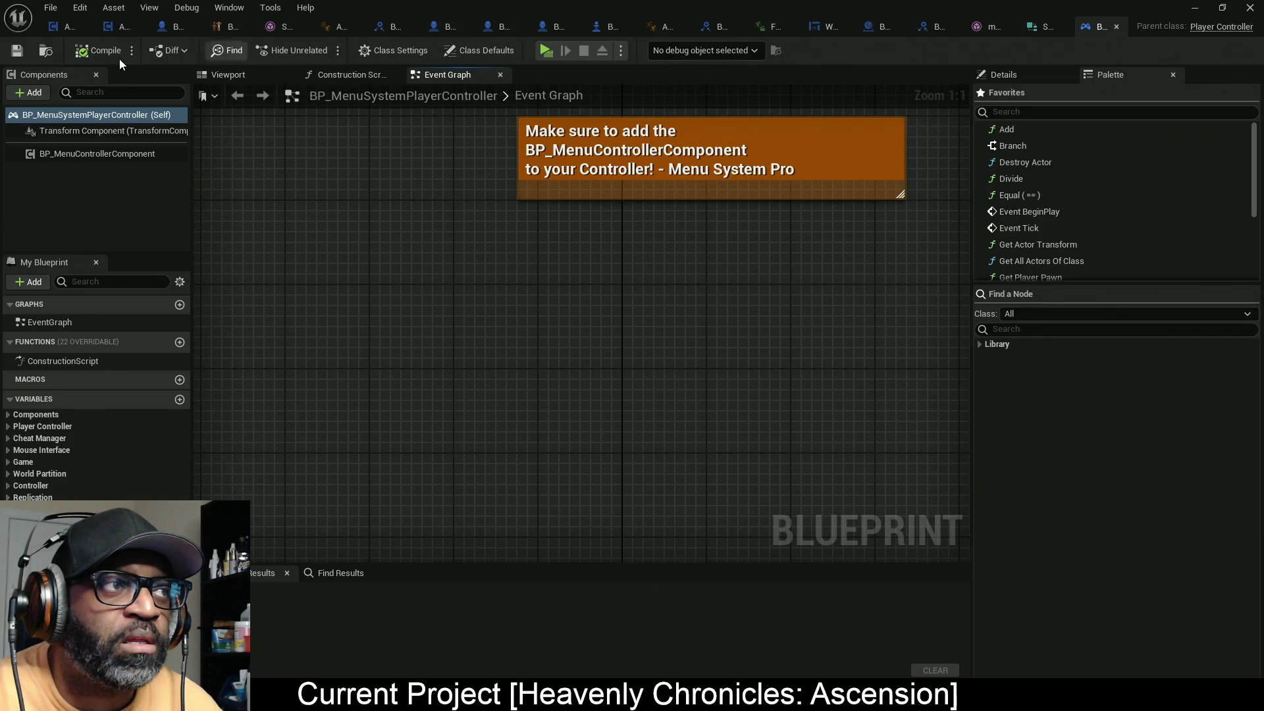
Step: Recompile BP_MenuSystemPlayerController with F7 and move its window aside to reveal HC_PlayerController
key("F7")
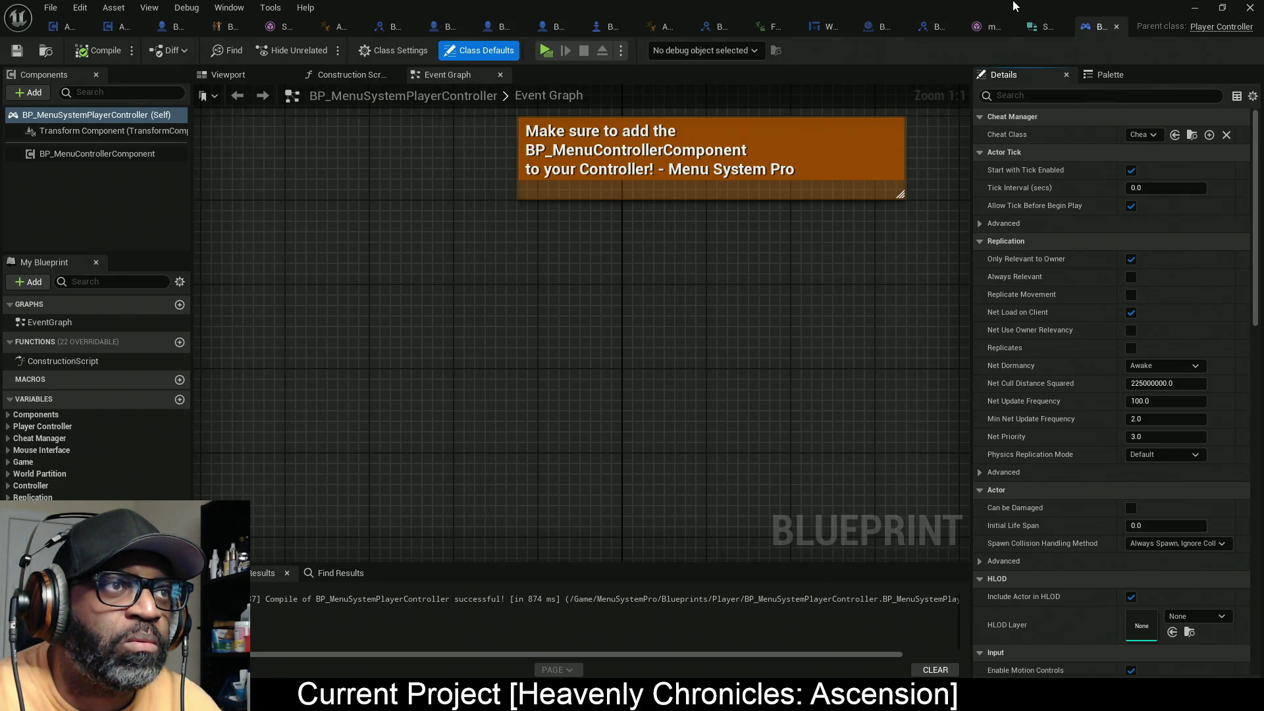
mouse_move(1014, 6)
left_mouse_down()
mouse_move(741, 164)
mouse_move(0, 132)
left_mouse_up()
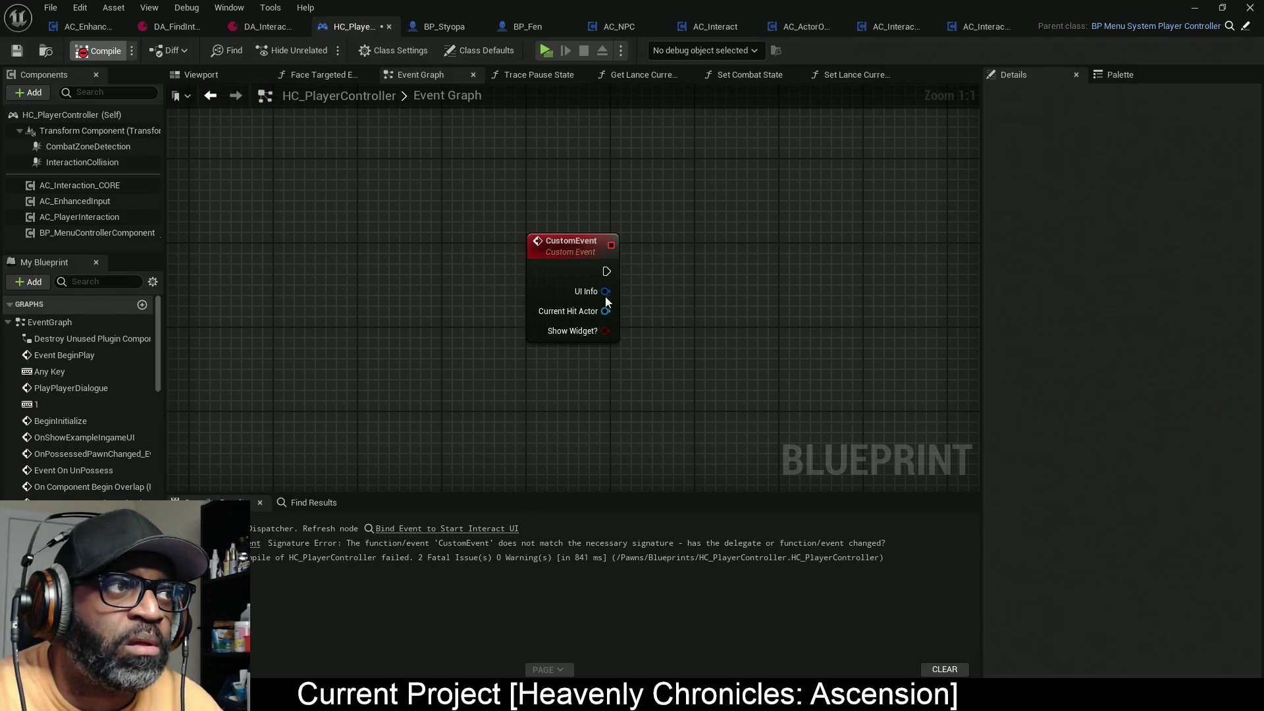
Step: Delete the stray CustomEvent, create a matching CustomEvent_0 for Start Interact UI, and recompile
left_click_drag(517, 185, 699, 400)
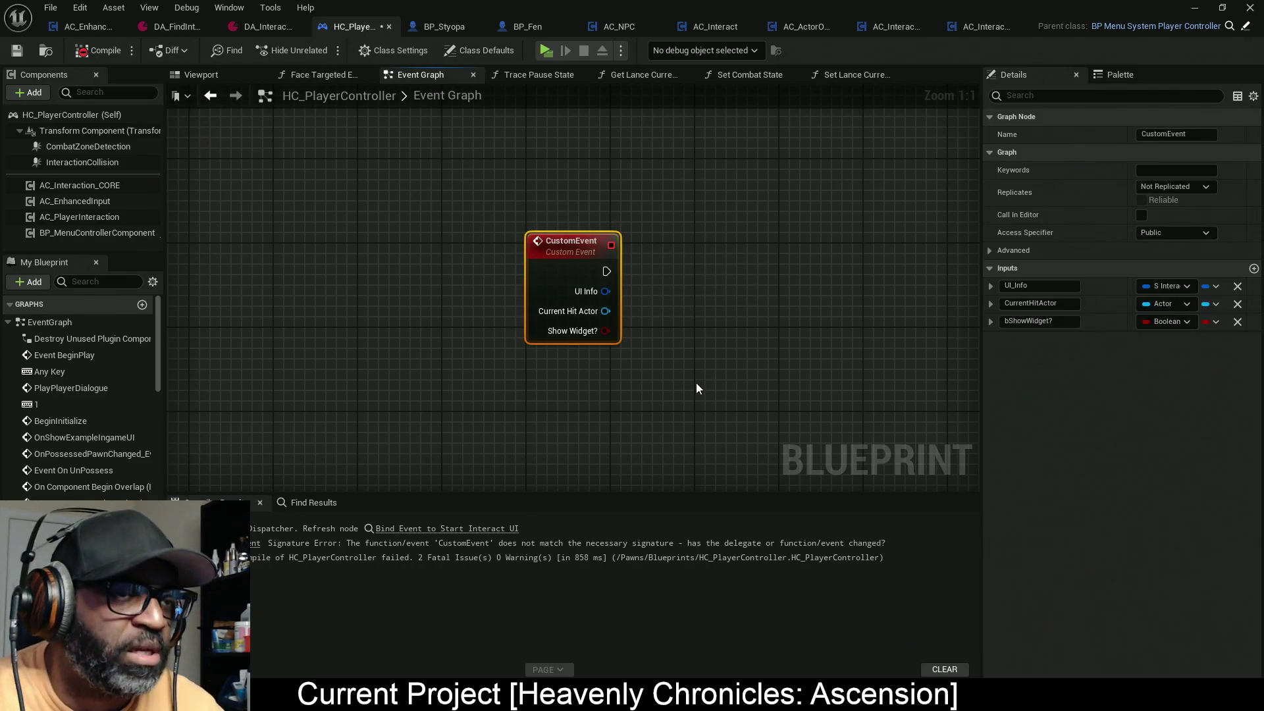
key("Delete")
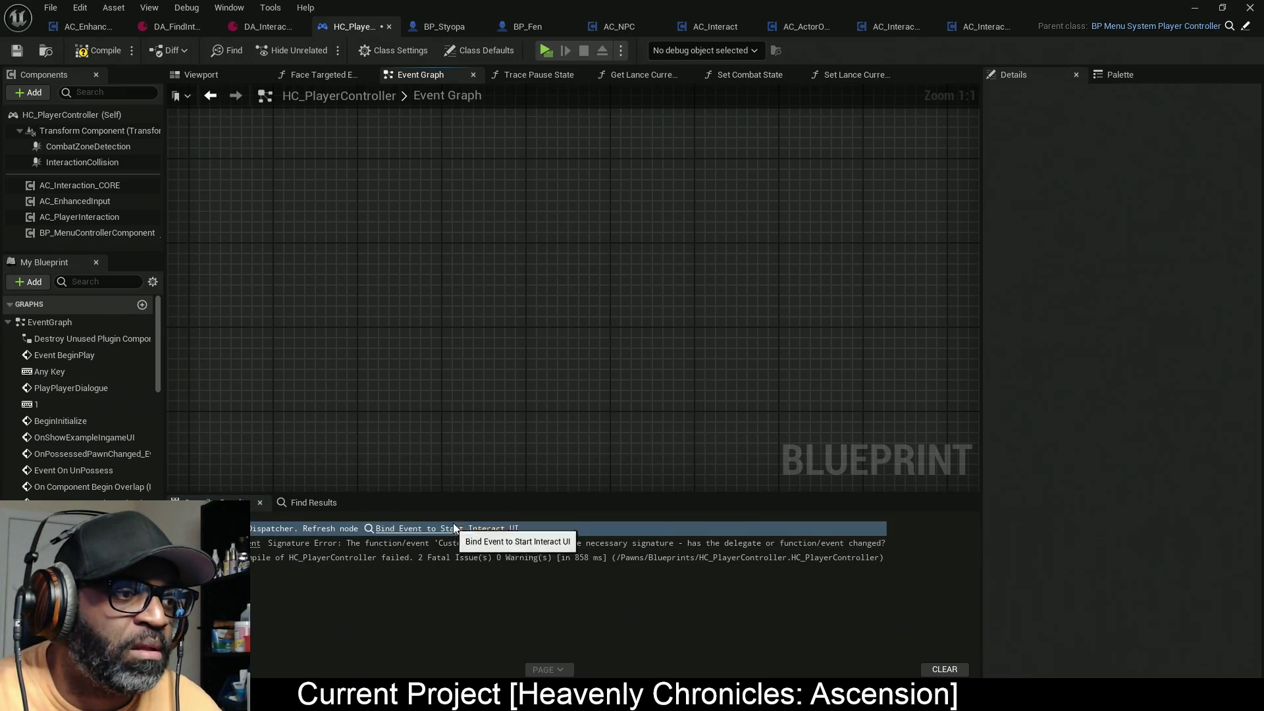
left_click(447, 529)
left_click(337, 396)
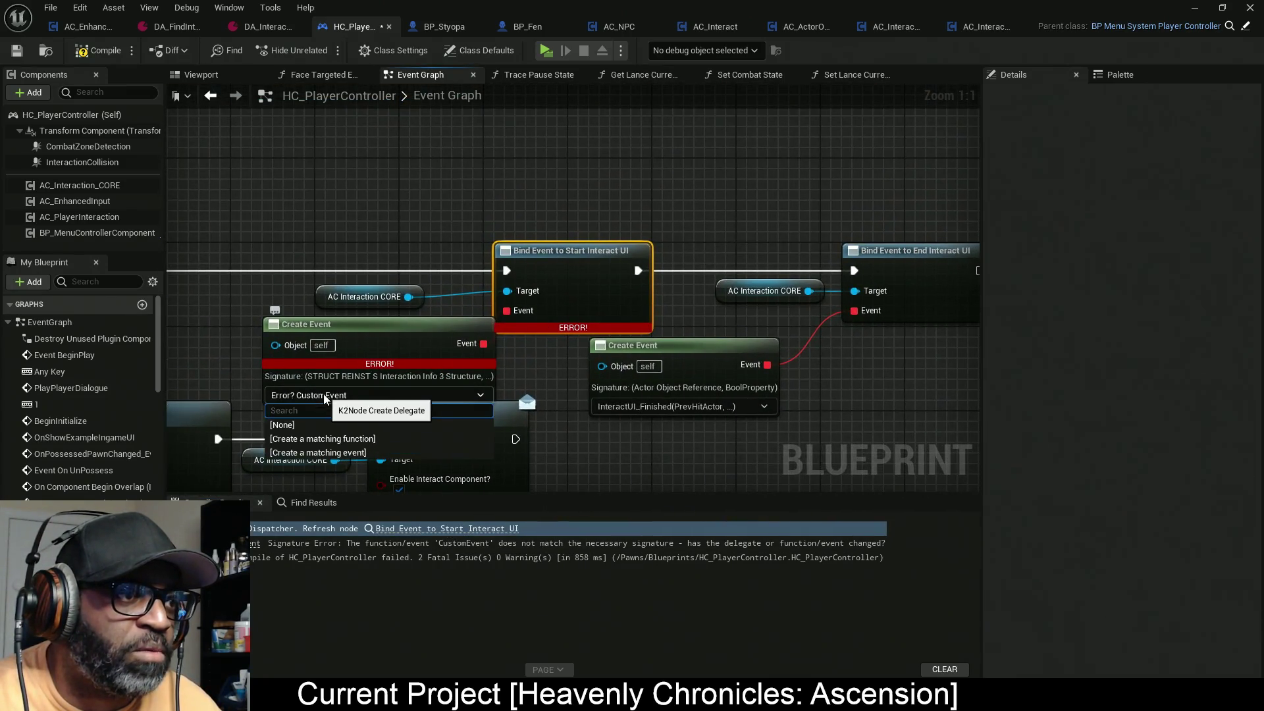
left_click(323, 454)
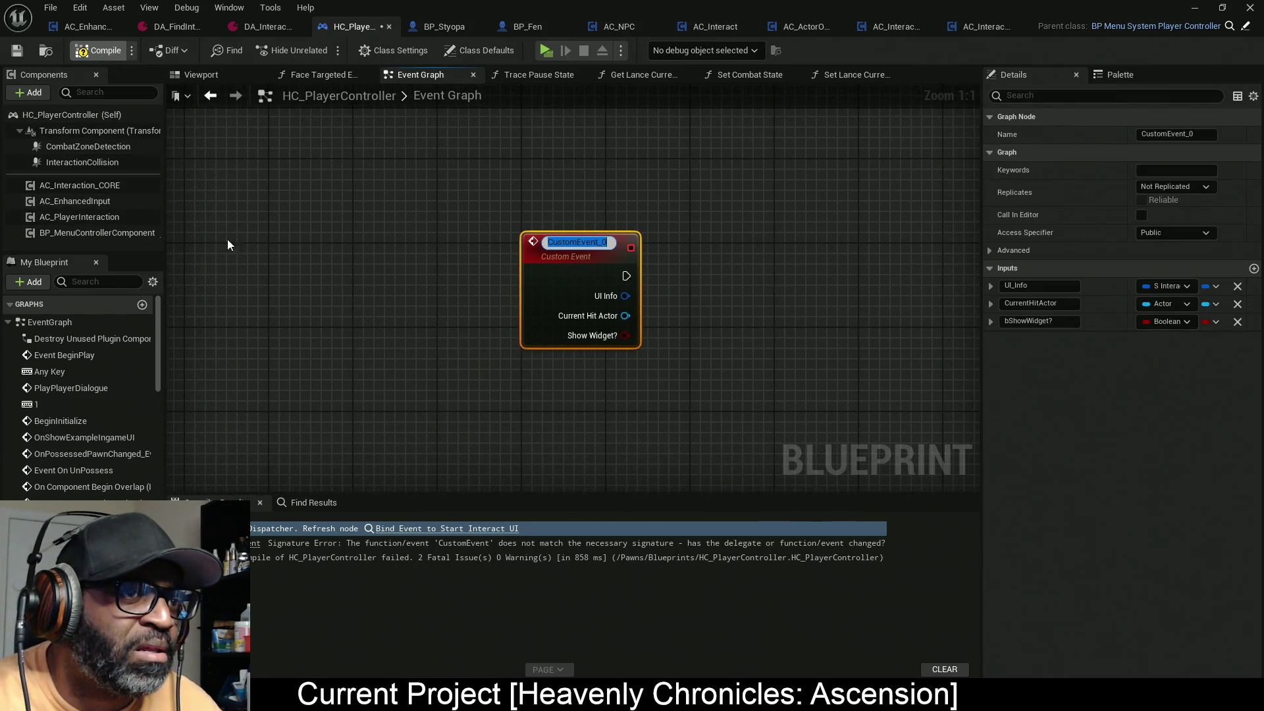
key("Return")
key("F7")
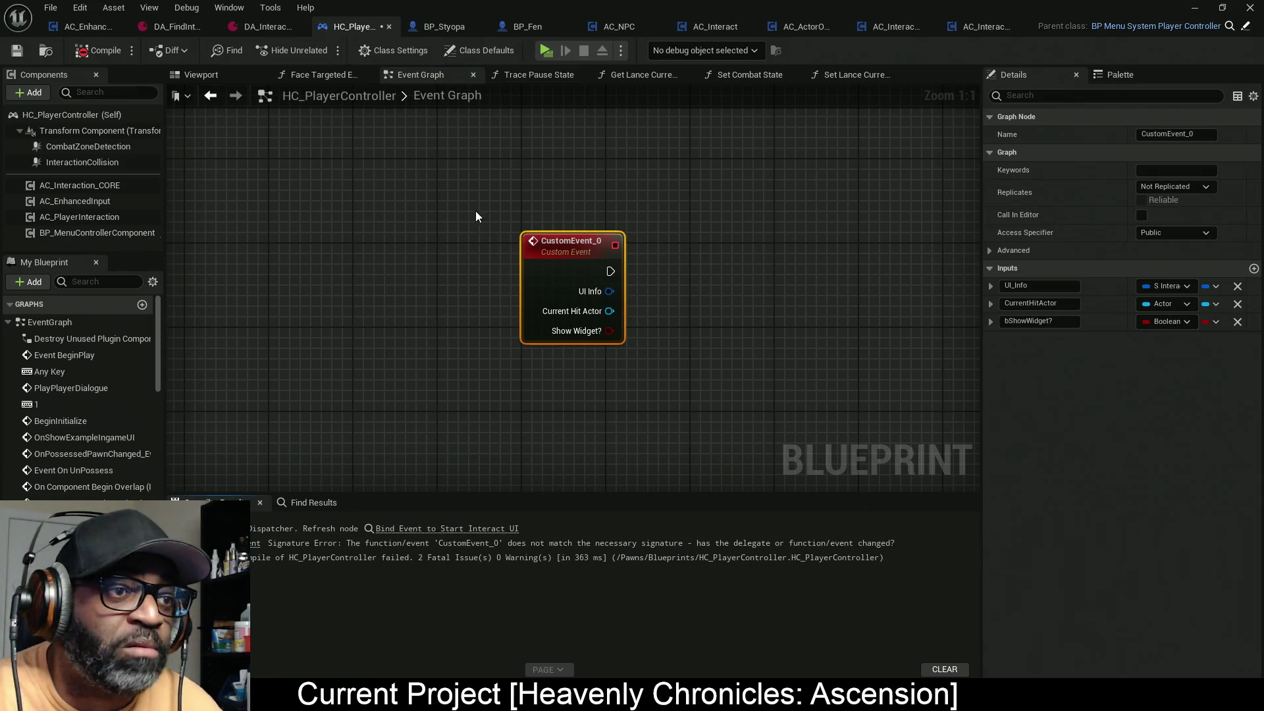
Step: Locate the Create Event node and break AC Interaction CORE's link to the binding Target
left_click(682, 324)
scroll(685, 324, "down", 12)
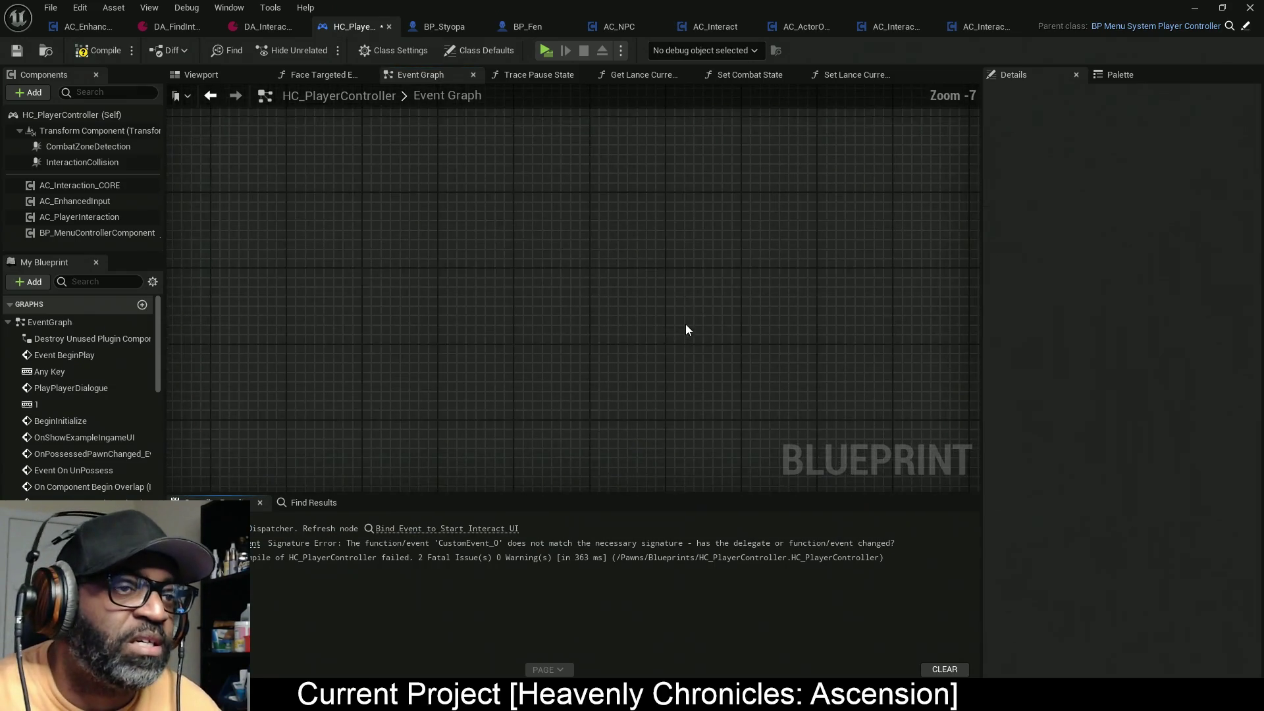
scroll(583, 314, "up", 2)
scroll(689, 232, "down", 2)
mouse_move(680, 336)
left_mouse_down()
mouse_move(487, 373)
mouse_move(504, 482)
left_mouse_up()
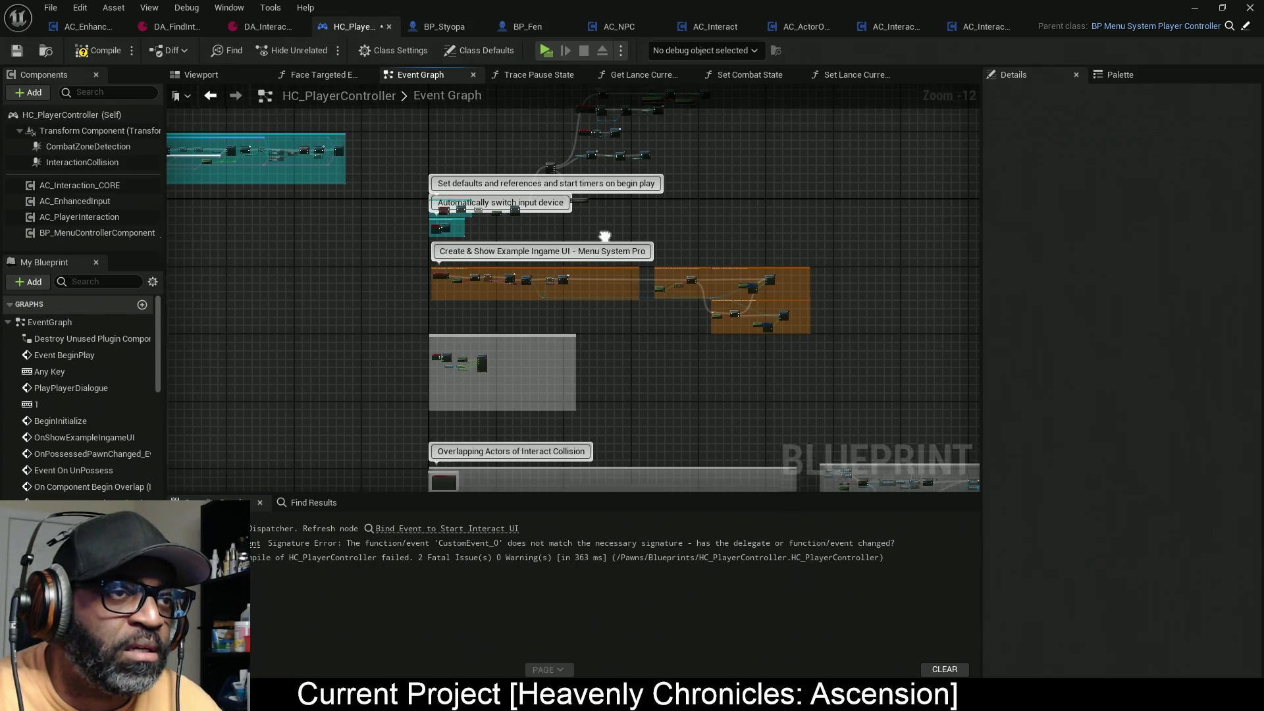
left_click_drag(601, 301, 607, 469)
scroll(611, 246, "up", 10)
scroll(589, 224, "up", 2)
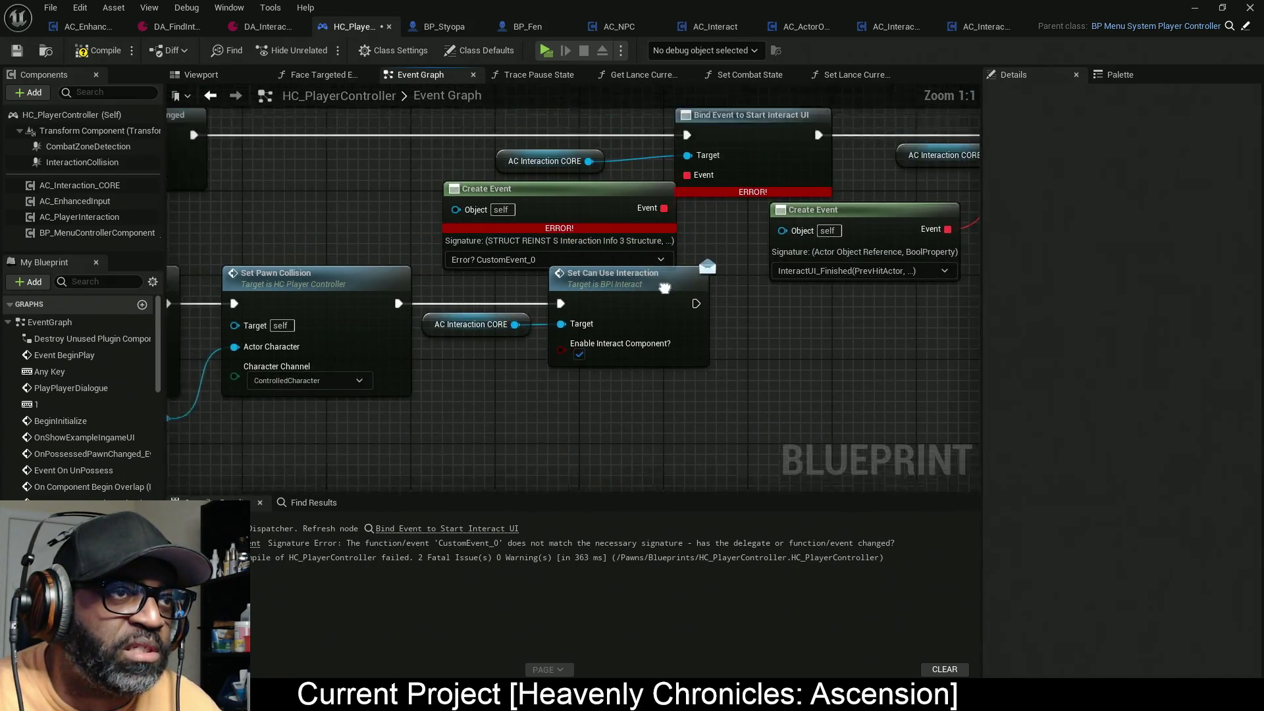
left_click_drag(587, 216, 634, 283)
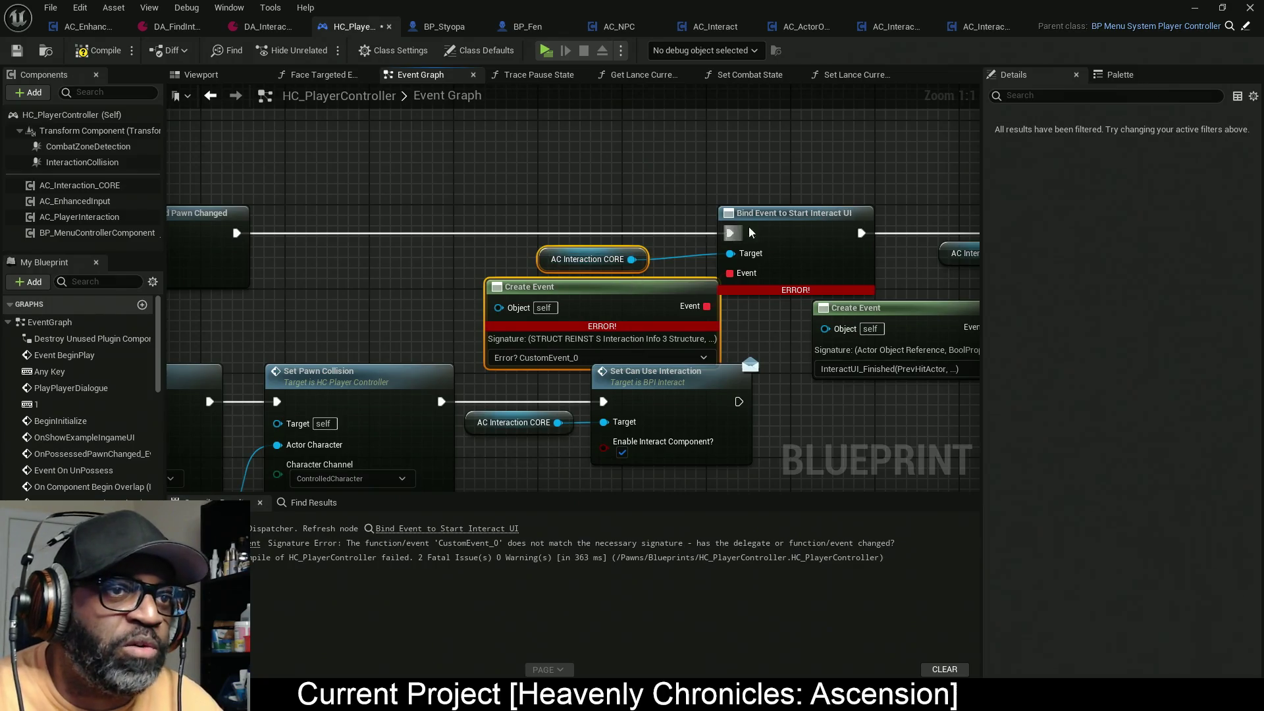
left_click(795, 168)
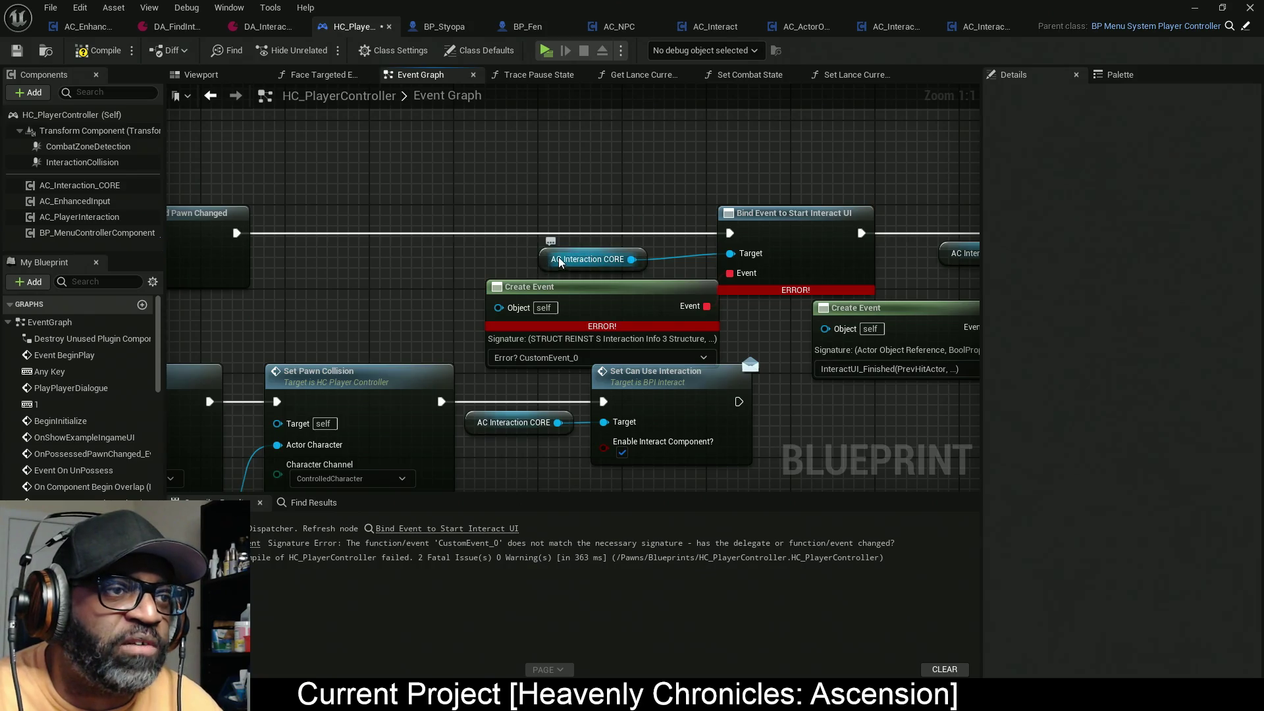
left_click(636, 259)
left_click(632, 260, "alt")
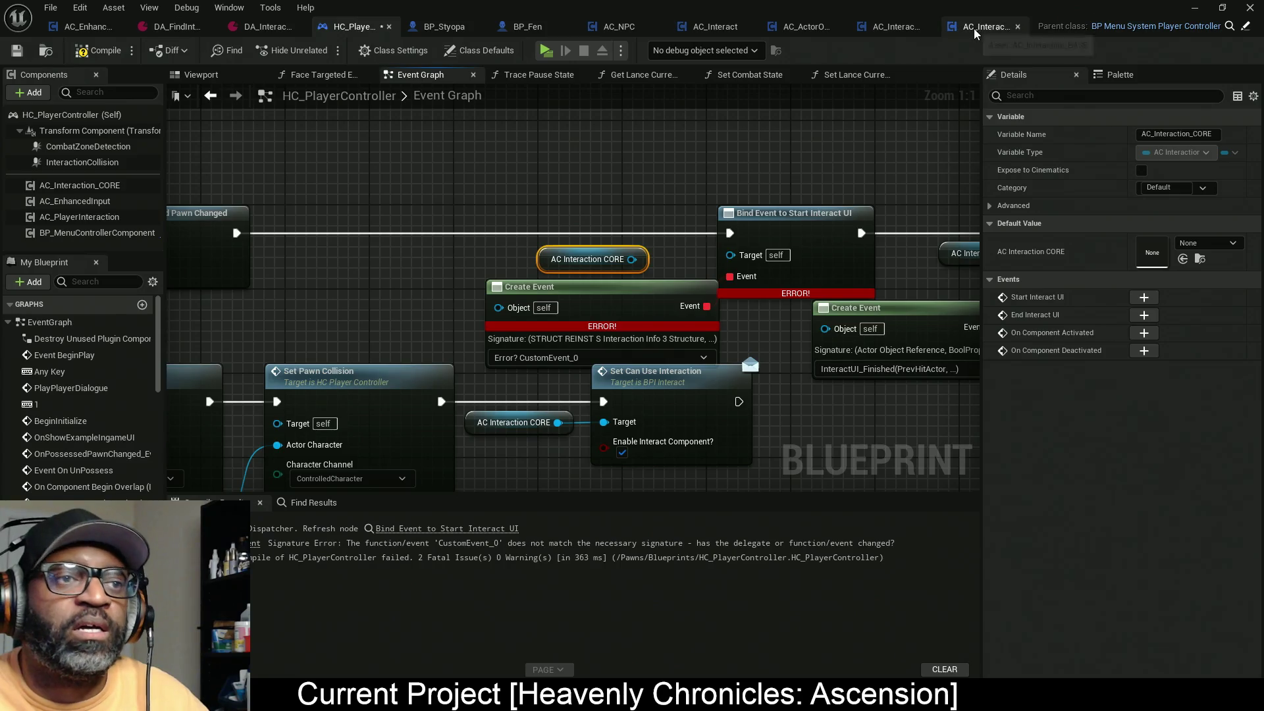
left_click(897, 27)
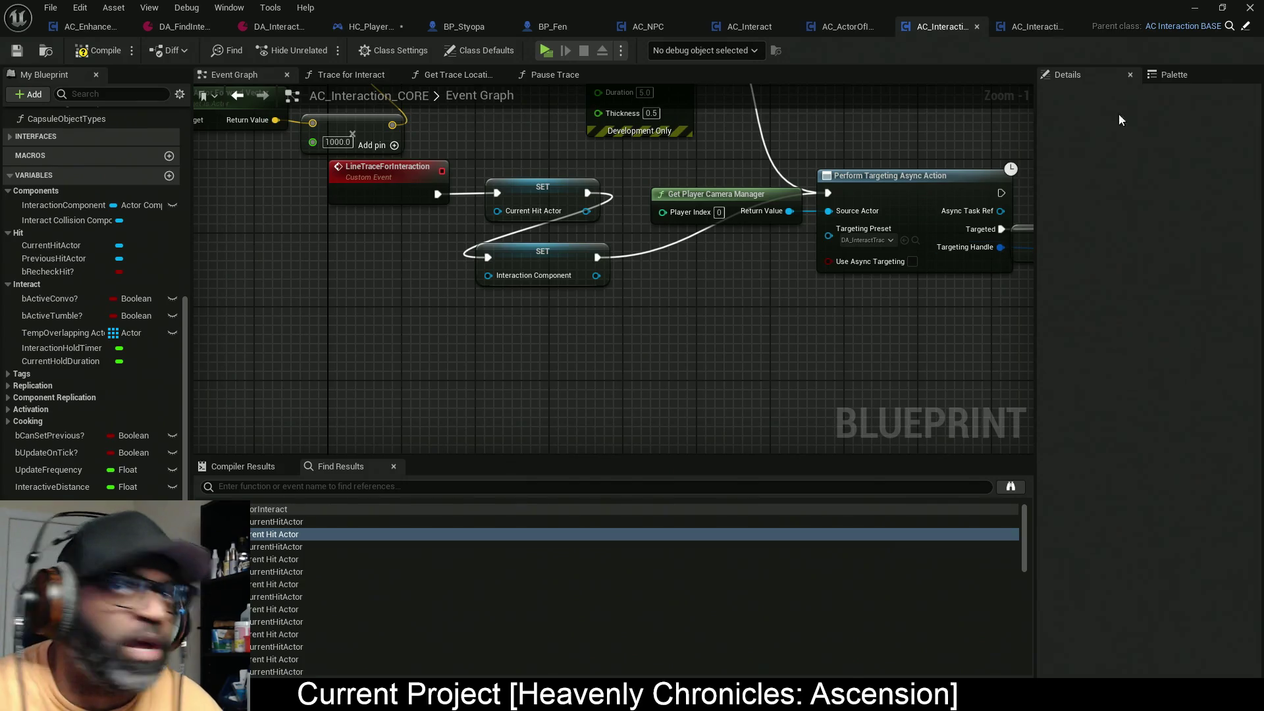
Step: Inspect AC_Interaction_CORE's StartInteractUI inputs, including CurrentHitActor, then save all with Ctrl+Shift+S
left_click(1025, 25)
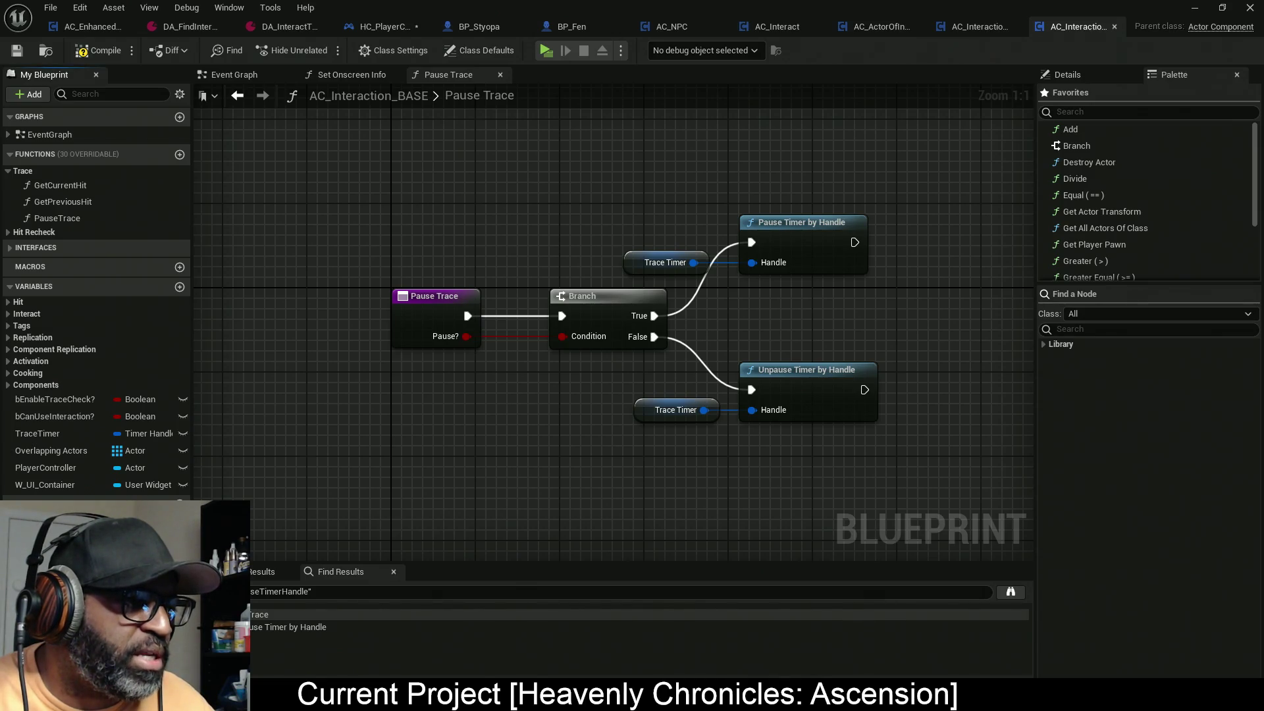
left_click(974, 32)
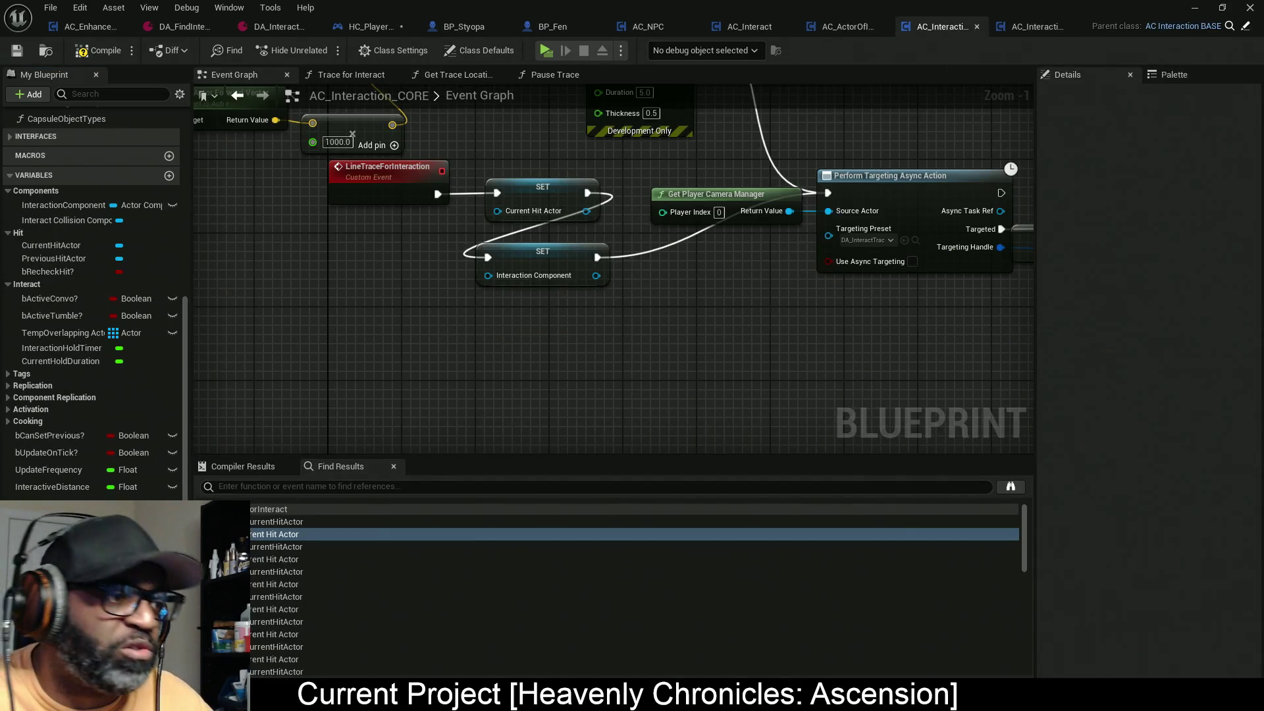
scroll(105, 428, "down", 2)
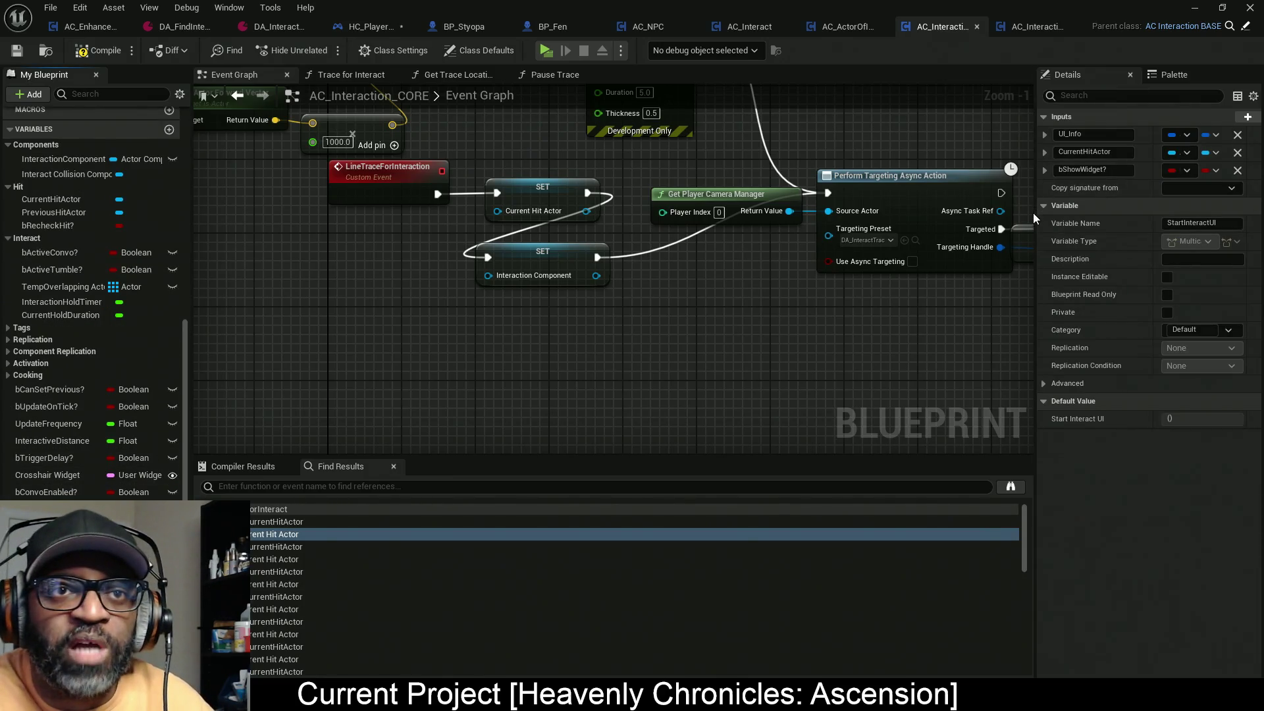
left_click_drag(1033, 212, 850, 213)
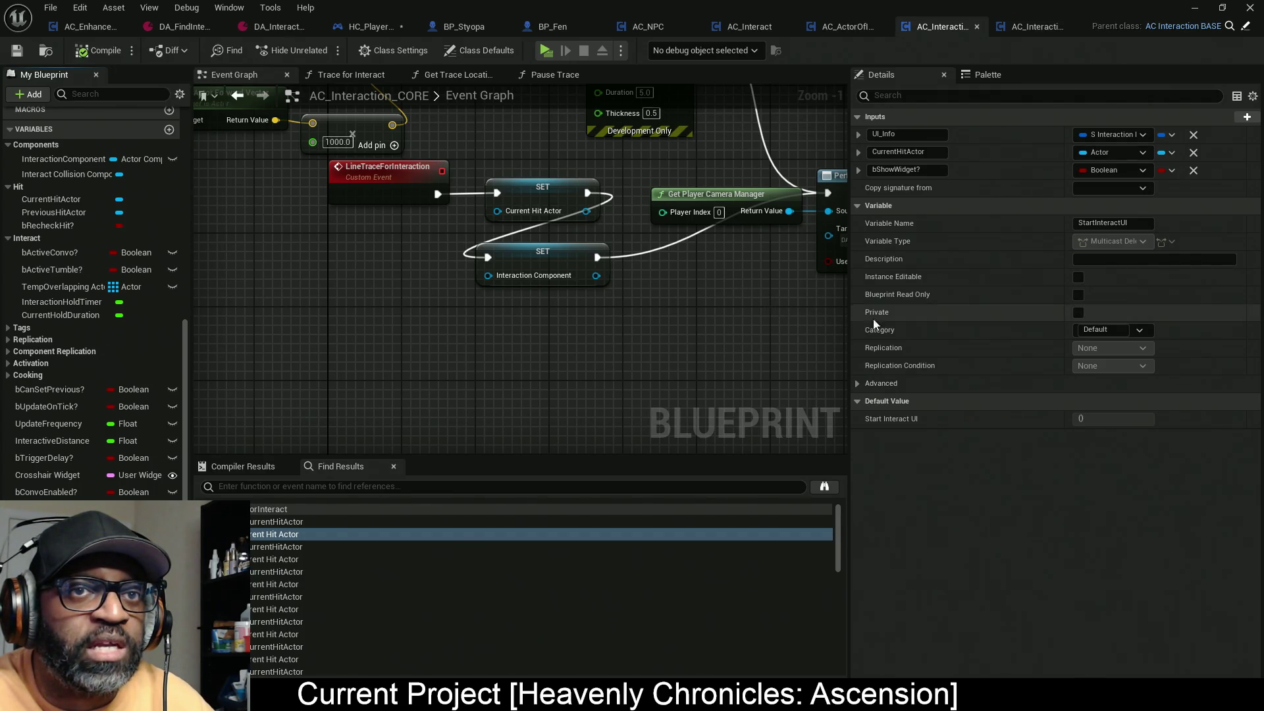
mouse_move(851, 330)
left_mouse_down()
mouse_move(1088, 335)
mouse_move(942, 332)
left_mouse_up()
left_click(1110, 153)
mouse_move(1108, 137)
left_mouse_down()
mouse_move(1060, 137)
mouse_move(1095, 137)
left_mouse_up()
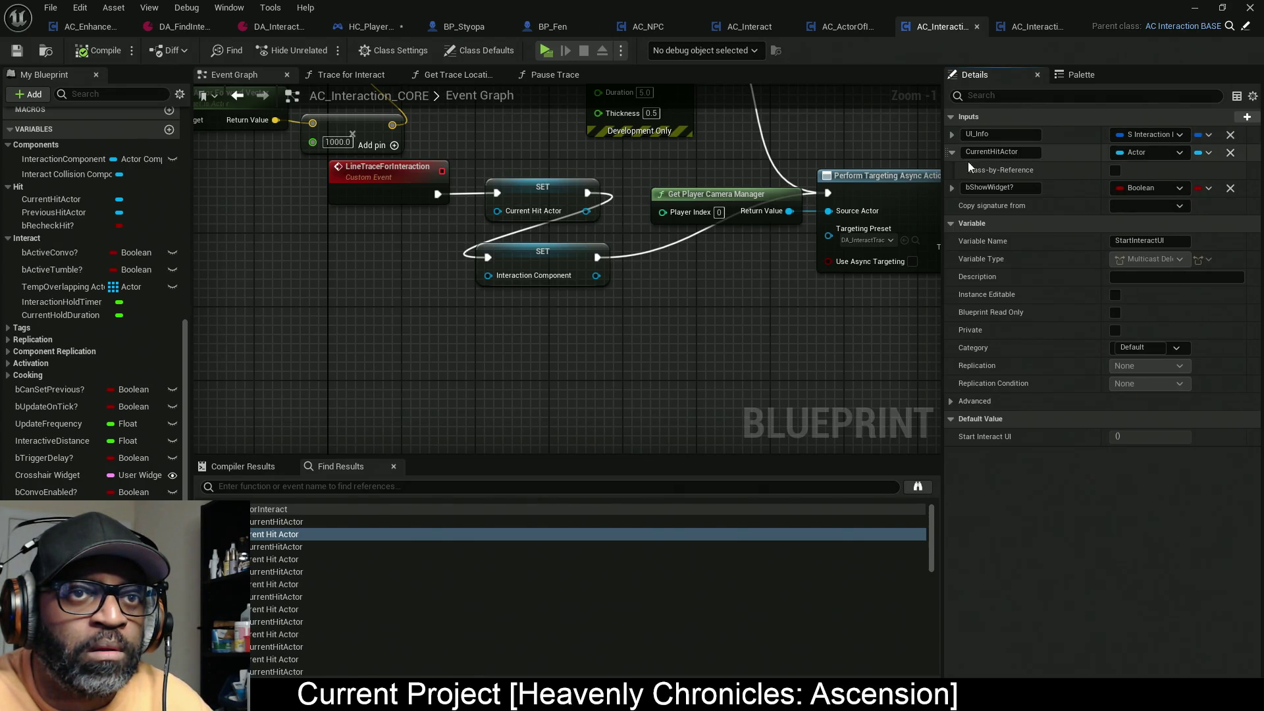
left_click_drag(943, 178, 970, 180)
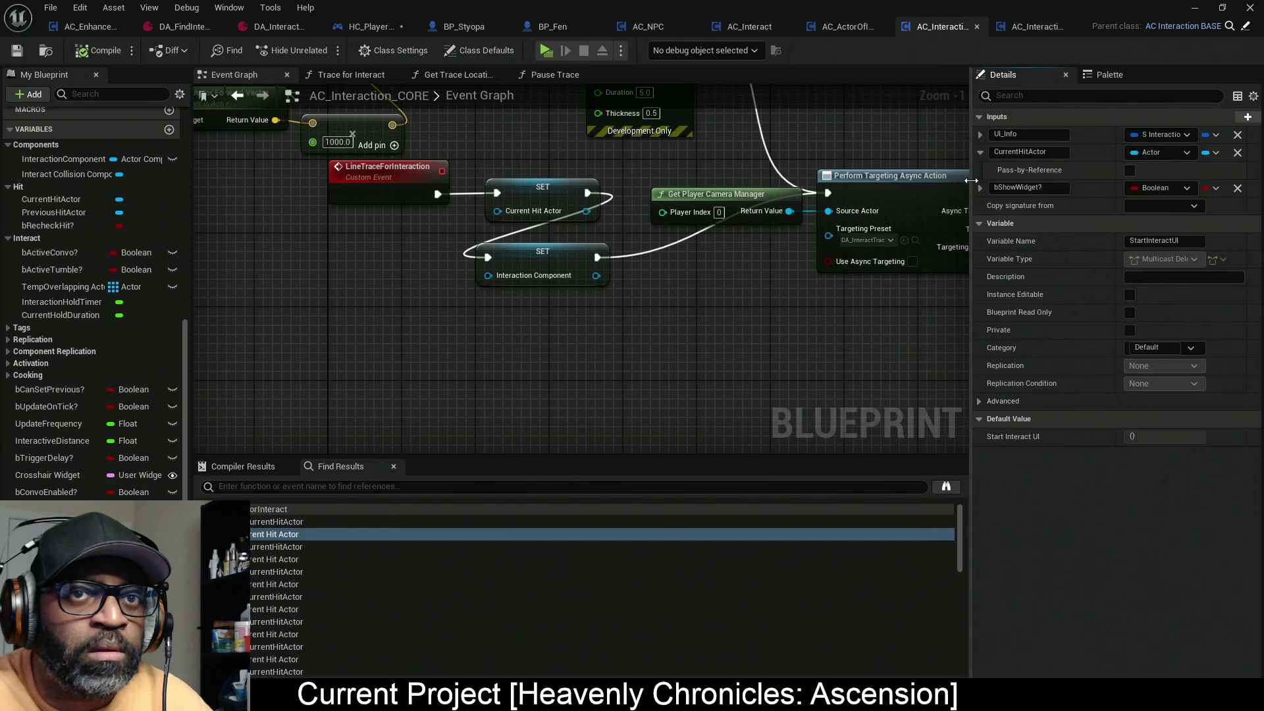
left_click_drag(1117, 154, 1072, 154)
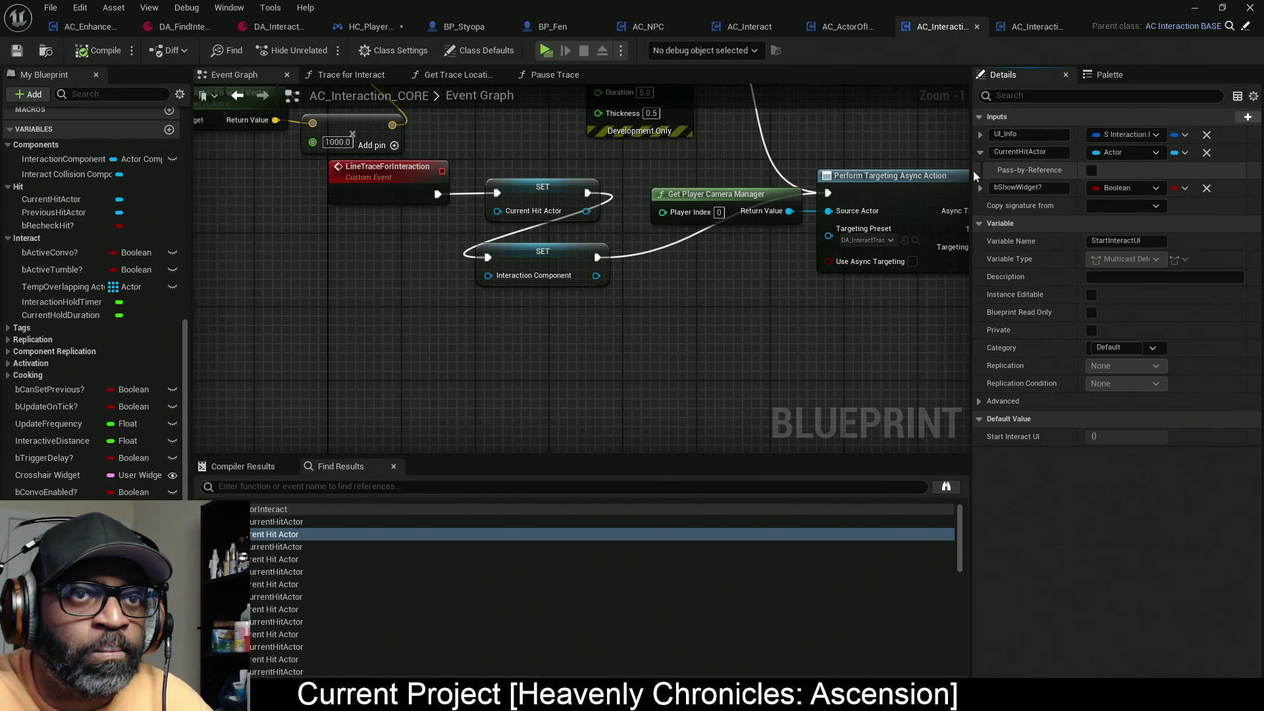
left_click_drag(983, 170, 990, 178)
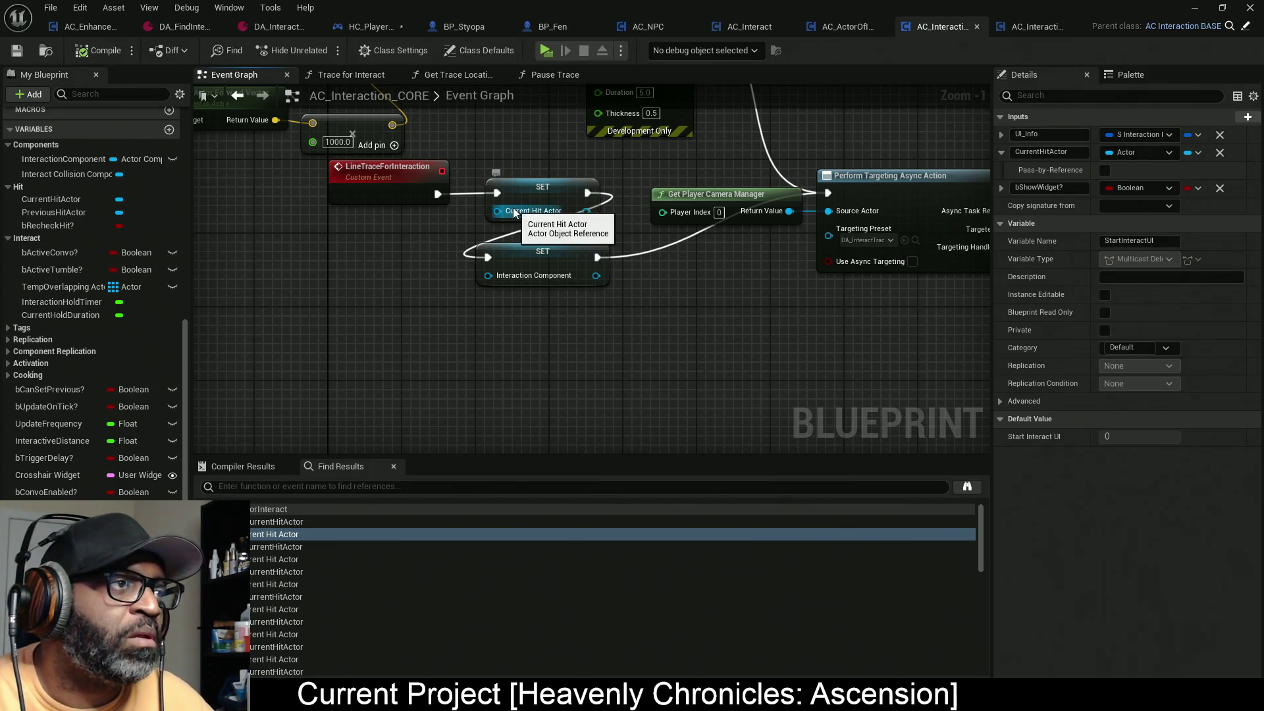
key("ctrl+shift+s")
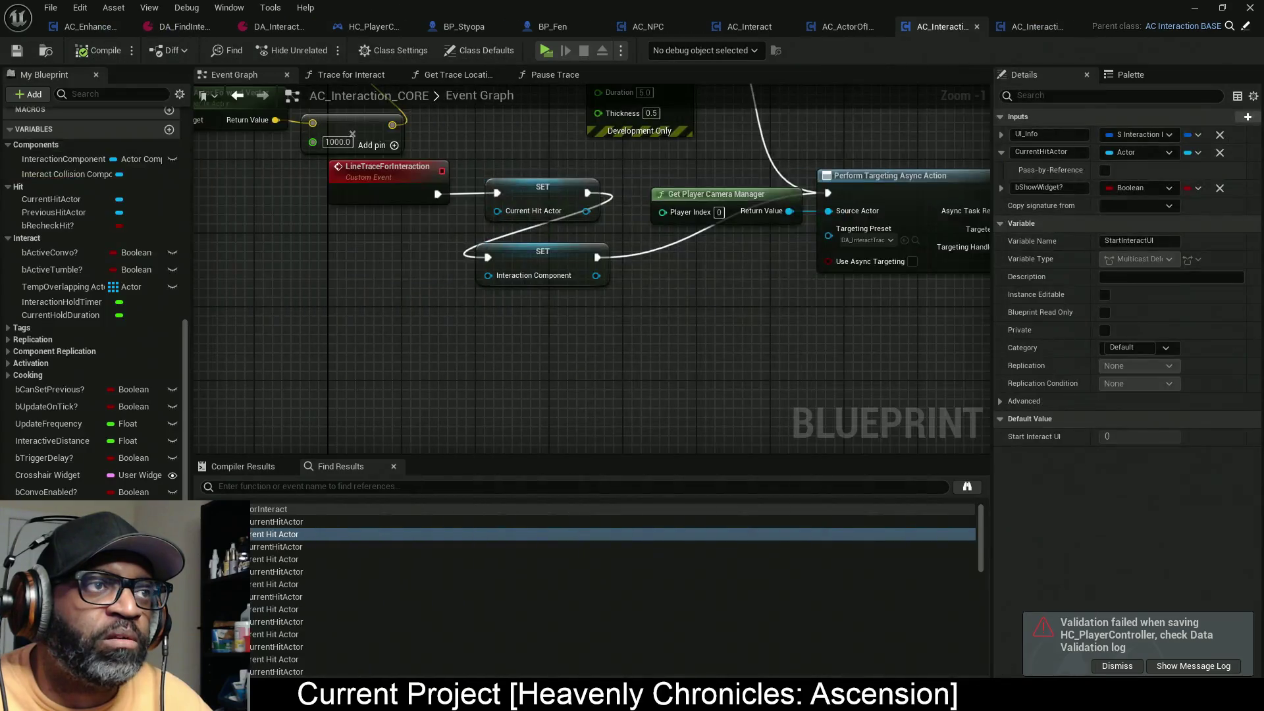
left_click(372, 27)
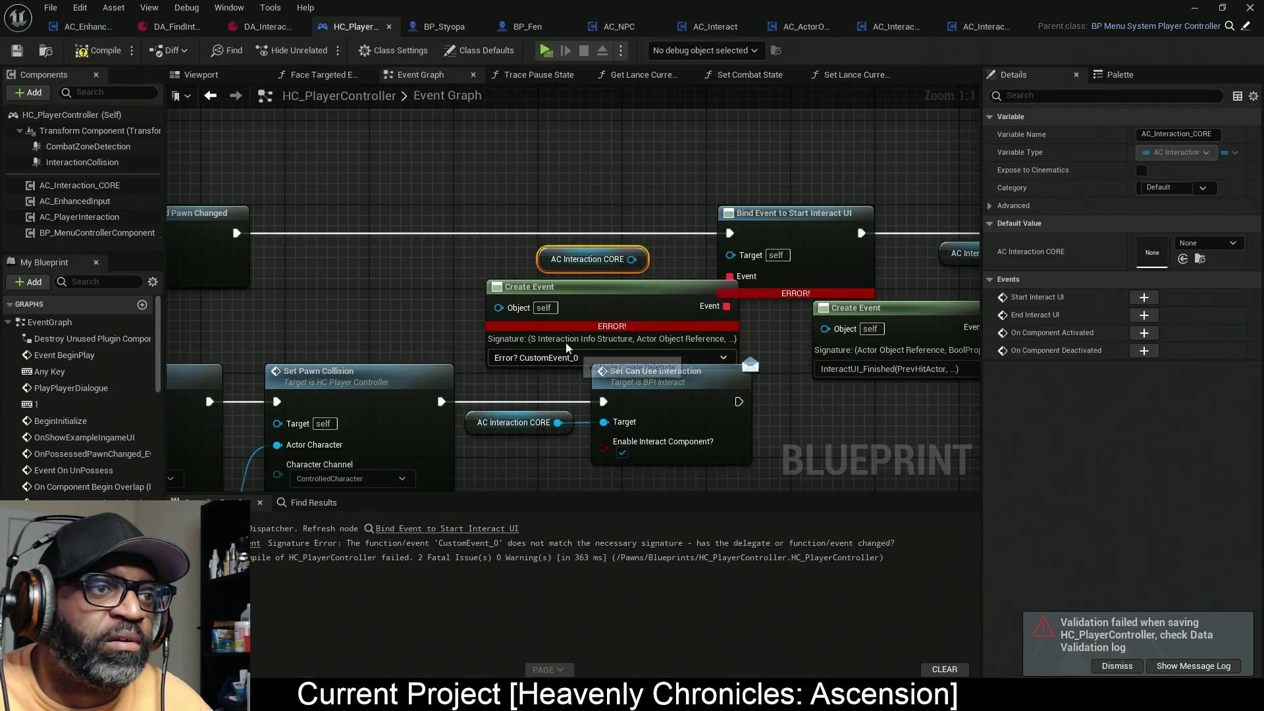
Step: Wire AC Interaction CORE into the Bind Event Target, bind it to InteractUI_Started, and save
mouse_move(415, 290)
left_mouse_down()
mouse_move(499, 218)
mouse_move(555, 203)
left_mouse_up()
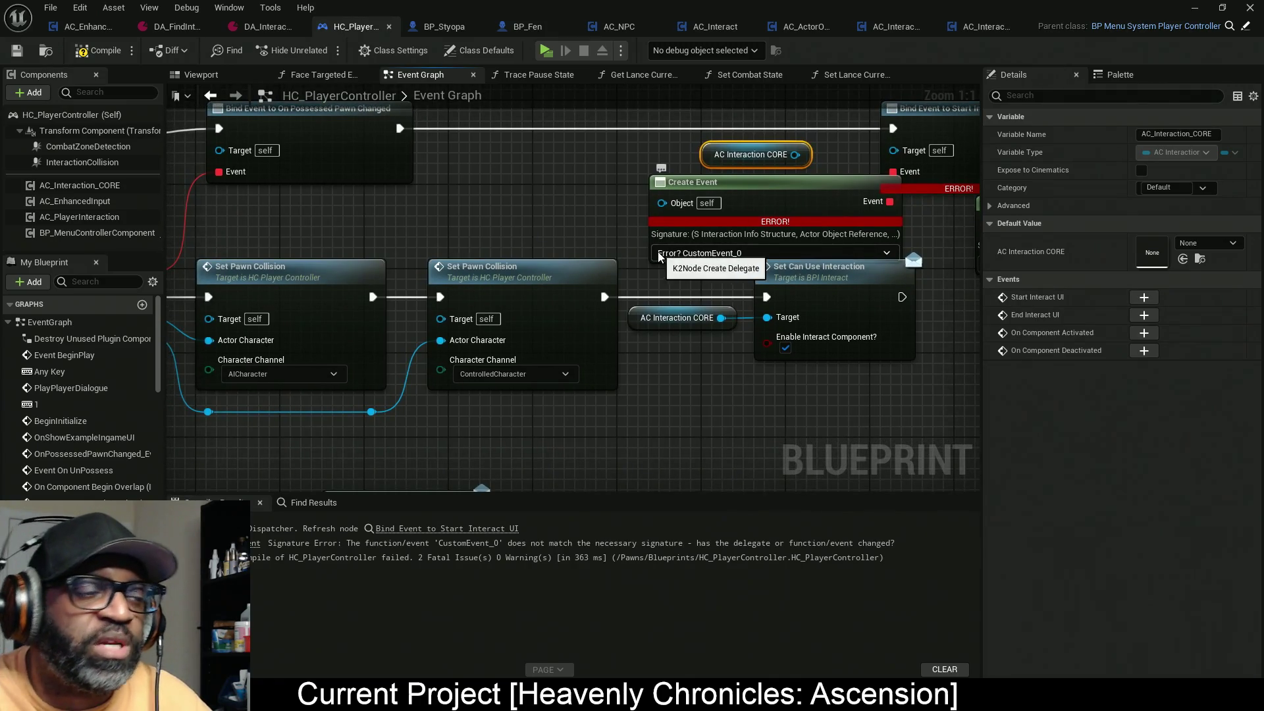
scroll(372, 448, "down", 3)
mouse_move(372, 449)
left_mouse_down()
mouse_move(579, 184)
mouse_move(747, 256)
mouse_move(715, 269)
mouse_move(715, 289)
mouse_move(591, 384)
mouse_move(572, 309)
mouse_move(530, 259)
left_mouse_up()
scroll(711, 283, "up", 1)
scroll(685, 271, "down", 10)
mouse_move(485, 361)
left_mouse_down()
mouse_move(514, 268)
mouse_move(550, 290)
mouse_move(643, 214)
mouse_move(740, 443)
mouse_move(527, 231)
mouse_move(488, 406)
mouse_move(527, 369)
left_mouse_up()
scroll(607, 255, "up", 6)
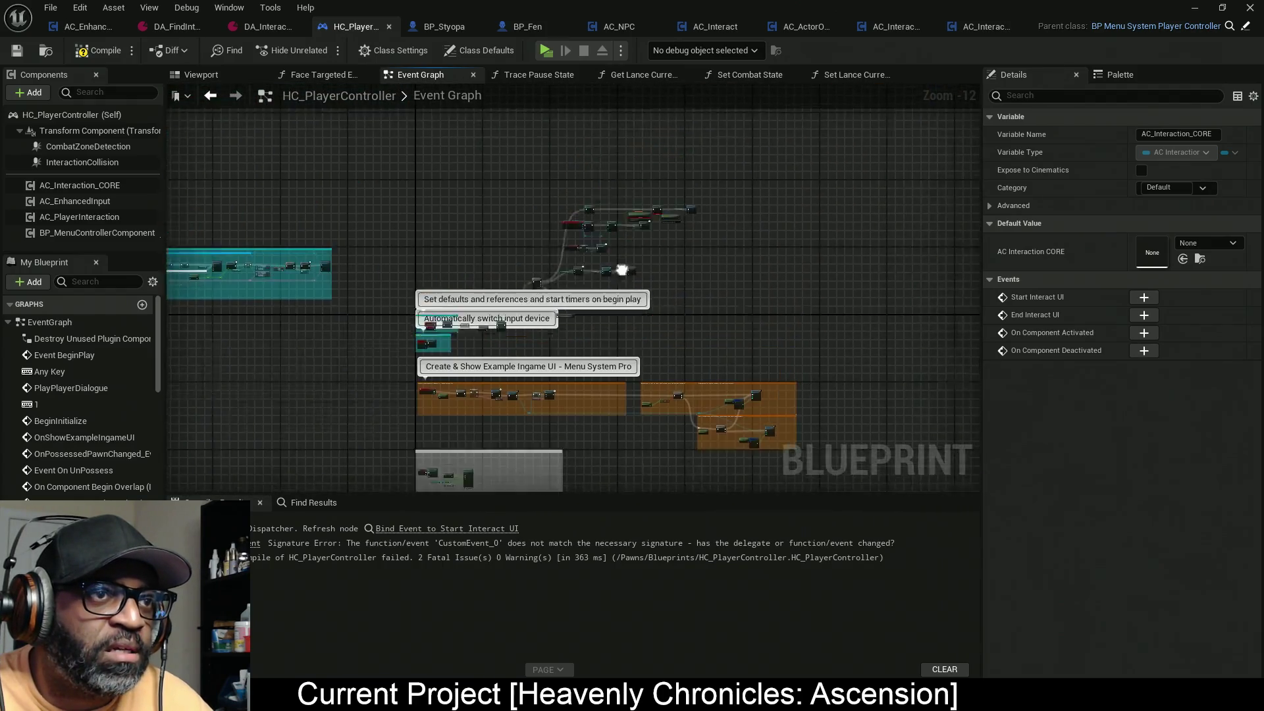
scroll(607, 249, "up", 6)
left_click_drag(587, 179, 687, 177)
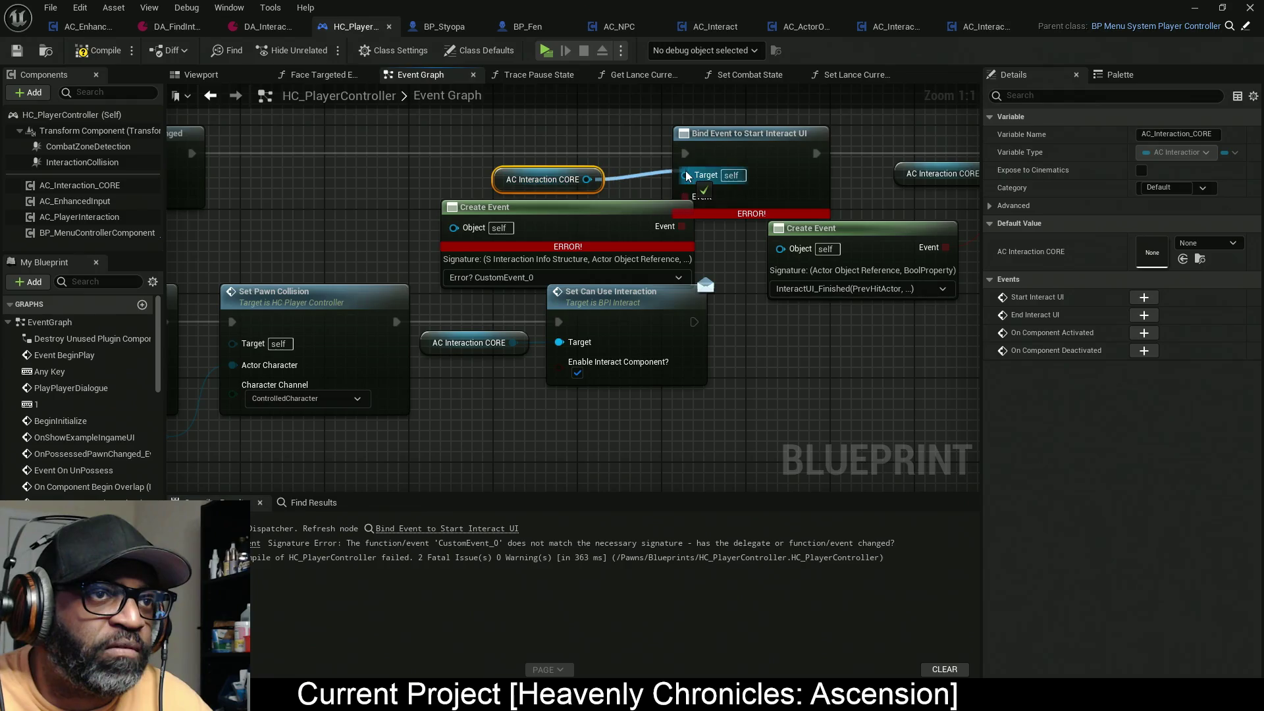
left_click(525, 279)
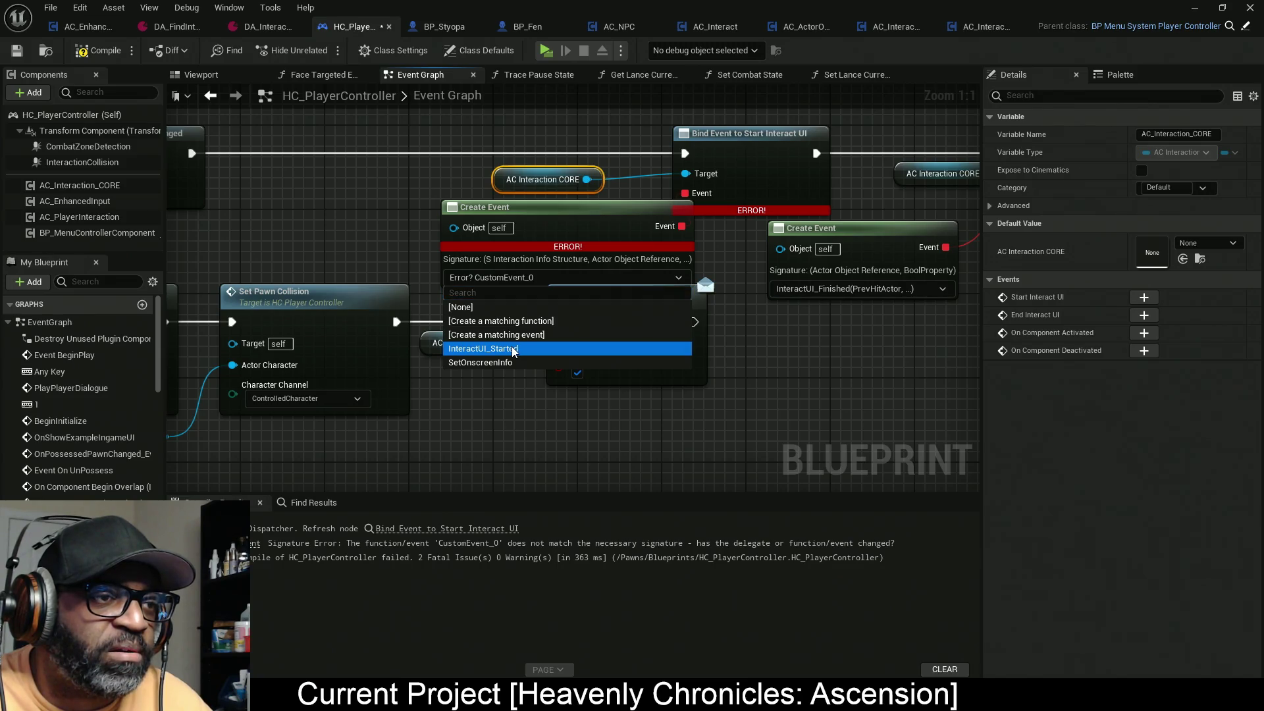
left_click(513, 350)
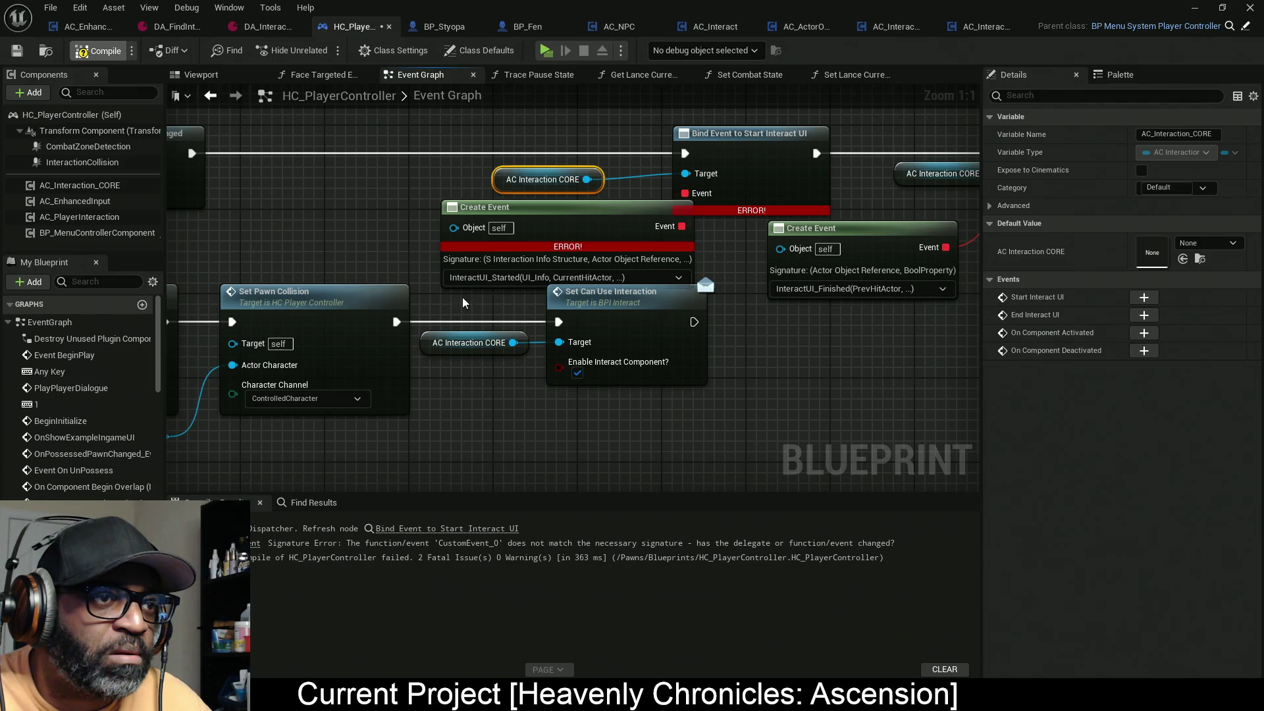
key("ctrl+s")
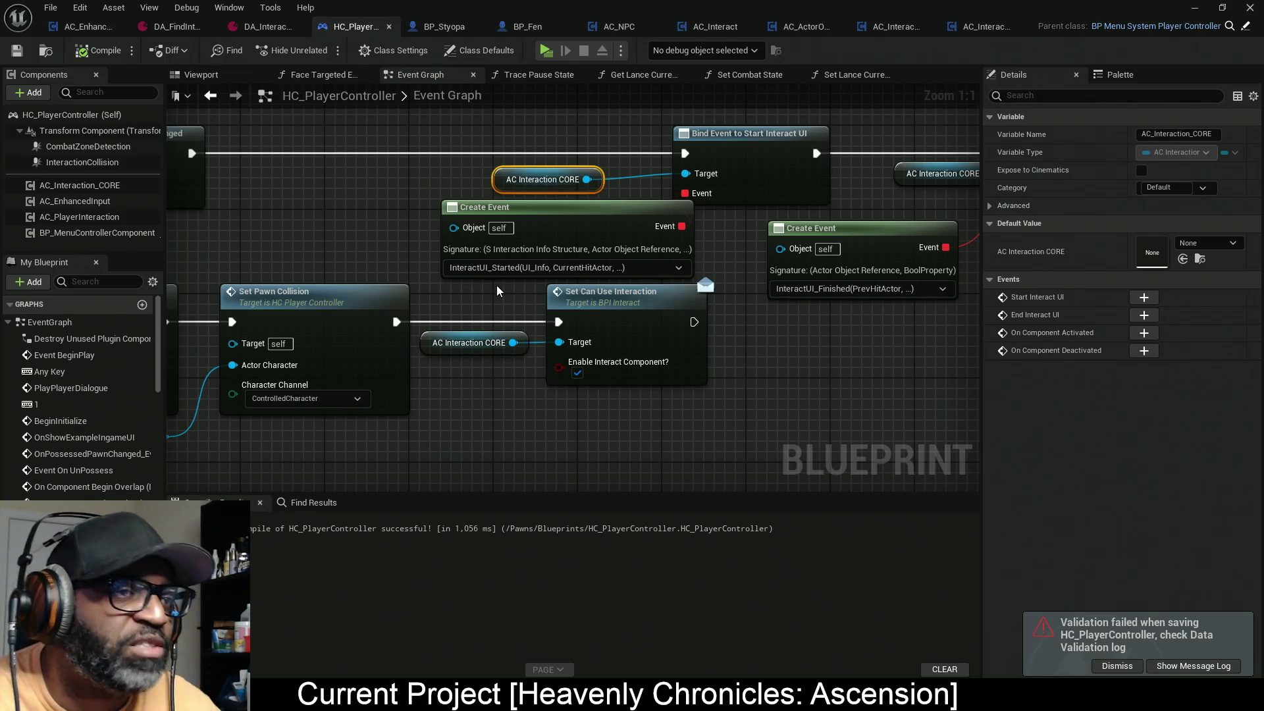
Step: Navigate the Event Graph to the InteractUI_Started and InteractUI_Finished logic, then switch windows with Alt+Tab
scroll(530, 388, "down", 8)
left_click_drag(592, 128, 645, 0)
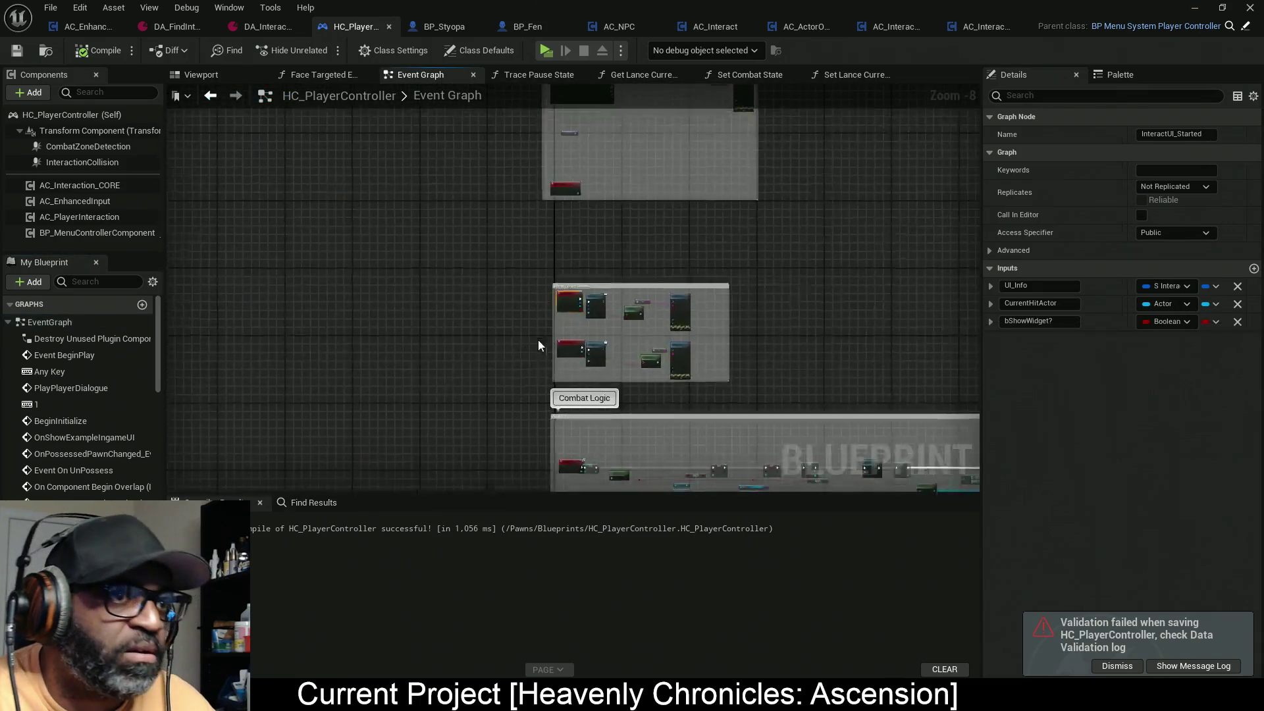
left_click_drag(632, 374, 488, 334)
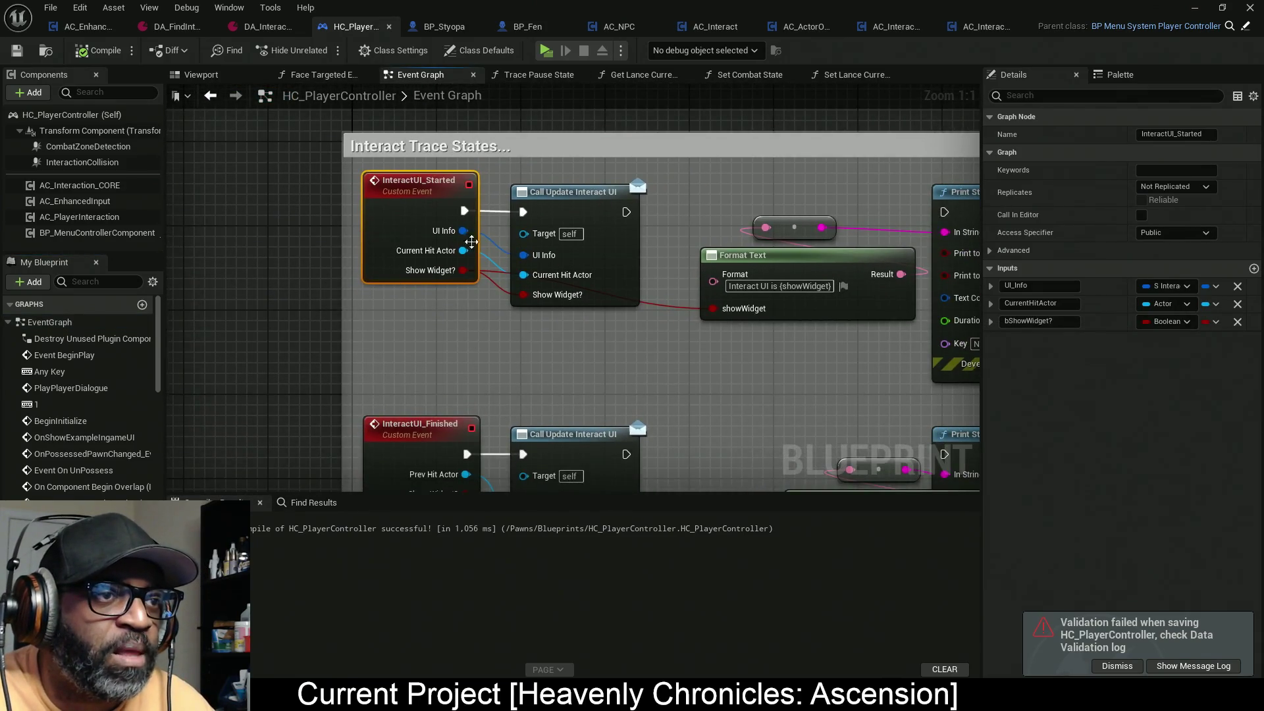
scroll(489, 334, "down", 3)
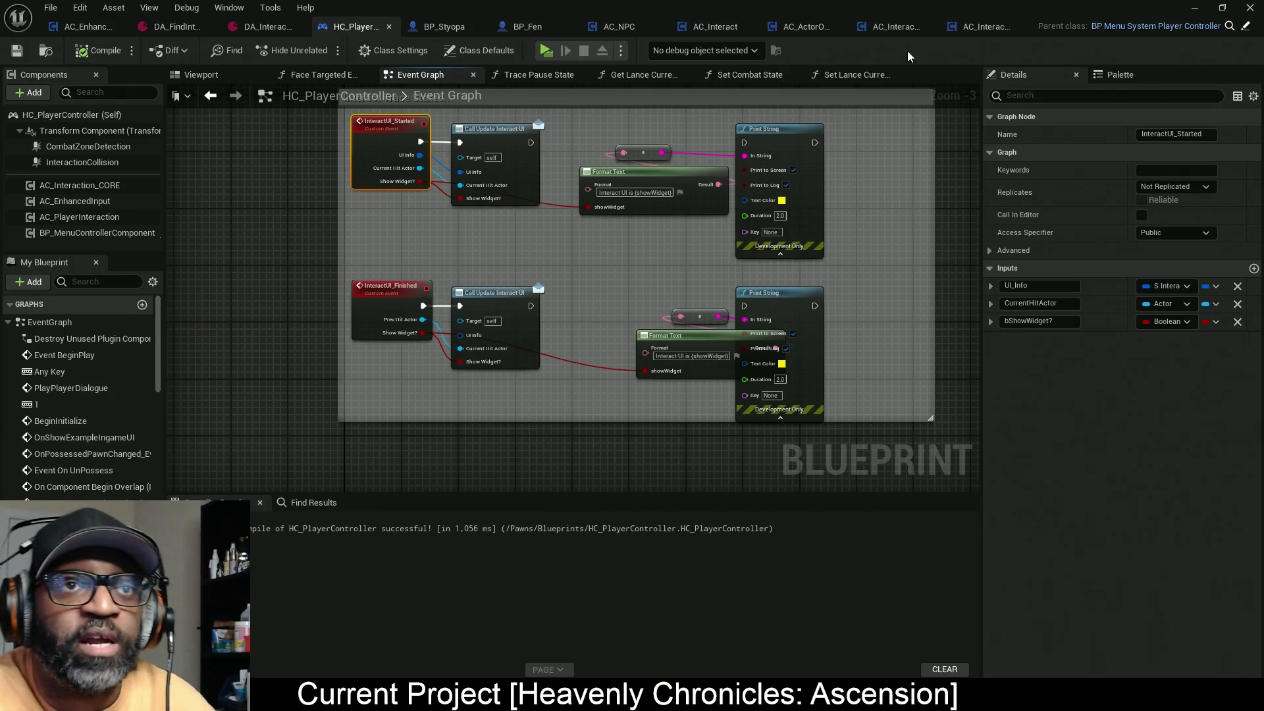
key("alt+Tab")
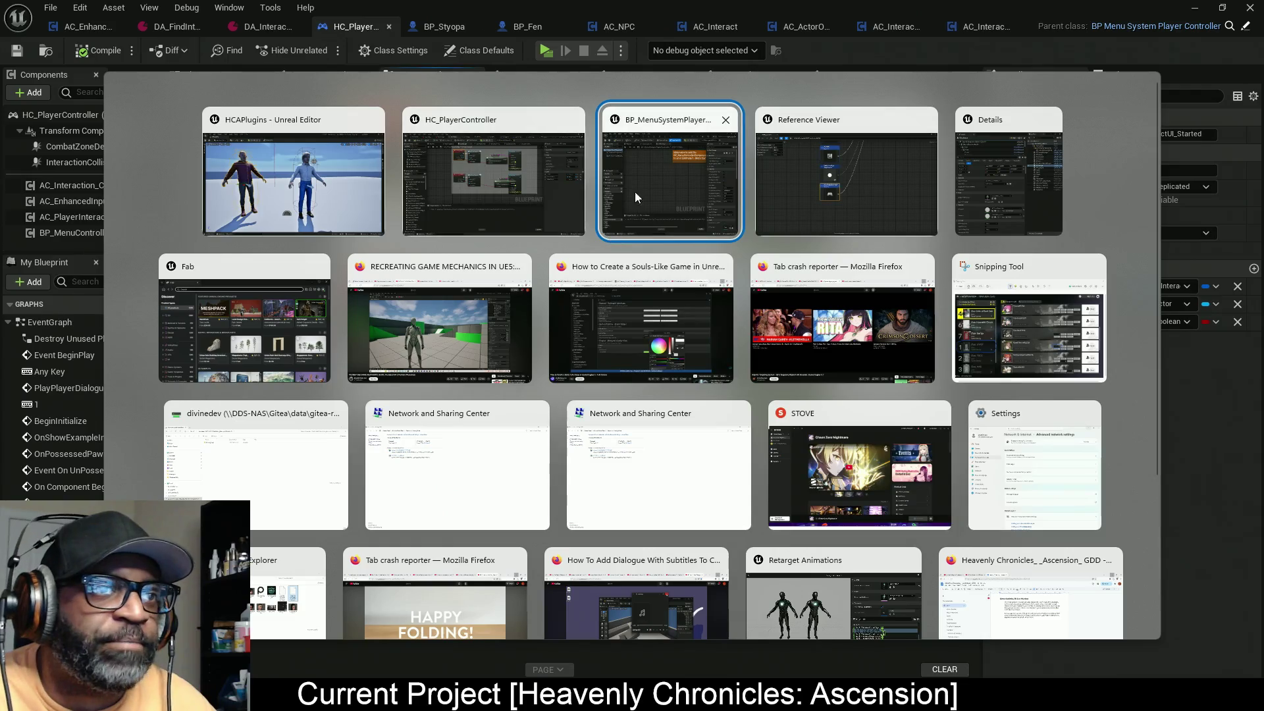
Step: Bring the S_InteractionInfo Reference Viewer forward and open WBP_Crosshair's context menu
left_click(777, 164)
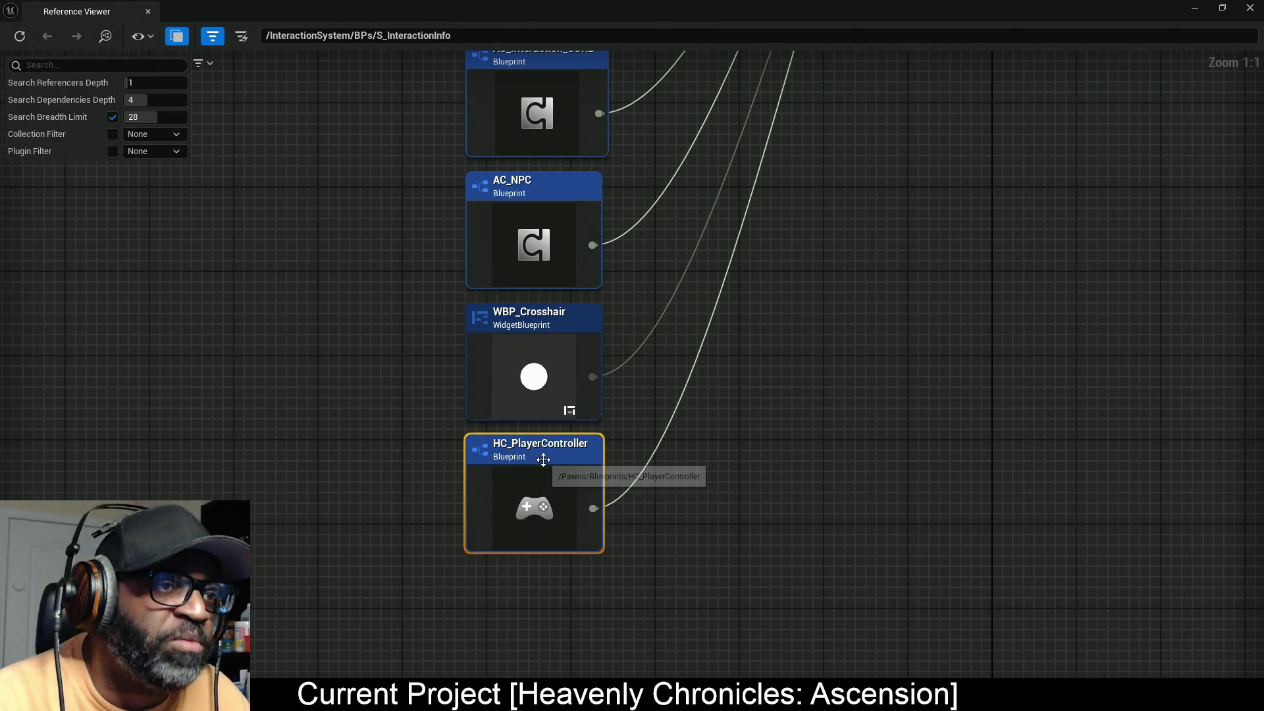
right_click(549, 345)
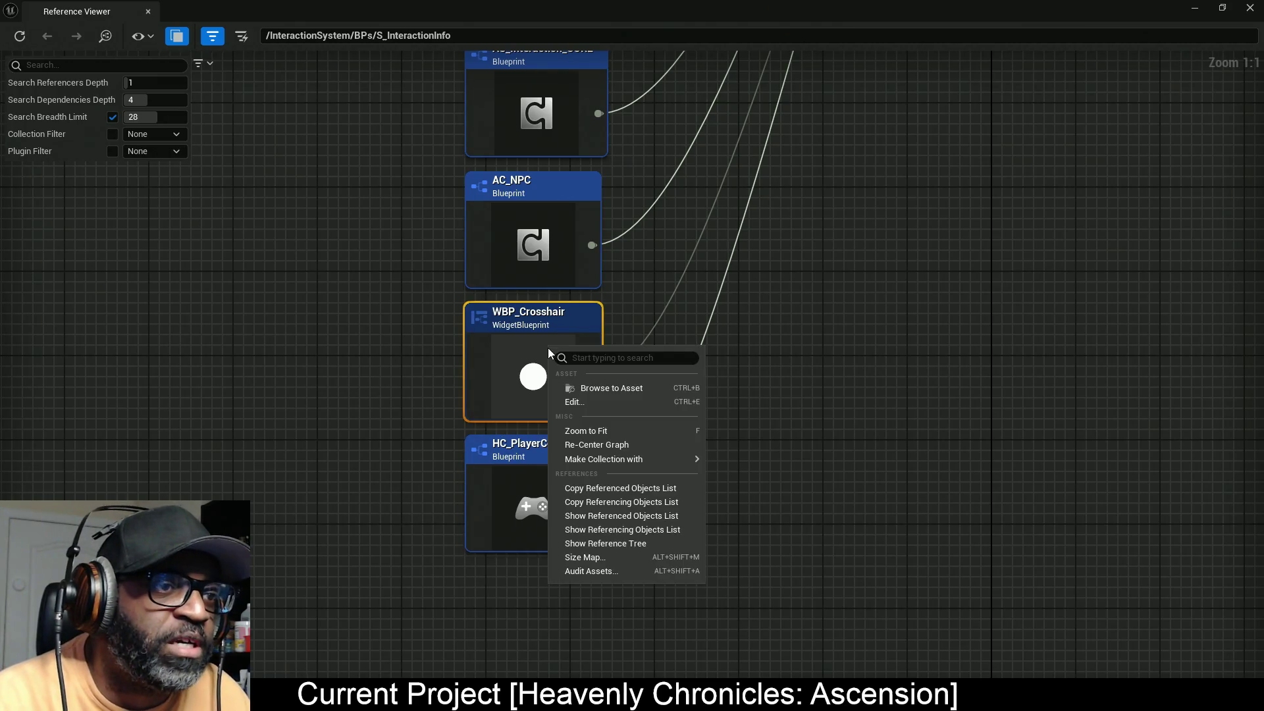
left_click(603, 399)
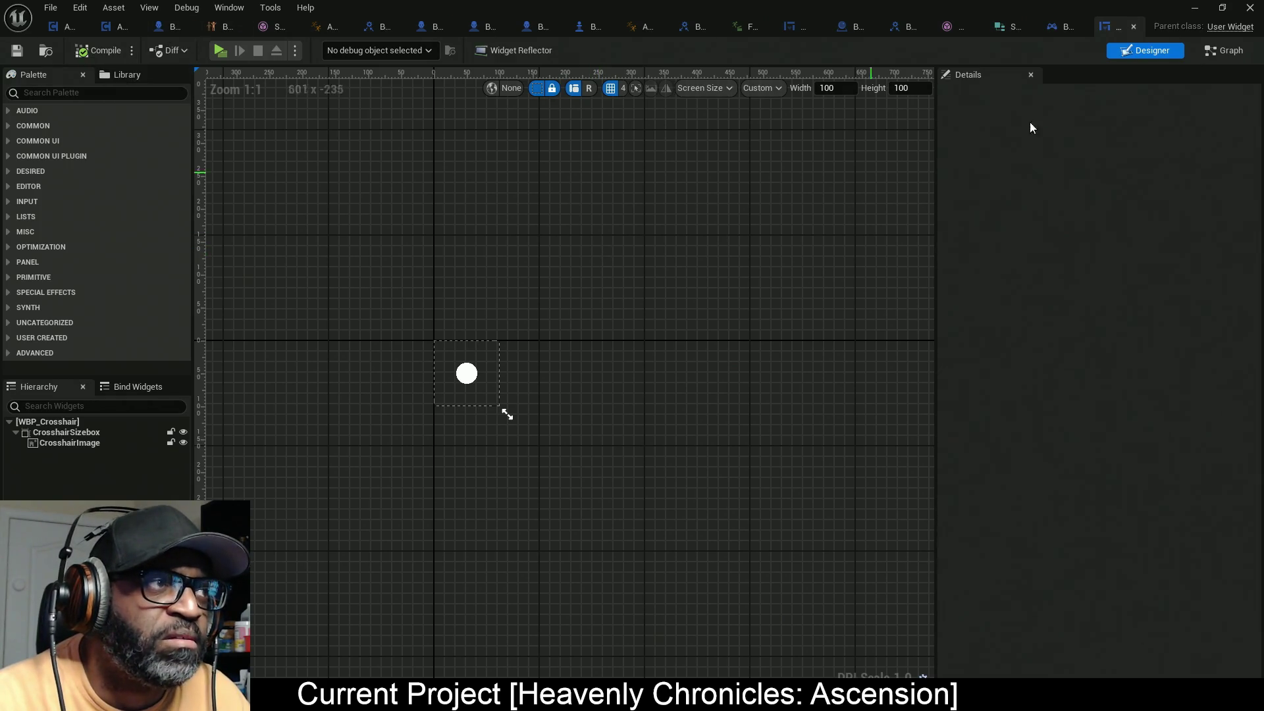
left_click(1226, 52)
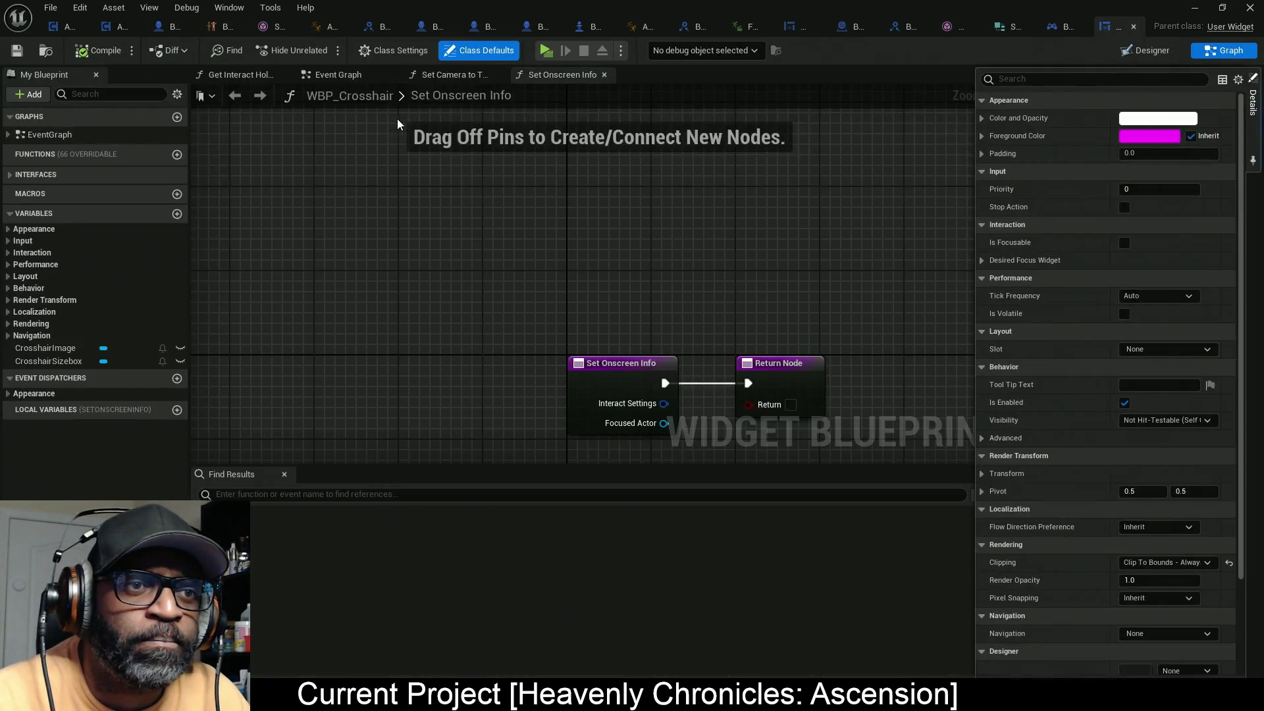
left_click(1112, 29)
left_click(1134, 25)
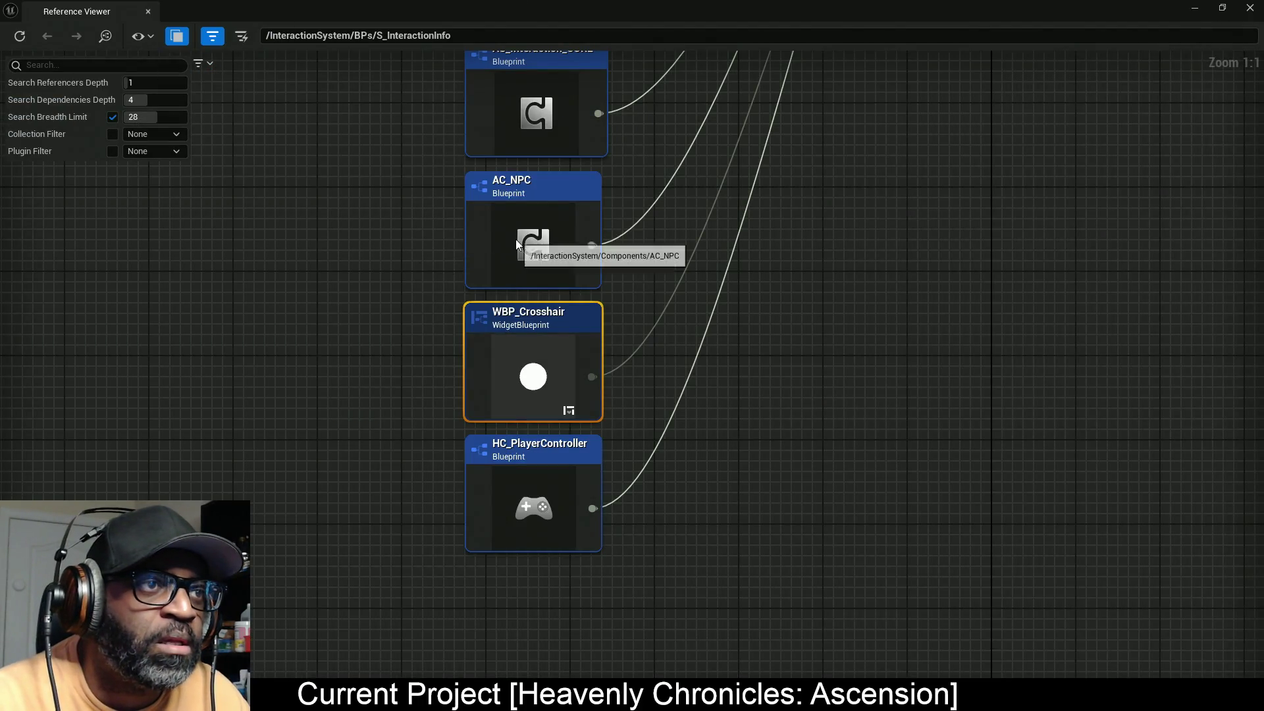
Step: Open AC_NPC from the Reference Viewer and recompile it
right_click(516, 239)
mouse_move(520, 191)
left_mouse_down()
mouse_move(507, 310)
mouse_move(524, 195)
left_mouse_up()
scroll(385, 372, "up", 5)
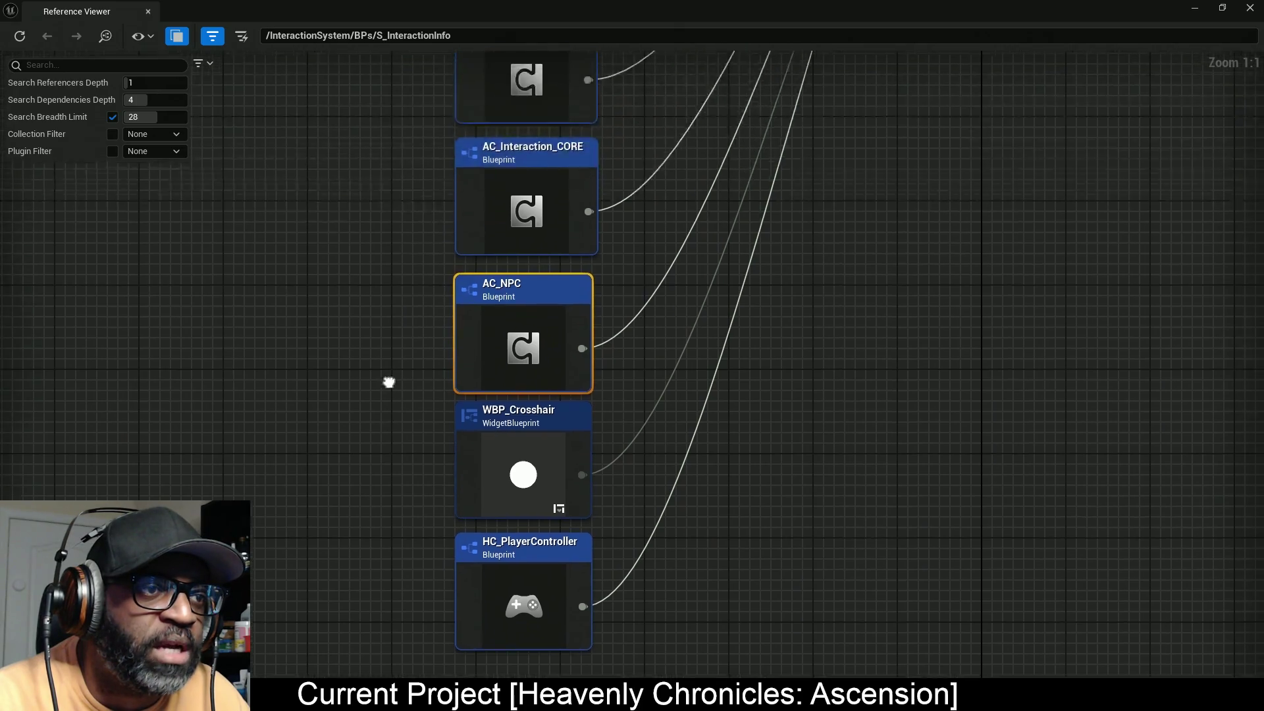
right_click(537, 419)
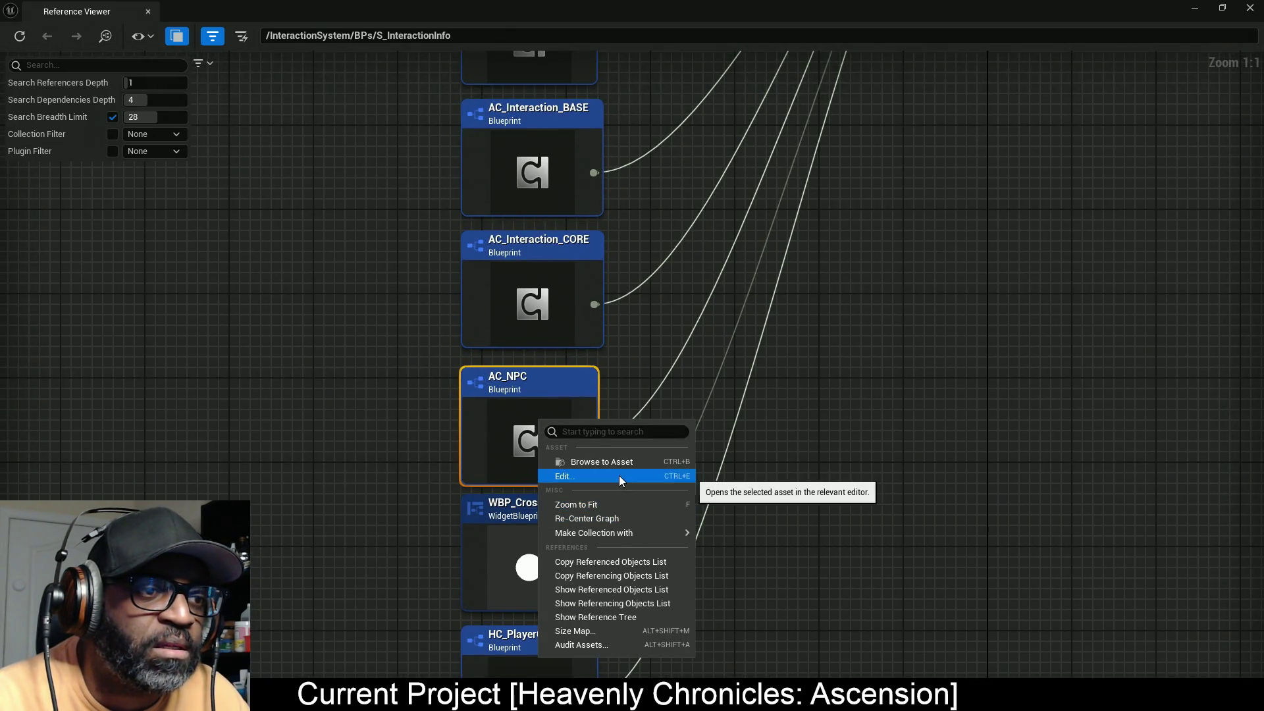
left_click(619, 475)
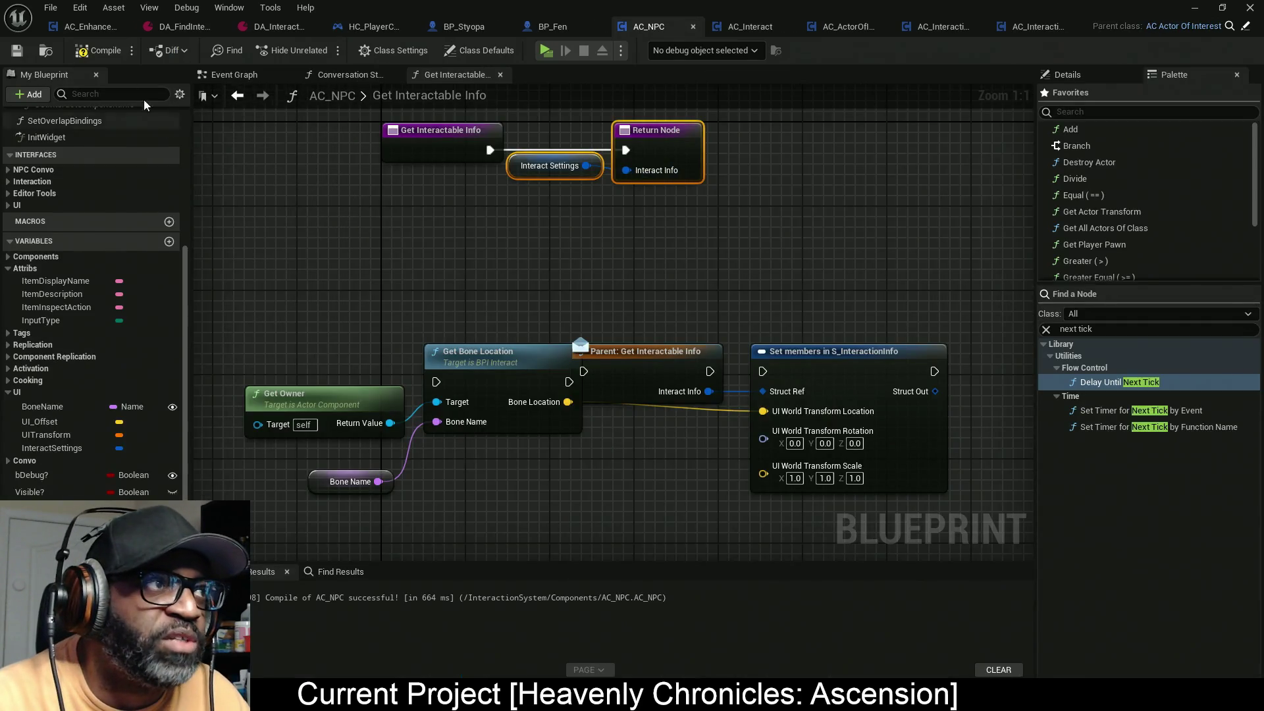
key("F7")
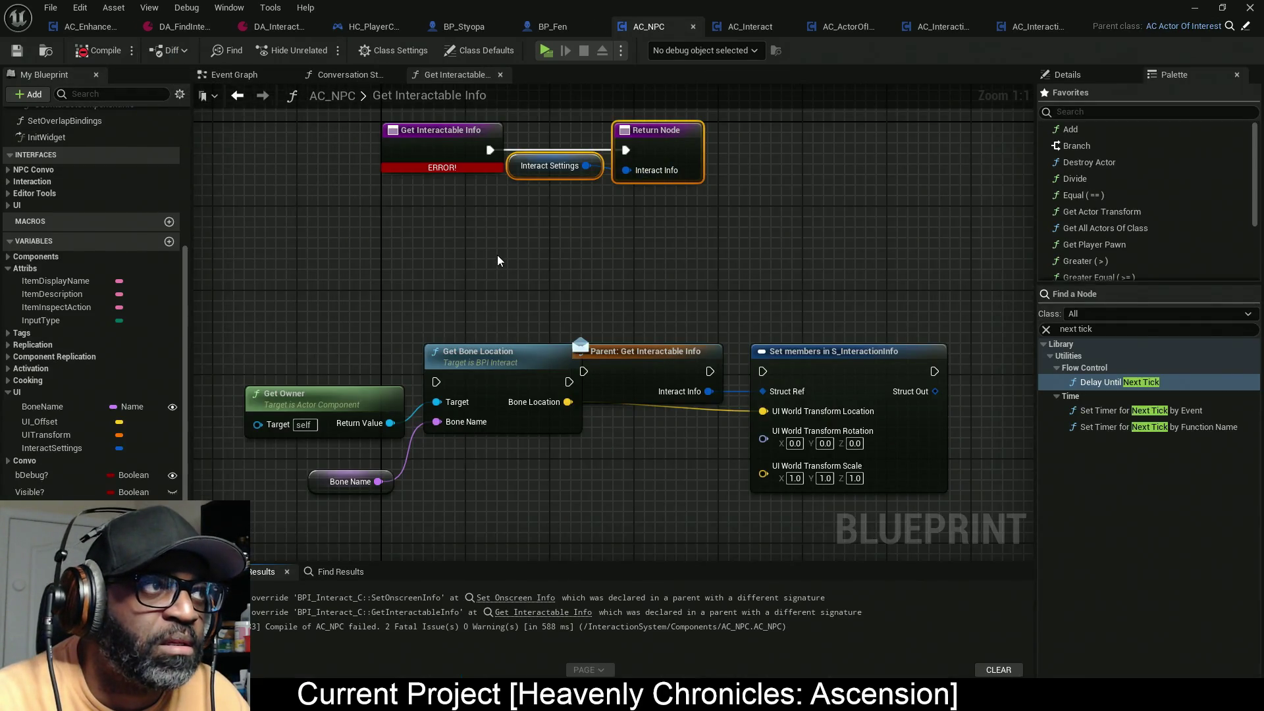
Step: Review the Set Onscreen Info and Get Interactable Info signature-mismatch errors
left_click_drag(415, 242, 462, 332)
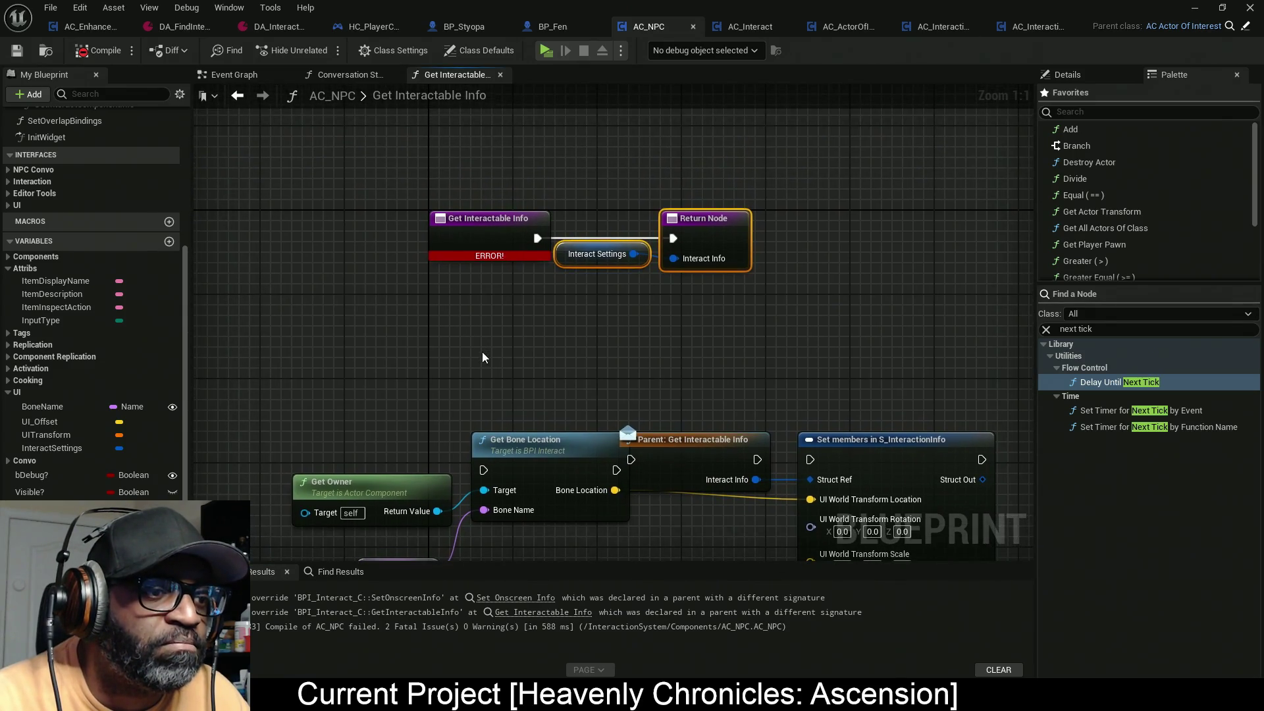
left_click(534, 597)
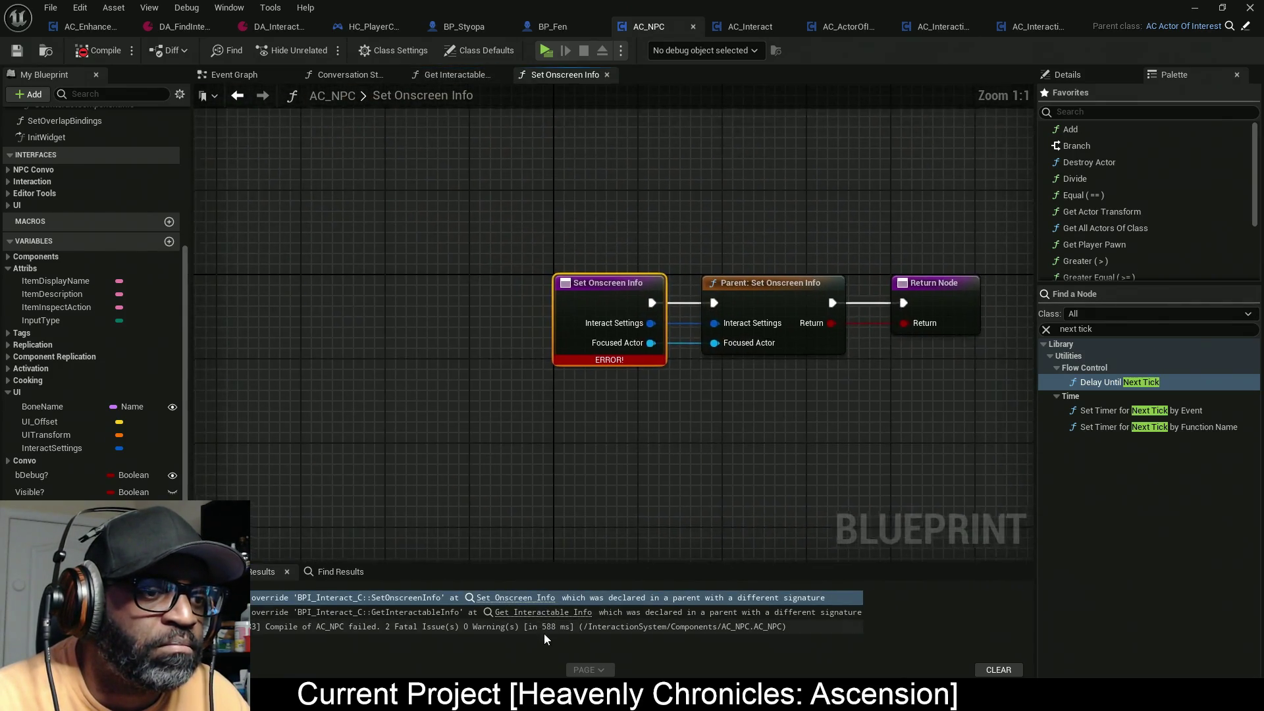
left_click_drag(662, 446, 534, 451)
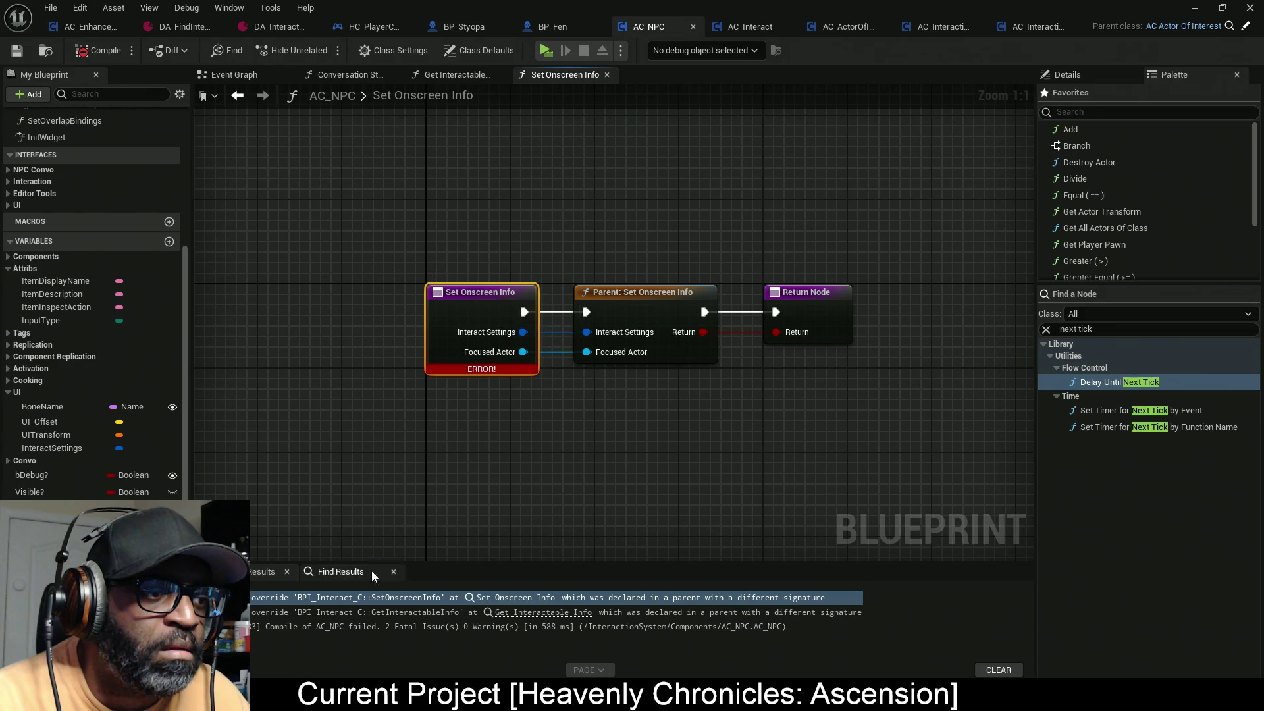
left_click(568, 613)
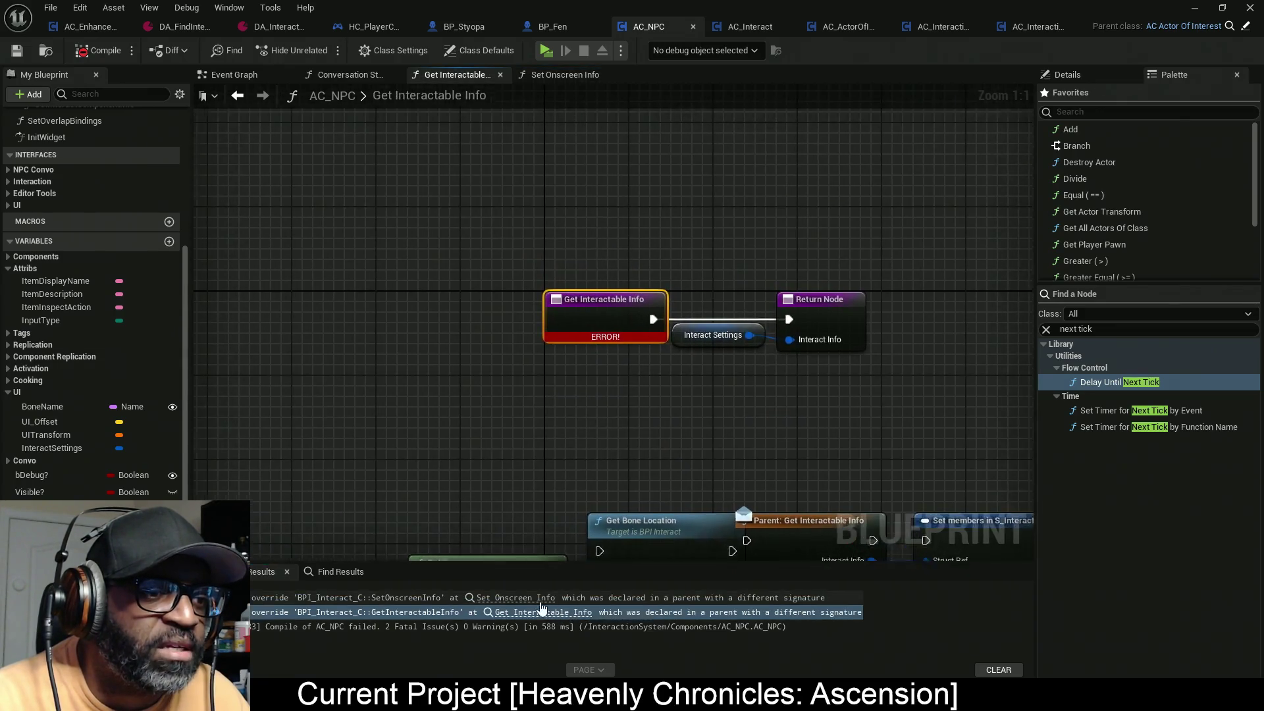
left_click(517, 598)
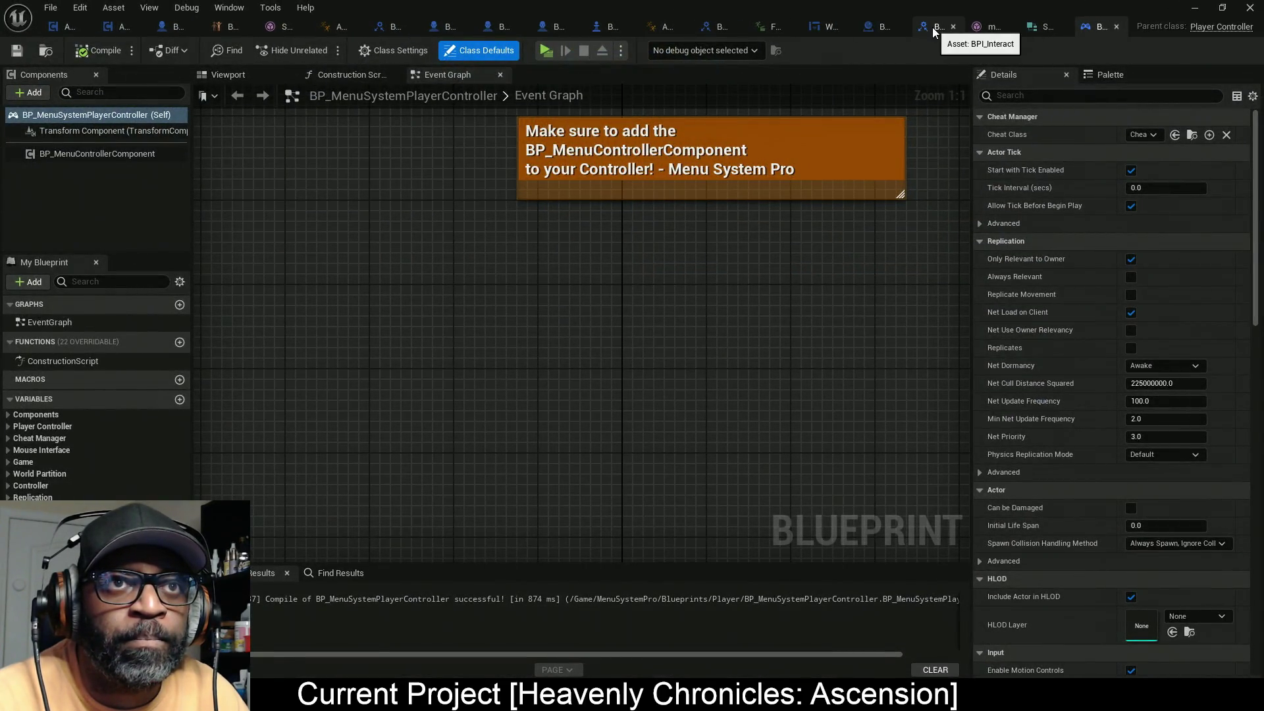
Step: Recompile AC_NPC and AC_ActorOfInterest, checking the Set Onscreen Info error
left_click(935, 28)
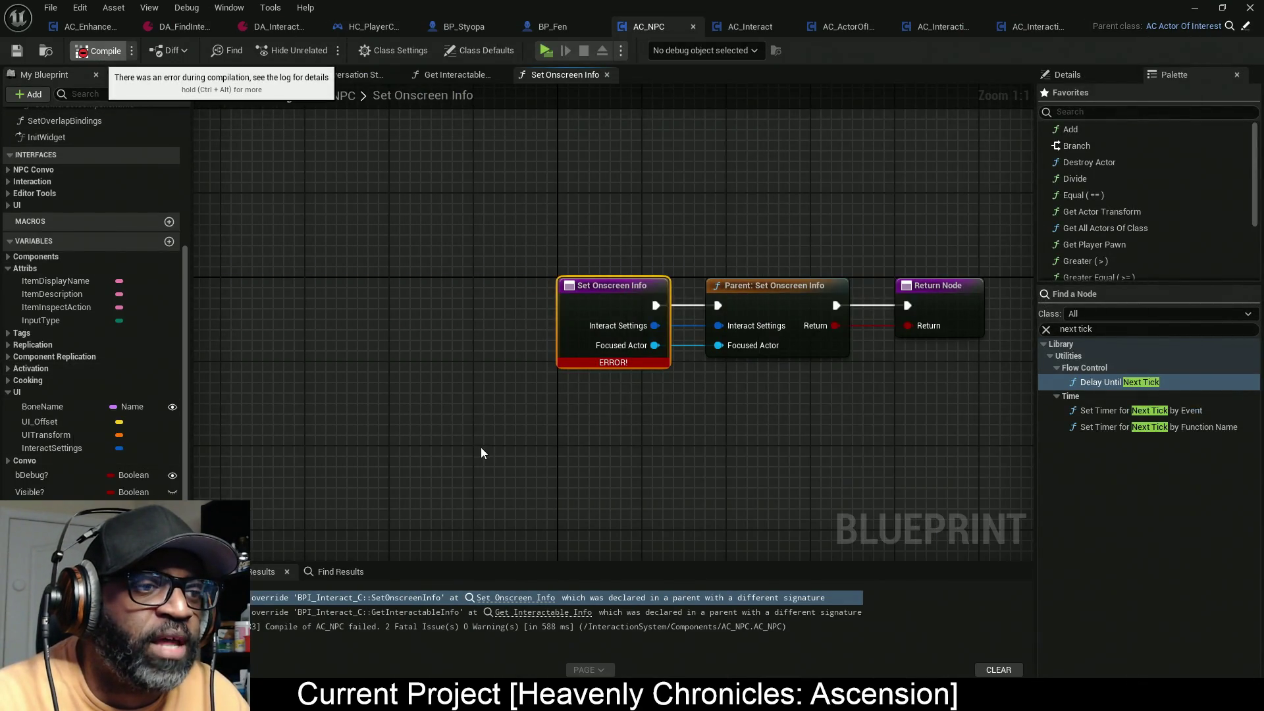
key("F7")
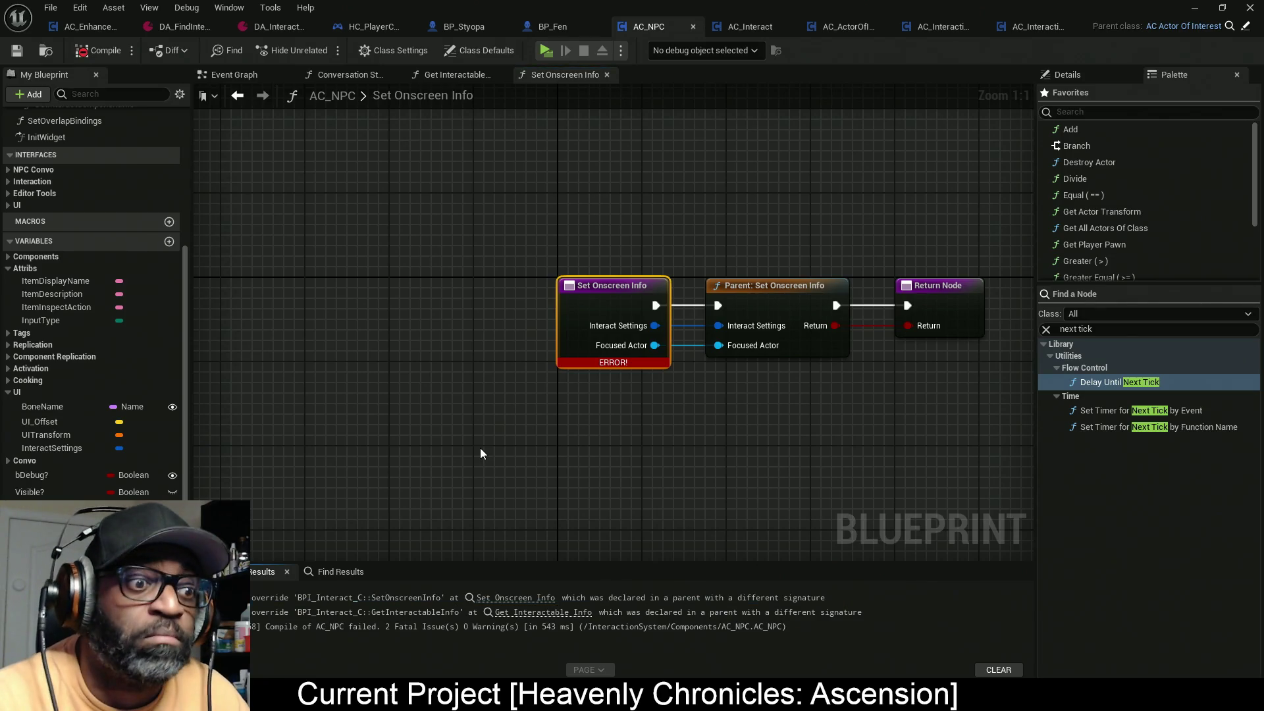
left_click(535, 605)
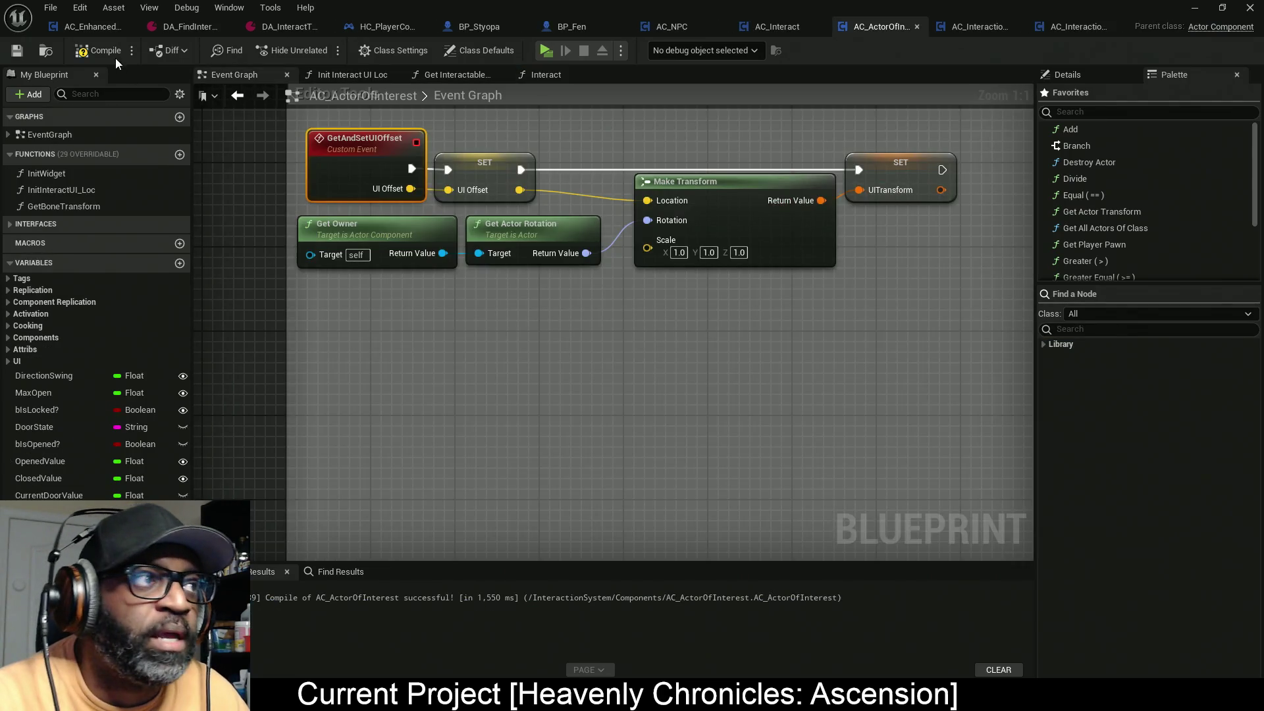
key("F7")
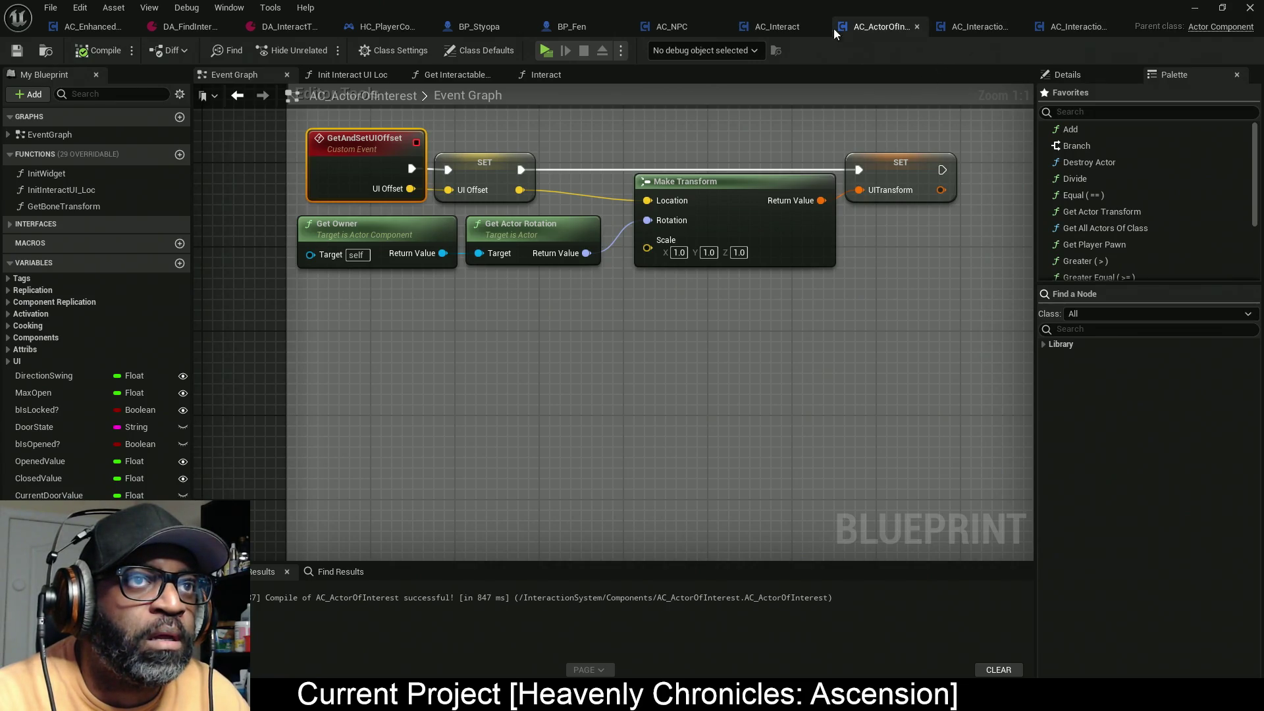
Step: Recompile AC_Interact, confirm AC_NPC now compiles cleanly, and return to the Reference Viewer
left_click(784, 29)
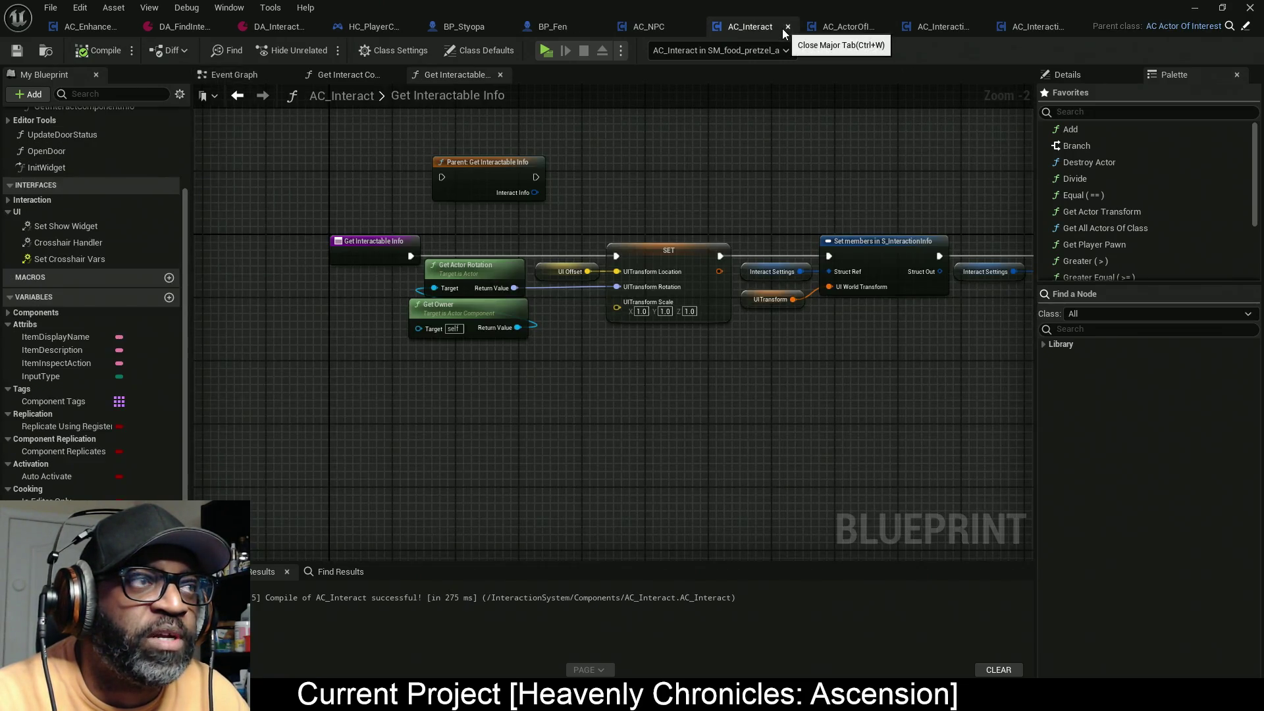
left_click(109, 54)
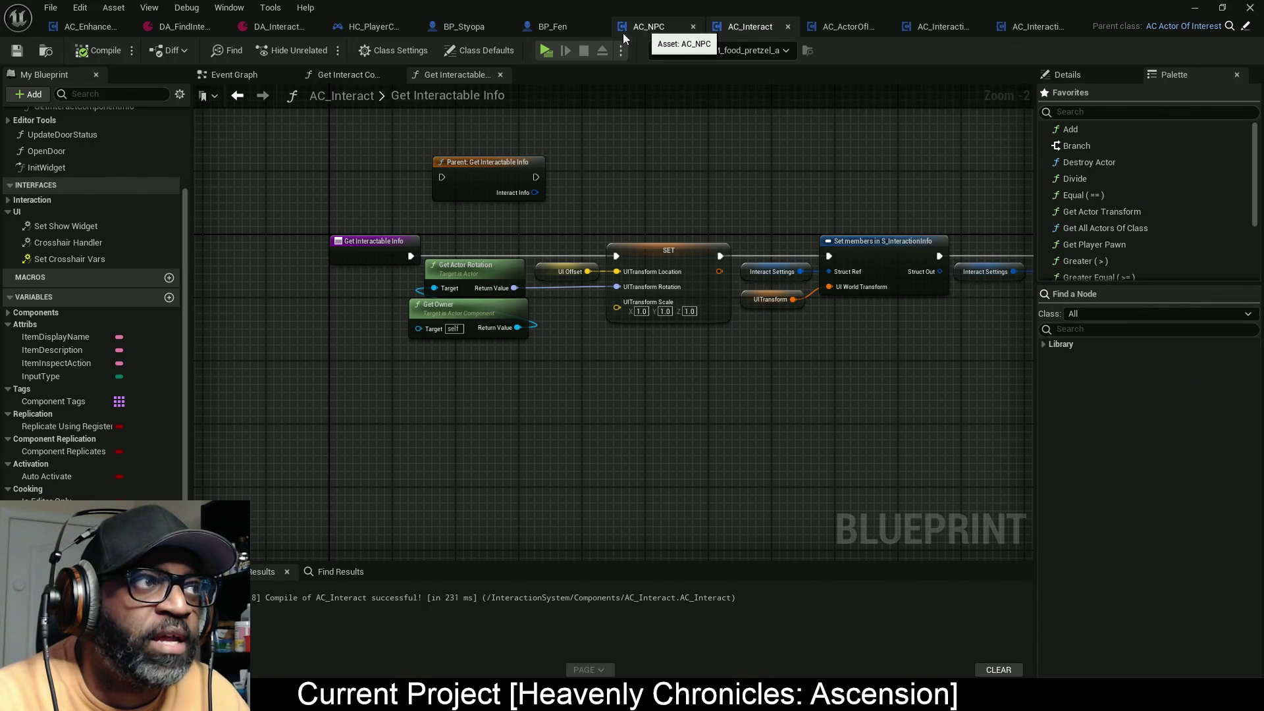
left_click(643, 26)
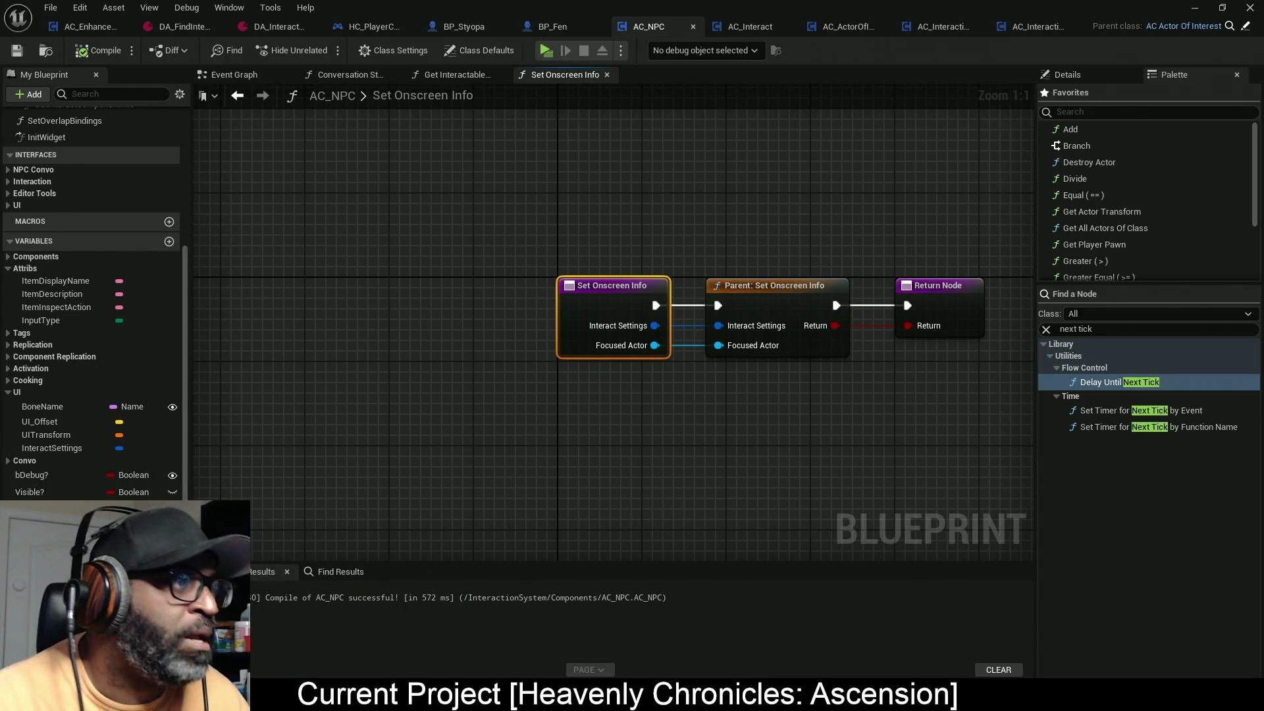
key("alt+Tab")
key("alt+Tab")
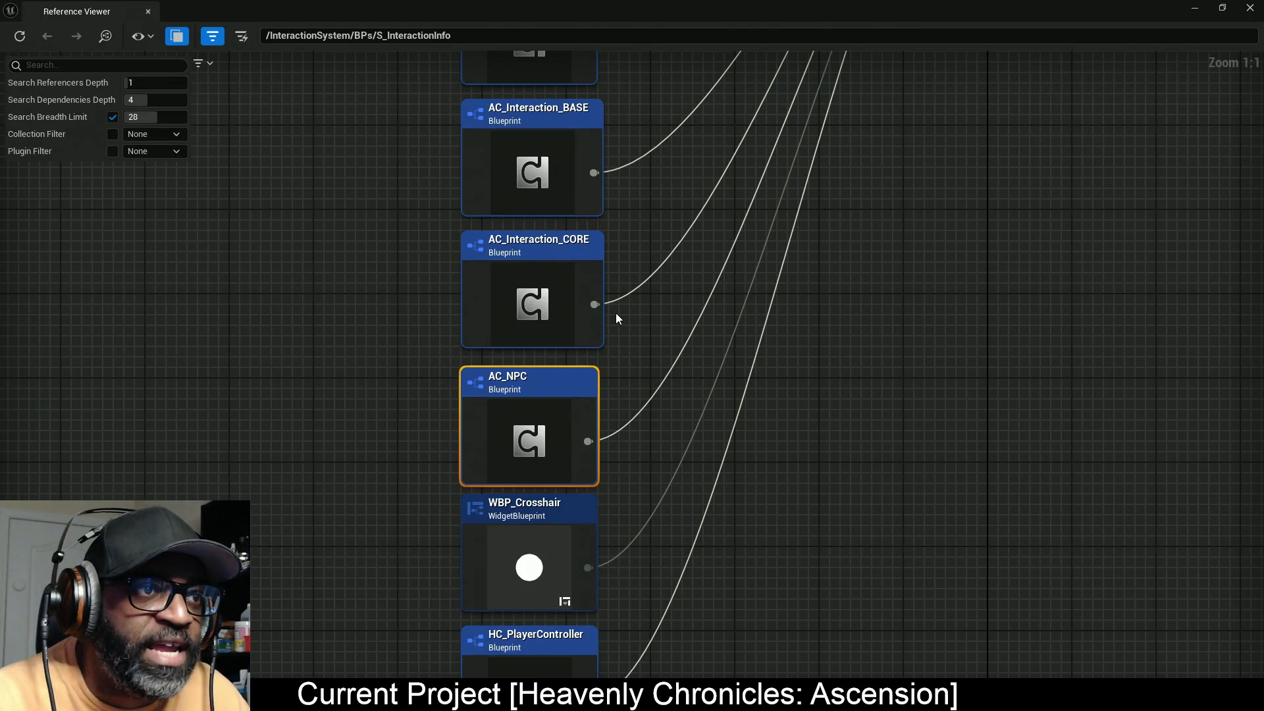
Step: Open AC_Interact from the Reference Viewer and recompile it
left_click_drag(616, 316, 622, 398)
left_click_drag(681, 237, 624, 355)
mouse_move(554, 231)
left_mouse_down()
mouse_move(553, 280)
mouse_move(471, 382)
left_mouse_up()
left_click(471, 382)
right_click(480, 390)
left_click(515, 441)
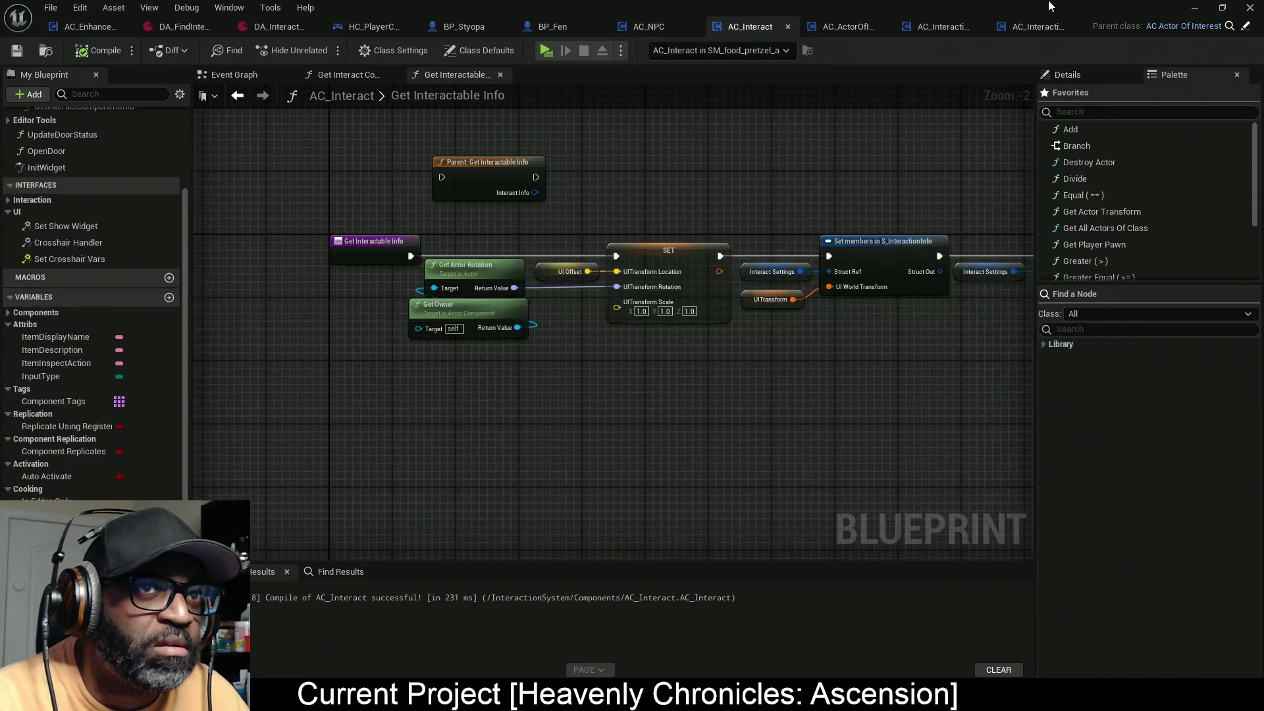
left_click(98, 51)
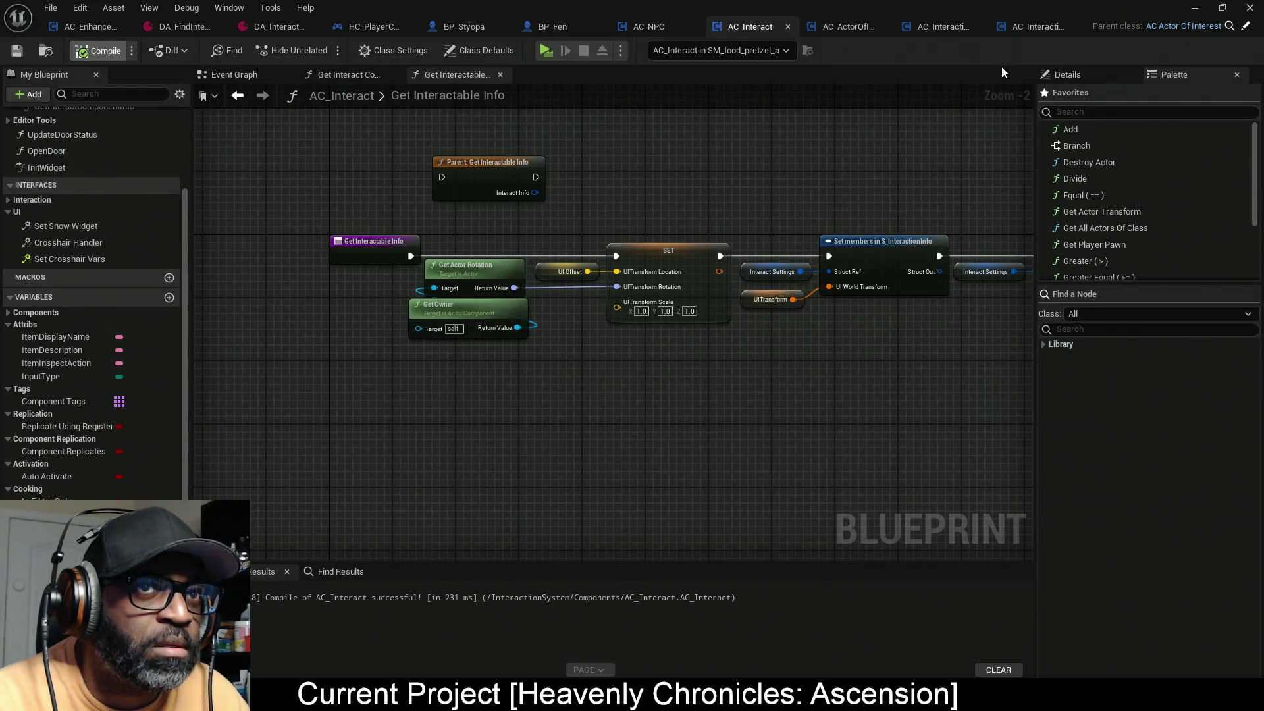
Step: Recompile the other open Blueprints, including AC_ActorOfInterest, AC_NPC and BP_Fen
left_click(1038, 30)
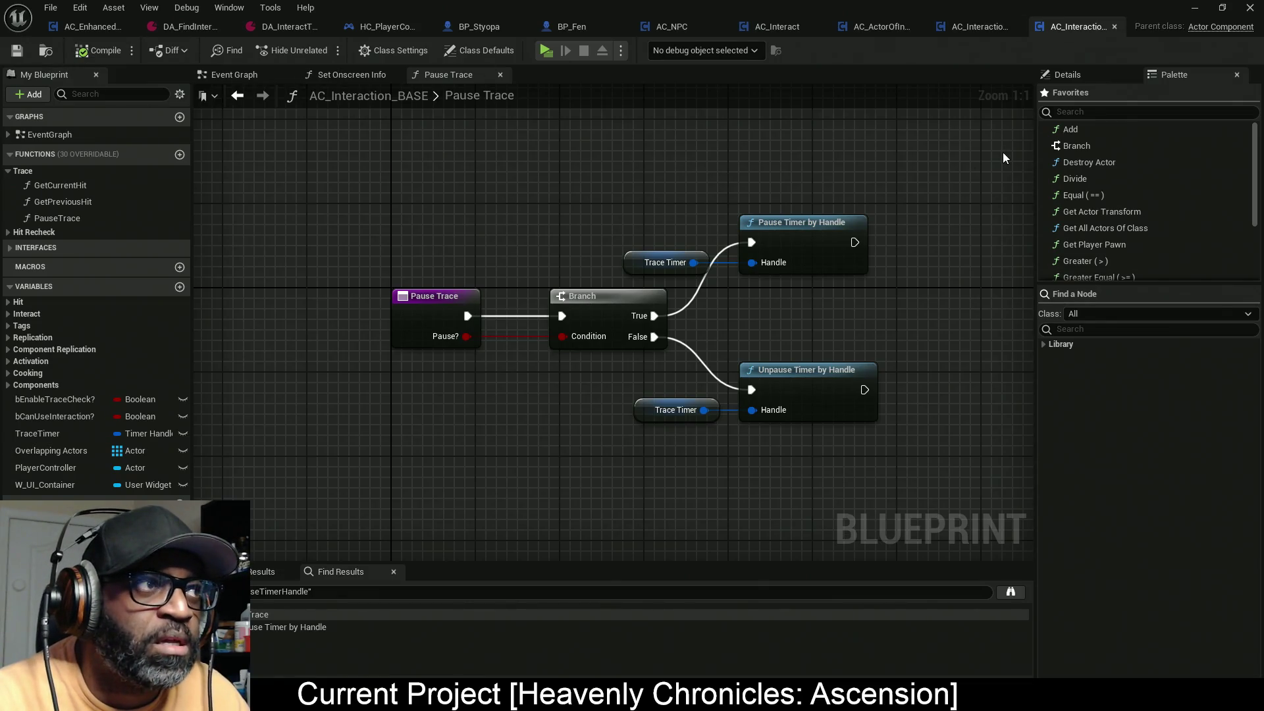
left_click(974, 26)
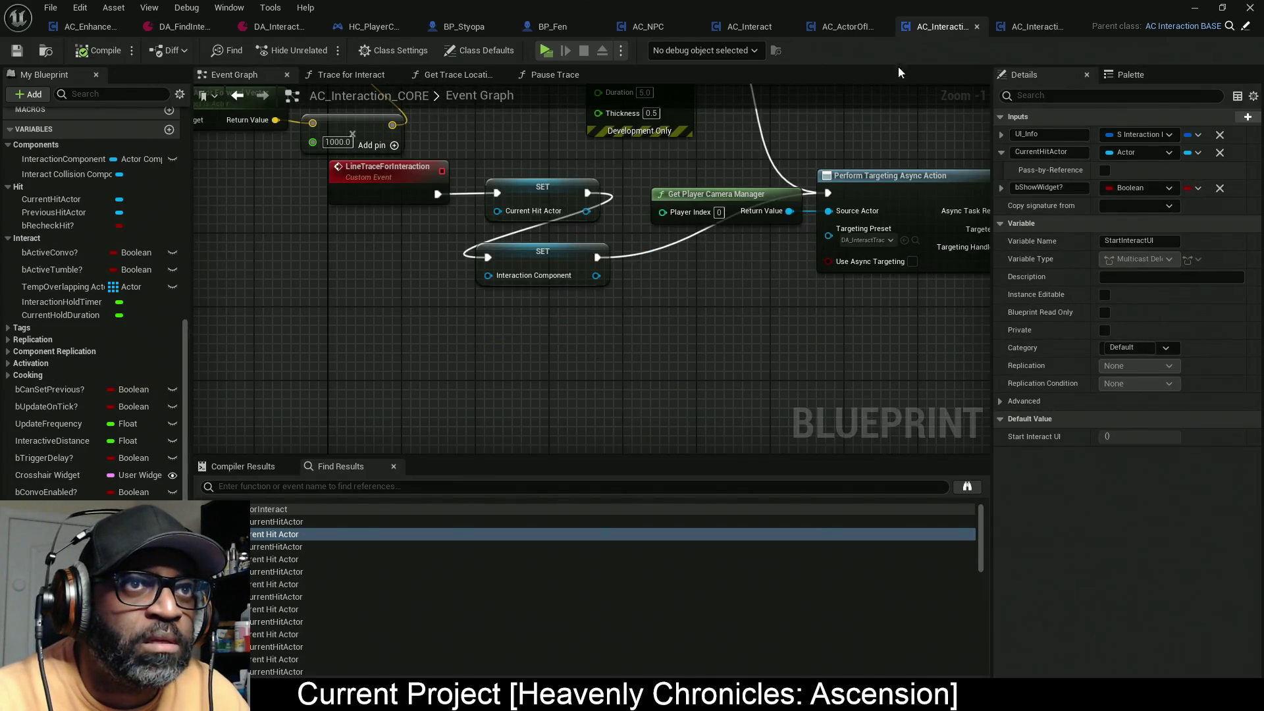
left_click(849, 28)
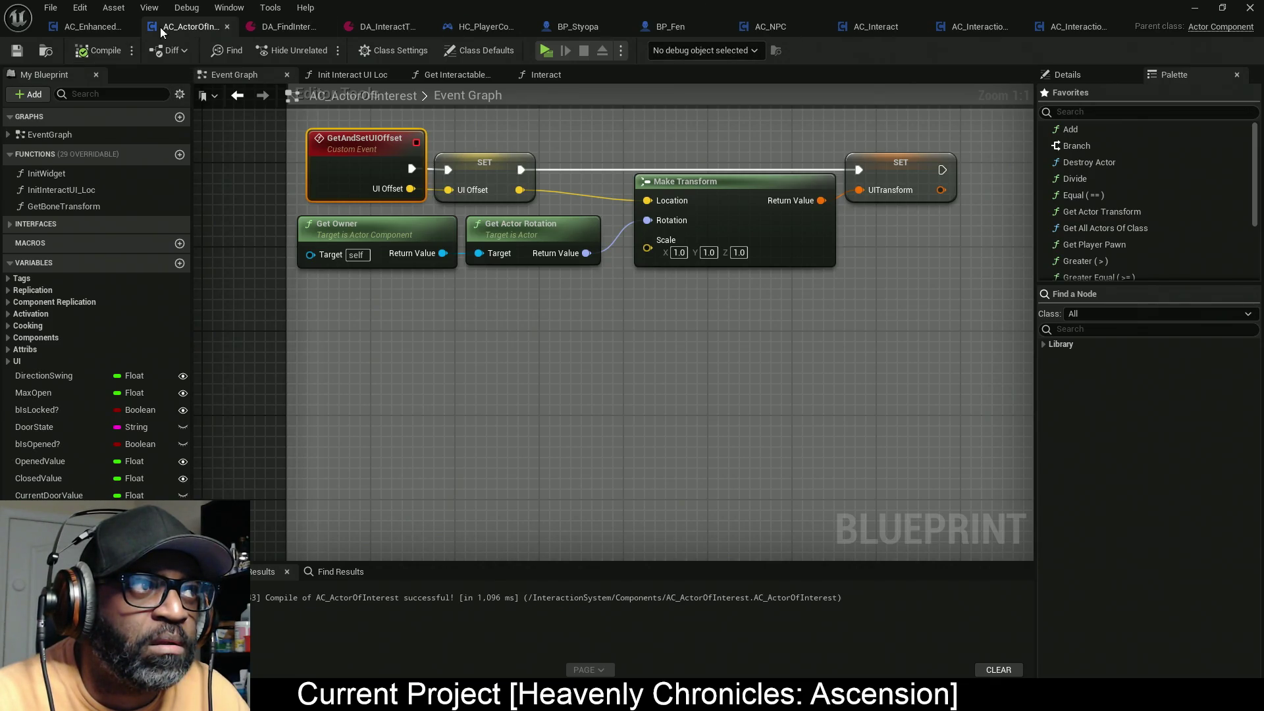
left_click_drag(181, 29, 294, 31)
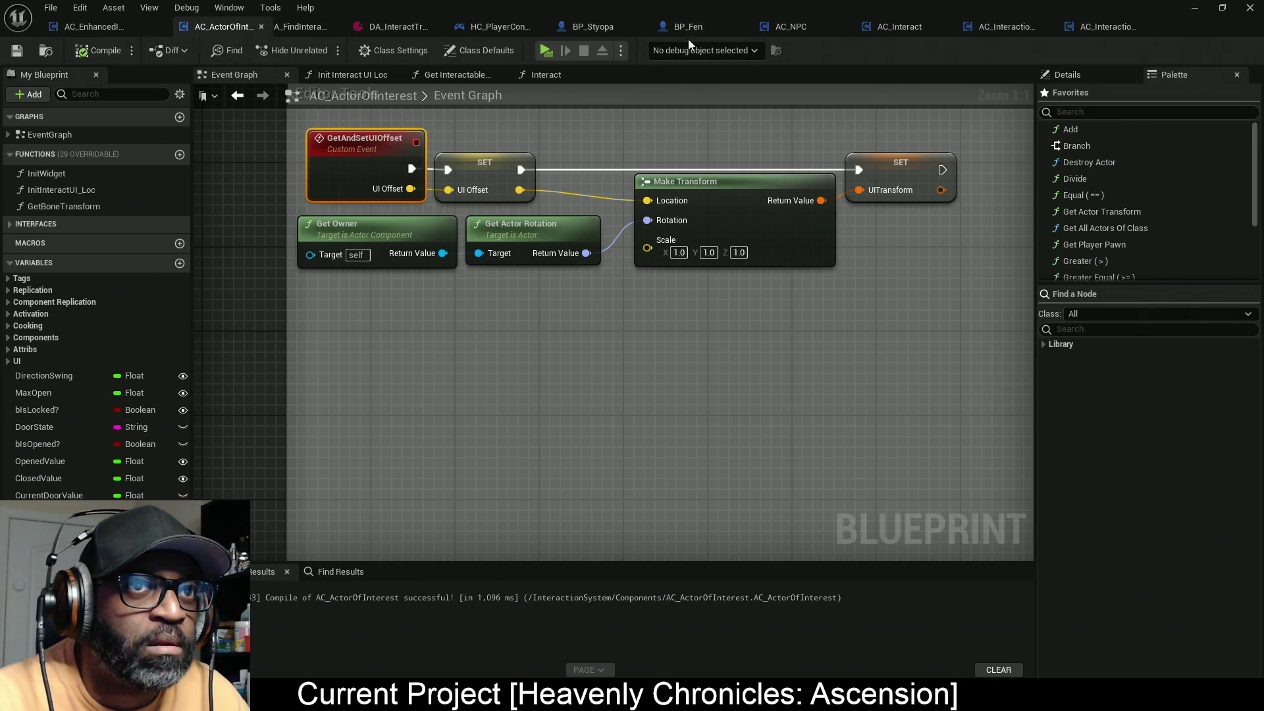
mouse_move(851, 29)
left_mouse_down()
mouse_move(772, 30)
mouse_move(790, 29)
left_mouse_up()
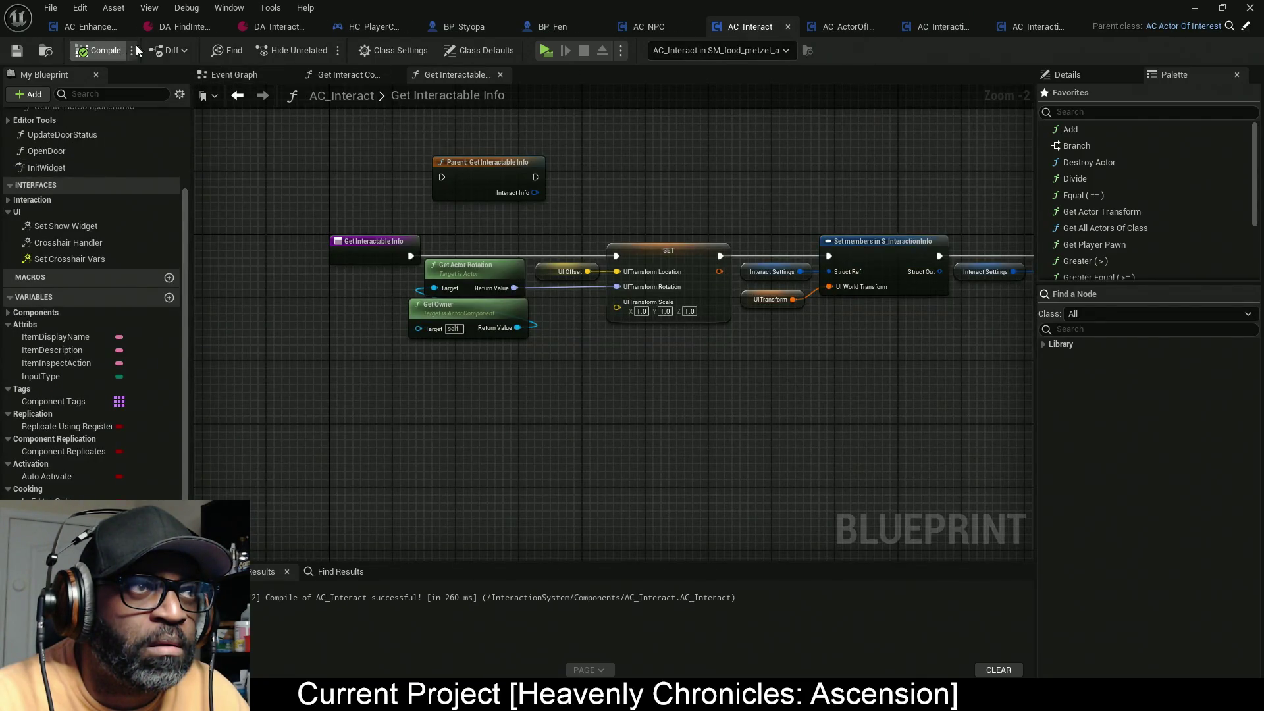
left_click(99, 50)
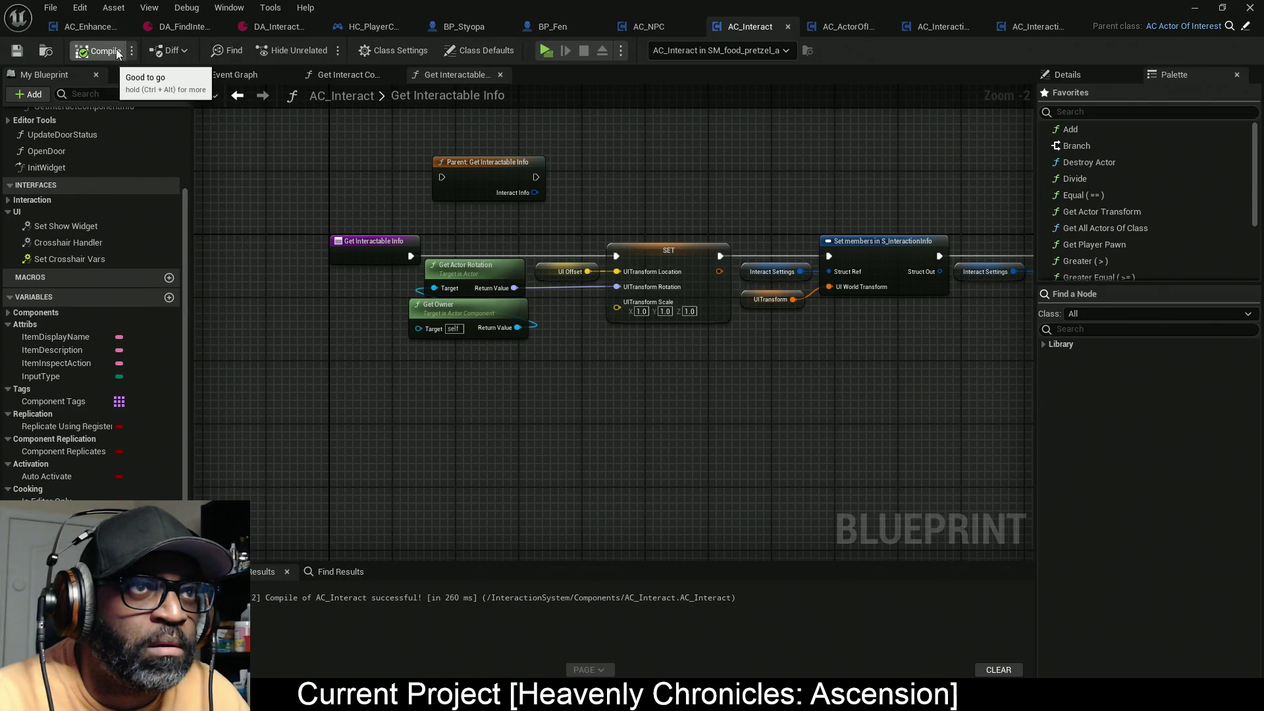
left_click(654, 27)
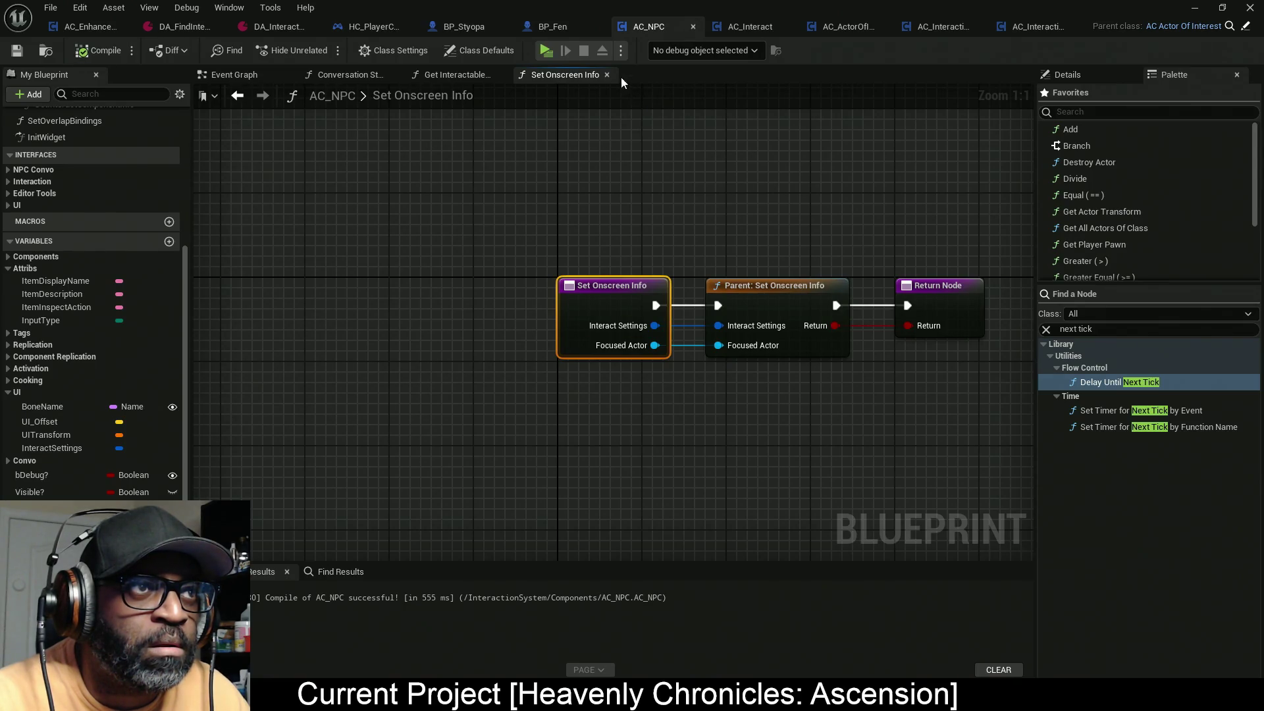
left_click(556, 28)
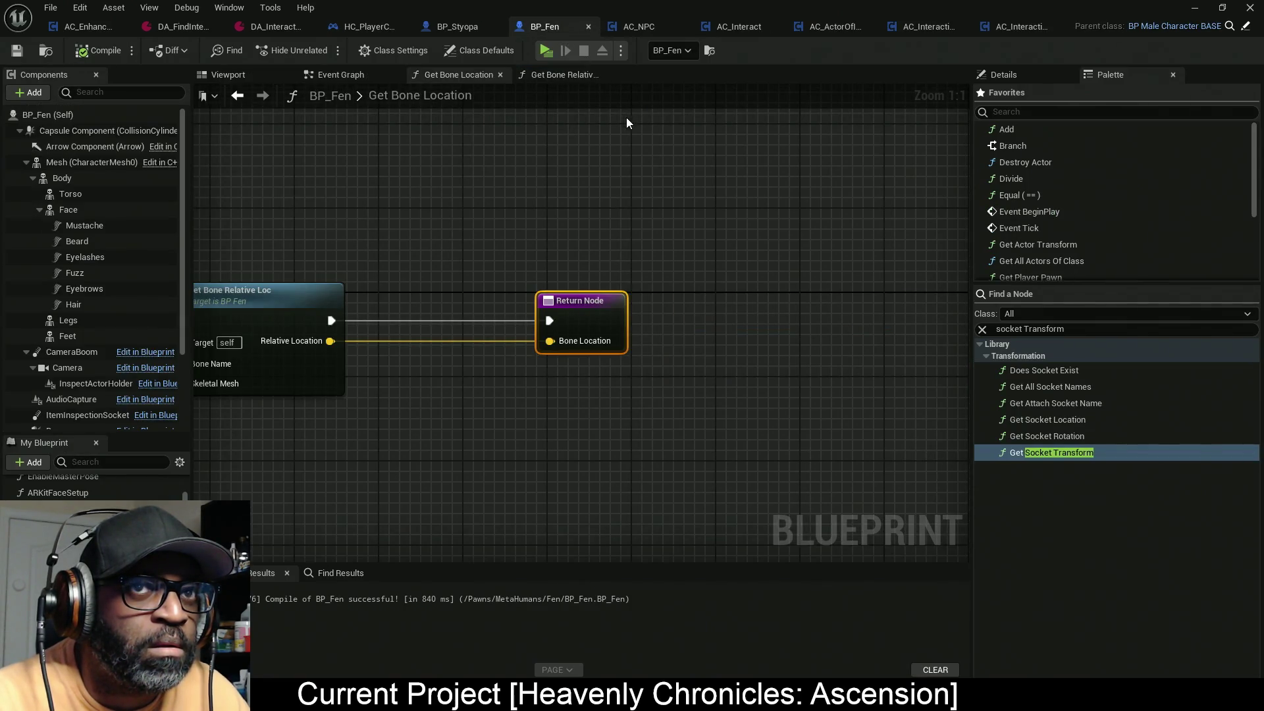
key("alt+Tab")
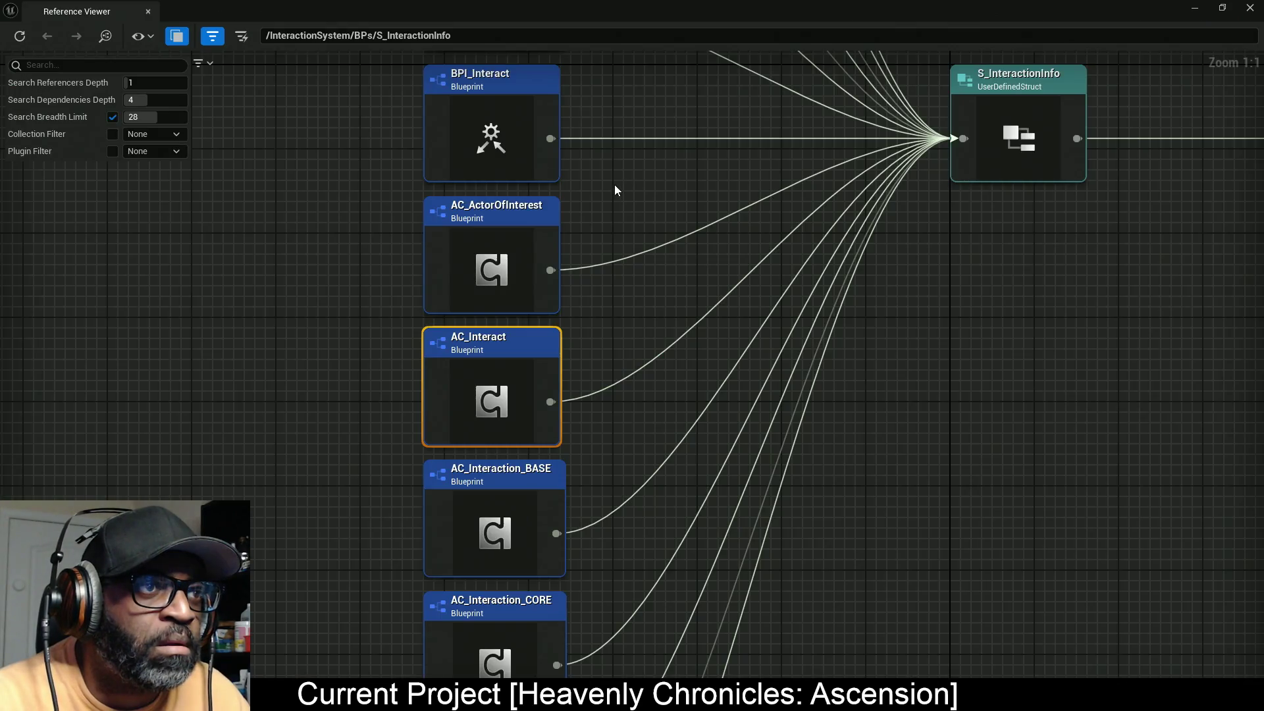
Step: Rearrange the Reference Viewer nodes to reveal W_InteractiveInfo and WBP_WorldToScreen
left_click_drag(556, 299, 547, 421)
left_click_drag(549, 356, 538, 219)
mouse_move(612, 132)
left_mouse_down()
mouse_move(634, 228)
mouse_move(612, 413)
left_mouse_up()
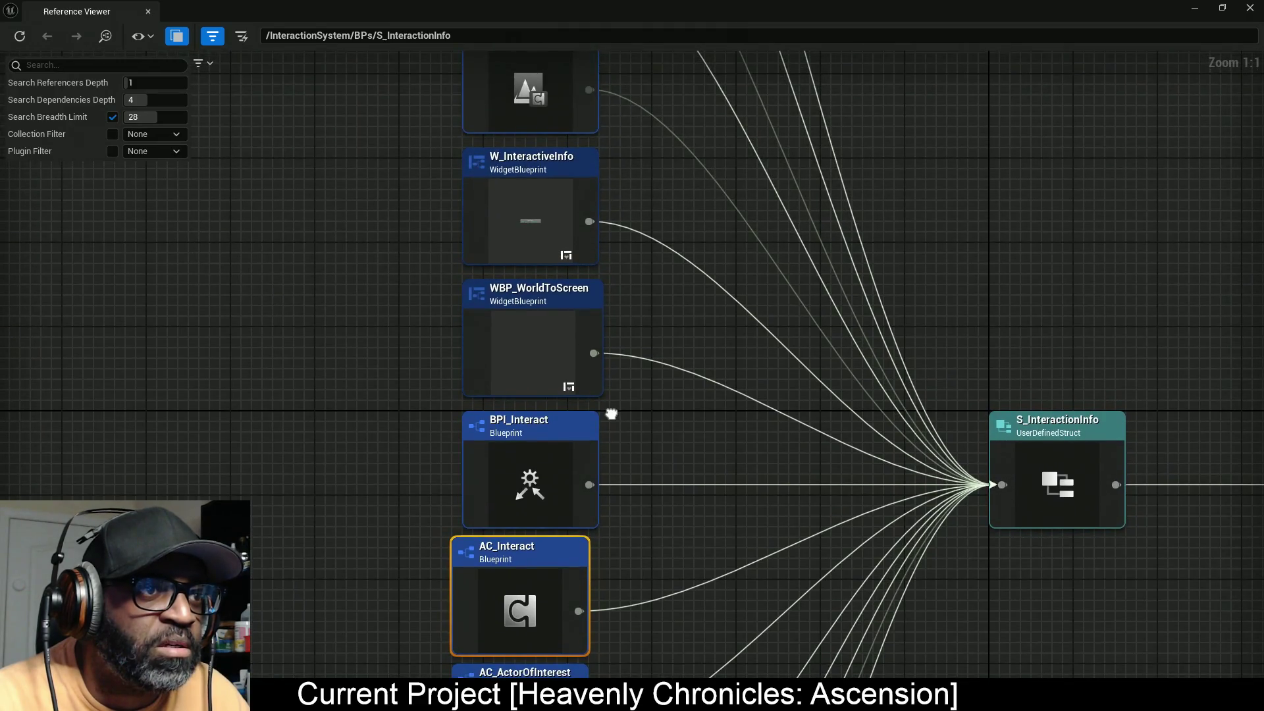
Step: Open WBP_WorldToScreen (then close it) and W_InteractiveInfo for editing
right_click(545, 342)
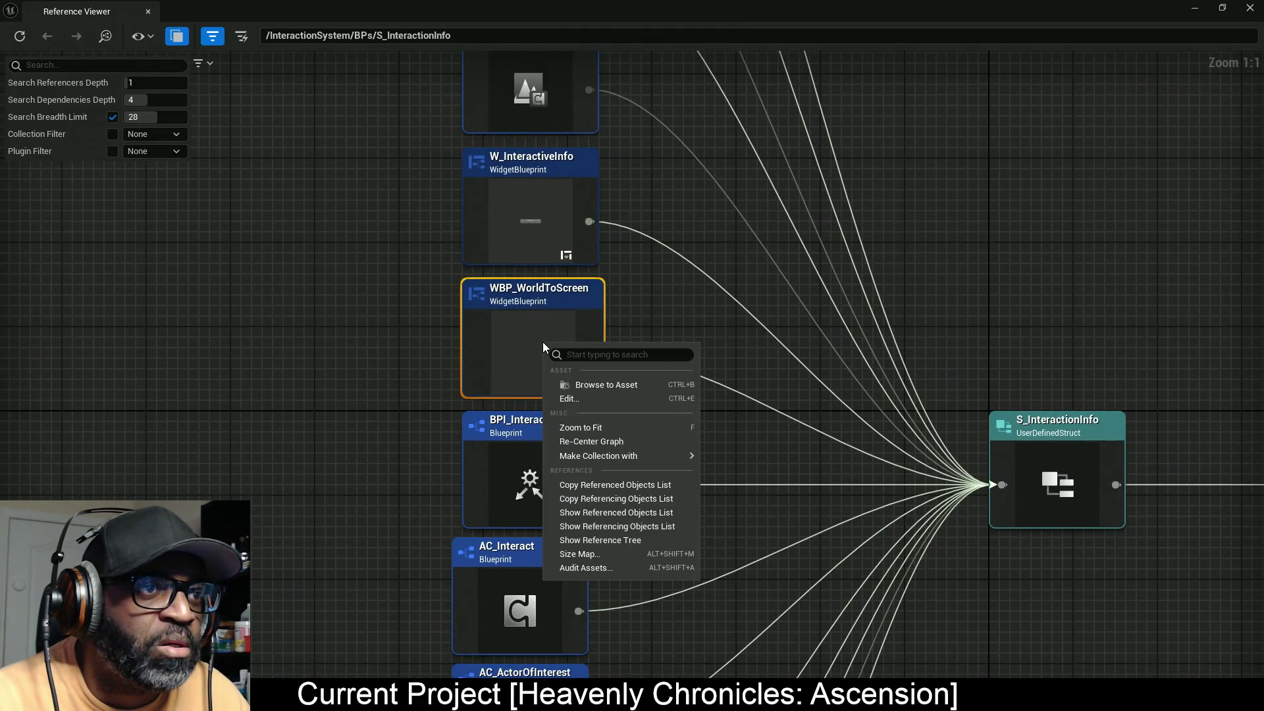
left_click(595, 398)
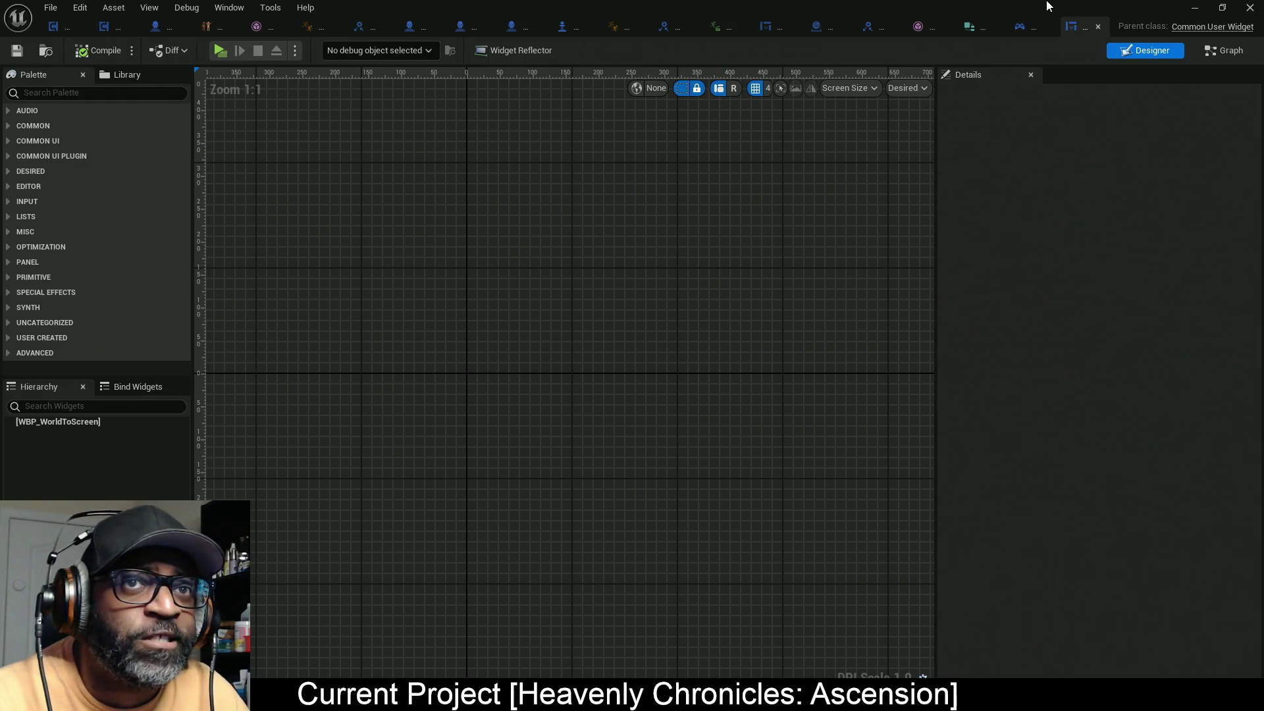
left_click(1195, 7)
mouse_move(634, 177)
left_mouse_down()
mouse_move(629, 353)
mouse_move(641, 392)
left_mouse_up()
left_click(563, 374)
right_click(563, 374)
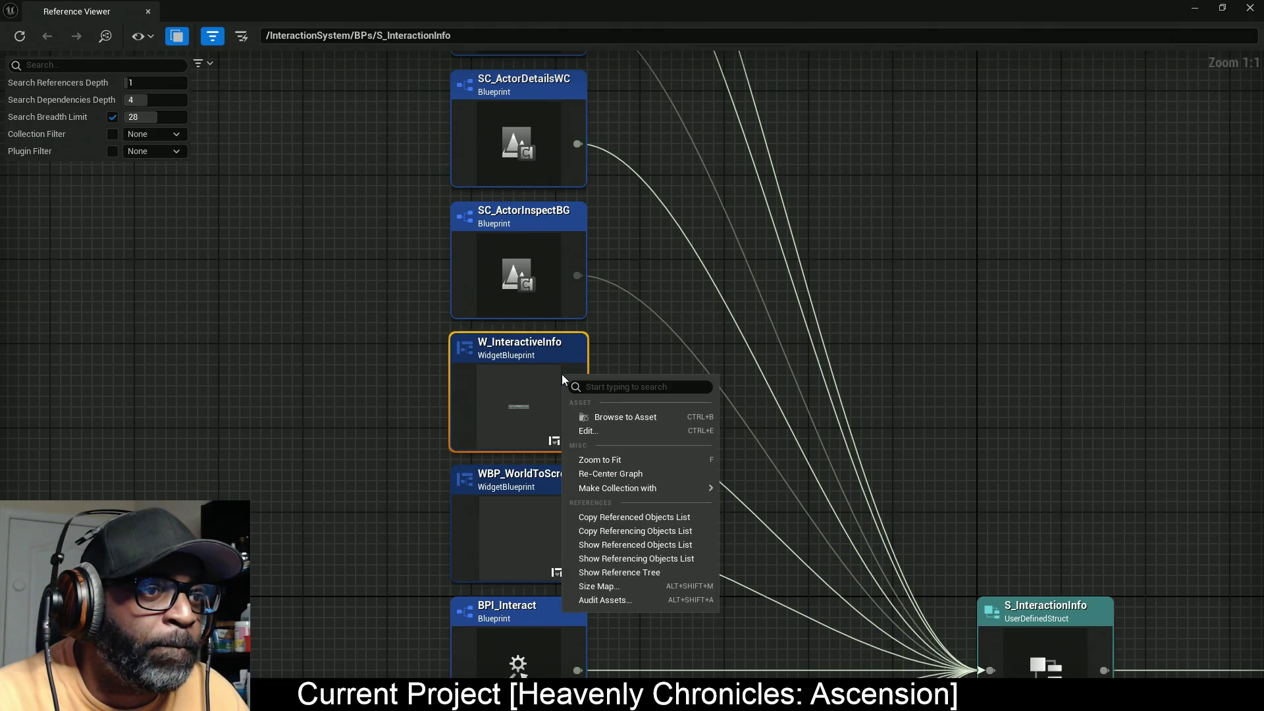
left_click(618, 432)
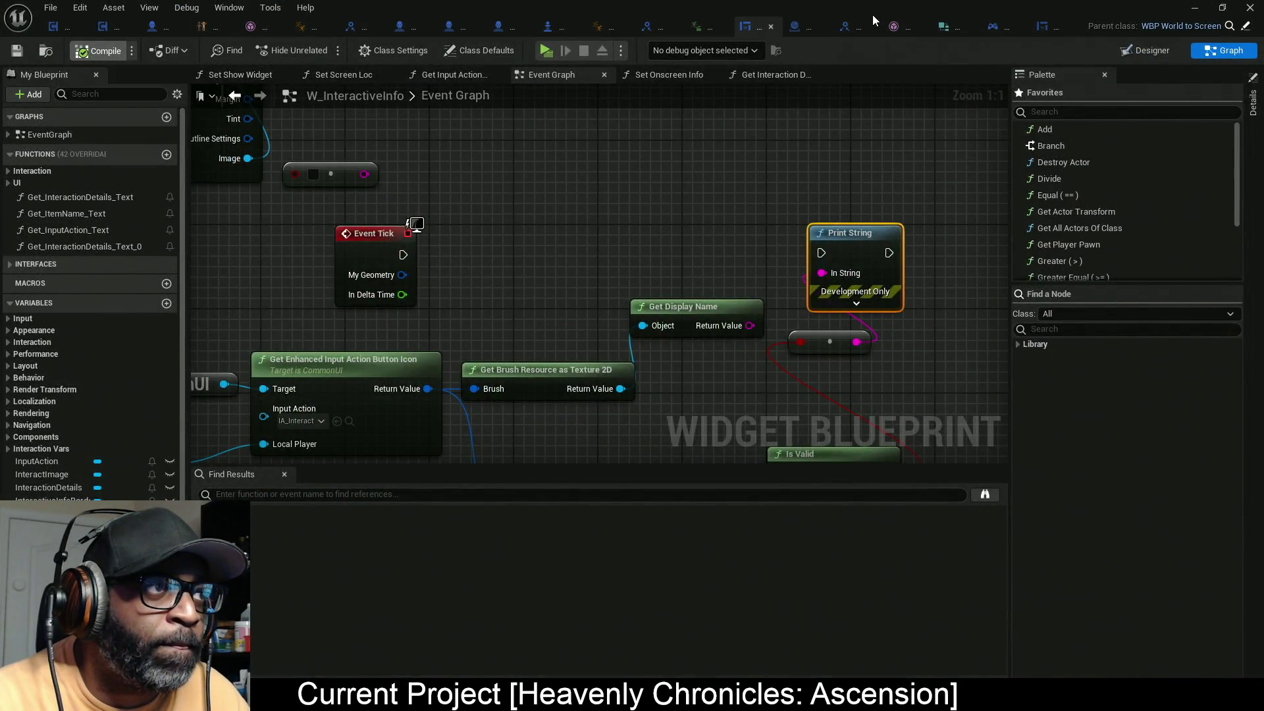
Step: Open SC_ActorInspectBG, SC_ActorDetailsWC and HCA_HUD for editing from the Reference Viewer
left_click(860, 29)
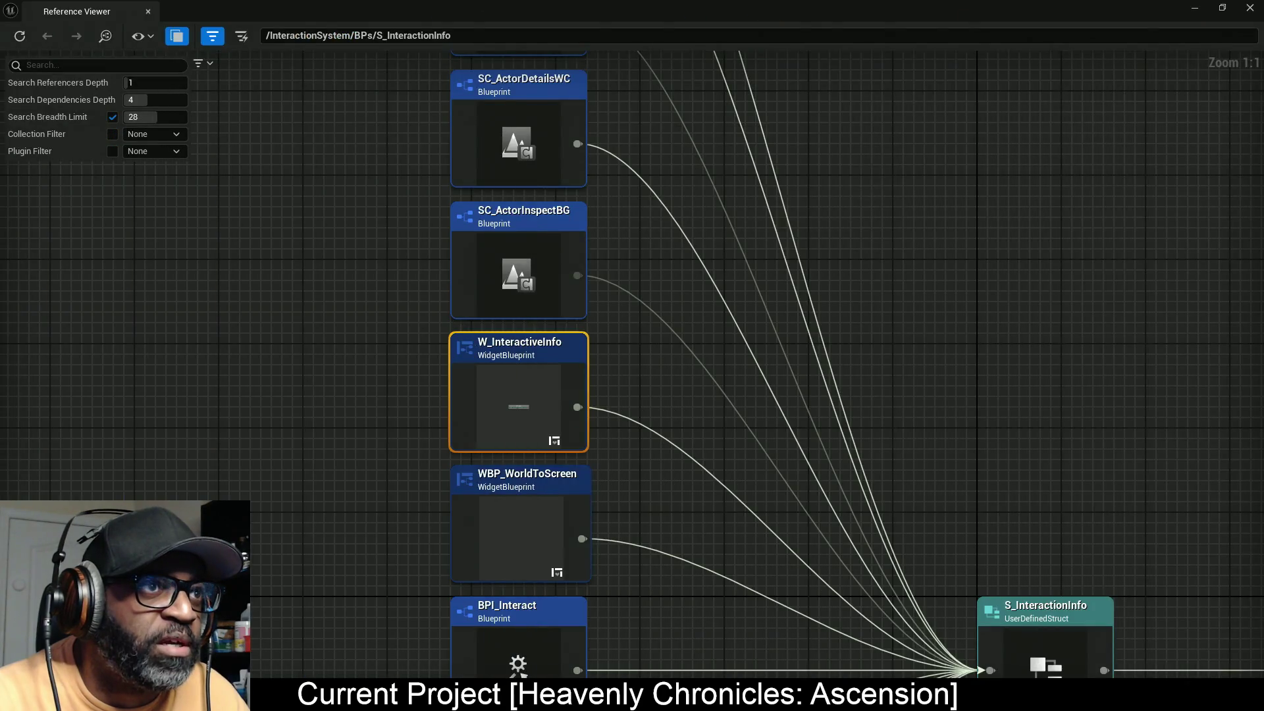
right_click(546, 262)
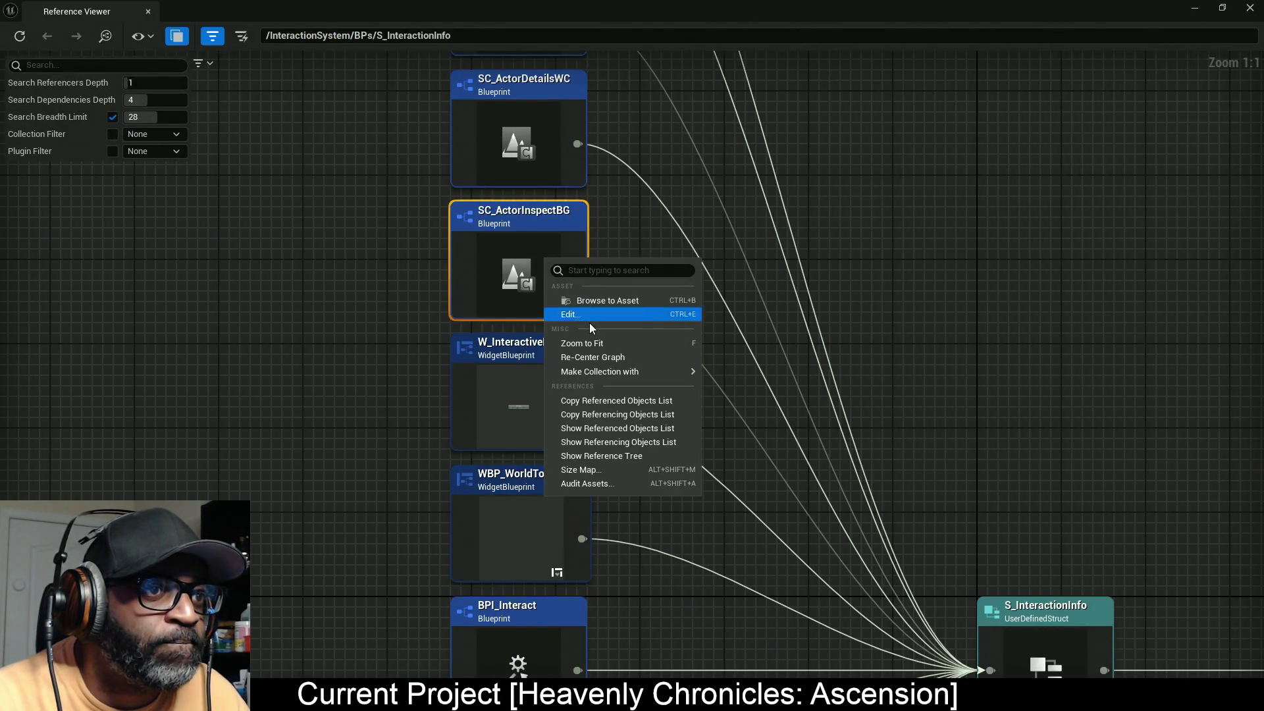
left_click(590, 315)
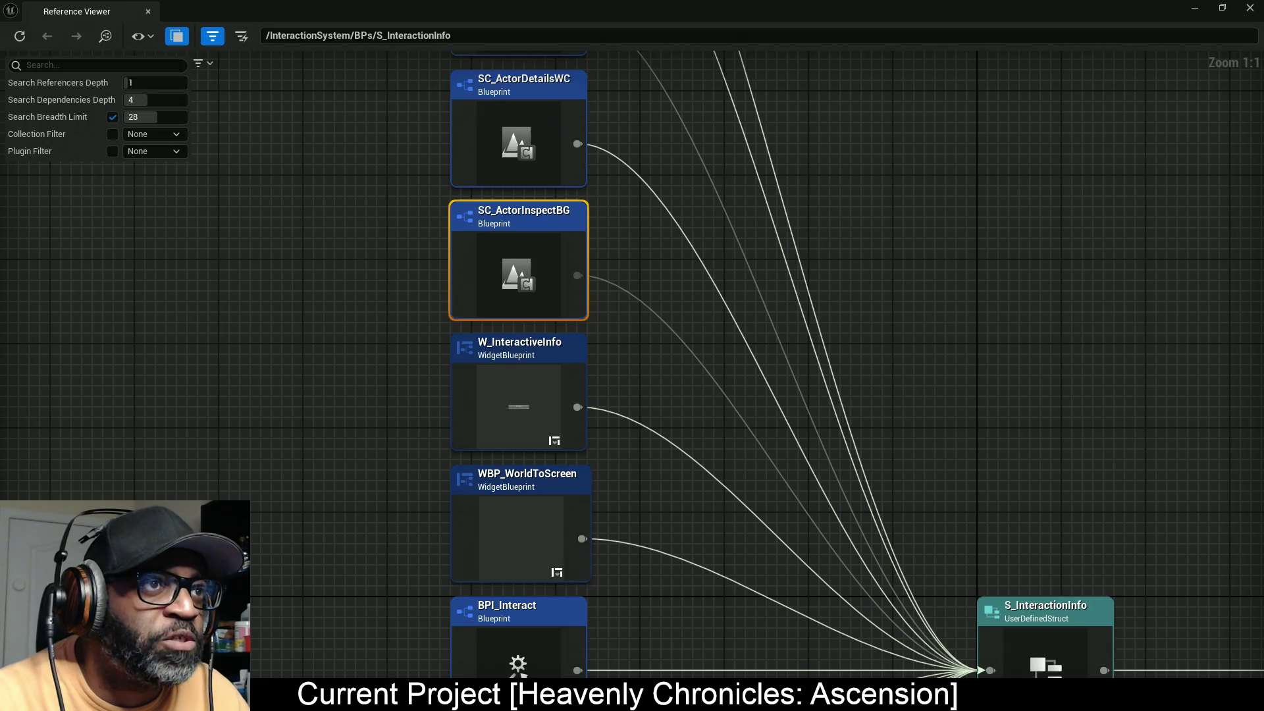
right_click(573, 412)
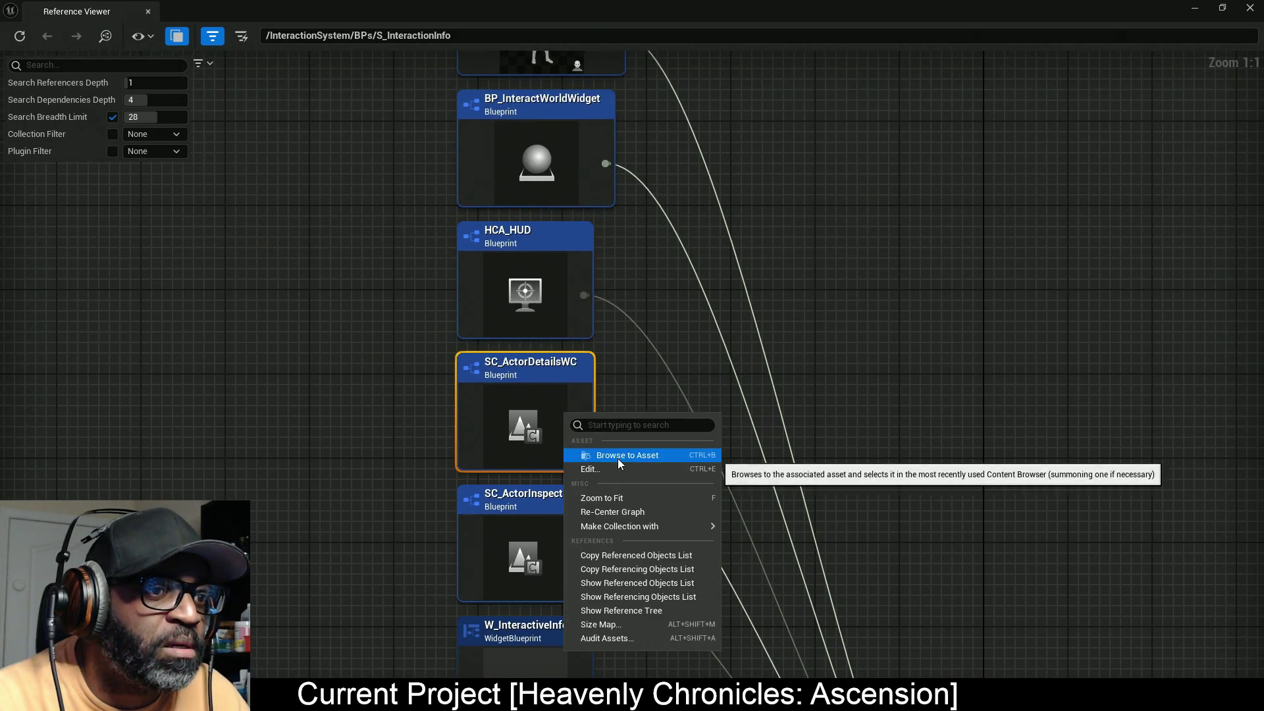
left_click(593, 469)
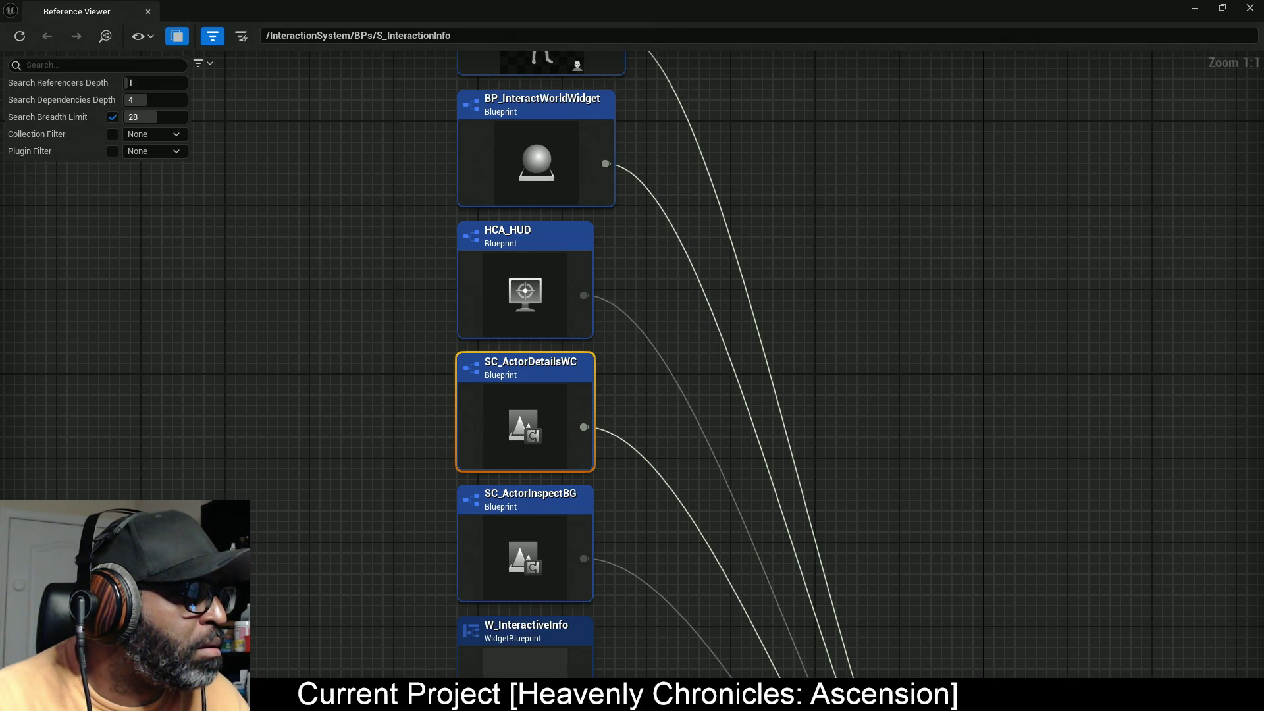
left_click(545, 249)
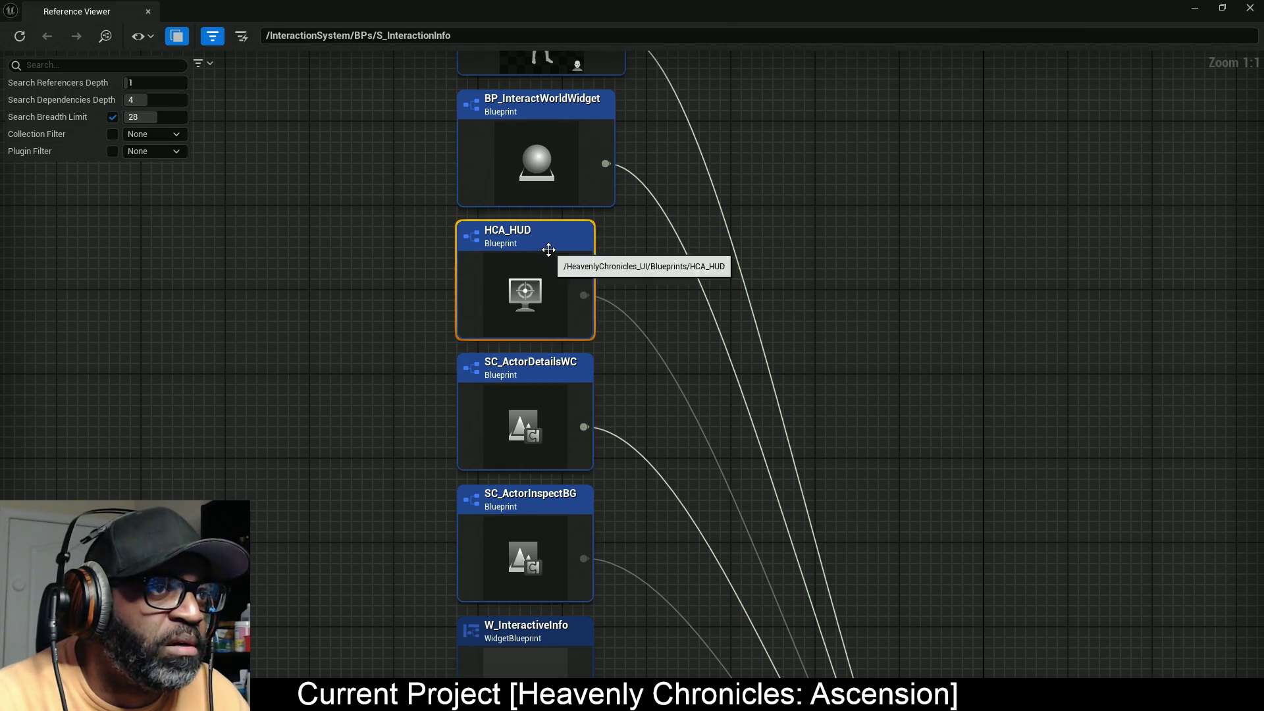
right_click(549, 250)
left_click(636, 309)
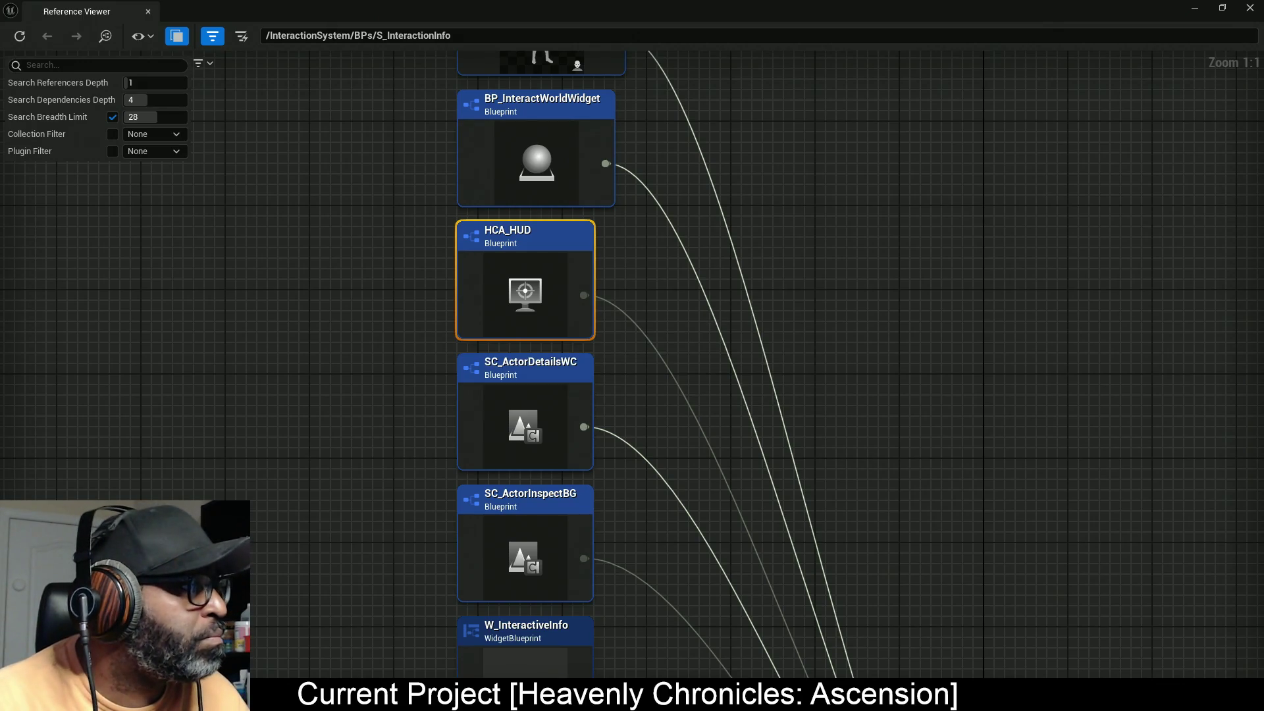
Step: Open BP_InteractWorldWidget and BP_MenuSystemCharacter for editing
left_click(551, 292)
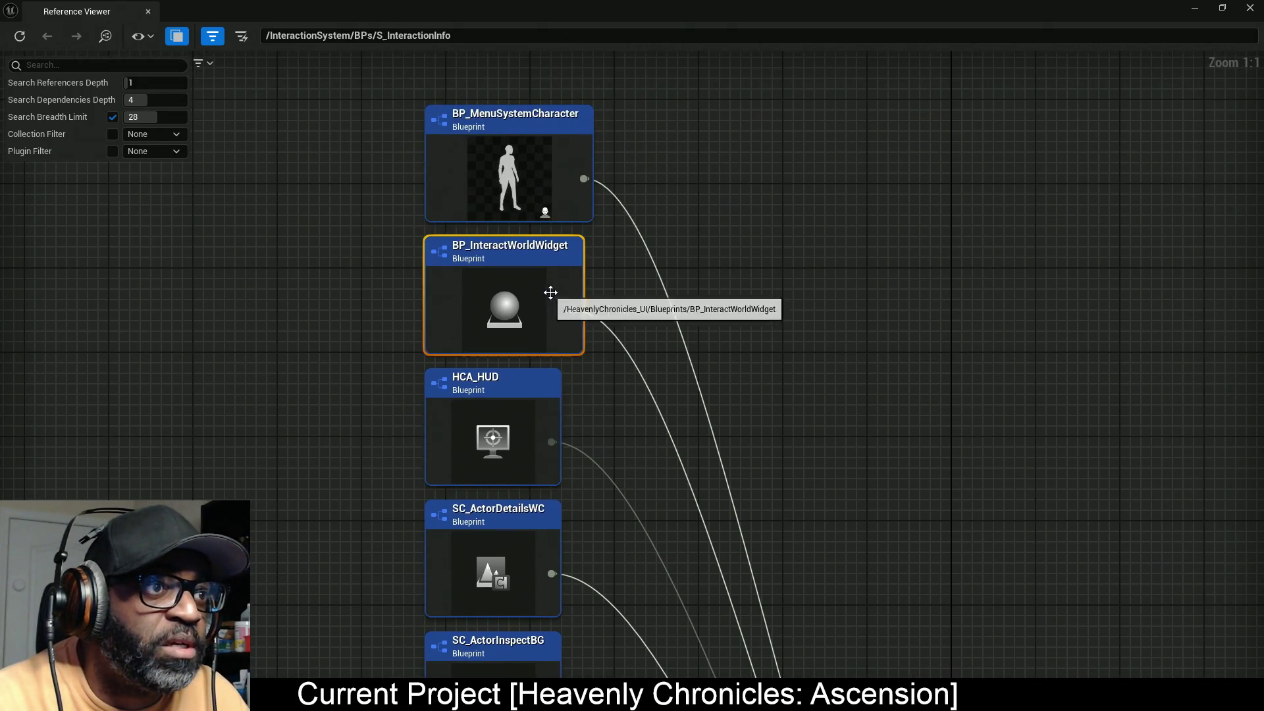
right_click(551, 294)
left_click(633, 349)
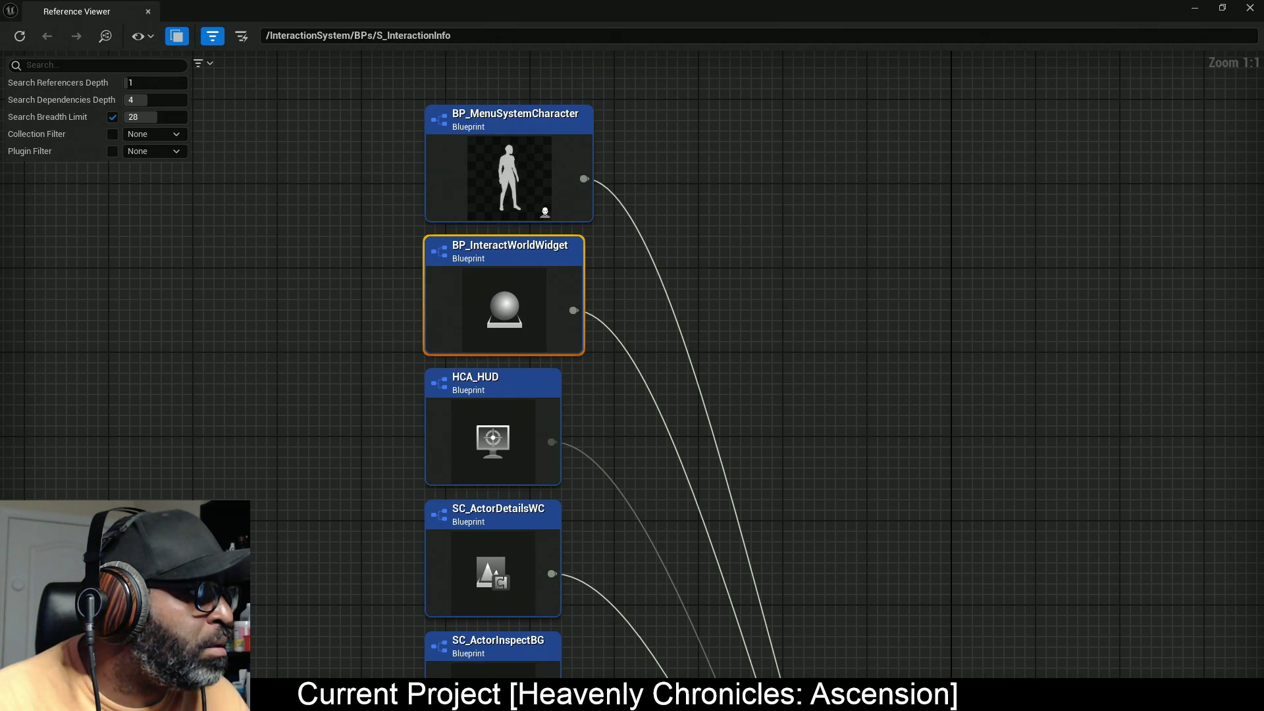
left_click(516, 194)
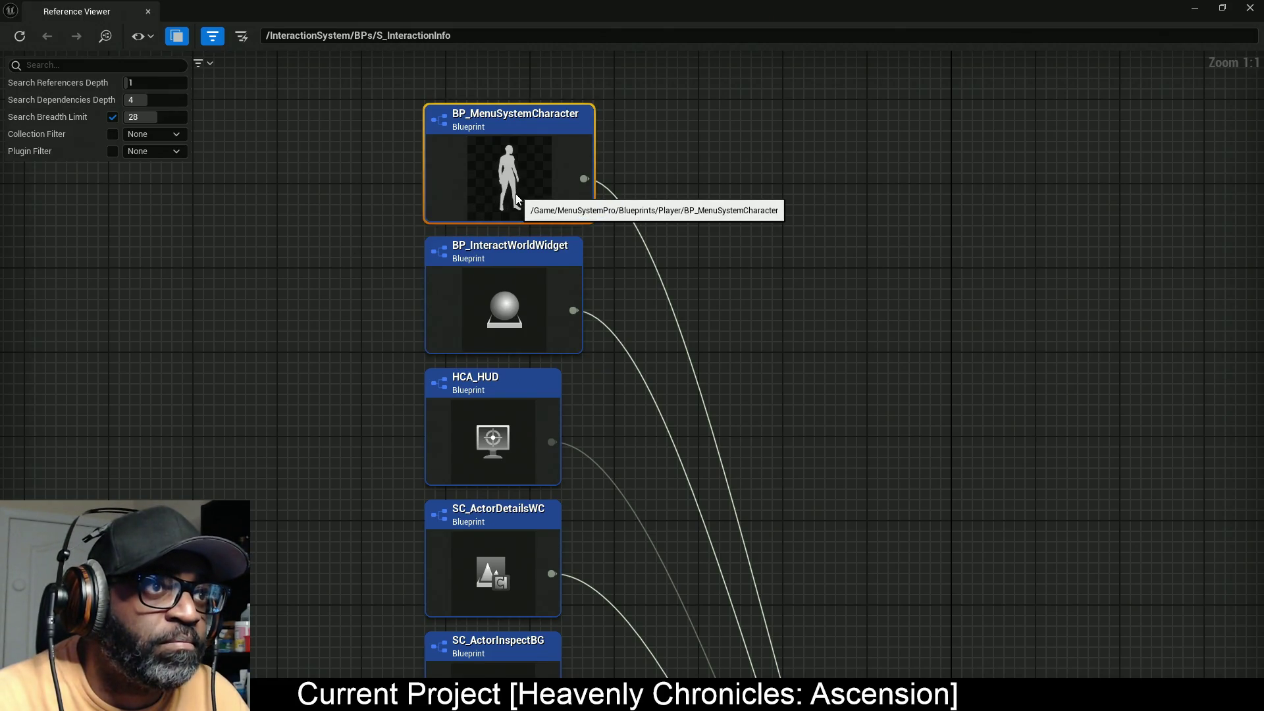
right_click(516, 193)
left_click(572, 255)
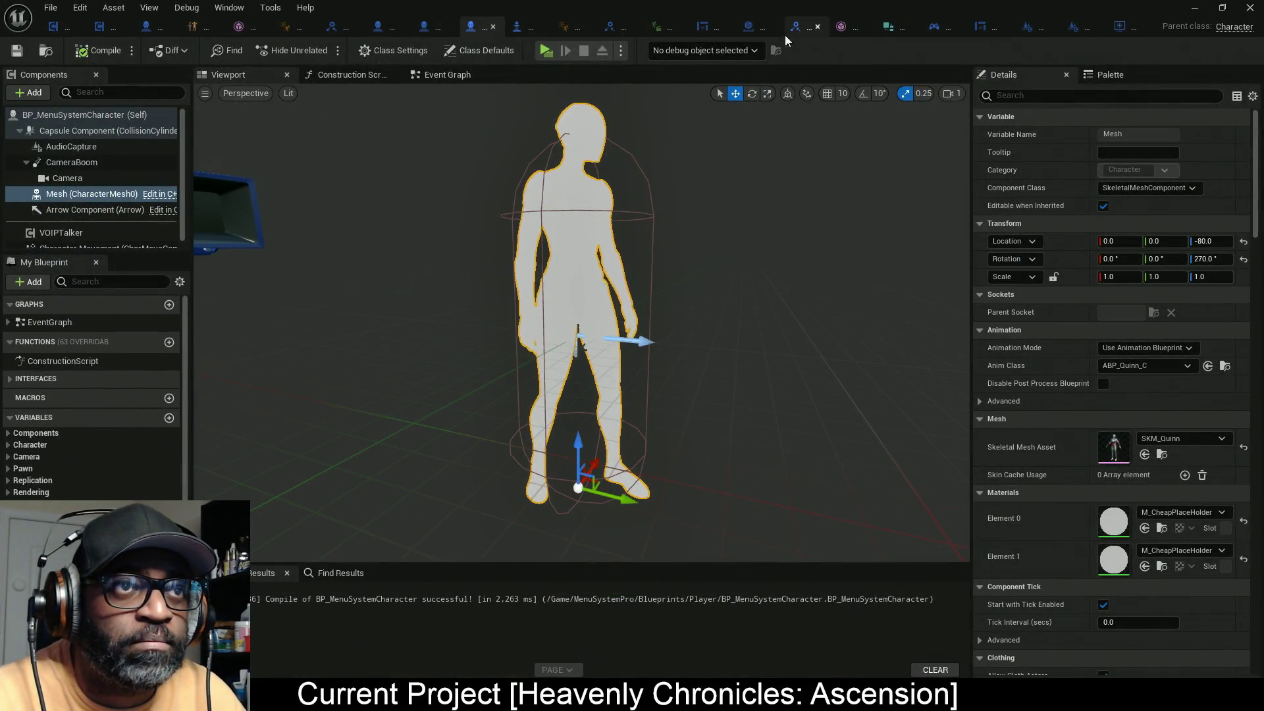
Step: Check the recompiled BP_InteractWorldWidget and S_InteractionInfo fields, then return to BP_InteractWorldWidget's Event Graph
left_click(745, 33)
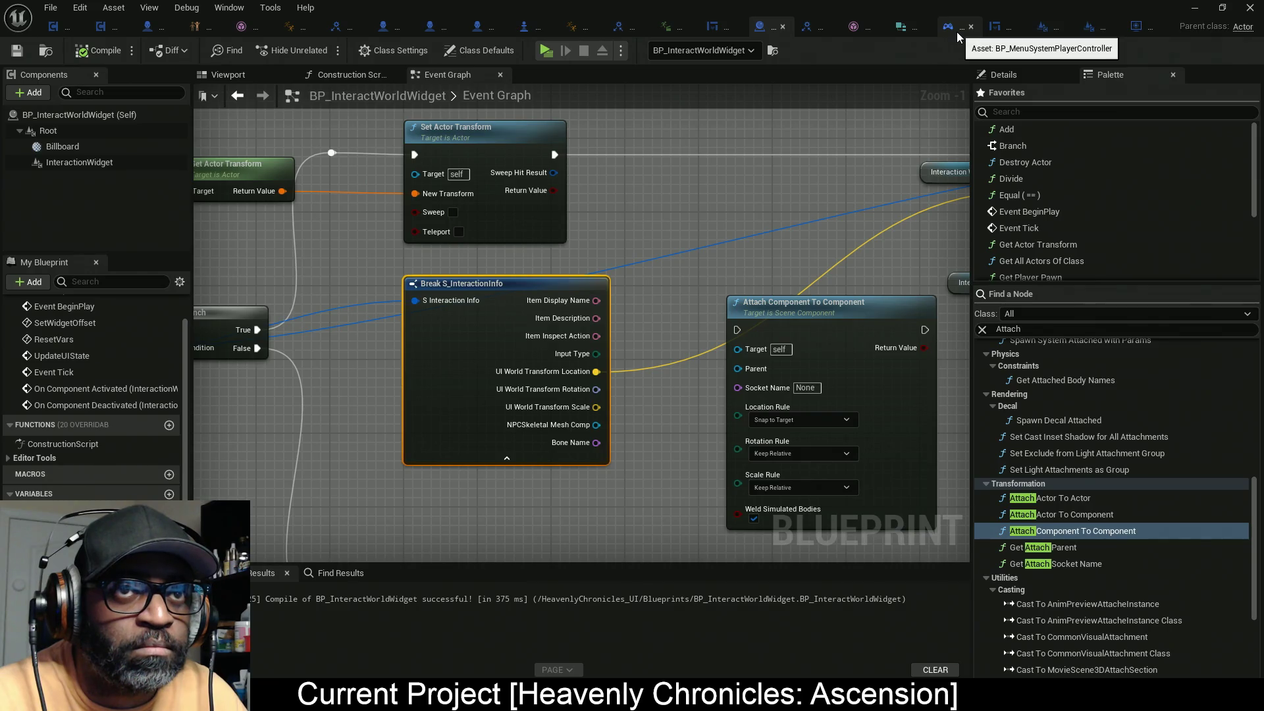
left_click(903, 29)
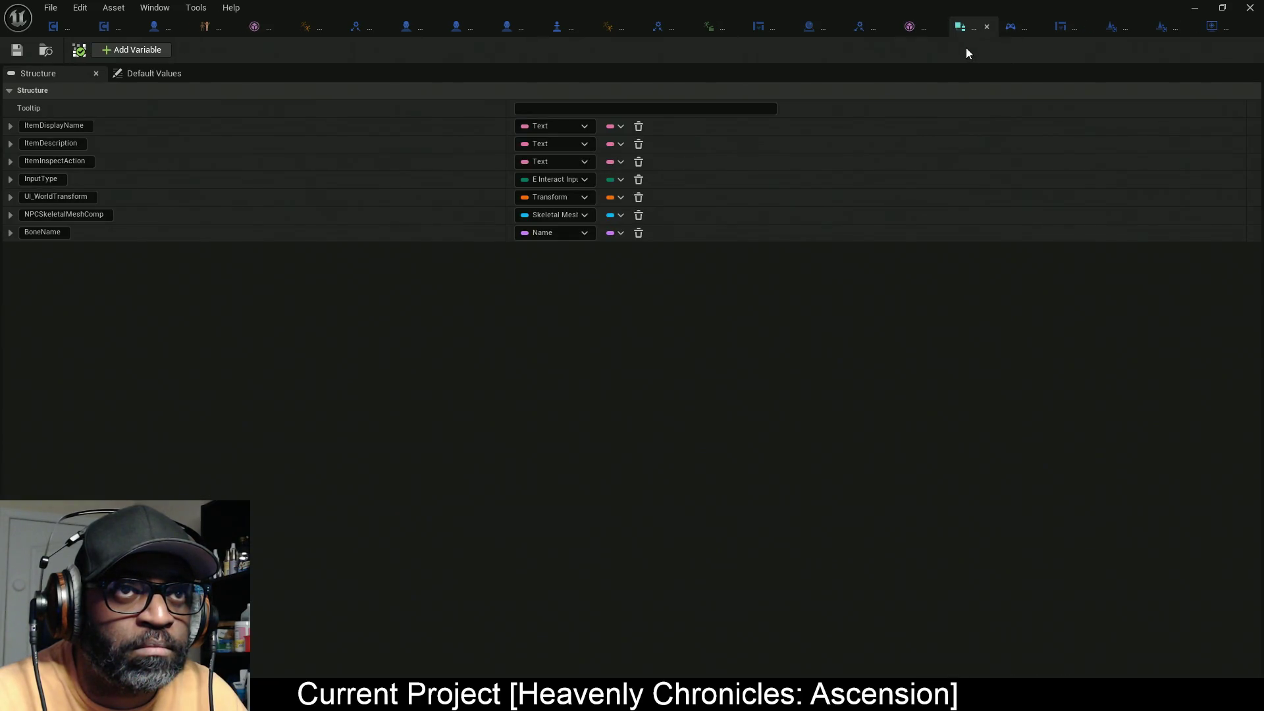
right_click(971, 30)
key("Escape")
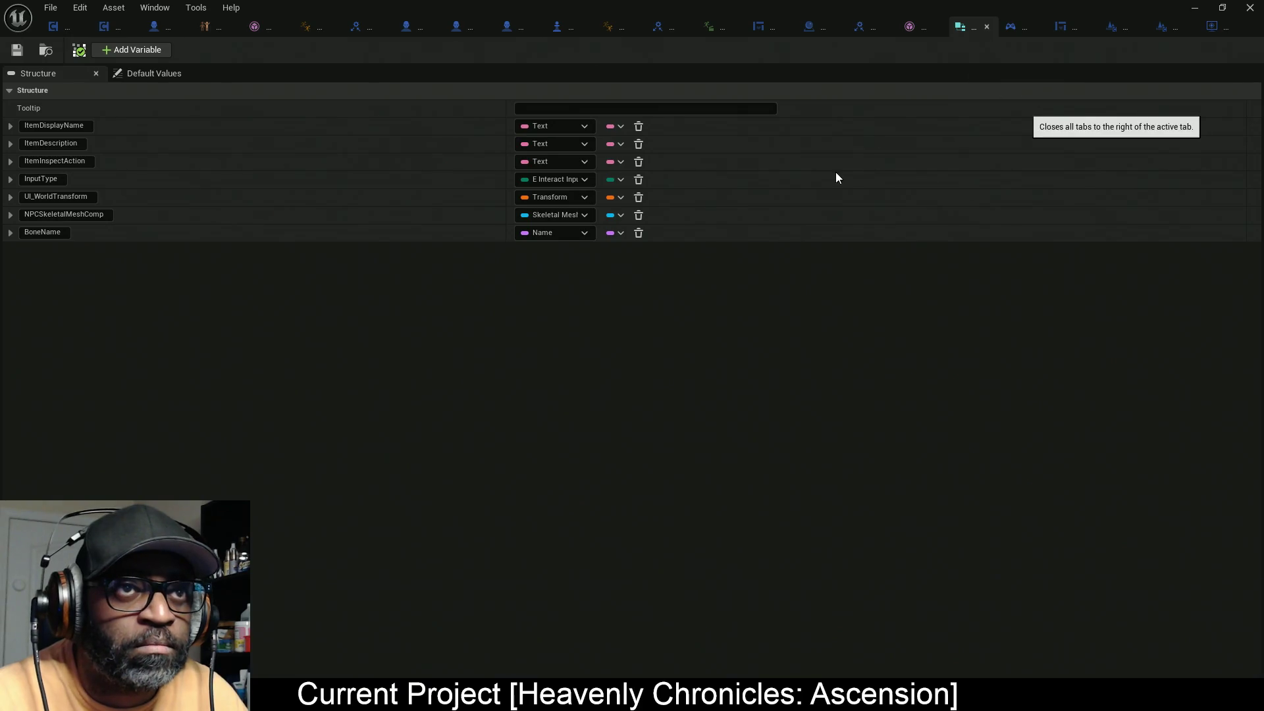
left_click(1017, 28)
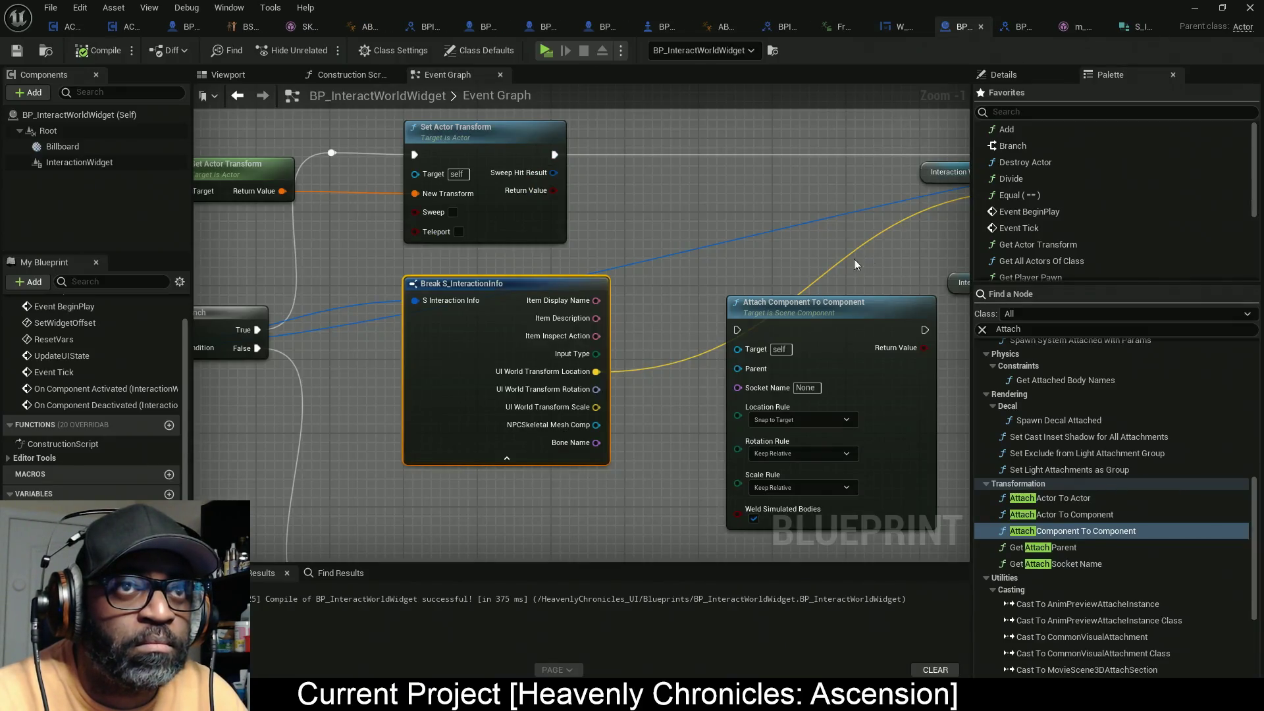
scroll(556, 312, "down", 5)
scroll(598, 312, "up", 3)
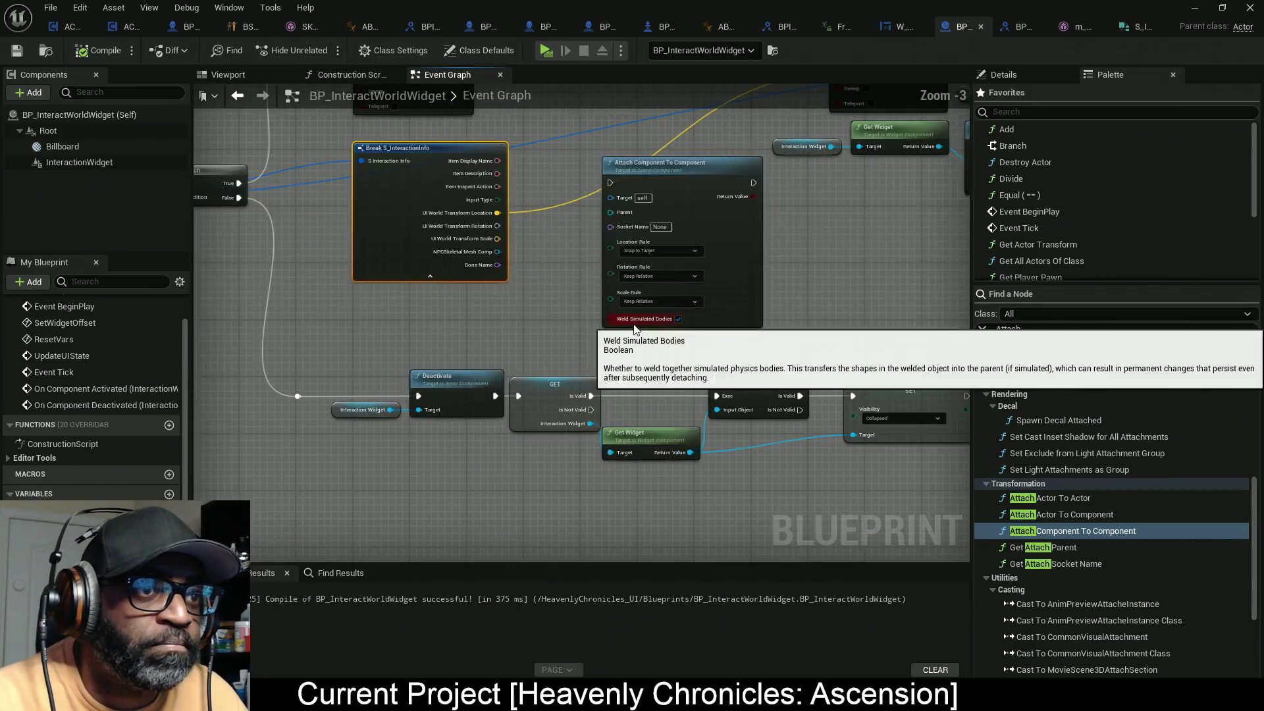
scroll(433, 295, "down", 3)
scroll(366, 249, "up", 2)
scroll(366, 249, "down", 5)
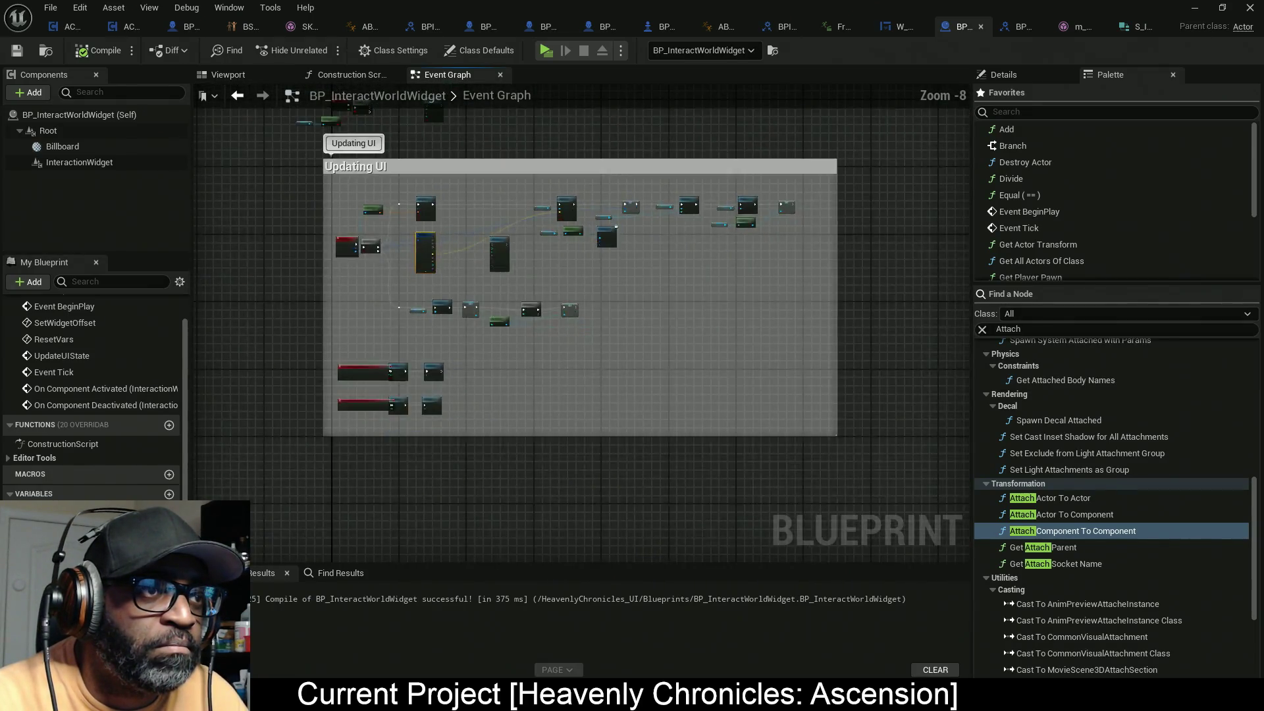
scroll(435, 405, "up", 2)
scroll(388, 277, "up", 5)
scroll(395, 257, "down", 1)
scroll(395, 253, "up", 1)
scroll(395, 254, "down", 1)
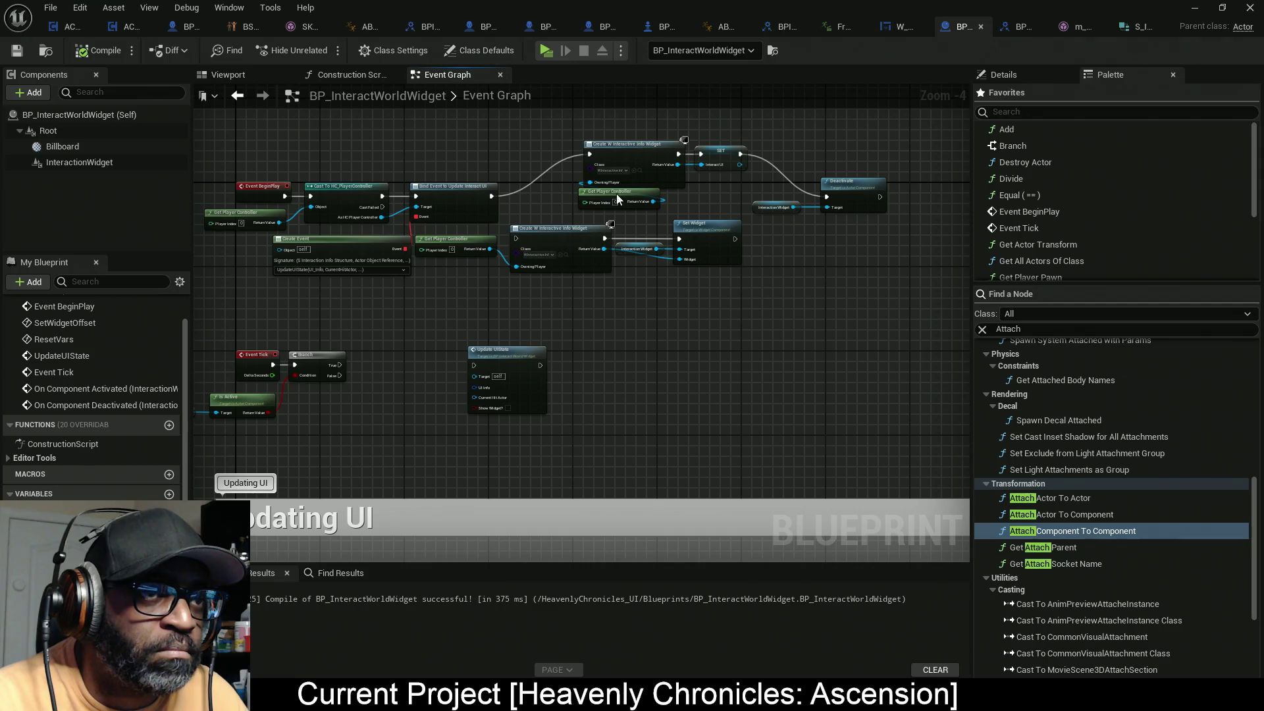
mouse_move(447, 235)
left_mouse_down()
mouse_move(487, 341)
mouse_move(487, 420)
left_mouse_up()
scroll(424, 249, "up", 3)
double_click(431, 210)
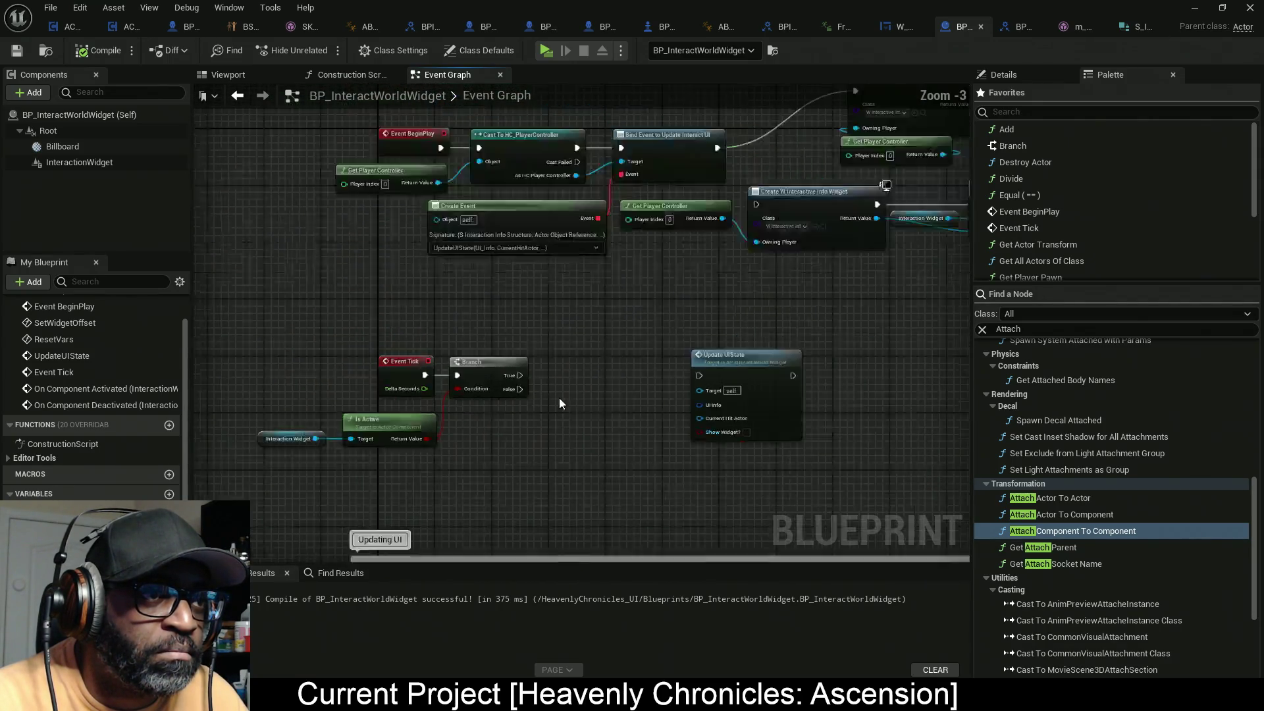
left_click_drag(582, 428, 343, 396)
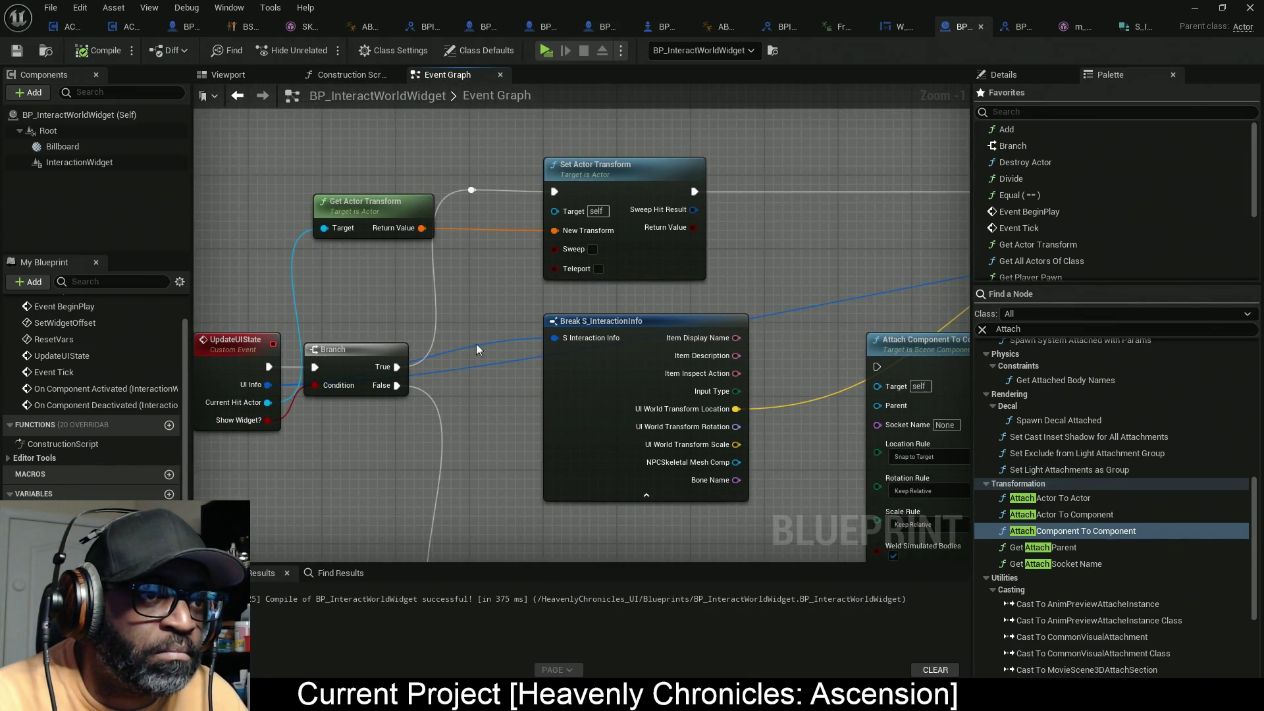
mouse_move(538, 394)
left_mouse_down()
mouse_move(476, 282)
mouse_move(689, 425)
mouse_move(528, 393)
mouse_move(489, 404)
mouse_move(652, 367)
mouse_move(568, 429)
left_mouse_up()
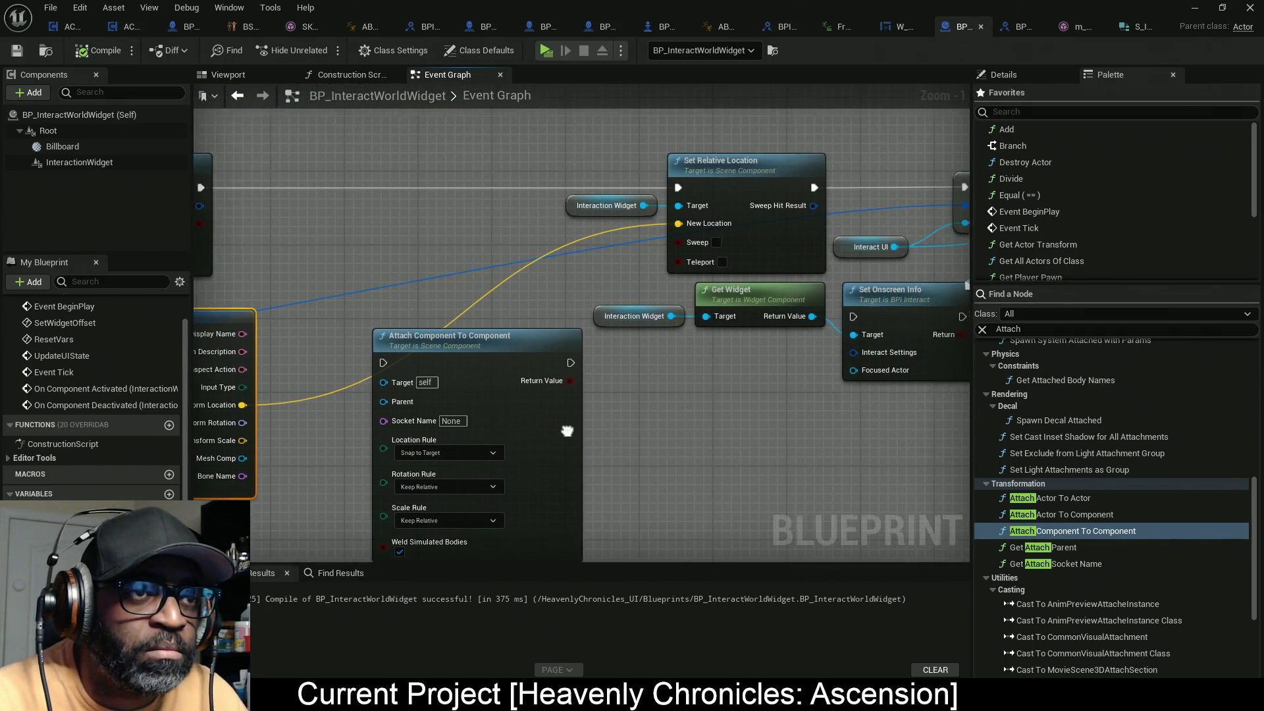
scroll(638, 412, "down", 2)
mouse_move(639, 412)
left_mouse_down()
mouse_move(909, 403)
mouse_move(971, 380)
mouse_move(997, 336)
mouse_move(769, 302)
left_mouse_up()
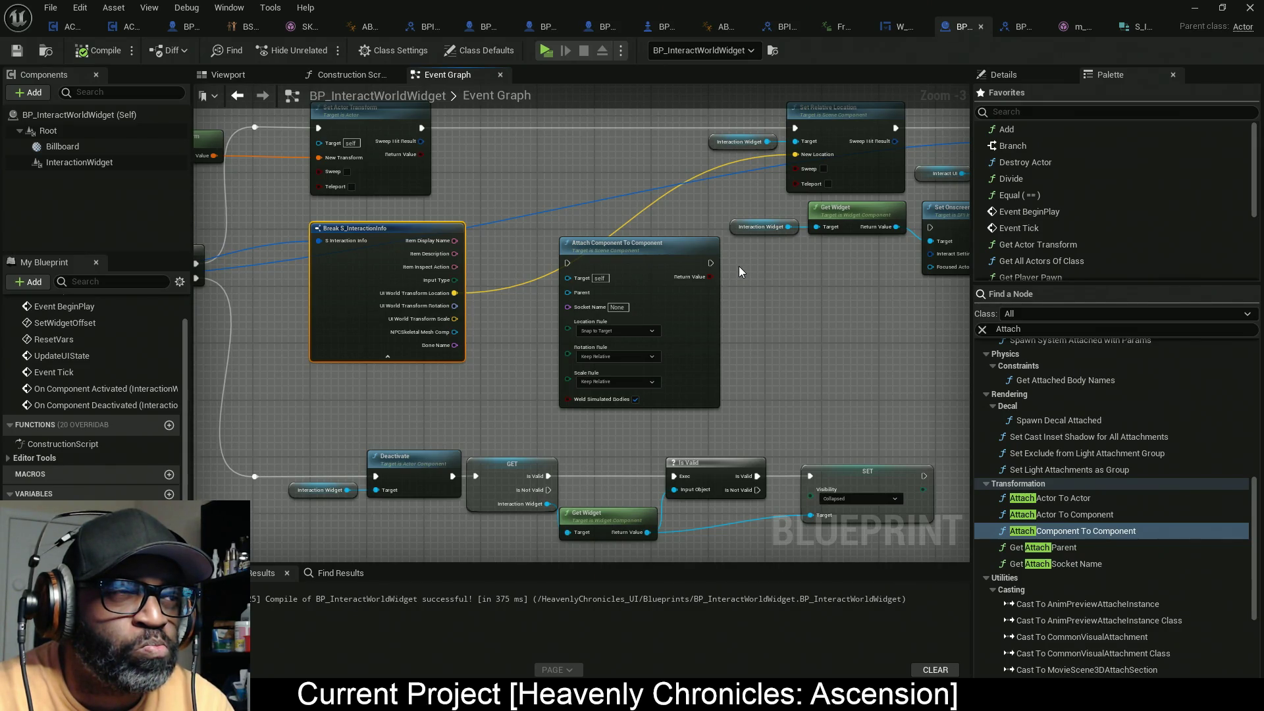
Step: Move the Interaction Widget, Get Widget and Set Onscreen Info nodes aside, then wire Set Actor Transform into Attach
left_click_drag(760, 238, 766, 263)
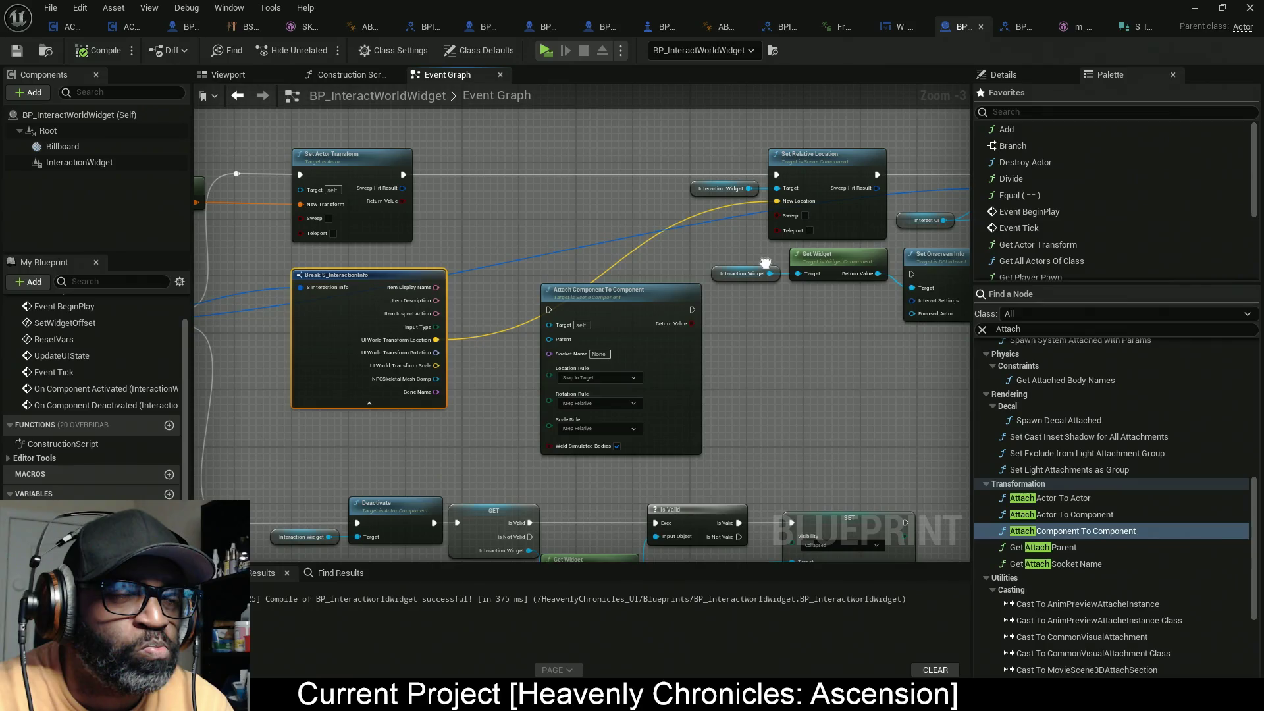
left_click_drag(765, 264, 500, 293)
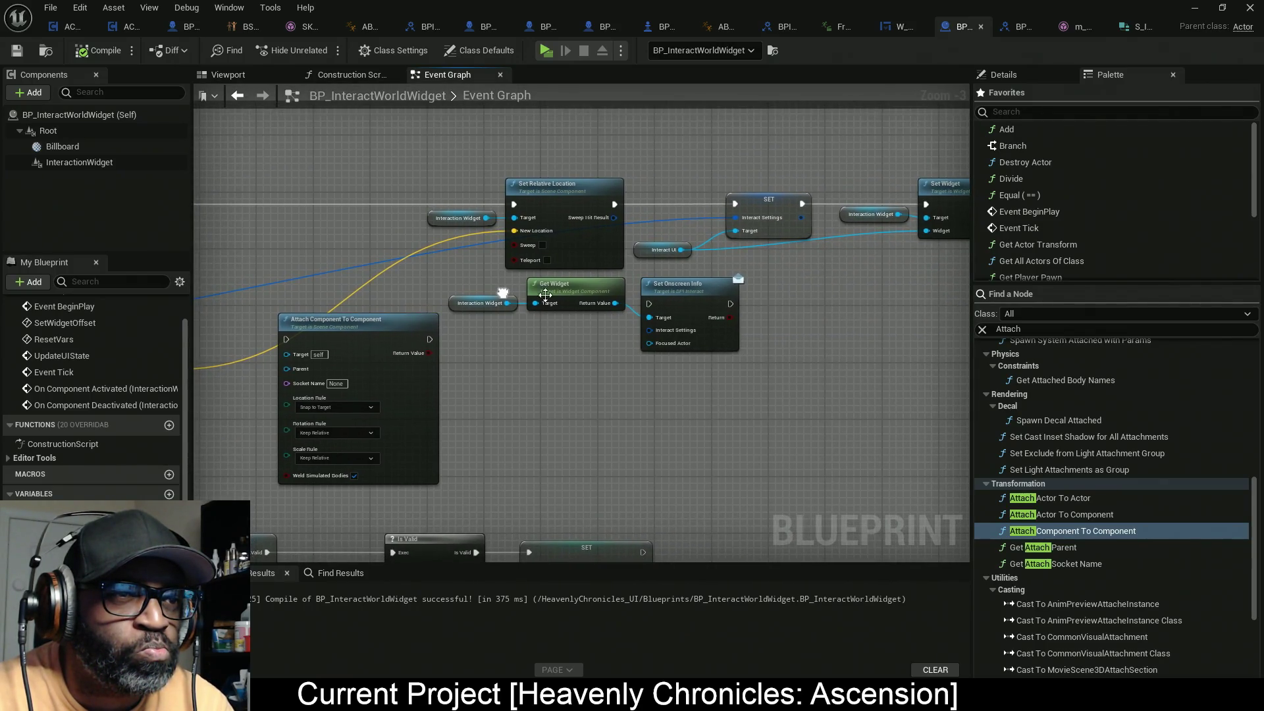
scroll(848, 406, "up", 1)
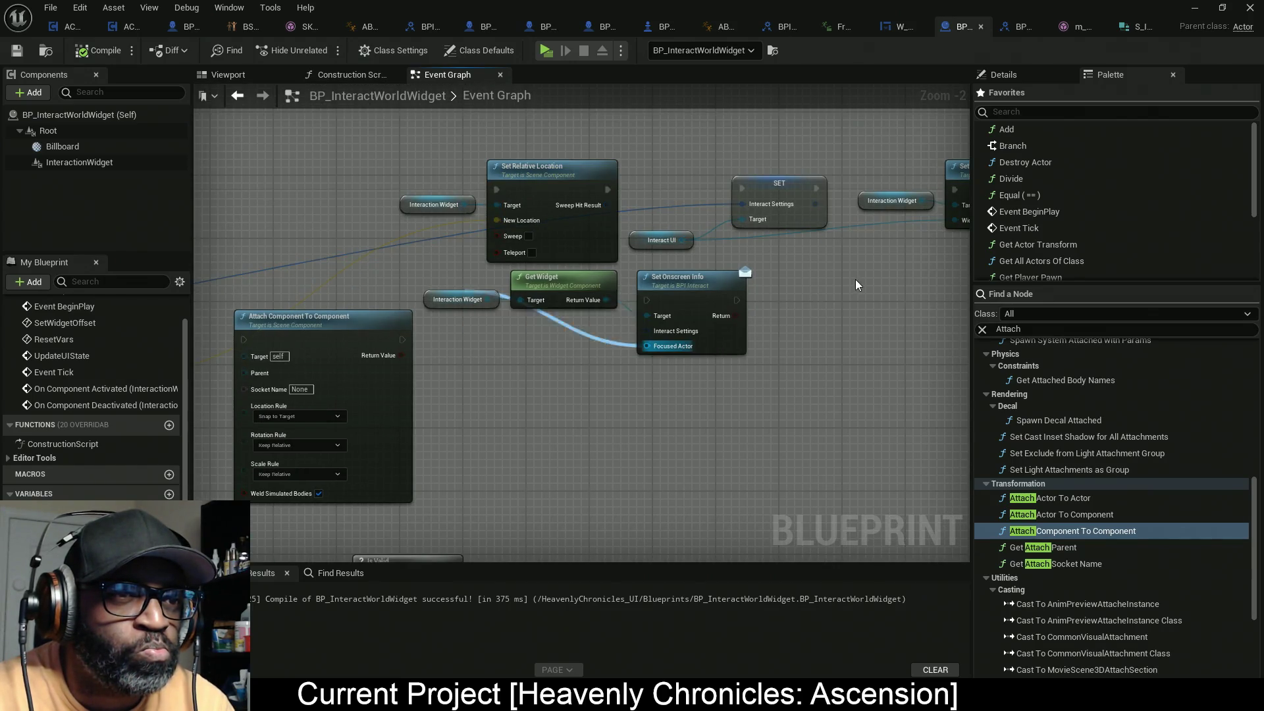
left_click_drag(737, 346, 460, 275)
left_click_drag(562, 282, 803, 360)
left_click_drag(534, 297, 844, 299)
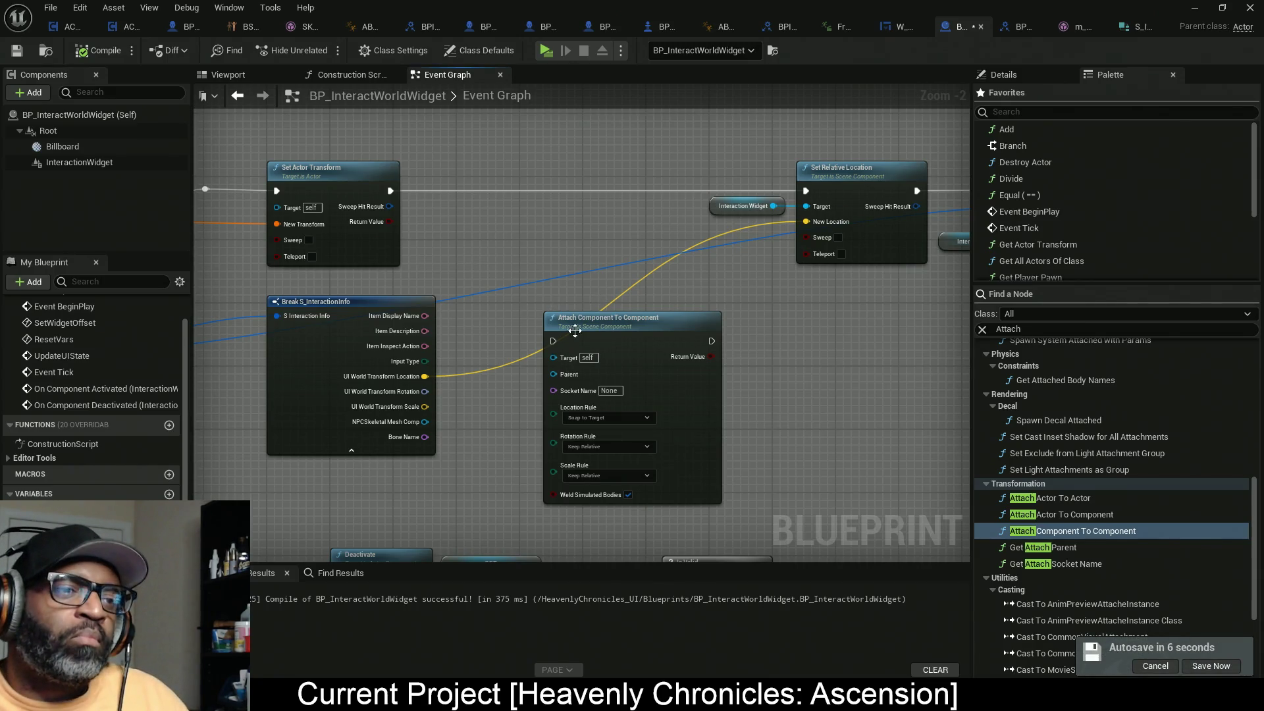
mouse_move(553, 340)
left_mouse_down()
mouse_move(418, 197)
mouse_move(390, 191)
left_mouse_up()
Step: Chain execution Set Actor Transform → Attach Component To Component → Set Relative Location and rearrange the nodes
left_click_drag(650, 339, 649, 330)
left_click_drag(645, 285, 594, 176)
left_click_drag(622, 338, 582, 196)
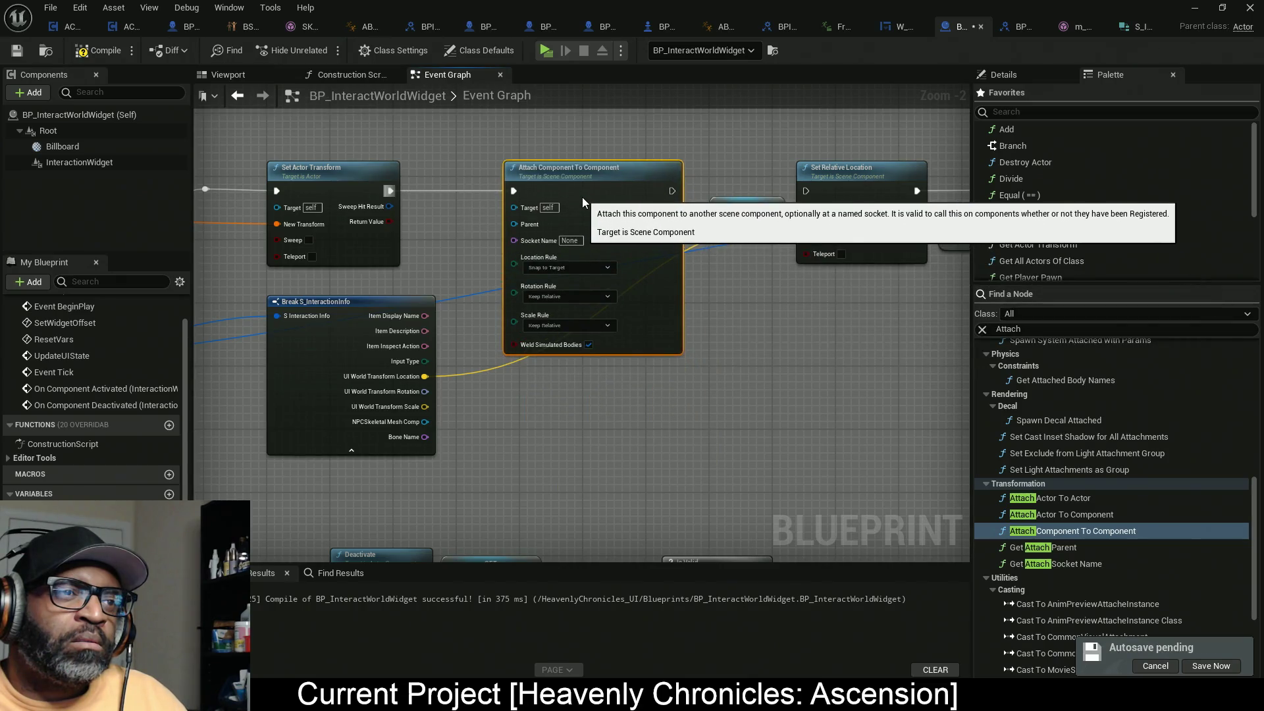
left_click_drag(788, 267, 617, 261)
mouse_move(703, 199)
left_mouse_down()
mouse_move(664, 164)
mouse_move(455, 197)
left_mouse_up()
left_click_drag(545, 154, 634, 282)
mouse_move(639, 224)
left_mouse_down()
mouse_move(665, 407)
mouse_move(631, 453)
left_mouse_up()
mouse_move(492, 280)
left_mouse_down()
mouse_move(641, 271)
mouse_move(735, 322)
left_mouse_up()
Step: Feed Bone Name into Socket Name, NPCSkeletal Mesh Comp into Parent, and an InteractionWidget getter into Target
mouse_move(462, 422)
left_mouse_down()
mouse_move(630, 303)
mouse_move(700, 217)
left_mouse_up()
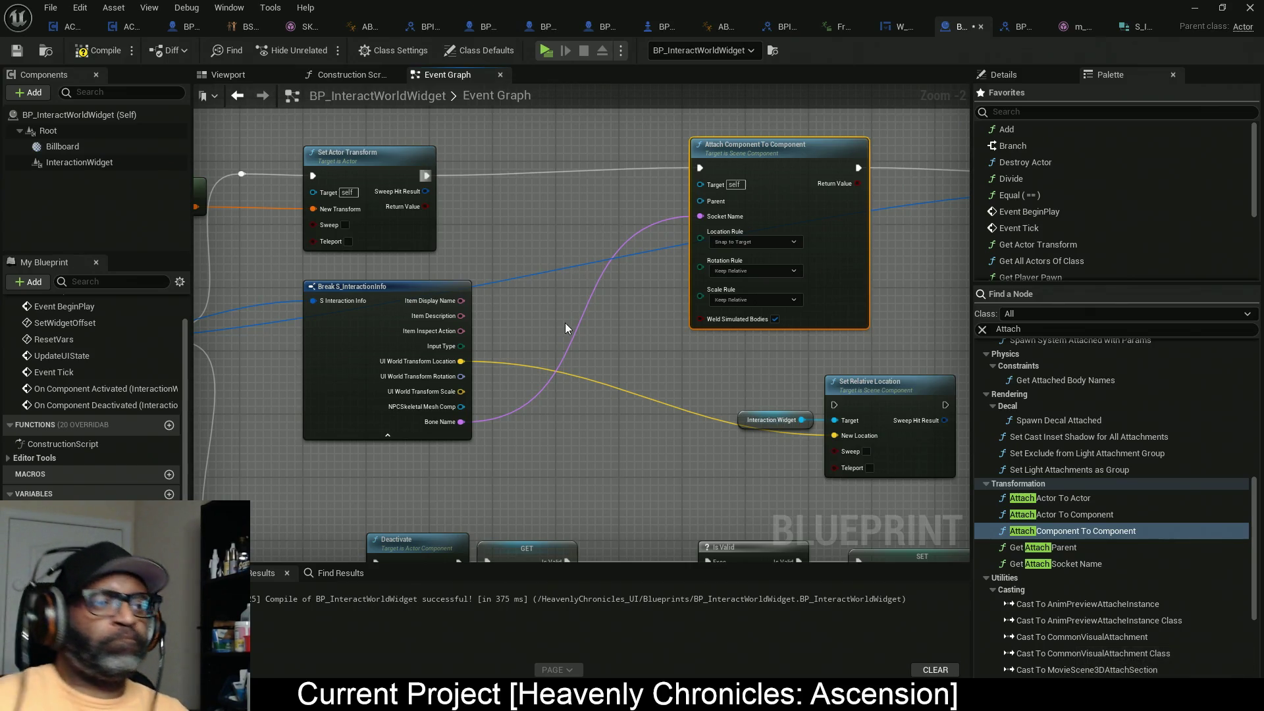
mouse_move(460, 407)
left_mouse_down()
mouse_move(708, 191)
mouse_move(701, 201)
left_mouse_up()
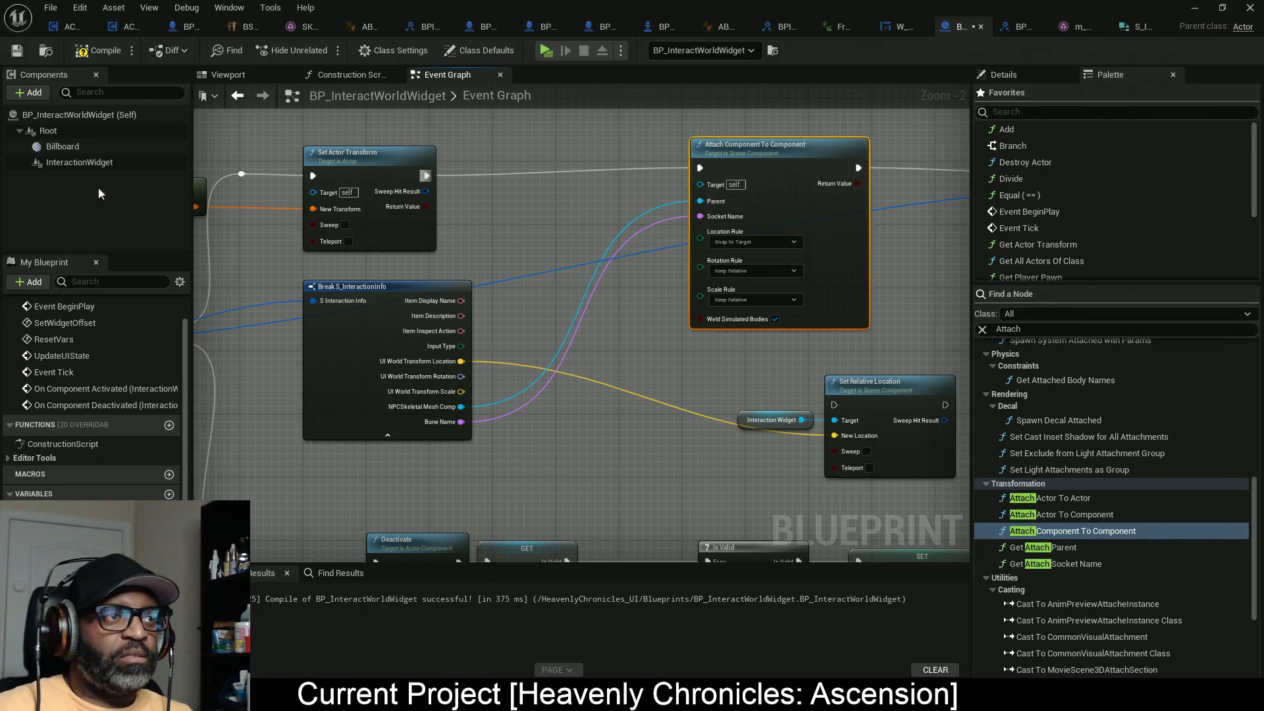
mouse_move(62, 160)
left_mouse_down()
mouse_move(645, 204)
mouse_move(572, 187)
mouse_move(701, 185)
left_mouse_up()
scroll(659, 218, "up", 1)
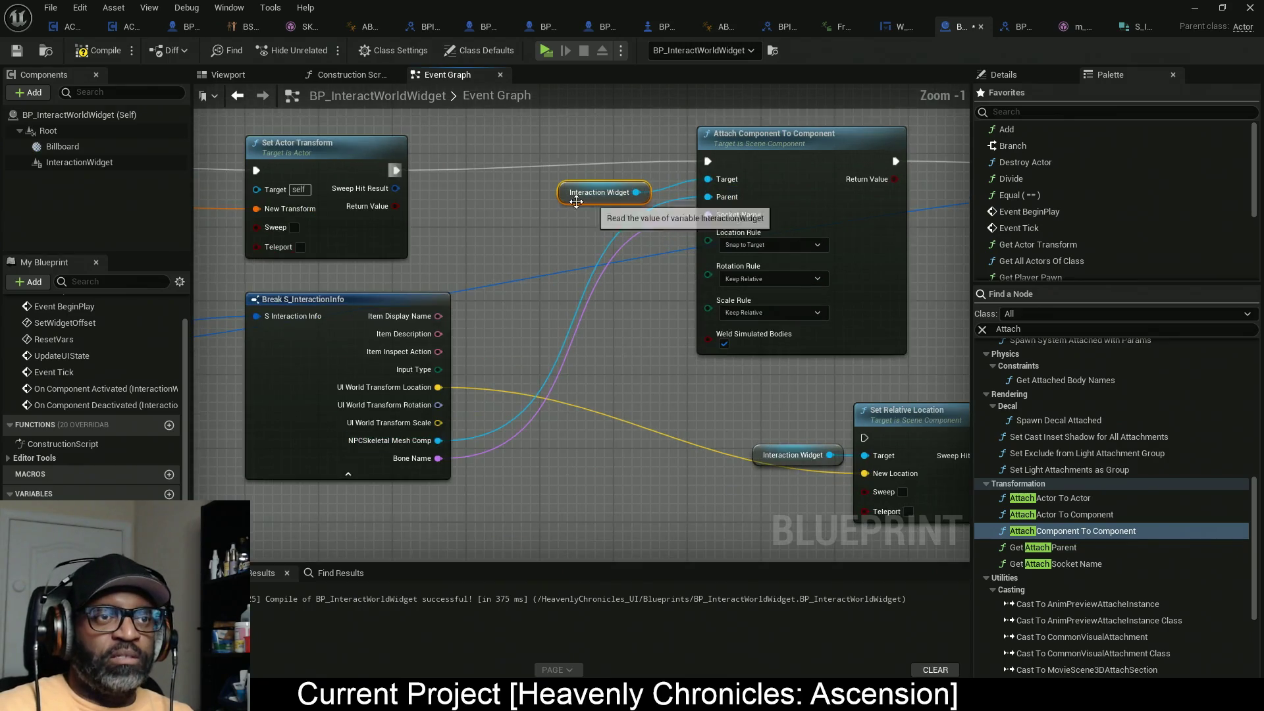
left_click_drag(576, 201, 567, 192)
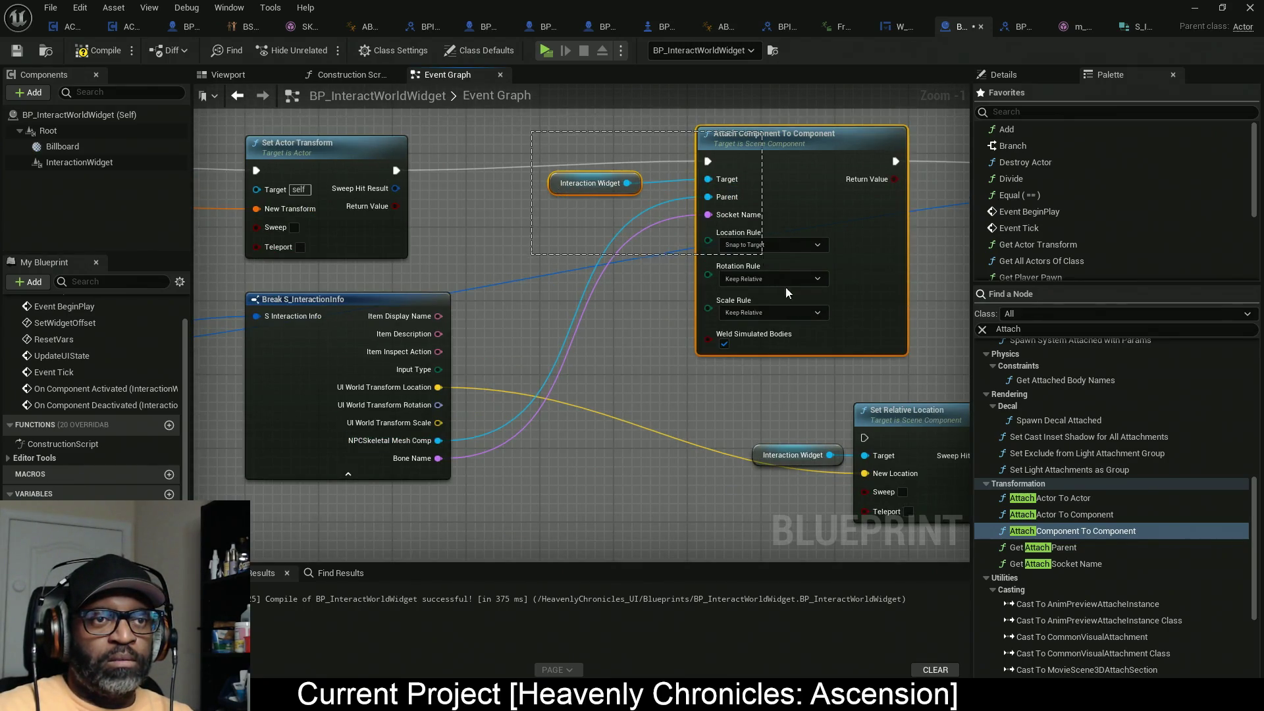